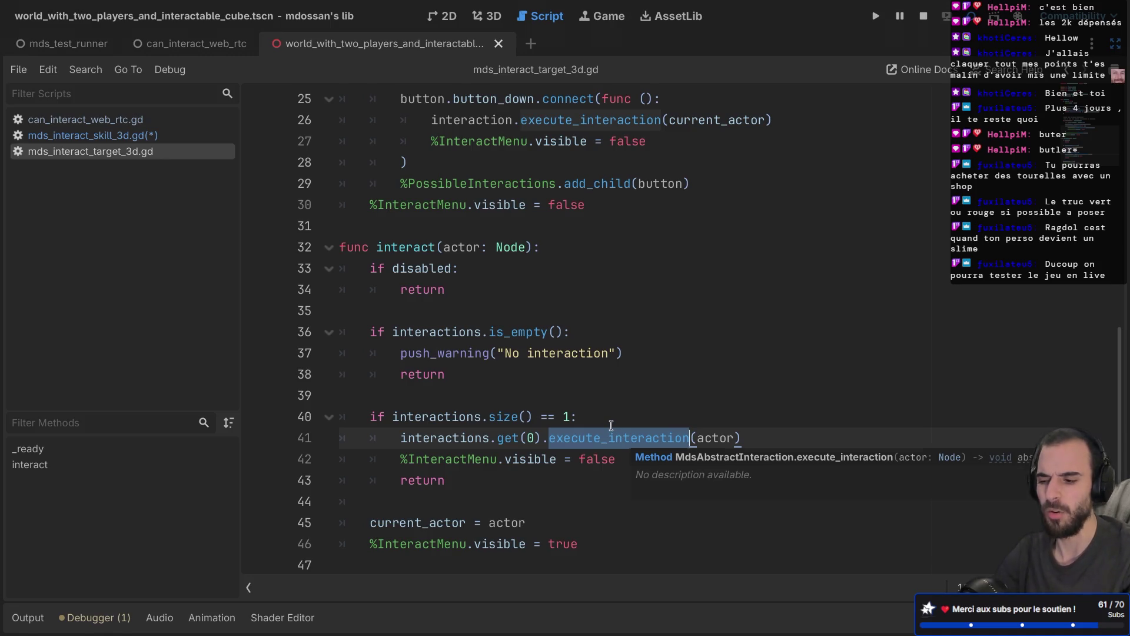
Add print("before_interact") on line 41 above execute_interaction, save the script, and run the game
click(610, 421)
key(Return)
text(print(")
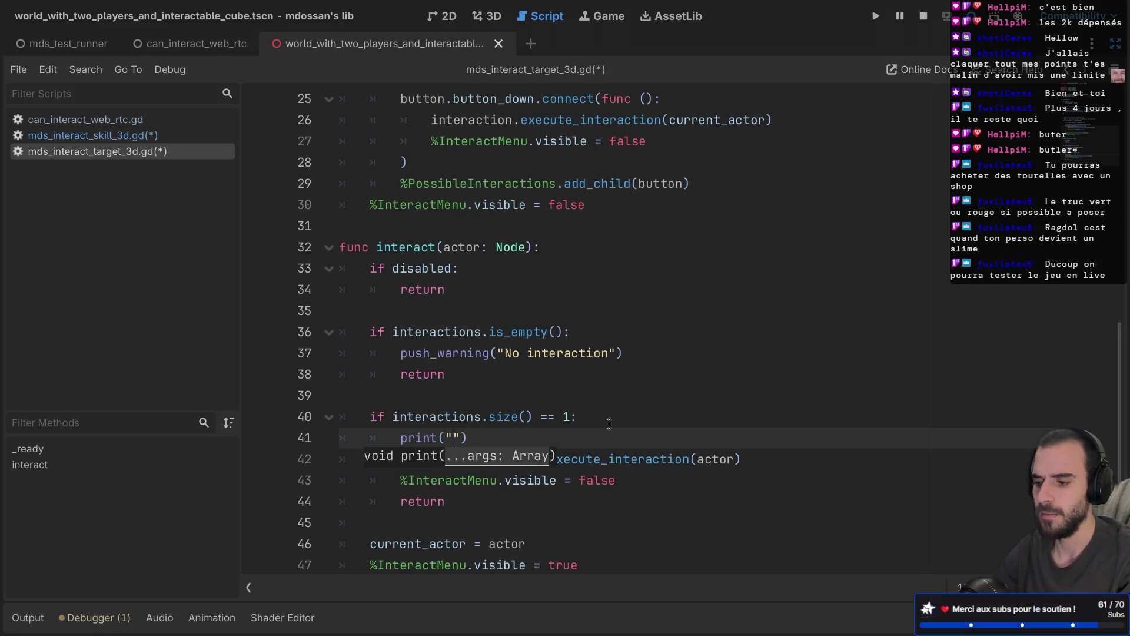
text(before_inte)
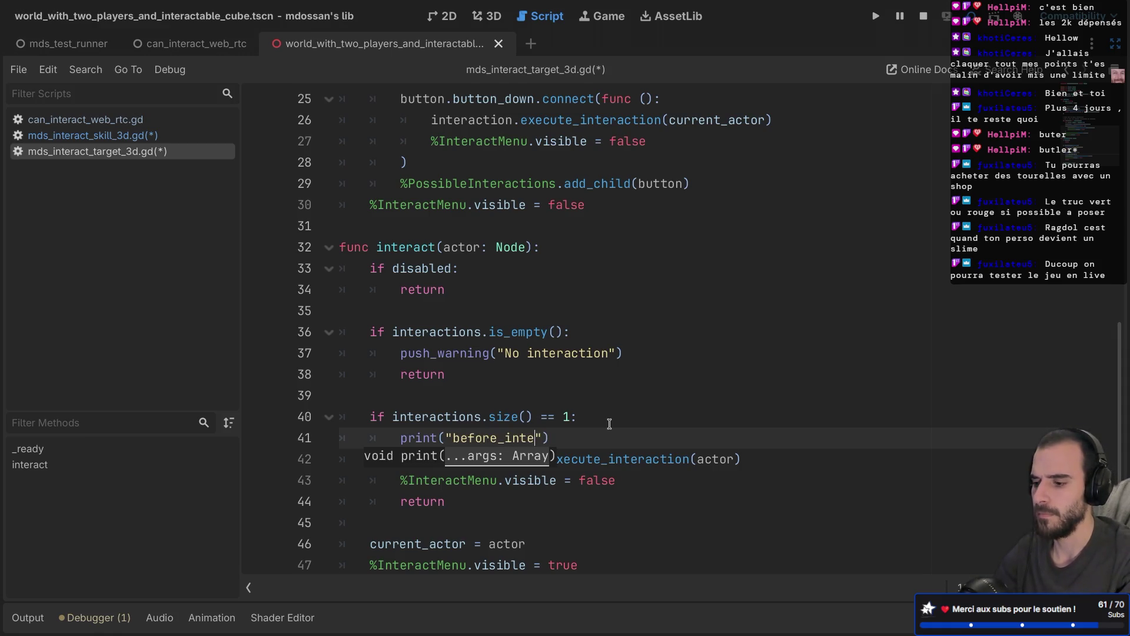
text(ract)
key(ctrl+s)
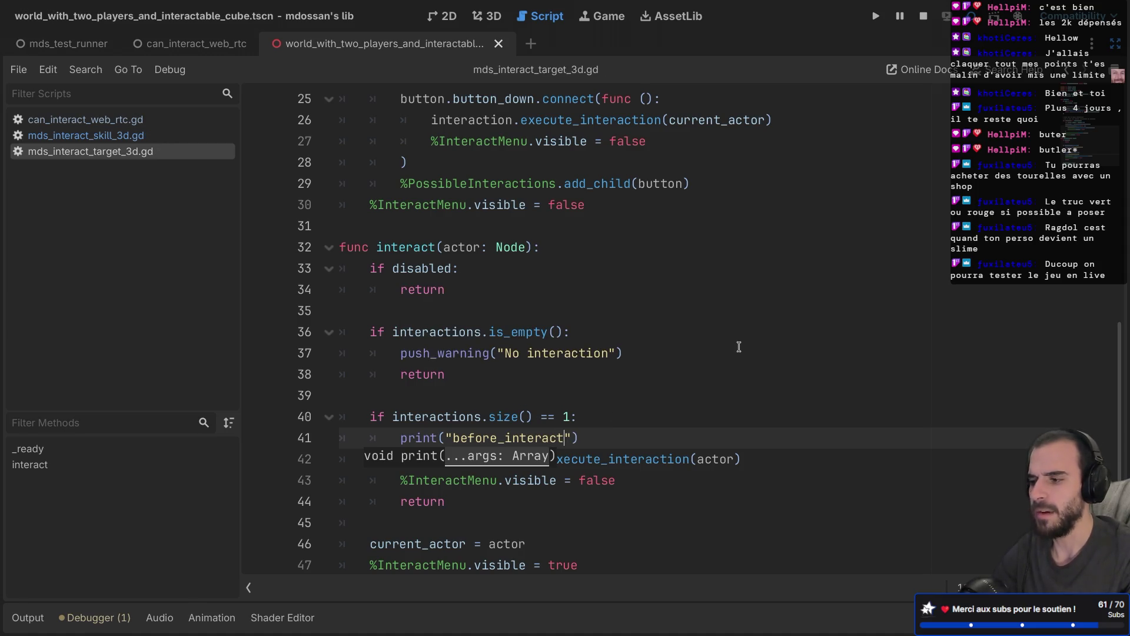
key(F5)
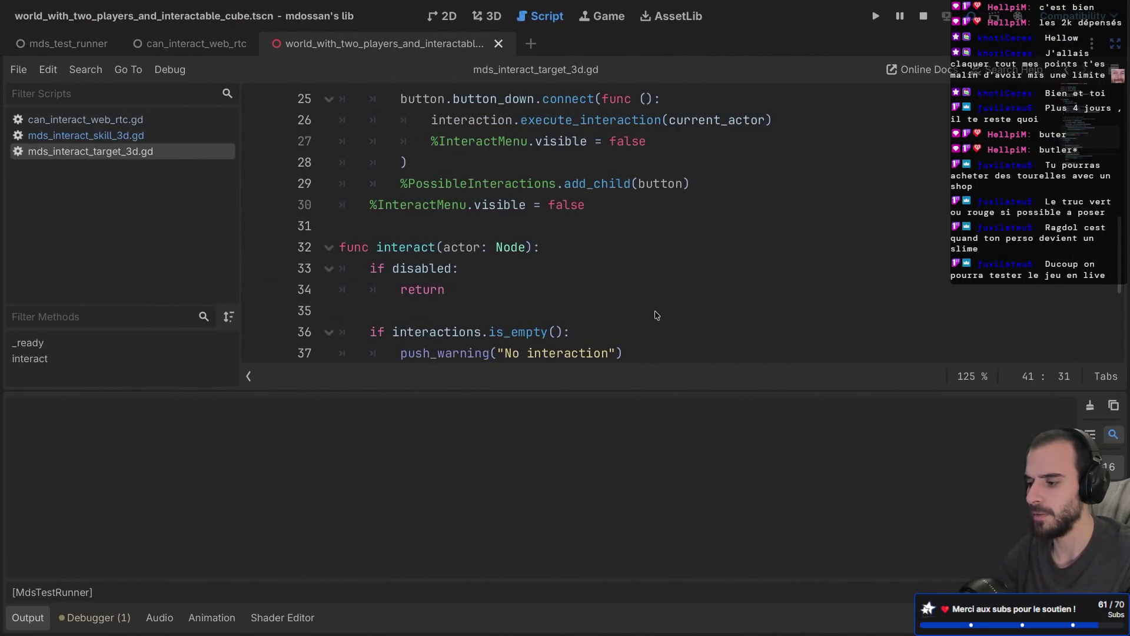
Clear the Output filter and check the before_interact messages in the log
triple_click(178, 596)
key(BackSpace)
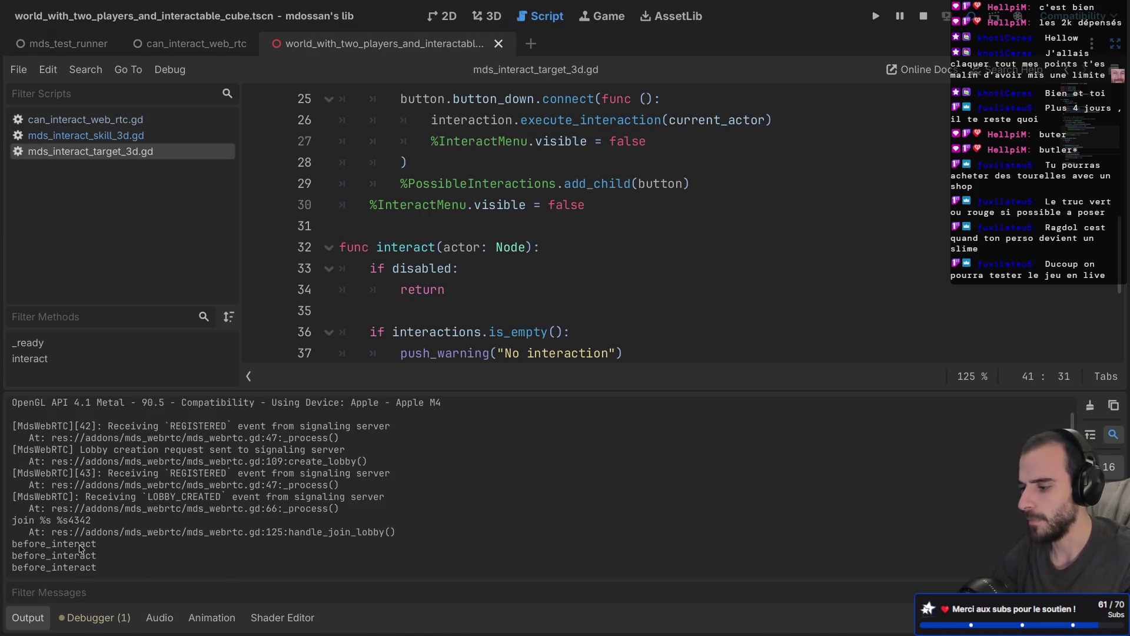
double_click(79, 544)
click(29, 590)
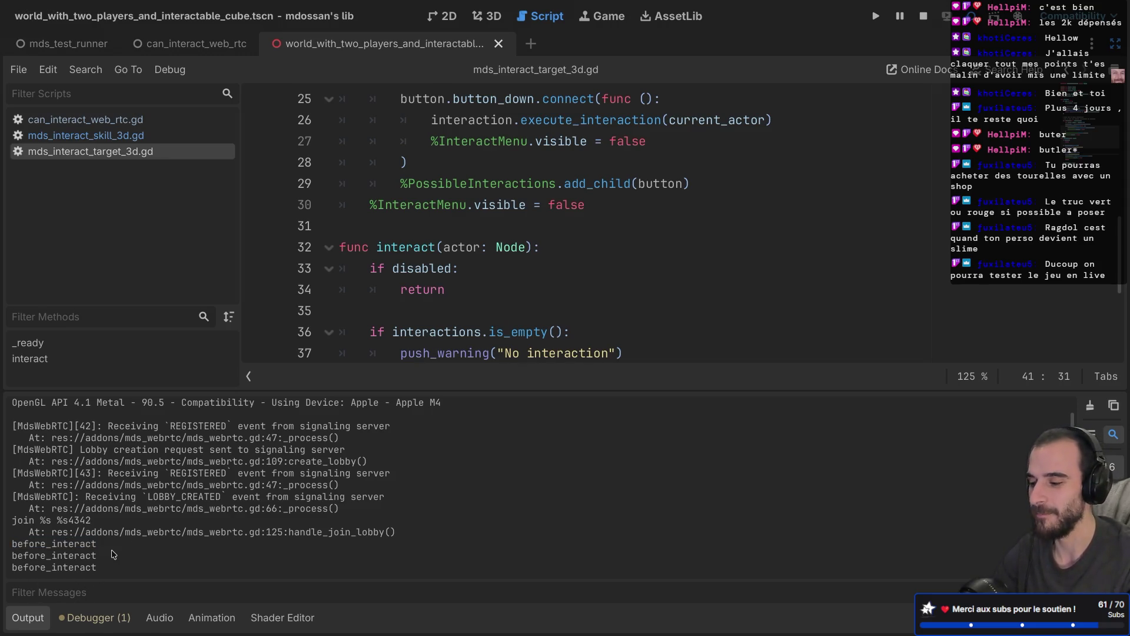
drag(88, 545, 11, 544)
scroll(322, 454, up, 2)
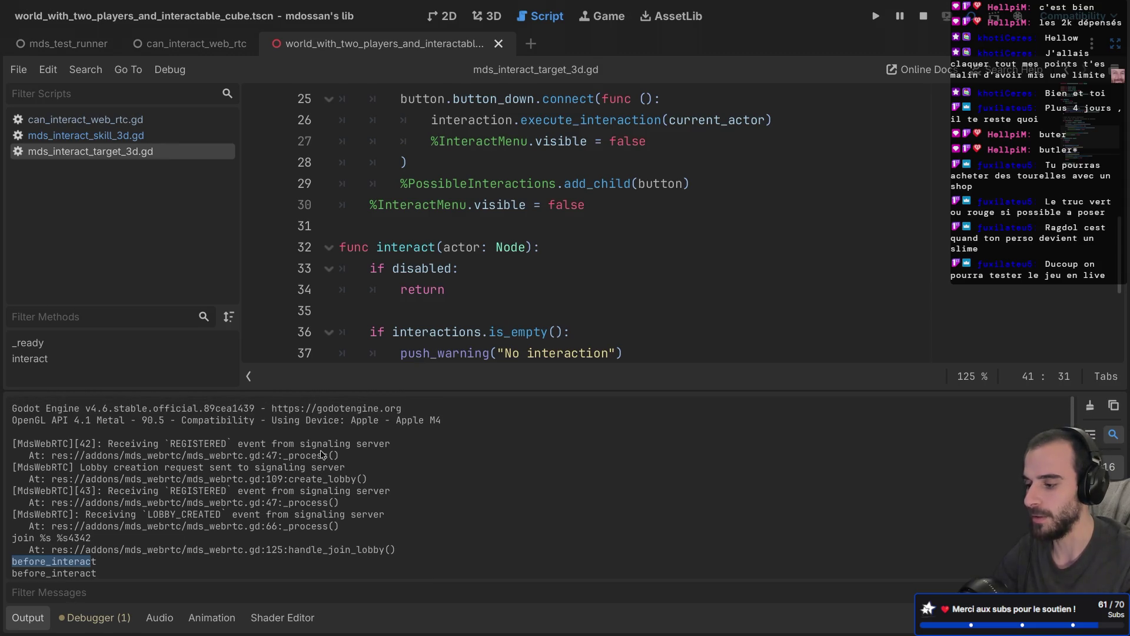
scroll(323, 454, down, 2)
Review the execute_interaction call on line 42 and restore the side docks
drag(492, 389, 474, 453)
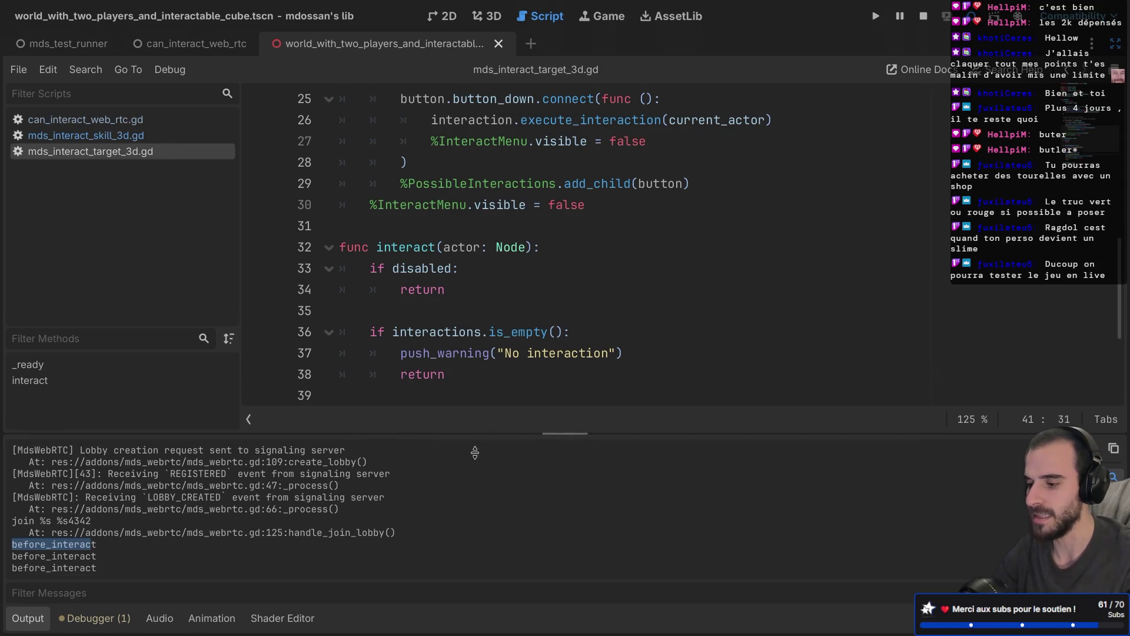
scroll(509, 323, up, 2)
scroll(509, 323, up, 4)
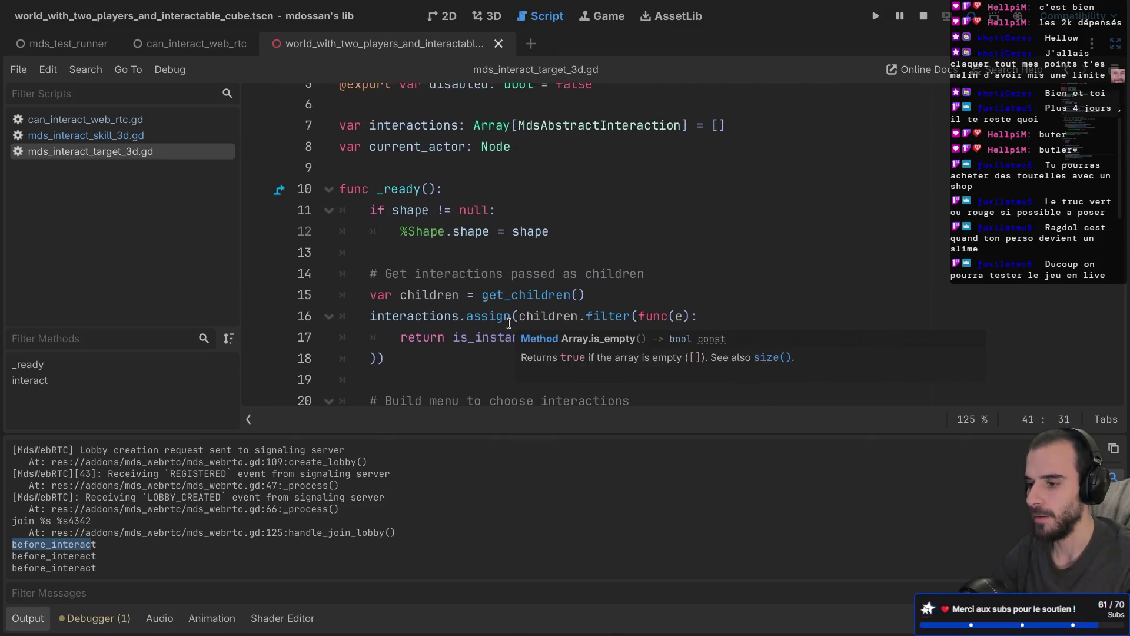
scroll(509, 323, down, 9)
click(626, 261)
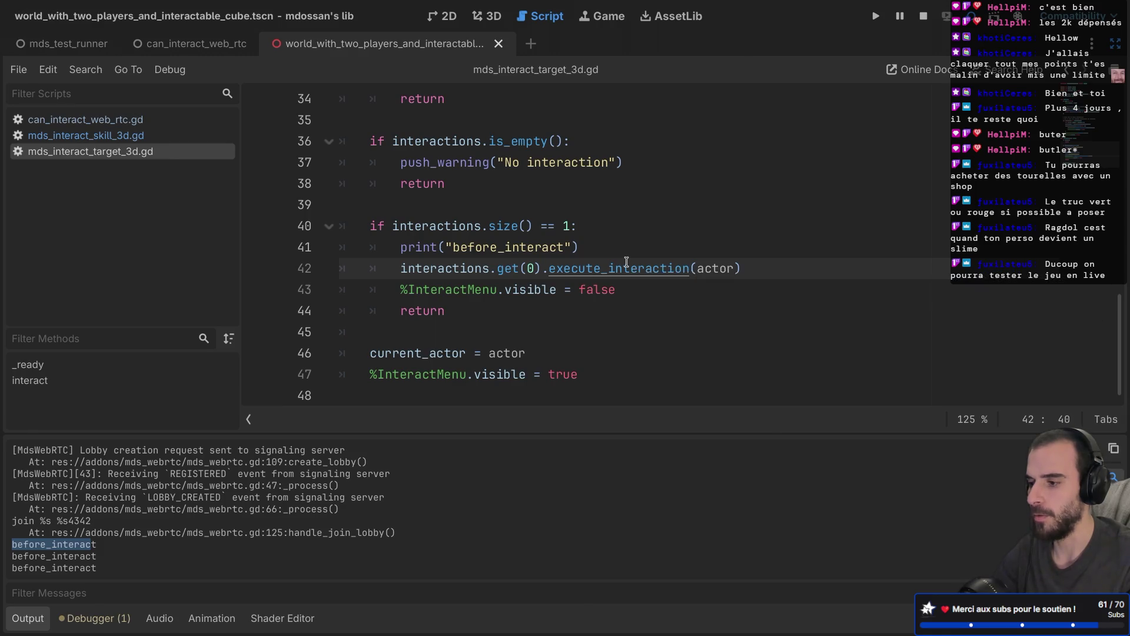
key(ctrl+shift+F11)
scroll(121, 240, down, 1)
Open the InteractableCube scene in the editor and select its MdsInteractionCustom node
click(121, 240)
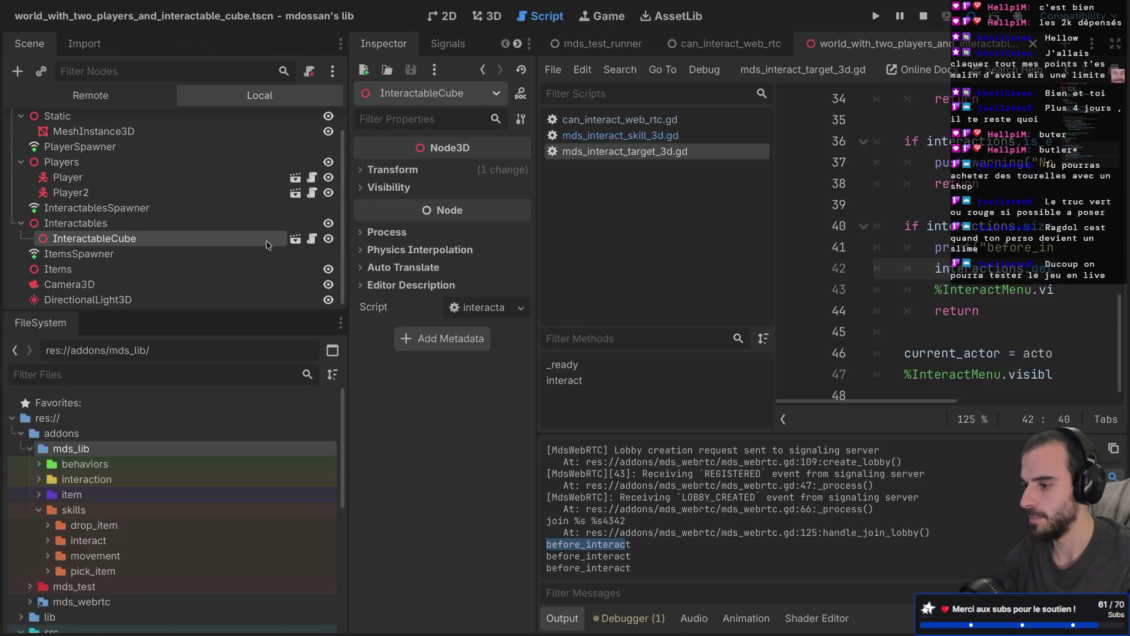
click(296, 240)
click(144, 179)
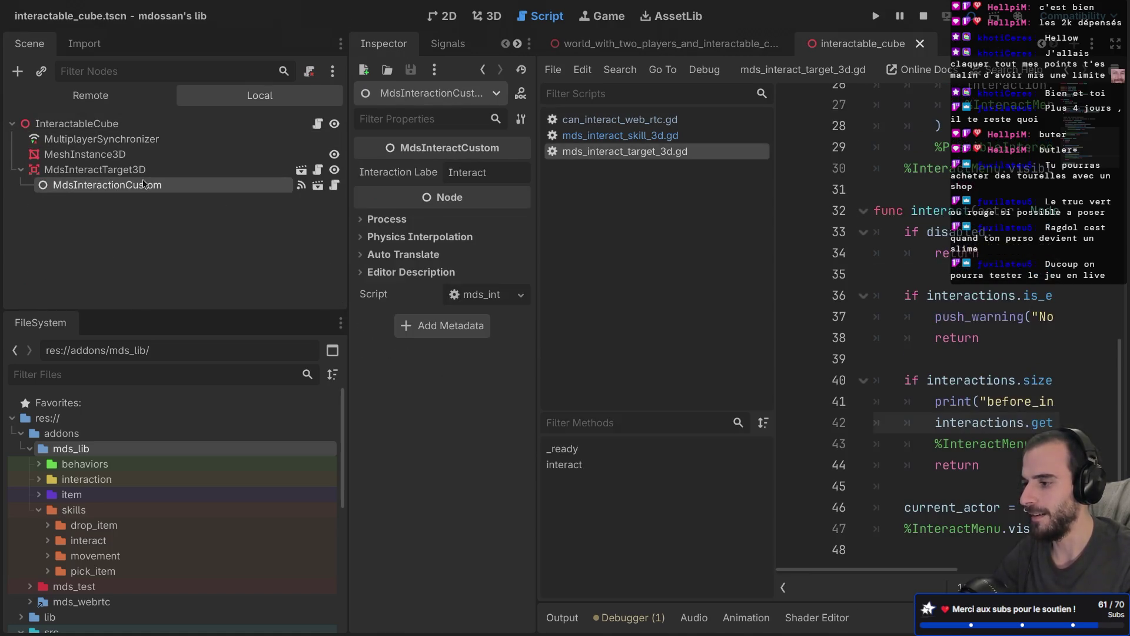
key(ctrl+shift+F11)
key(ctrl+shift+F11)
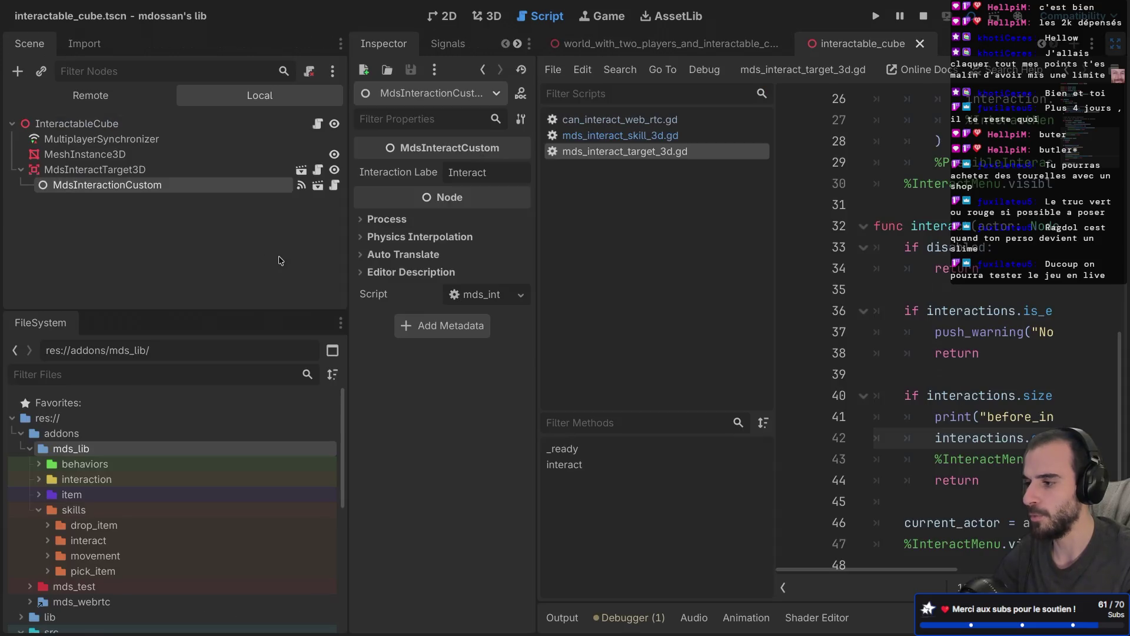
Follow the interacting signal connection to rotate_interaction() in interactable_cube.gd and review it
click(441, 50)
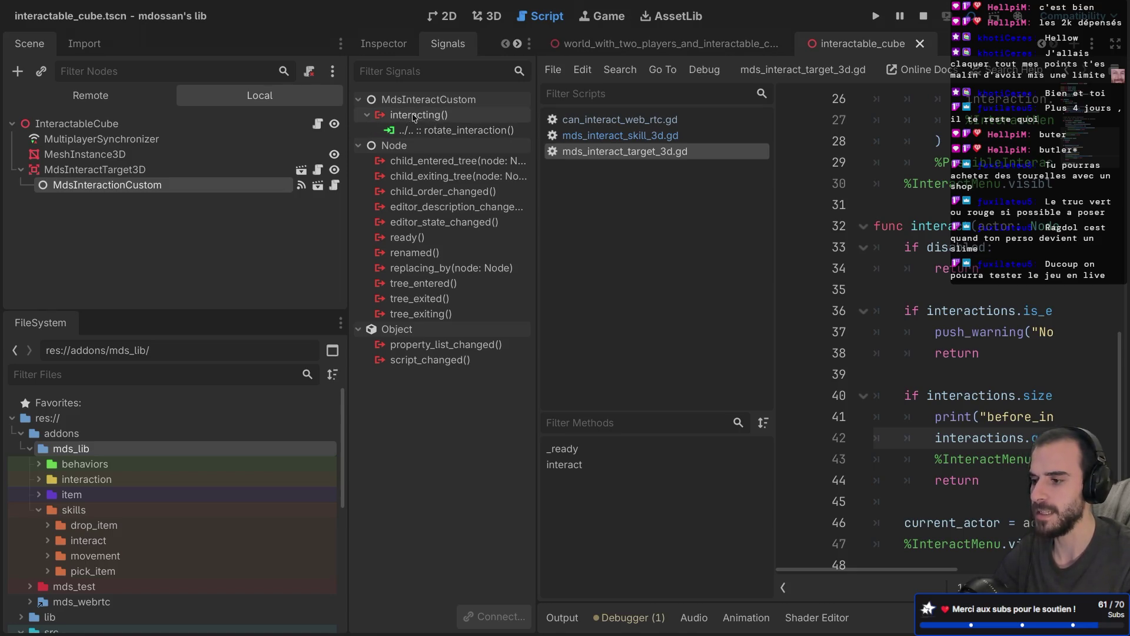
double_click(456, 130)
key(ctrl+shift+F11)
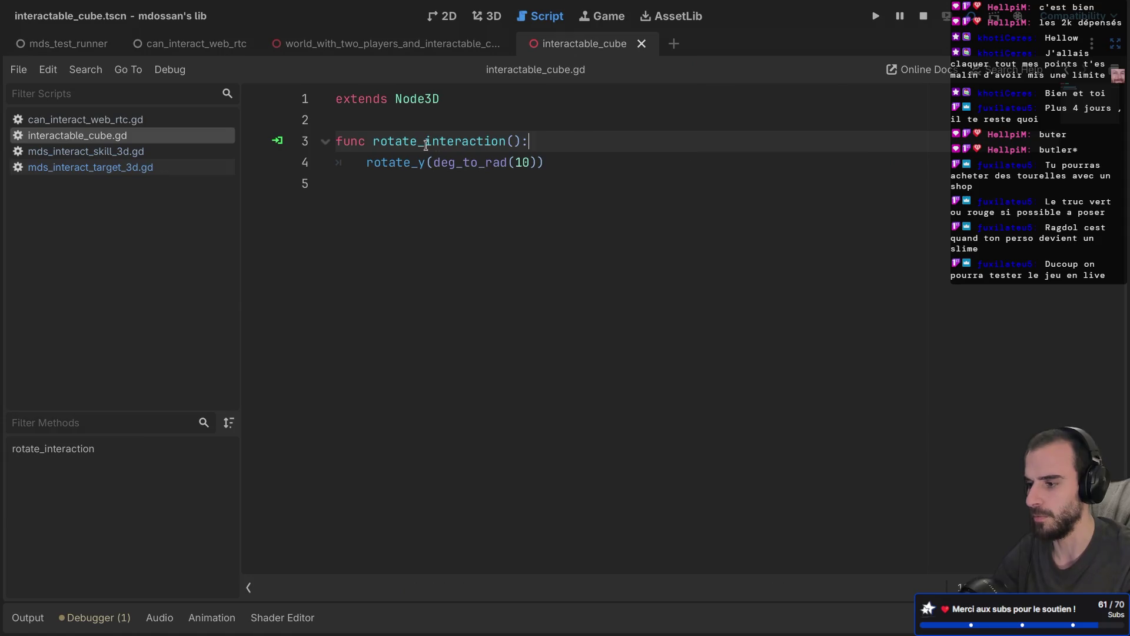
drag(358, 207, 323, 134)
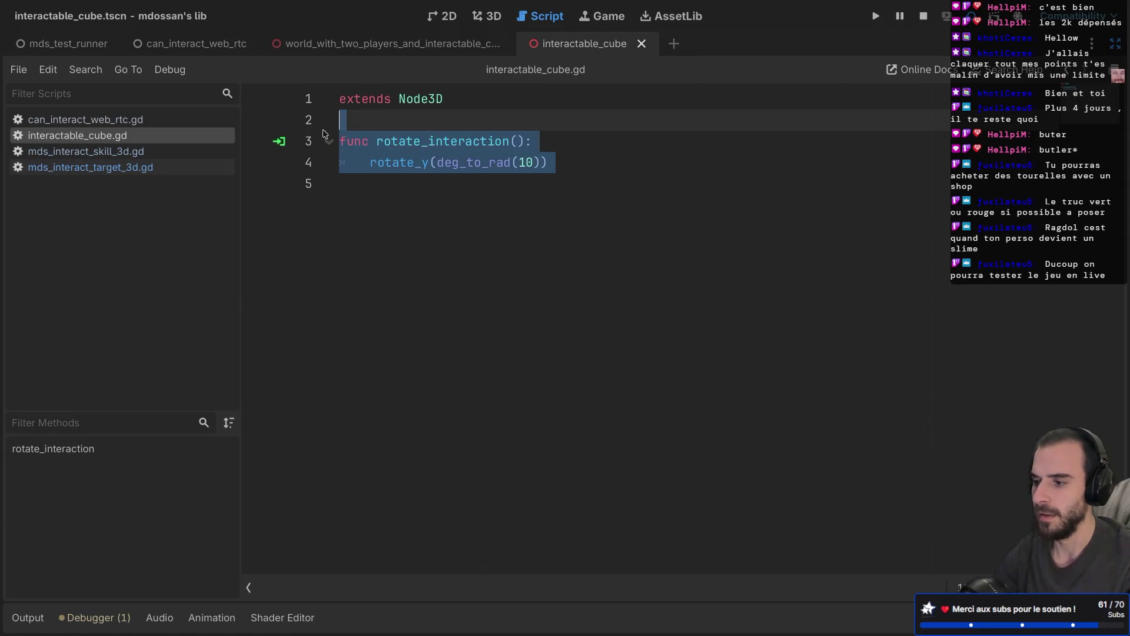
click(375, 199)
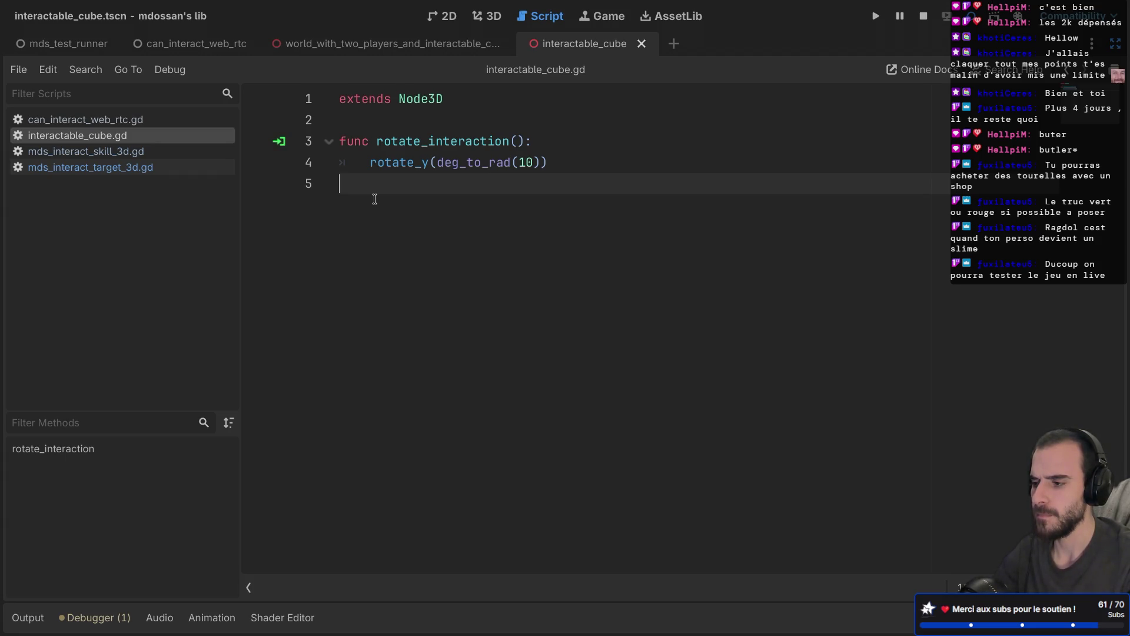
key(ctrl+shift+F11)
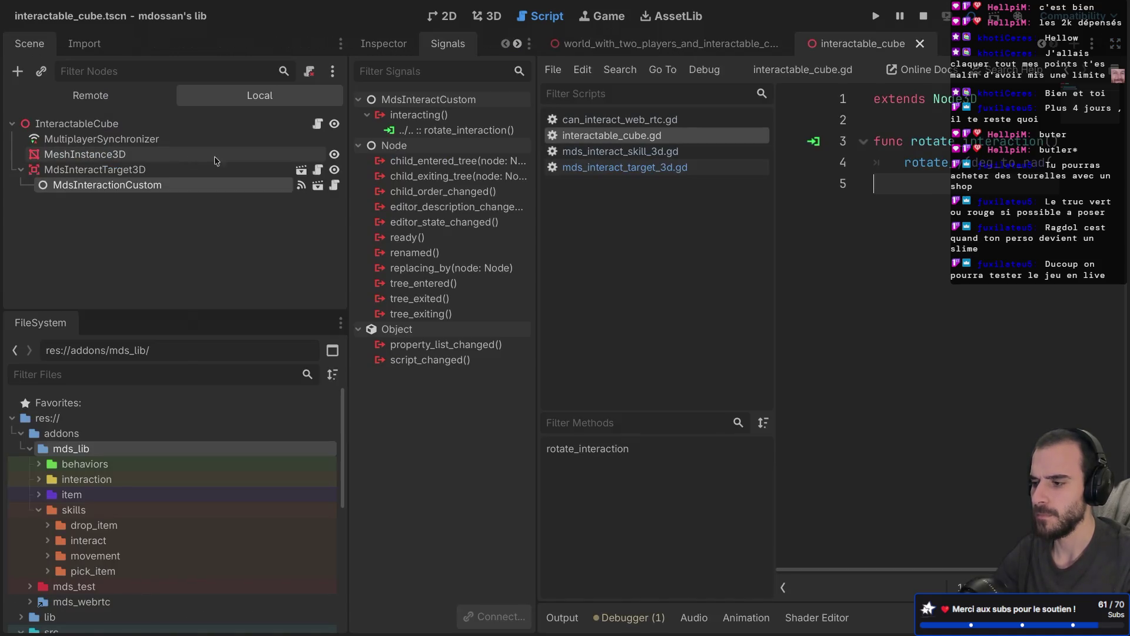
Open mds_interaction_custom.gd and locate the execute_interaction method
click(335, 186)
key(ctrl+shift+F11)
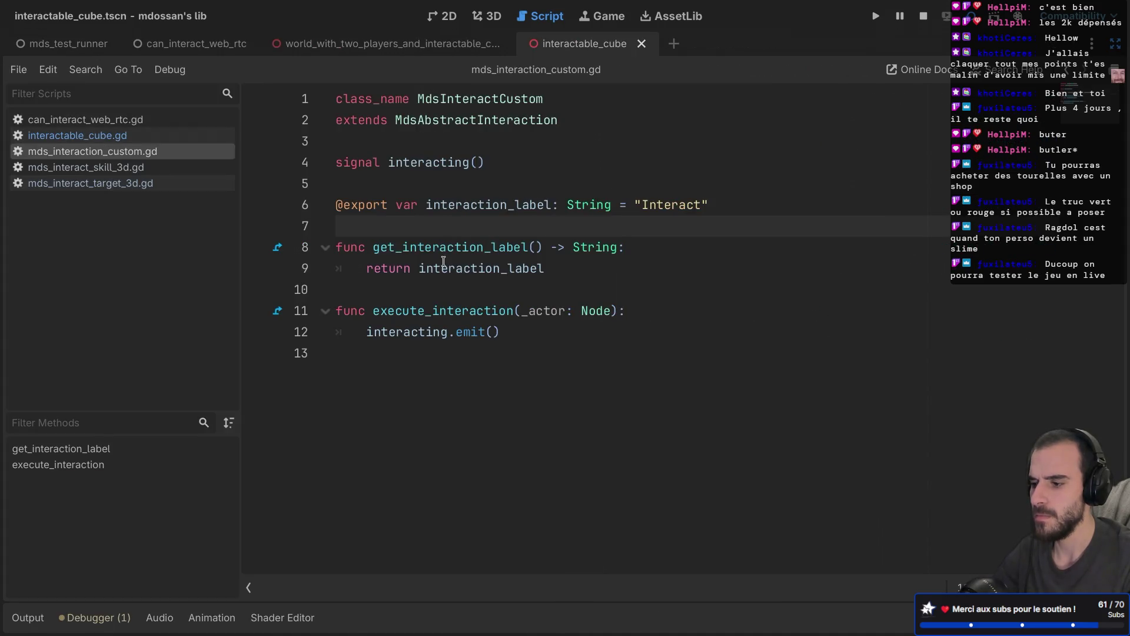
click(408, 328)
double_click(431, 312)
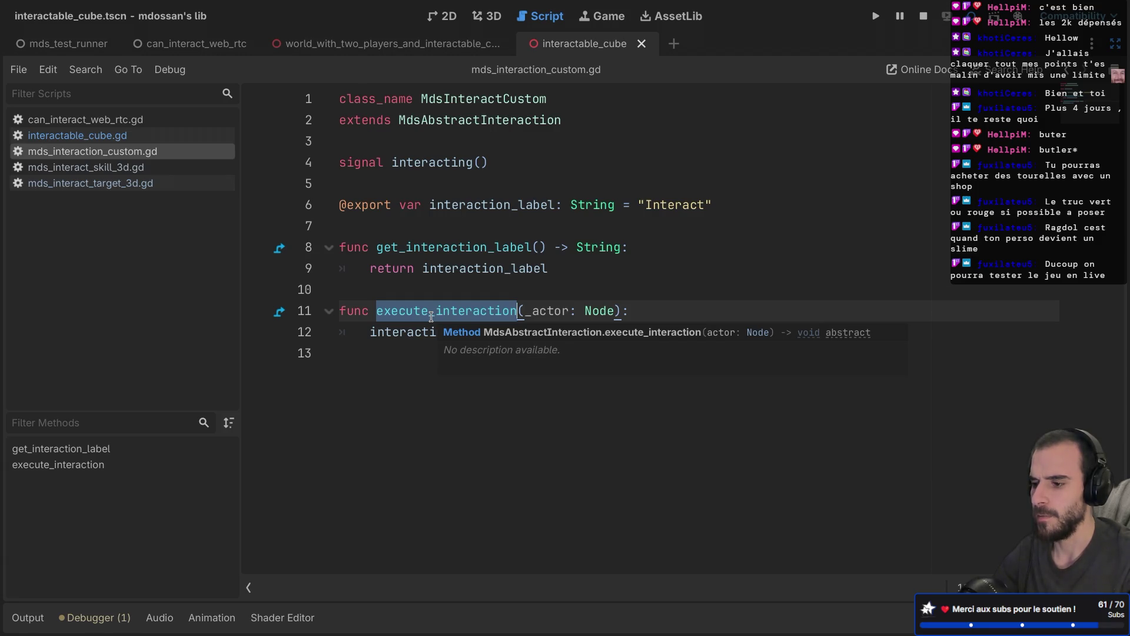
Add print("execute_interaction") on line 12, save, and run the game
click(646, 316)
key(Return)
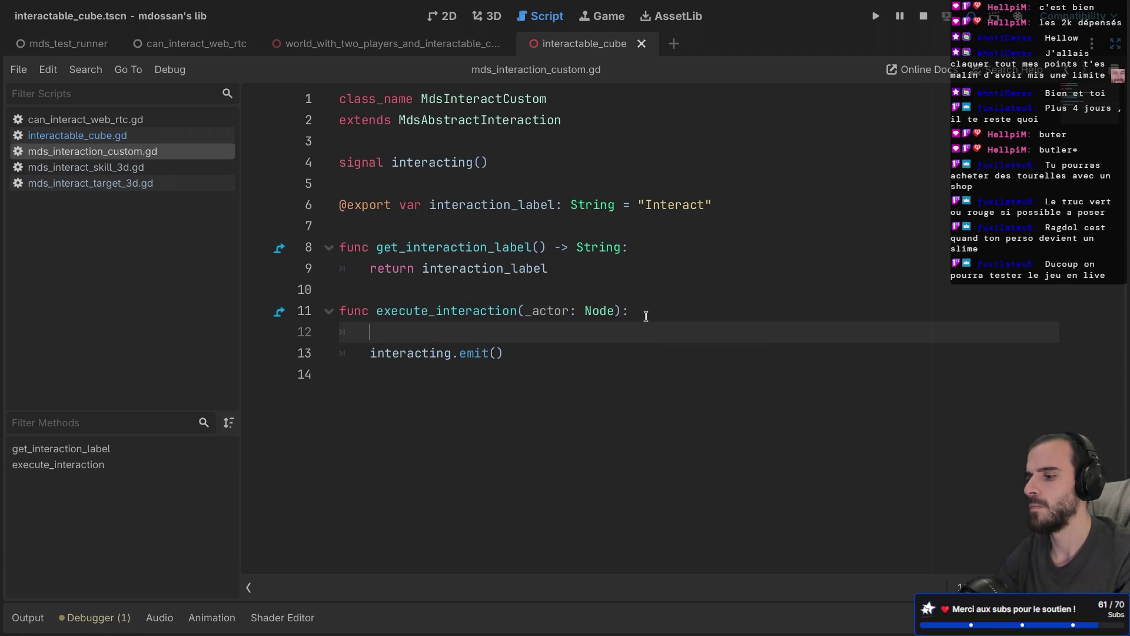
text(")
text(print("ex)
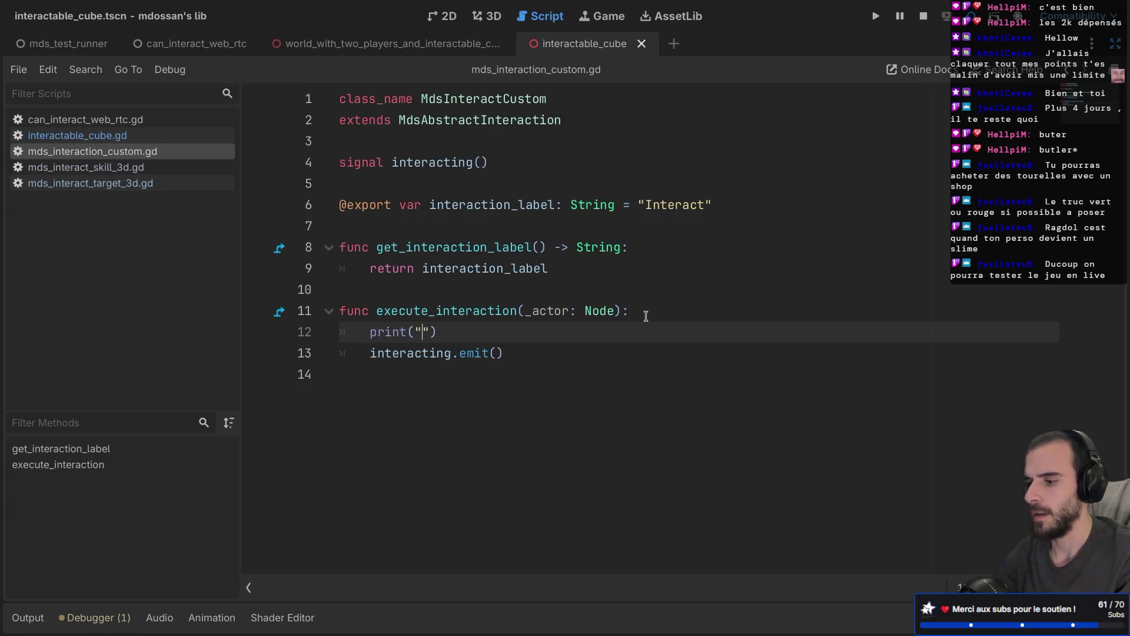
text(ex)
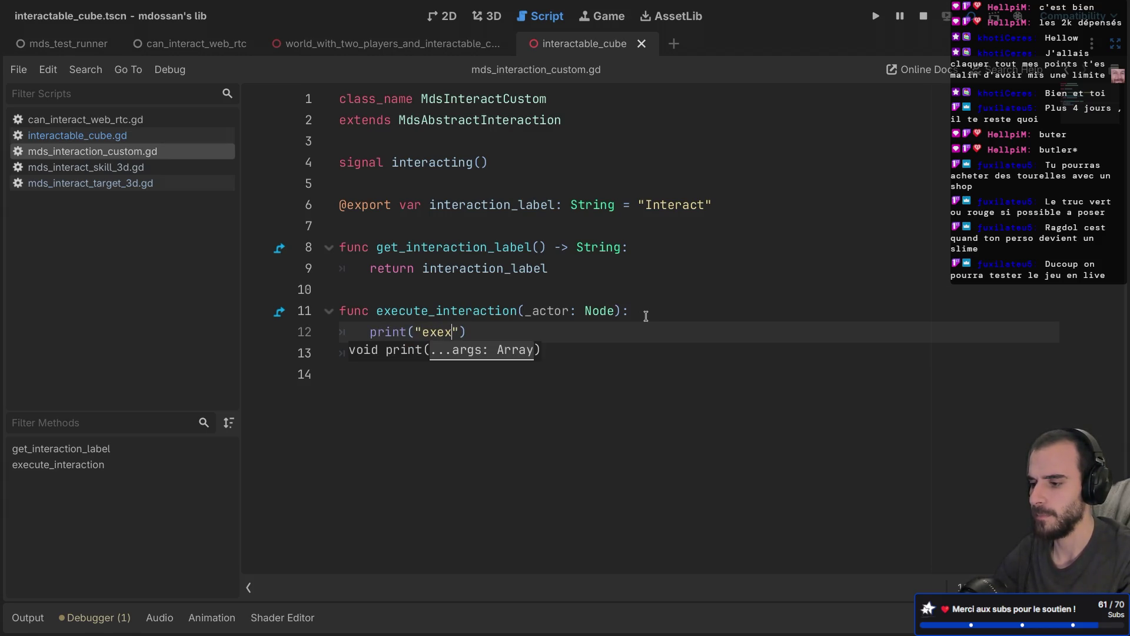
text(ute_interact)
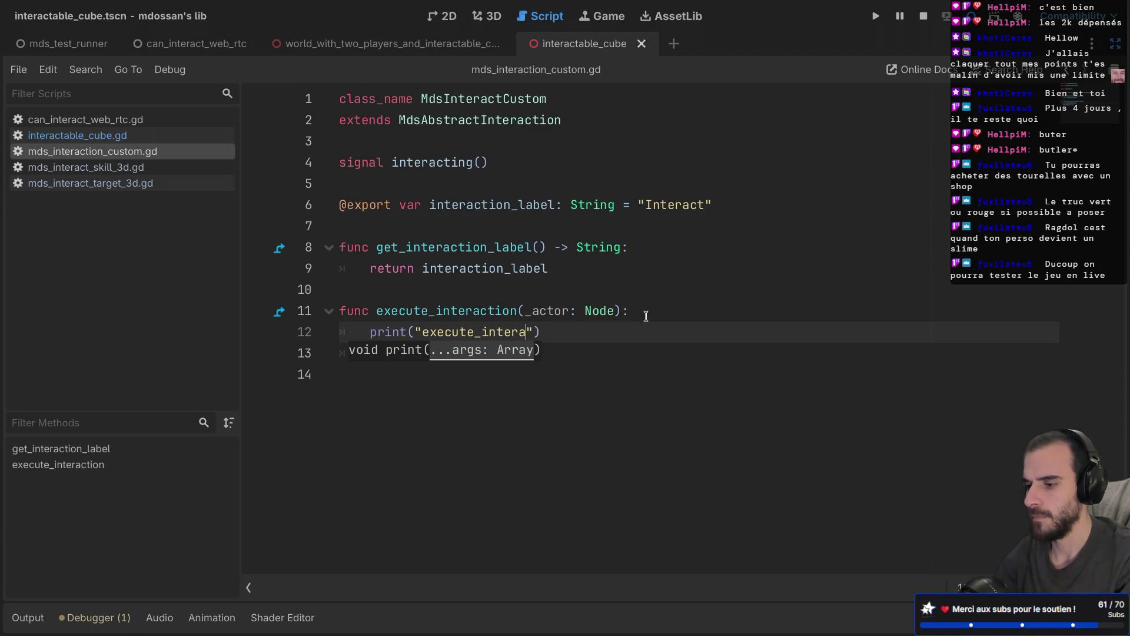
text(ion)
key(ctrl+s)
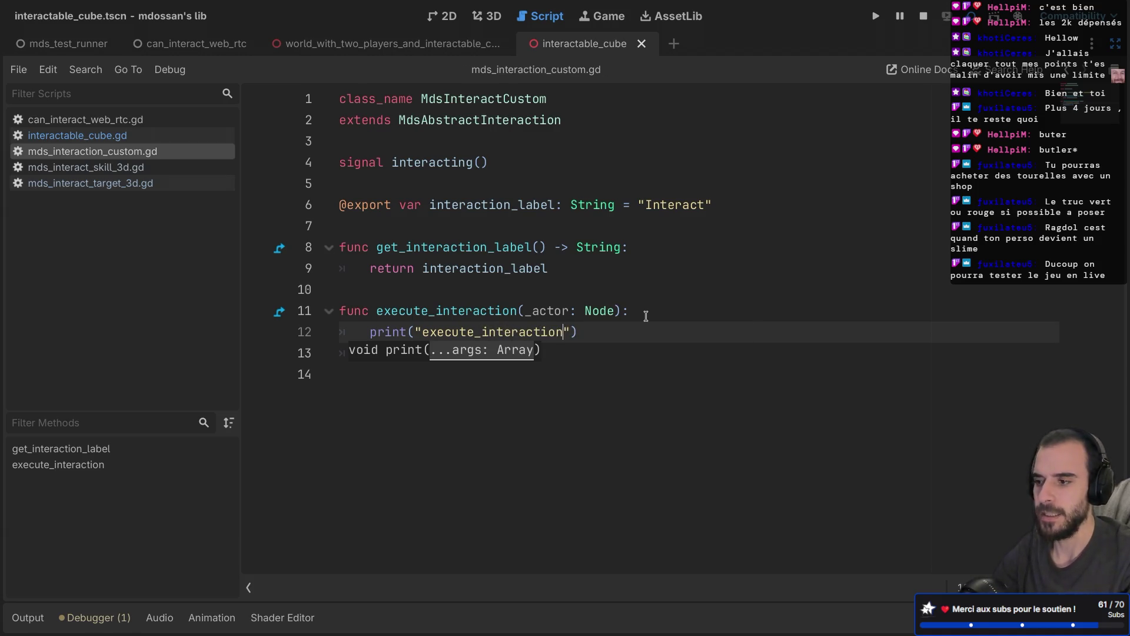
key(F5)
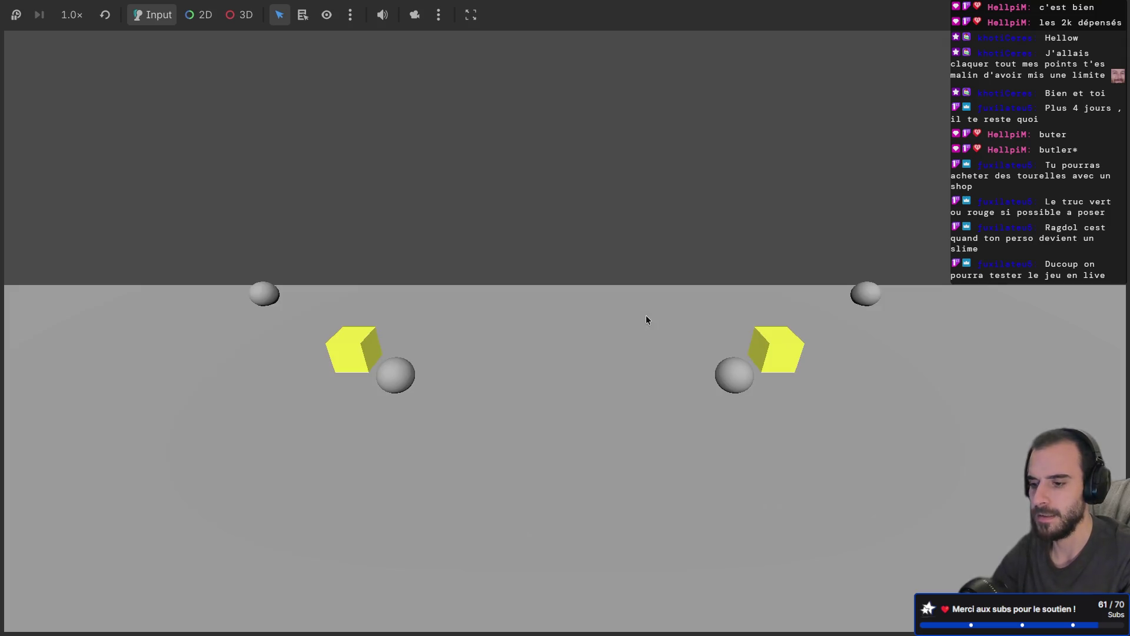
Stop the game, review the Debugger's errors and warnings, collapse the panel, and relaunch
key(F8)
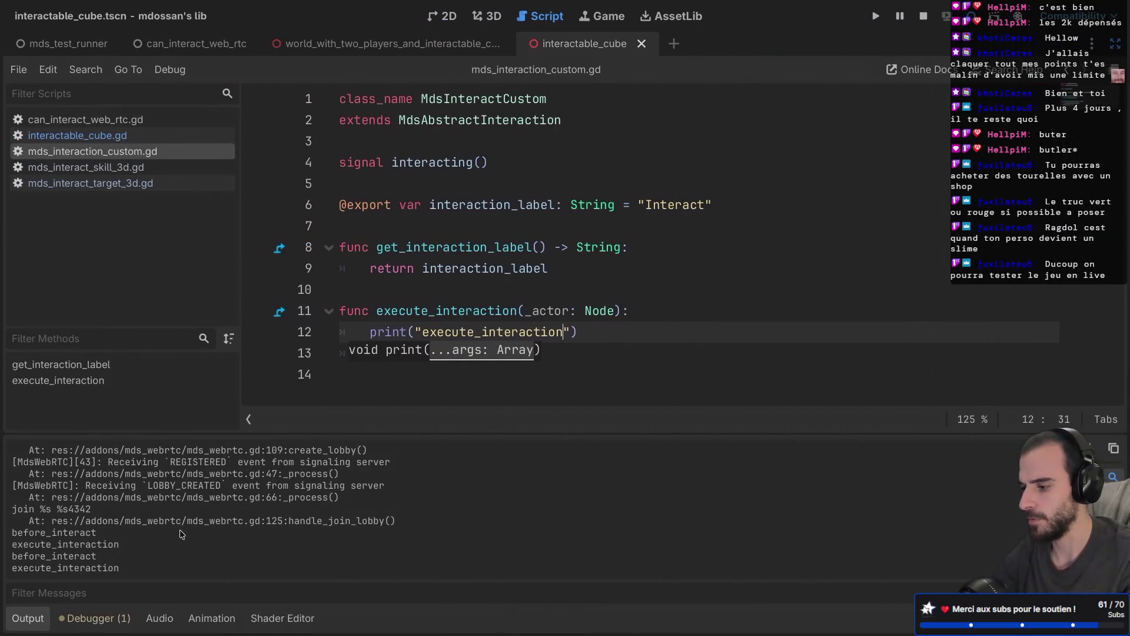
click(478, 318)
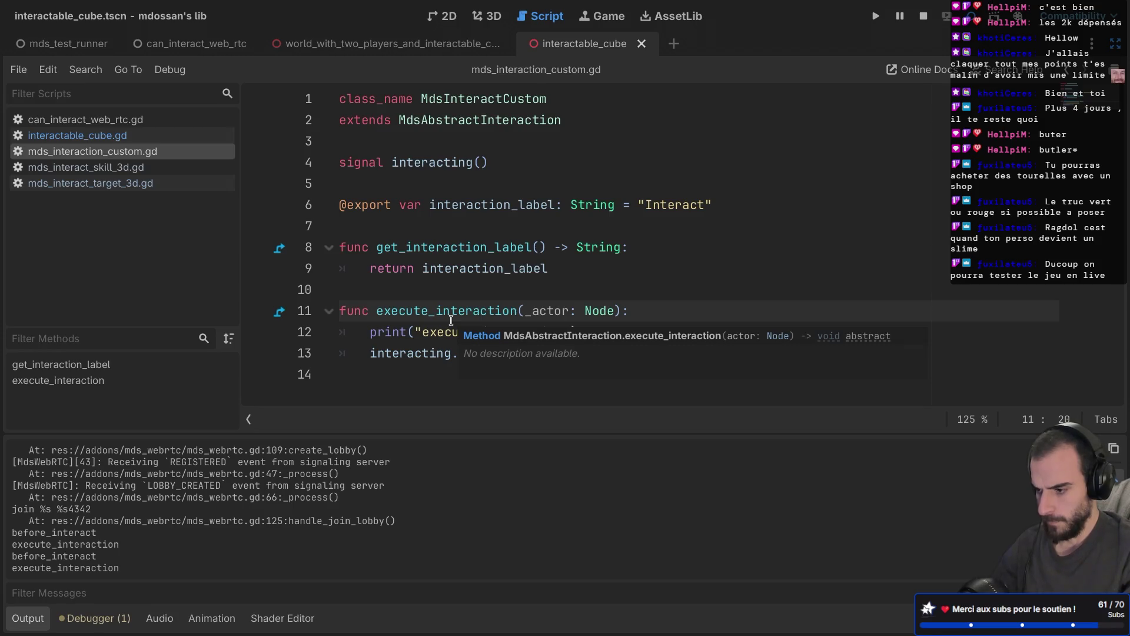
click(94, 618)
click(121, 352)
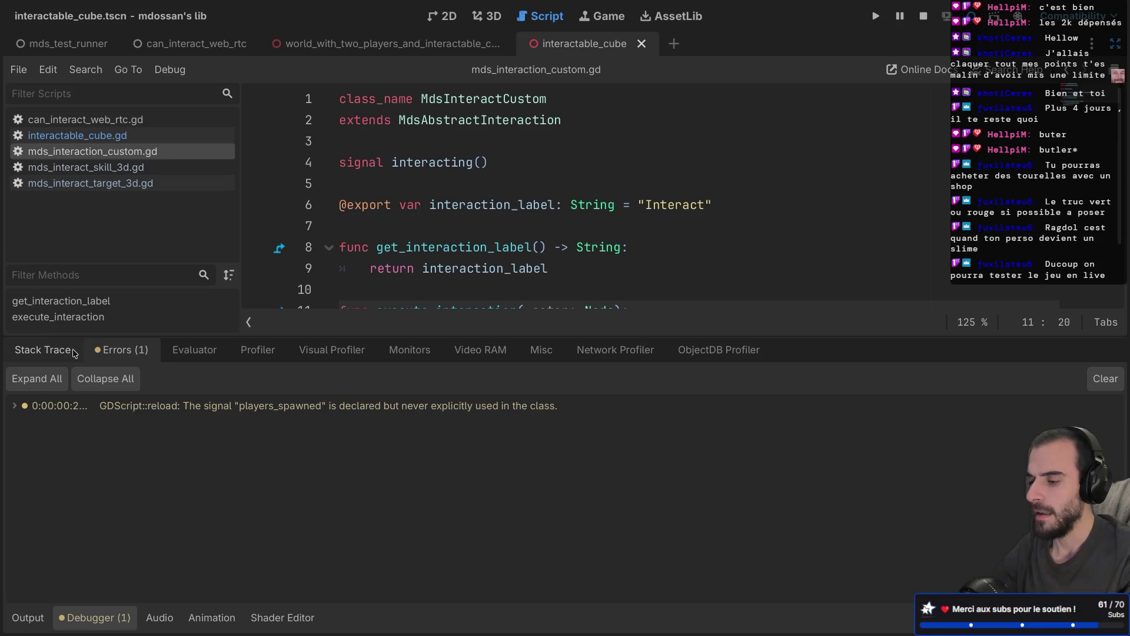
click(106, 619)
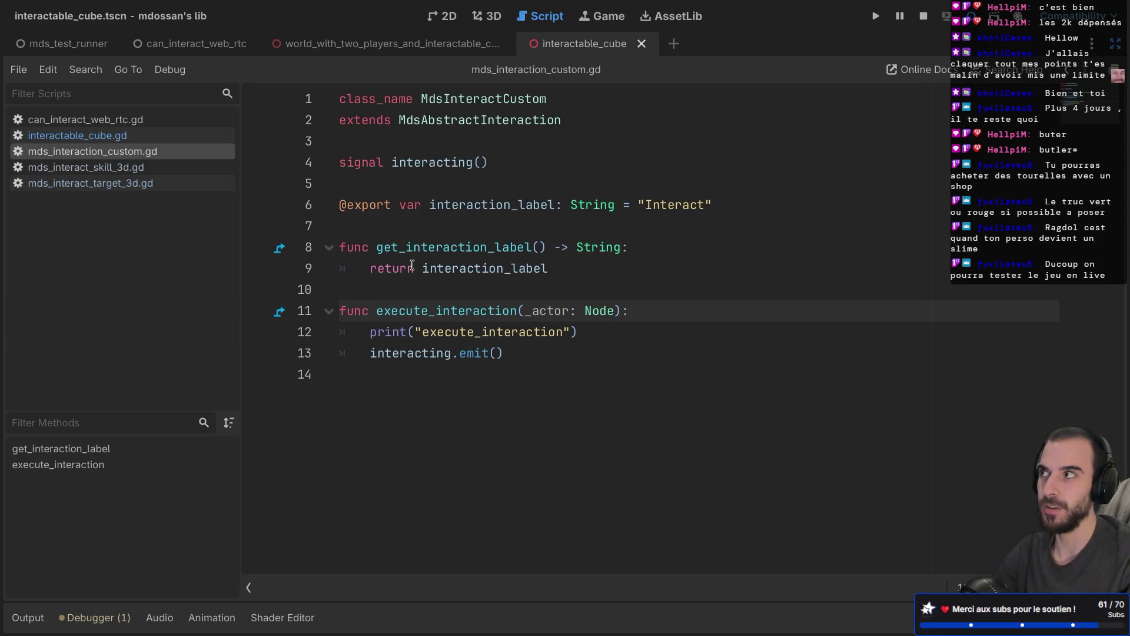
key(F5)
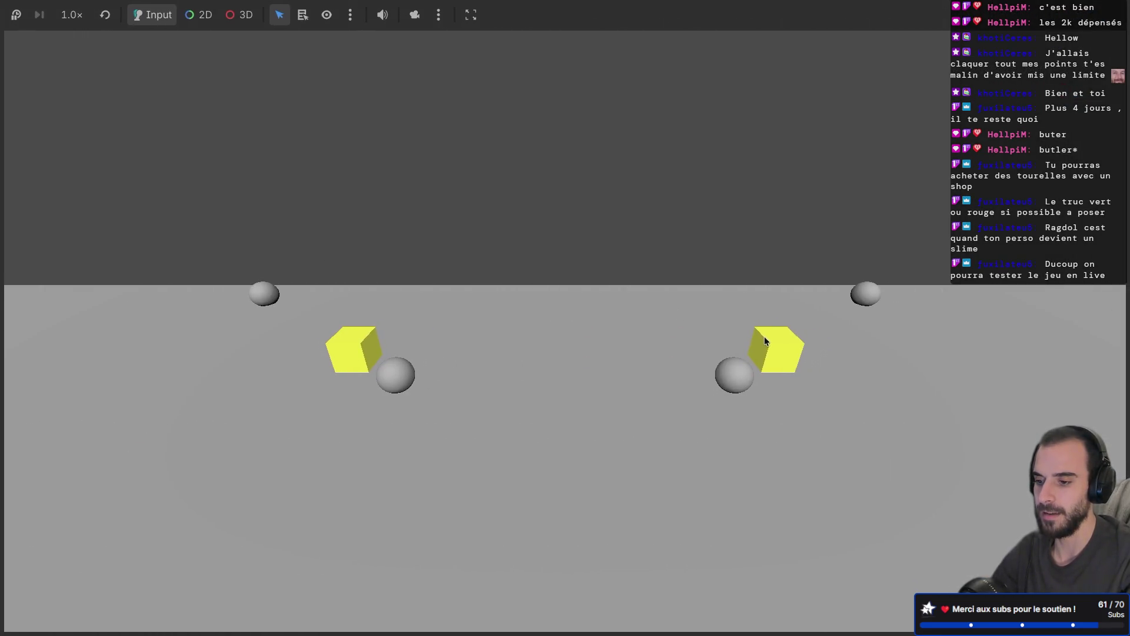
Stop the game and select MultiplayerSynchronizer to view its Replication properties
key(F8)
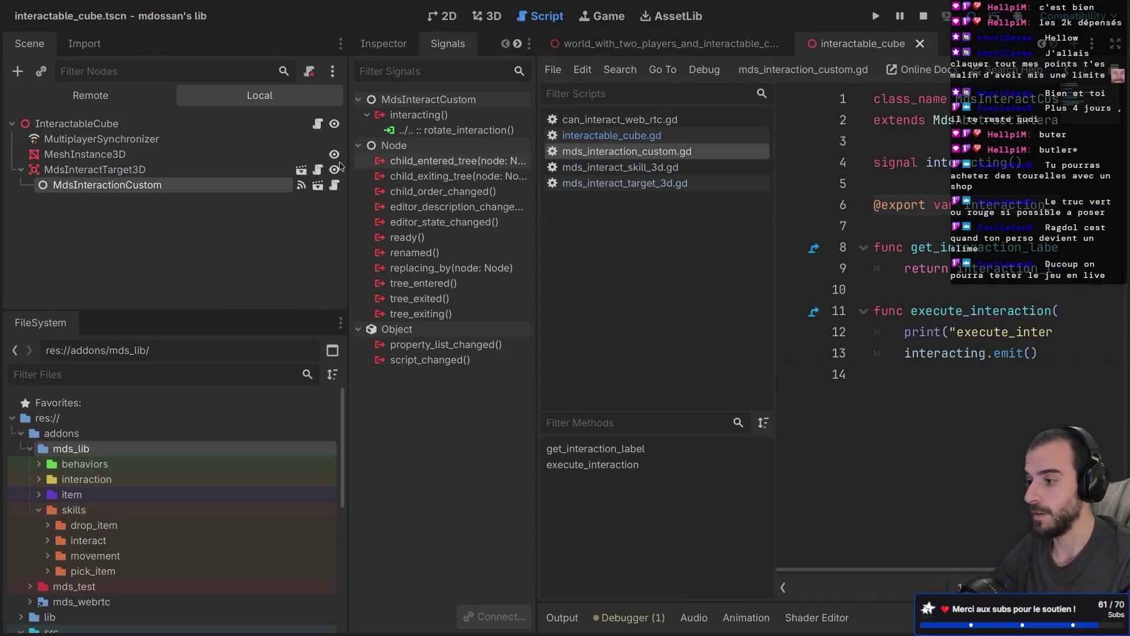
click(148, 139)
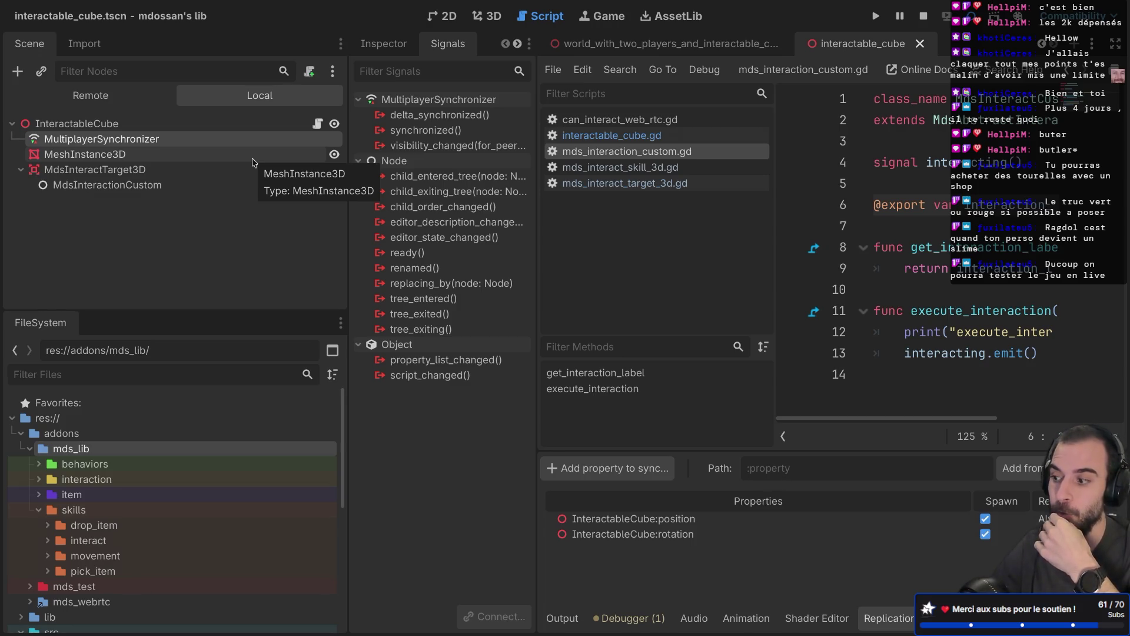
Set the position row's Replicate mode to On Change, save the scene, and run the project
click(265, 185)
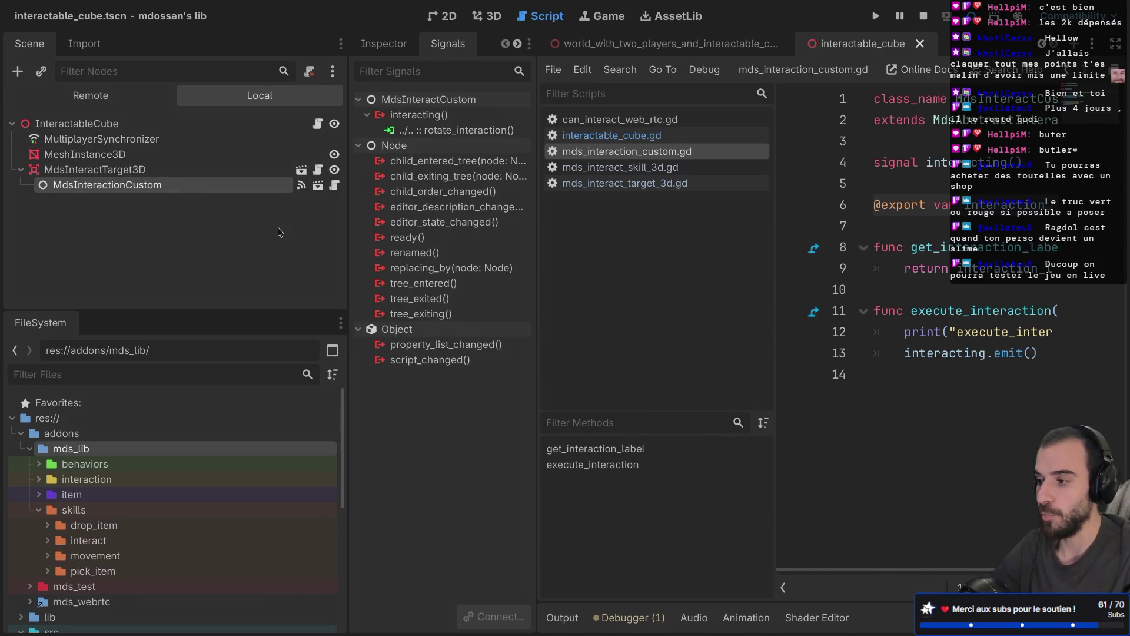
click(139, 139)
key(ctrl+shift+F11)
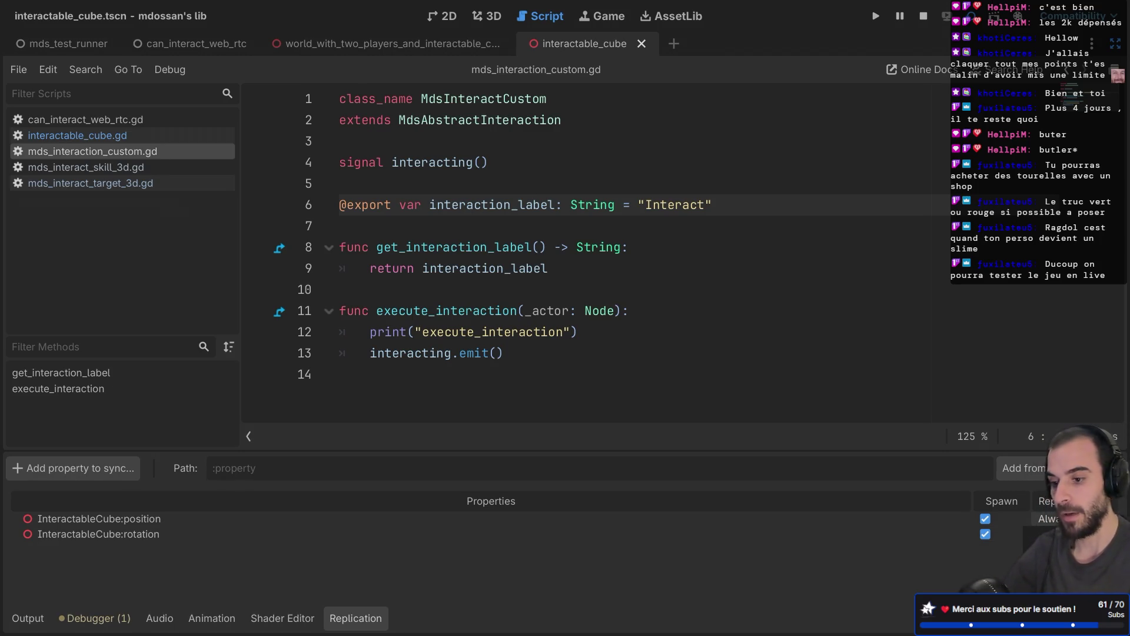
click(1053, 519)
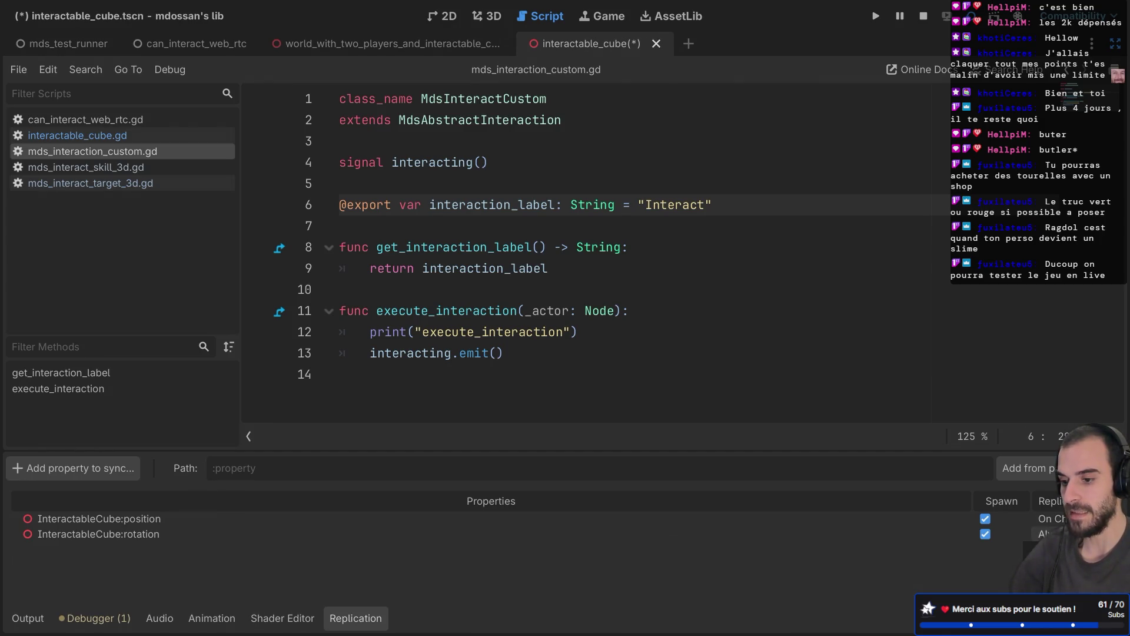
key(ctrl+s)
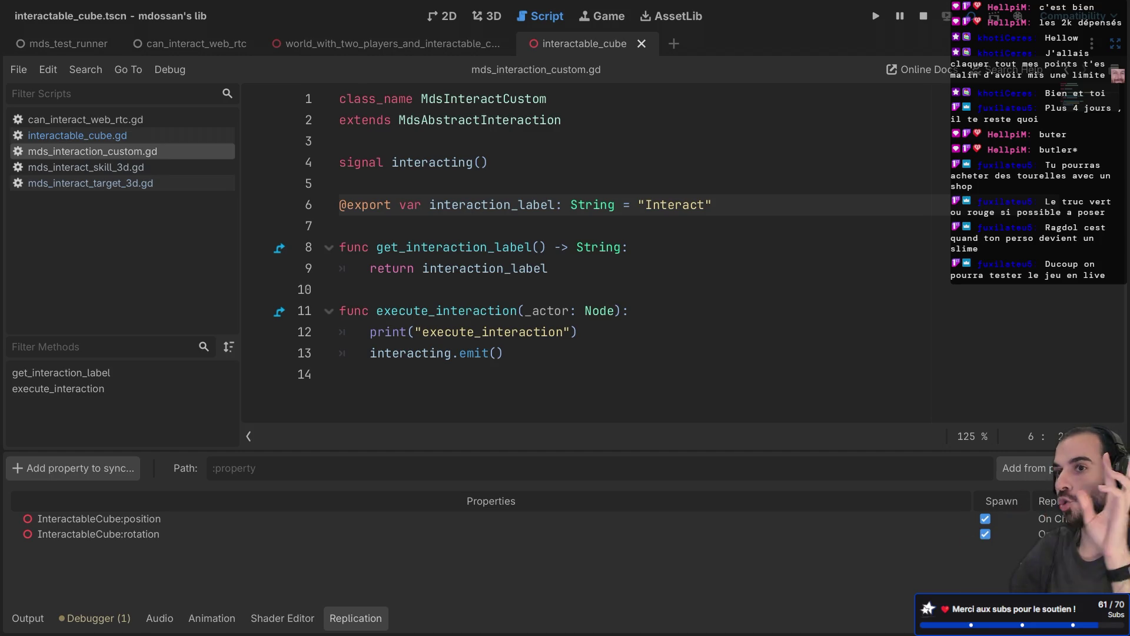
key(F5)
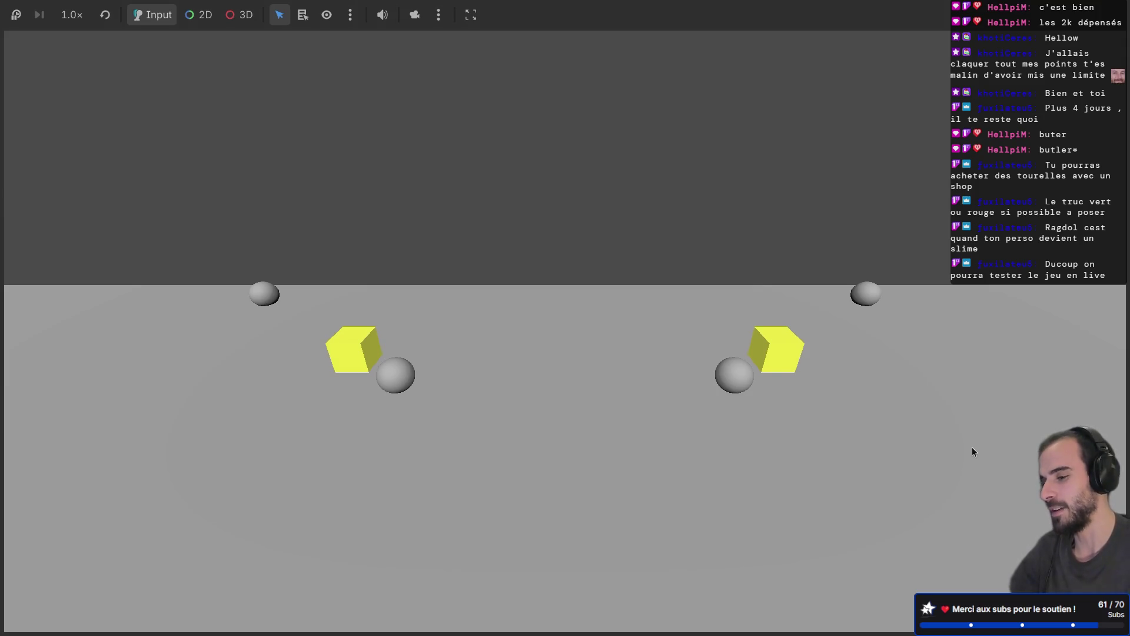
Restart the game, interact with the cubes, then switch back to the editor
key(F8)
key(F5)
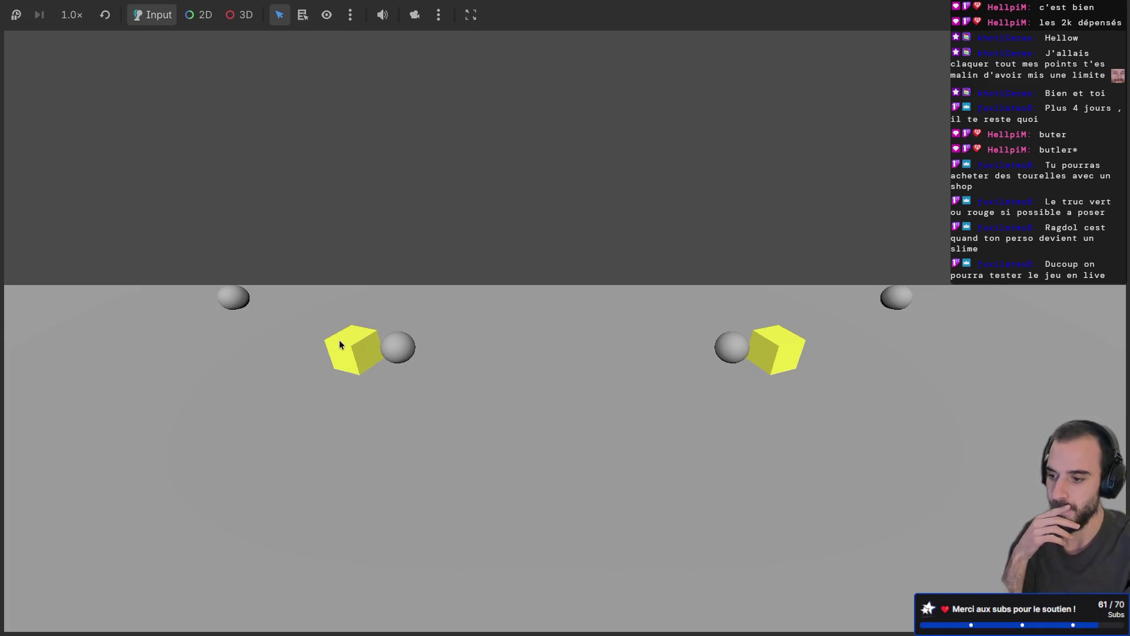
key(alt+Tab)
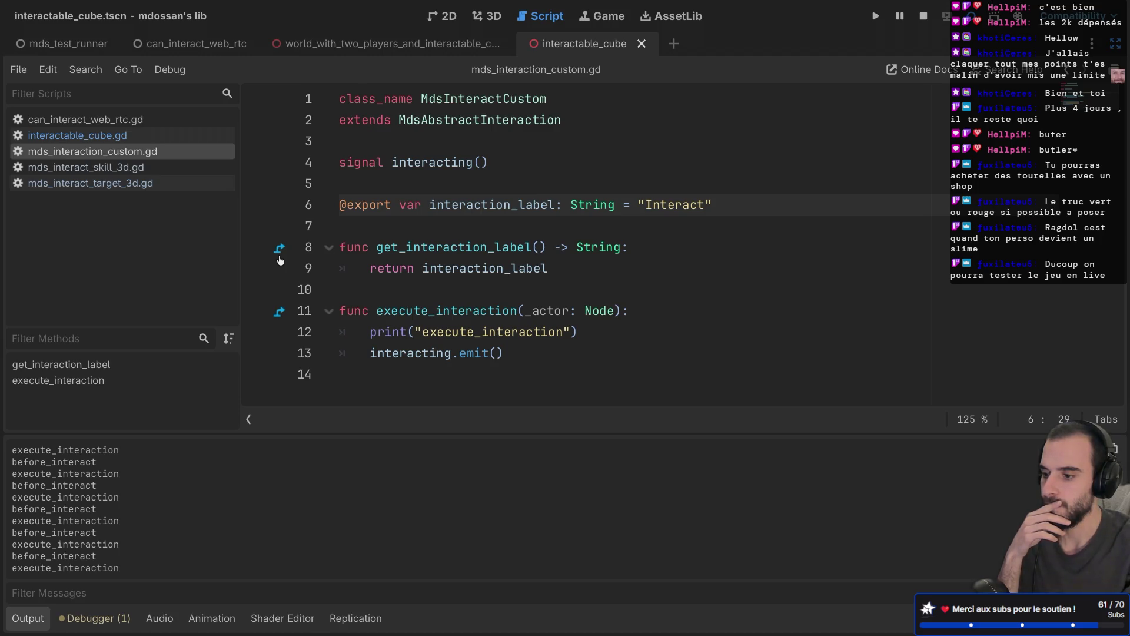
Inspect the MdsInteractCustom and MdsAbstractInteraction class names at the top of the script
mouse_move(459, 264)
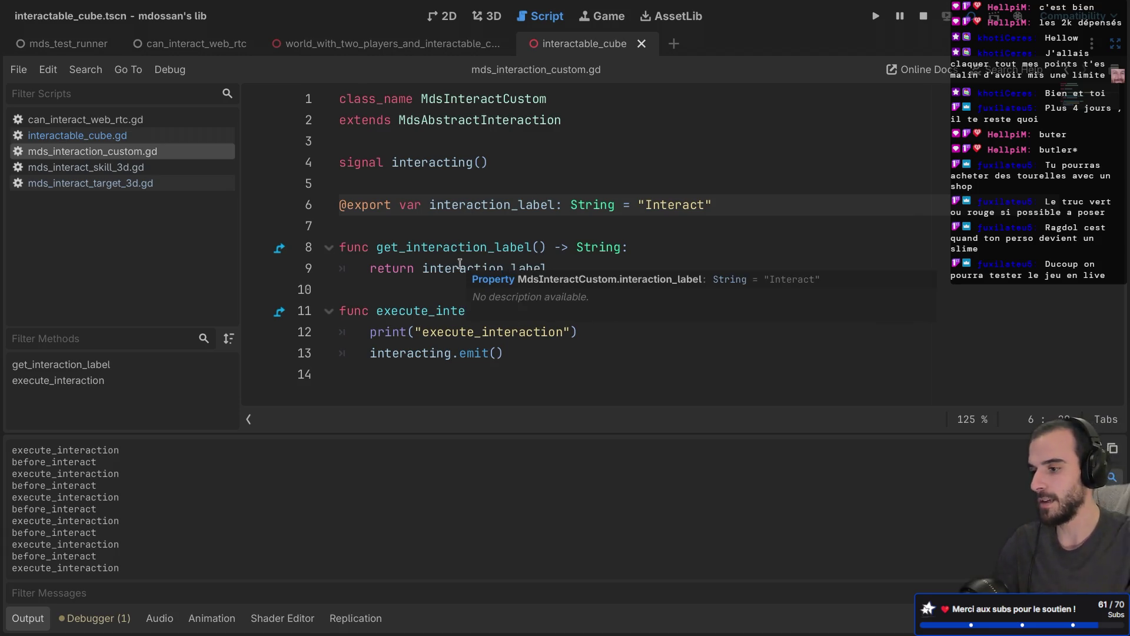
double_click(481, 111)
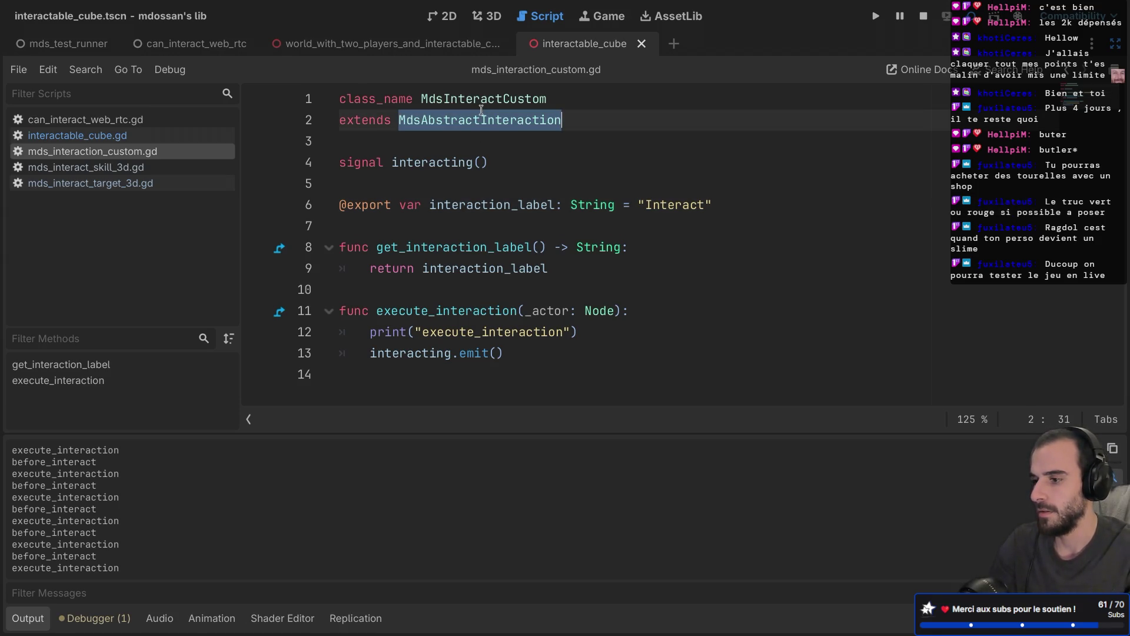
double_click(480, 99)
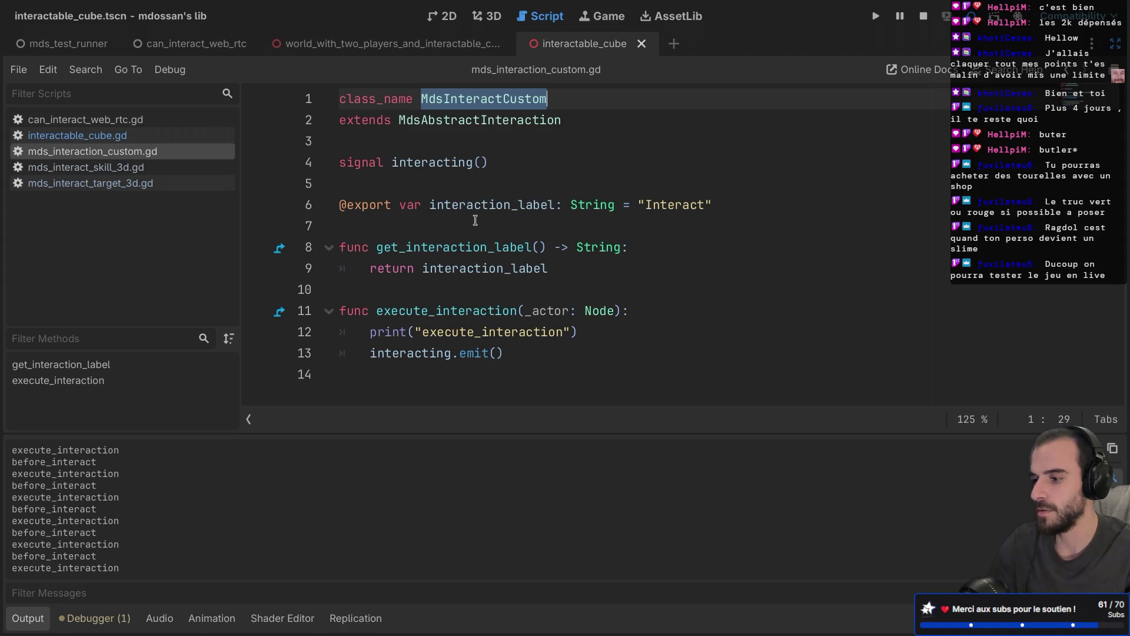
Keep the _actor parameter and change the print to "execute_interaction %s" % _actor
click(532, 311)
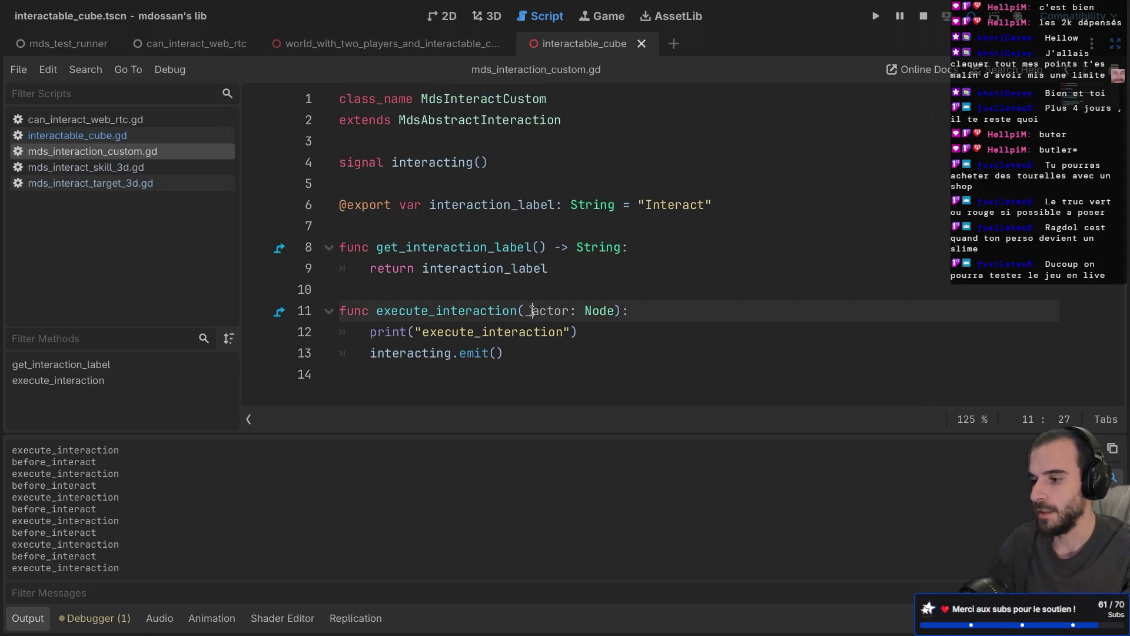
key(BackSpace)
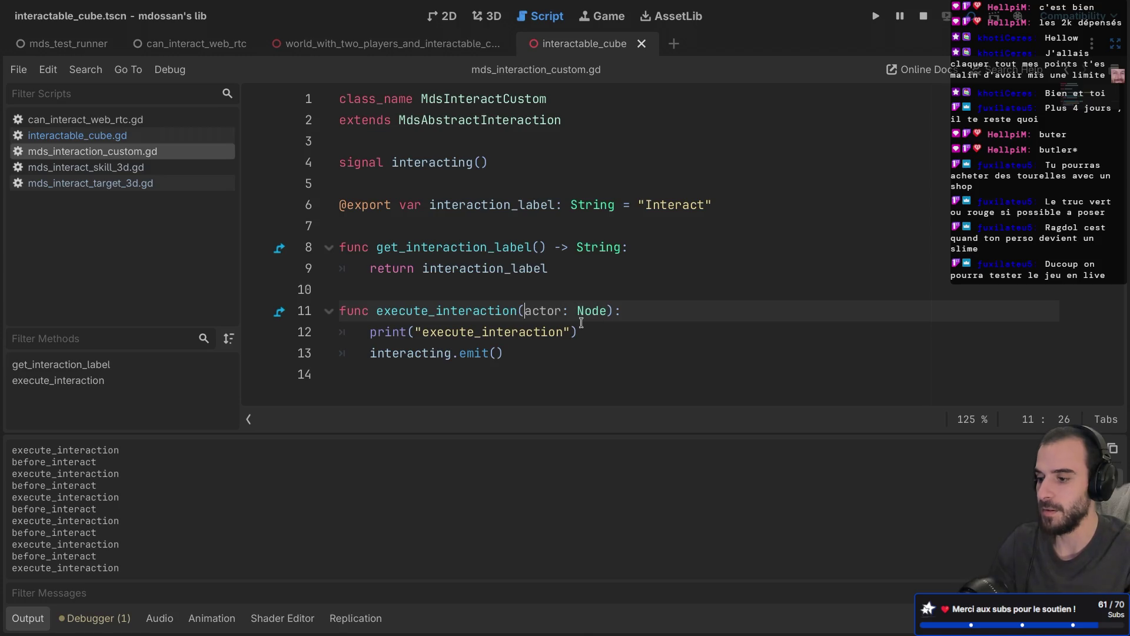
text(_)
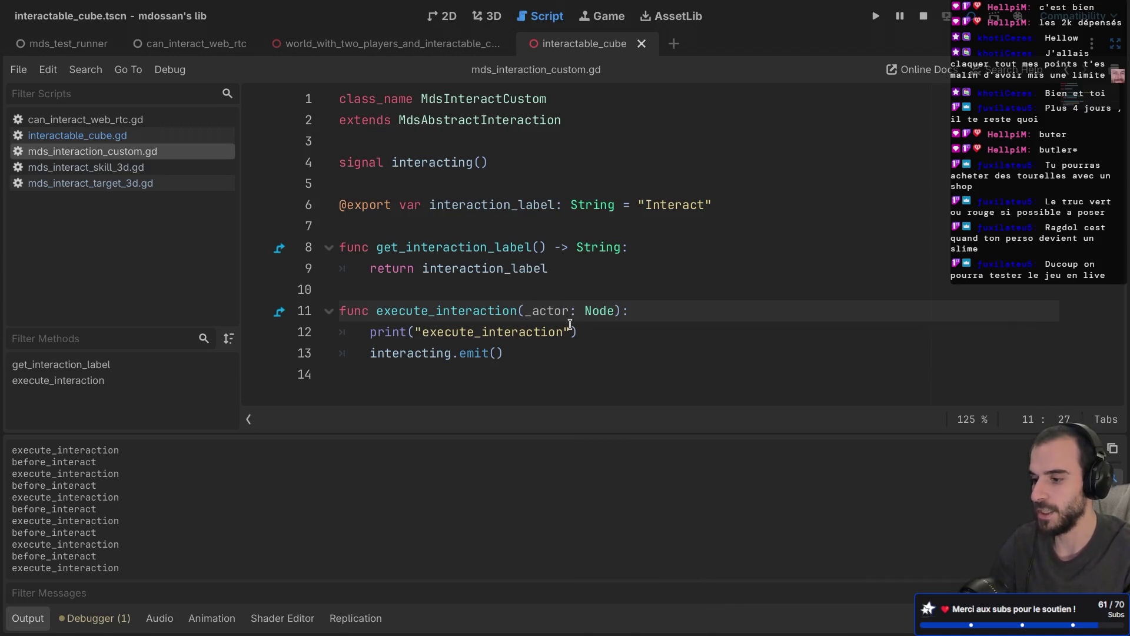
click(564, 332)
text(%s")
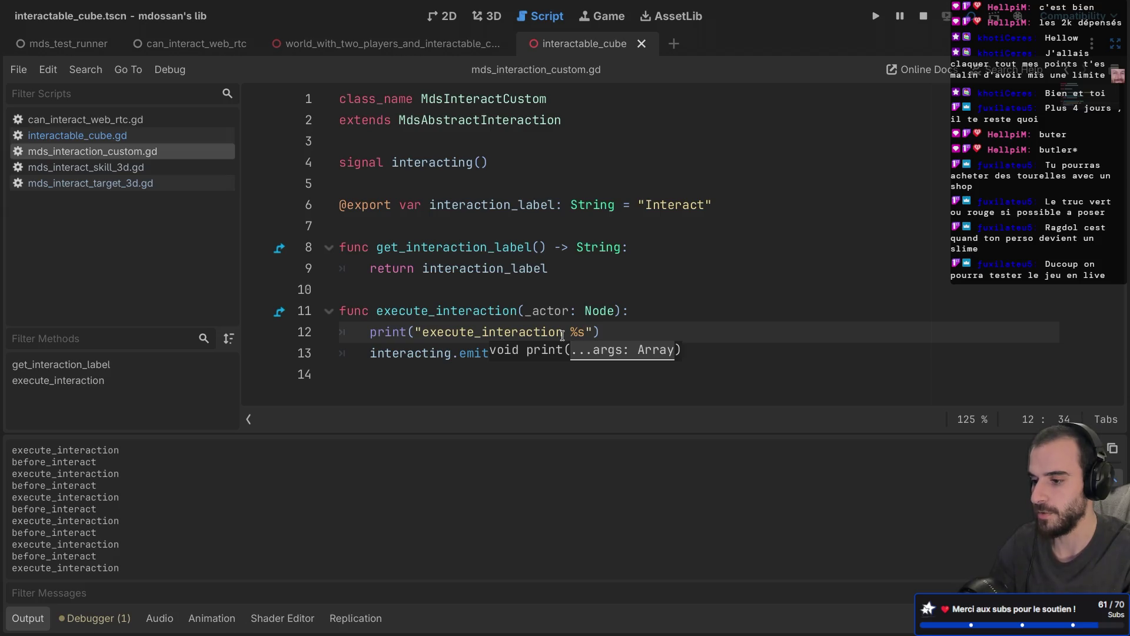
text( %)
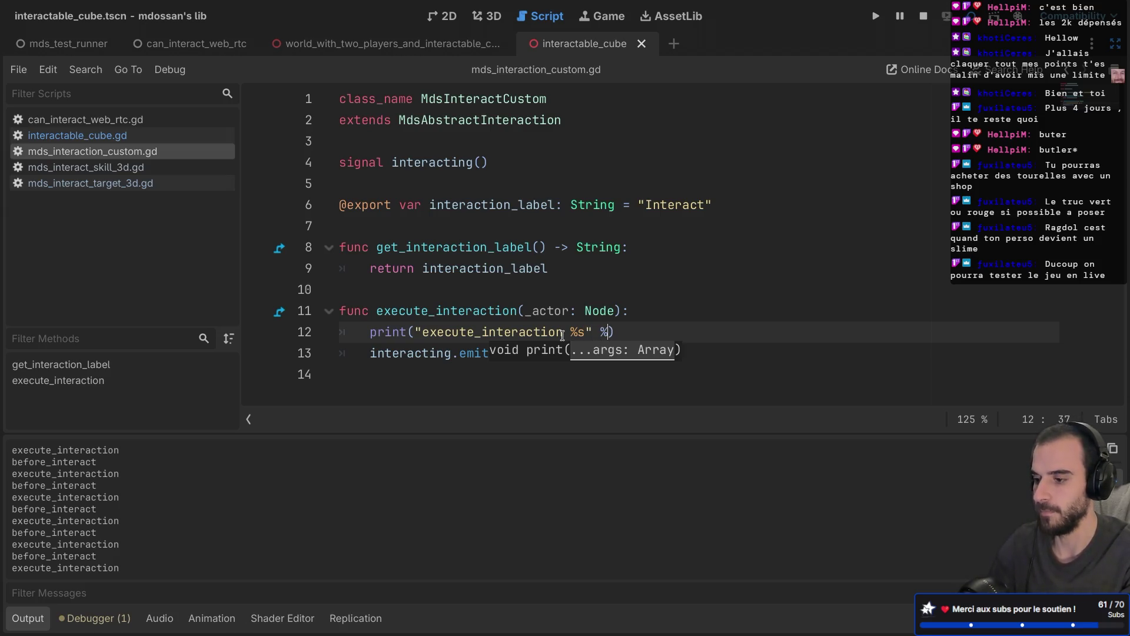
text( _actor)
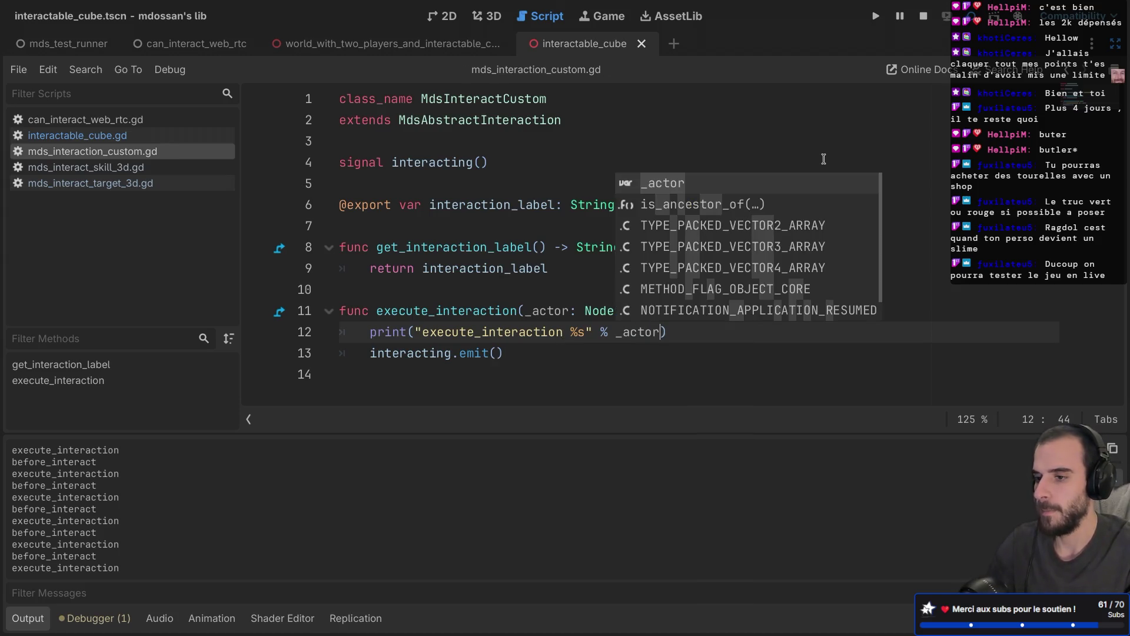
Test-run the game and select the logged Player2 actor in the Output panel
key(F5)
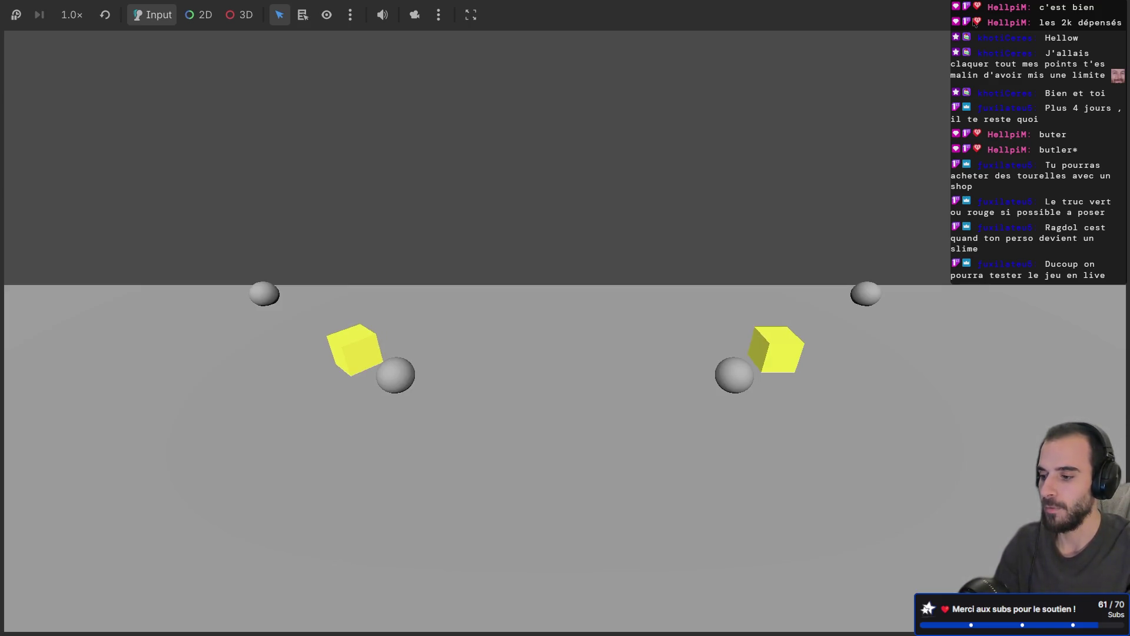
key(F8)
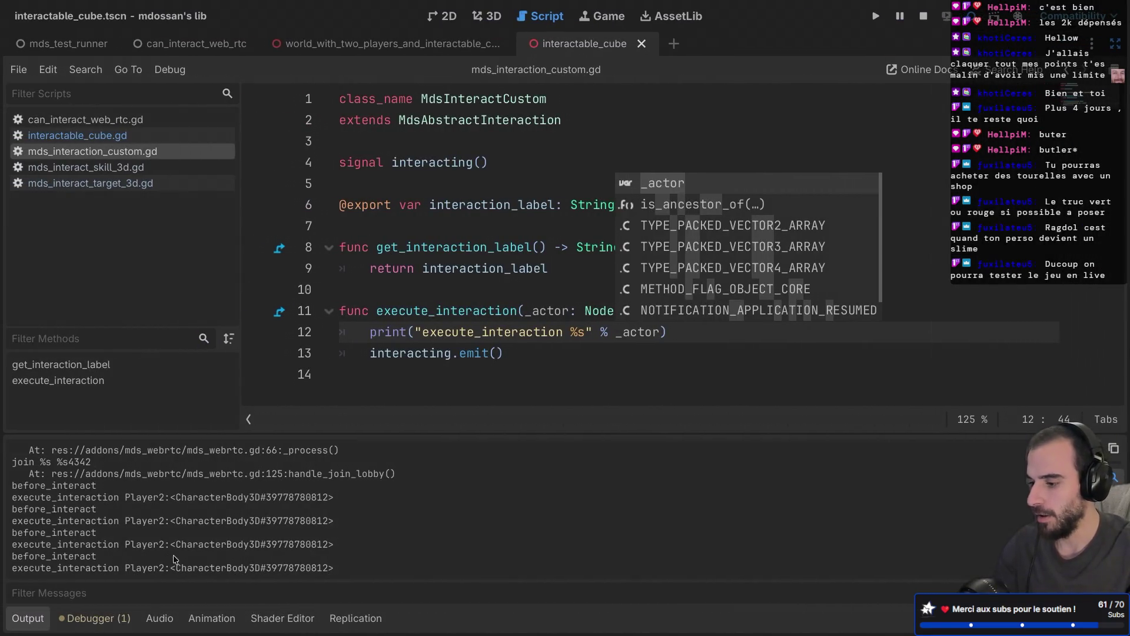
drag(137, 544, 259, 545)
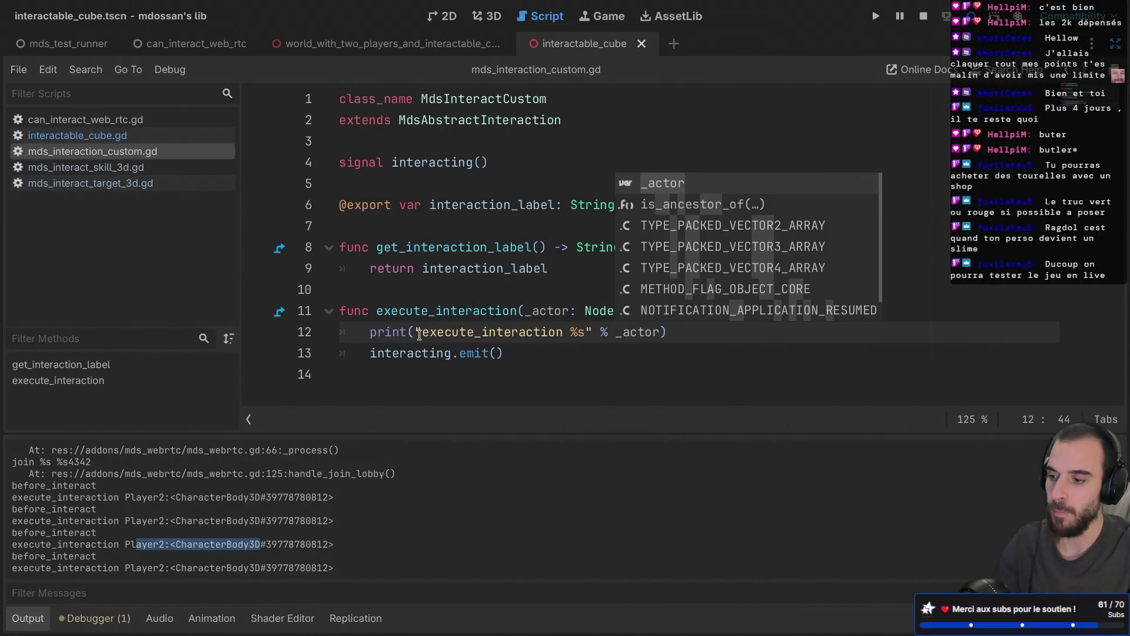
click(437, 332)
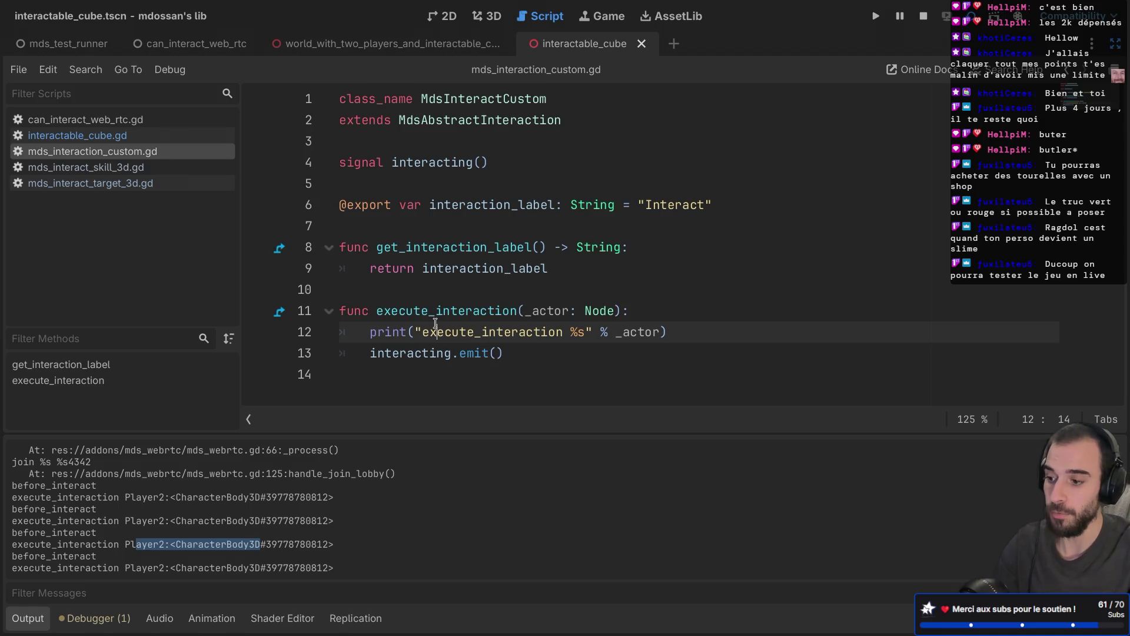
On a new line 12, begin 'if _actor.multiplayer.get_unique_id()' and view its MultiplayerAPI docs
click(662, 309)
key(Return)
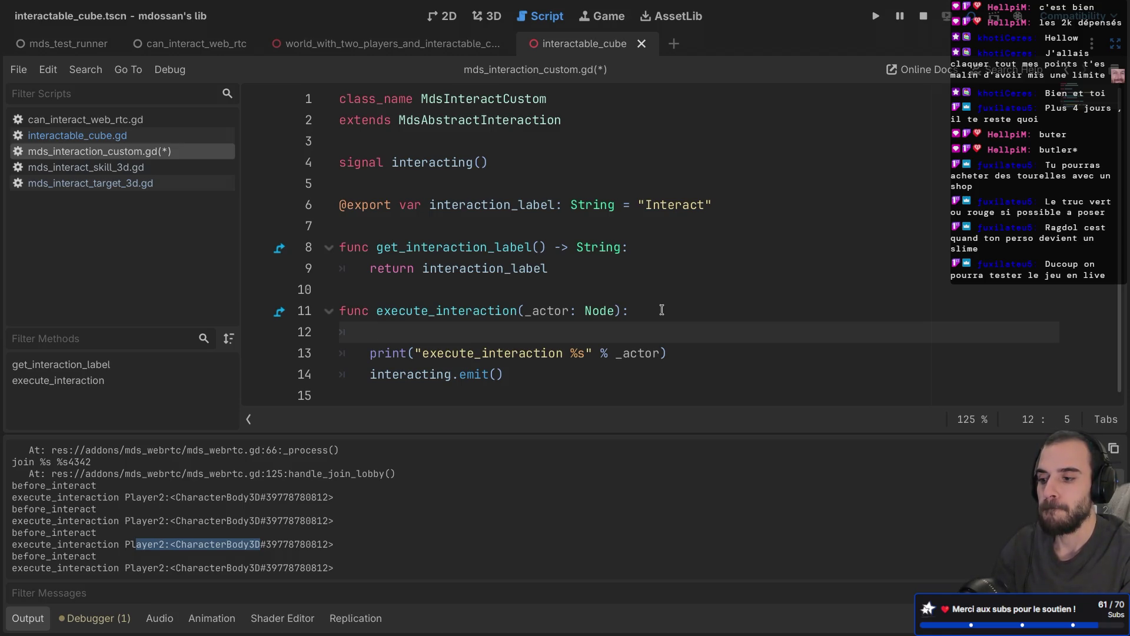
text(if )
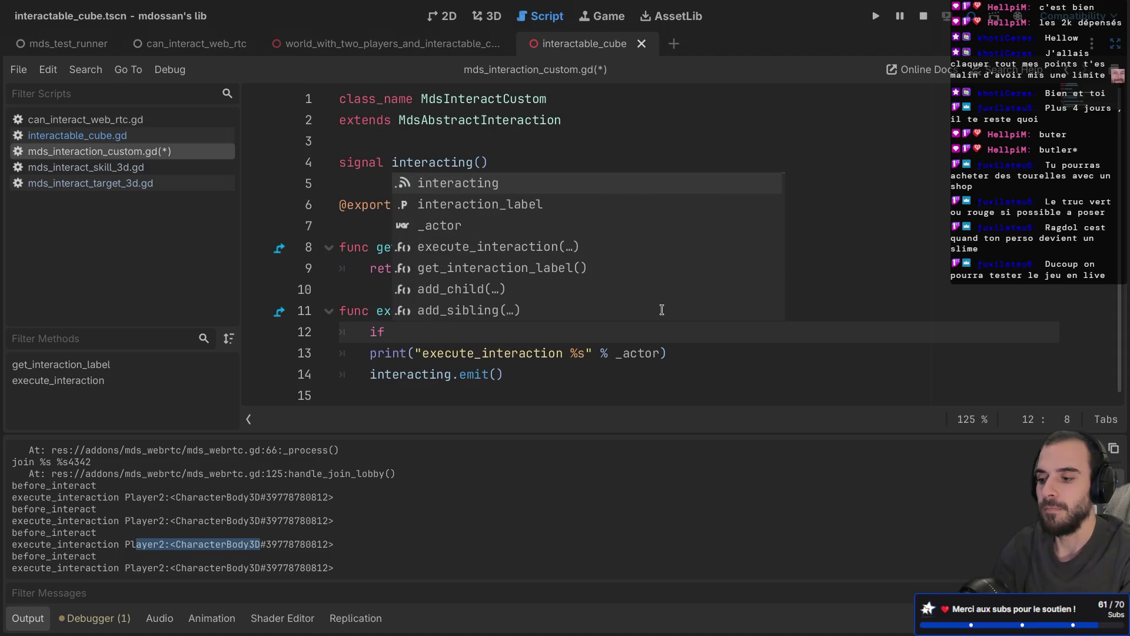
text(_ac)
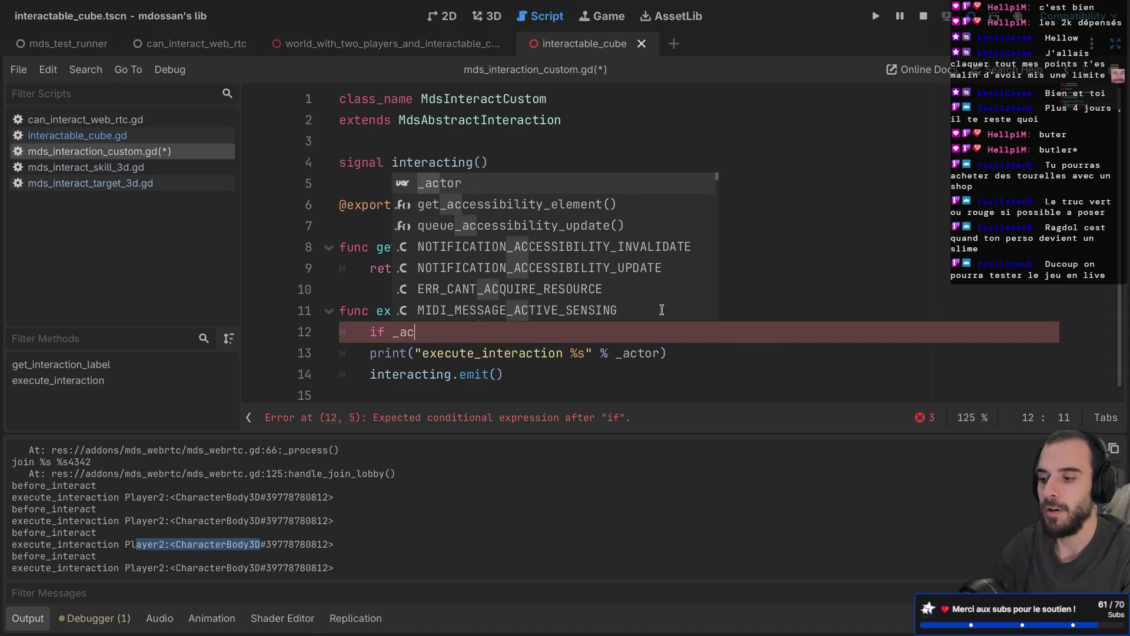
key(Return)
text(.)
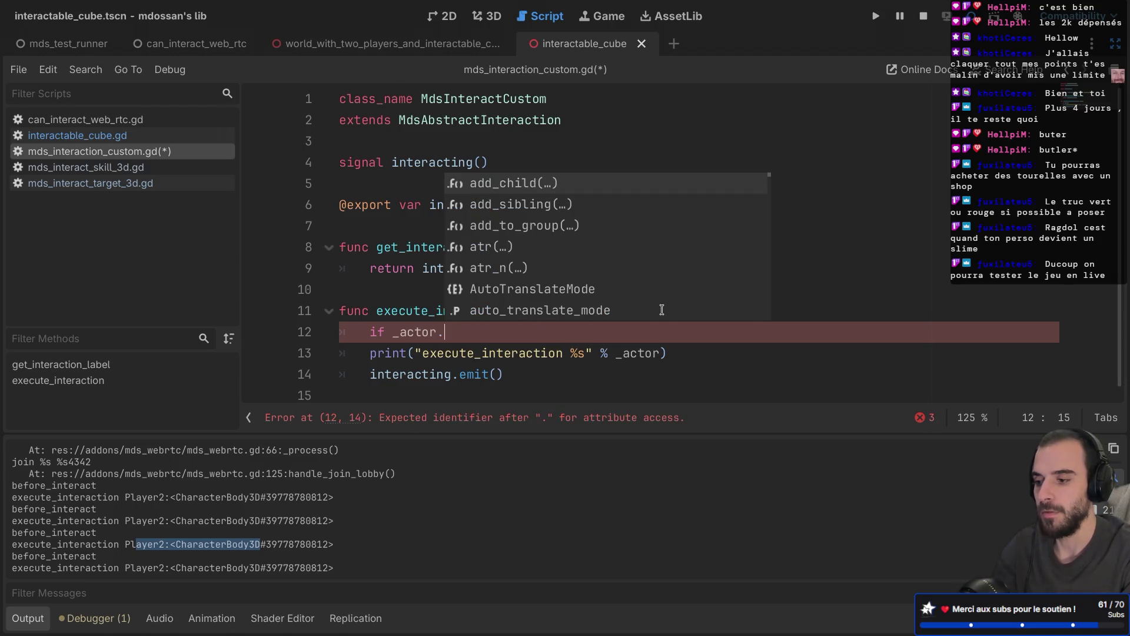
text(m)
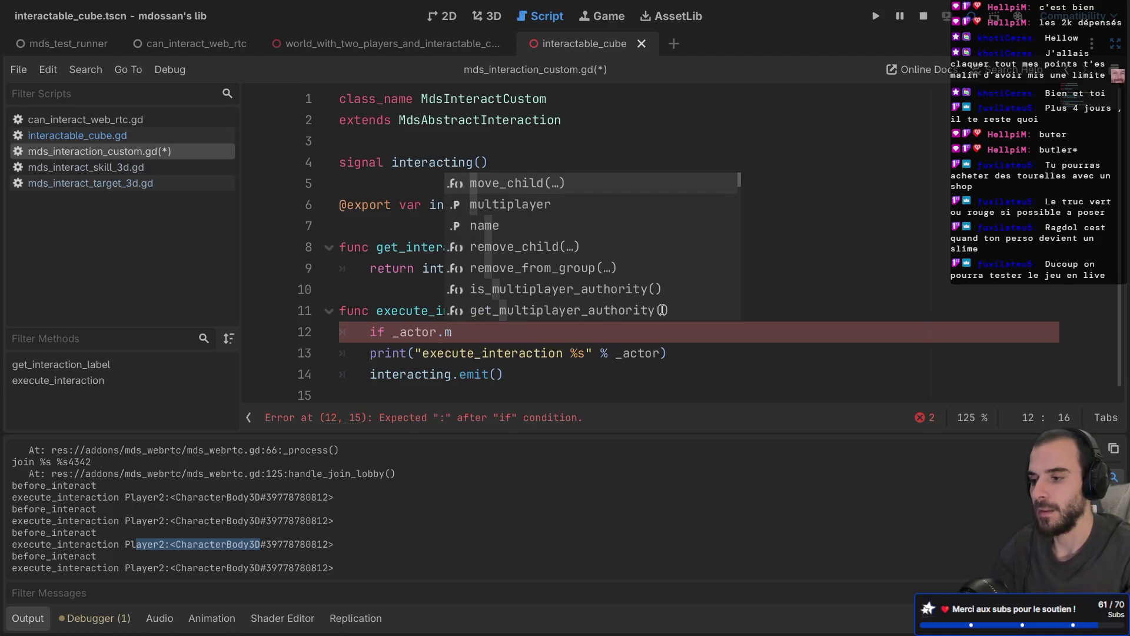
key(Down)
key(Return)
text(get_un)
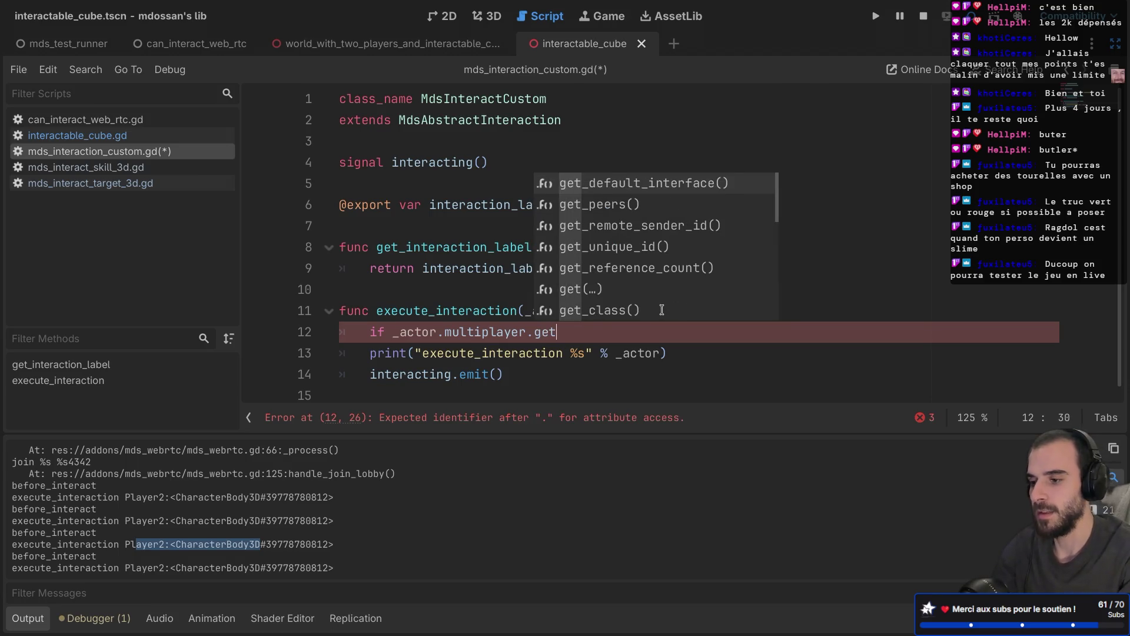
key(Return)
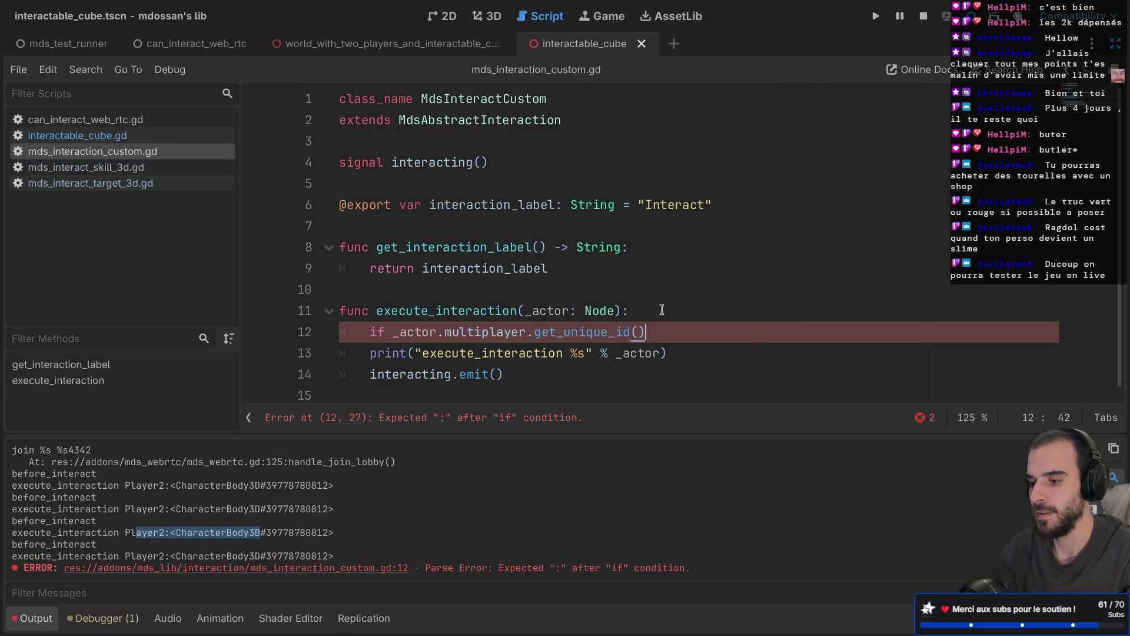
ctrl+click(568, 332)
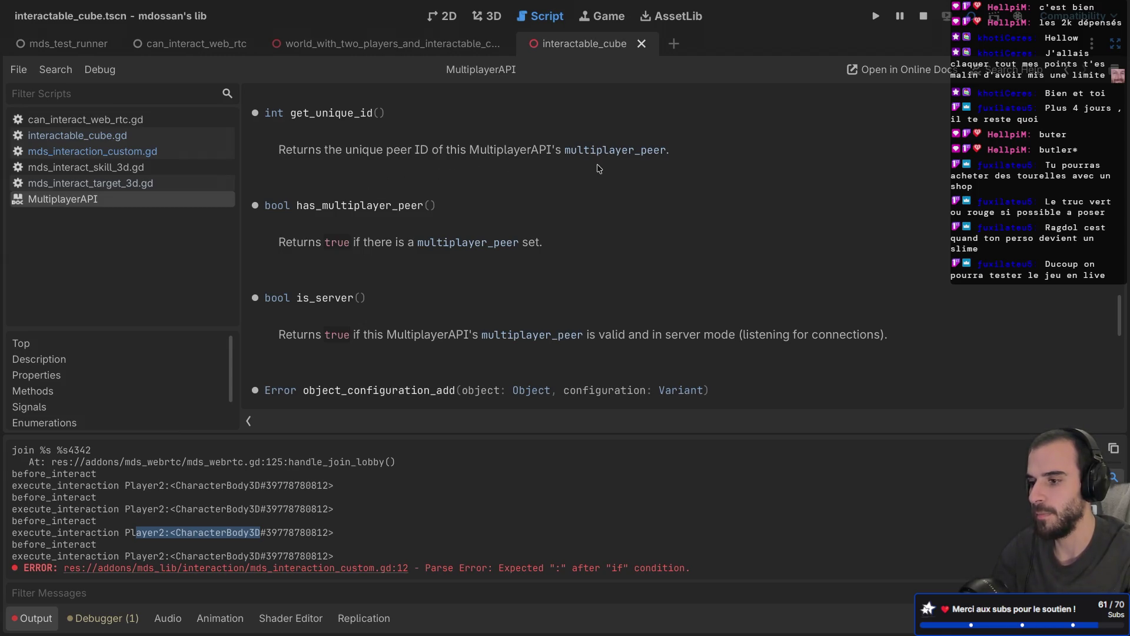
Change the condition to actor.get_multiplayer_authority(), renaming the _actor parameter to actor
key(ctrl+w)
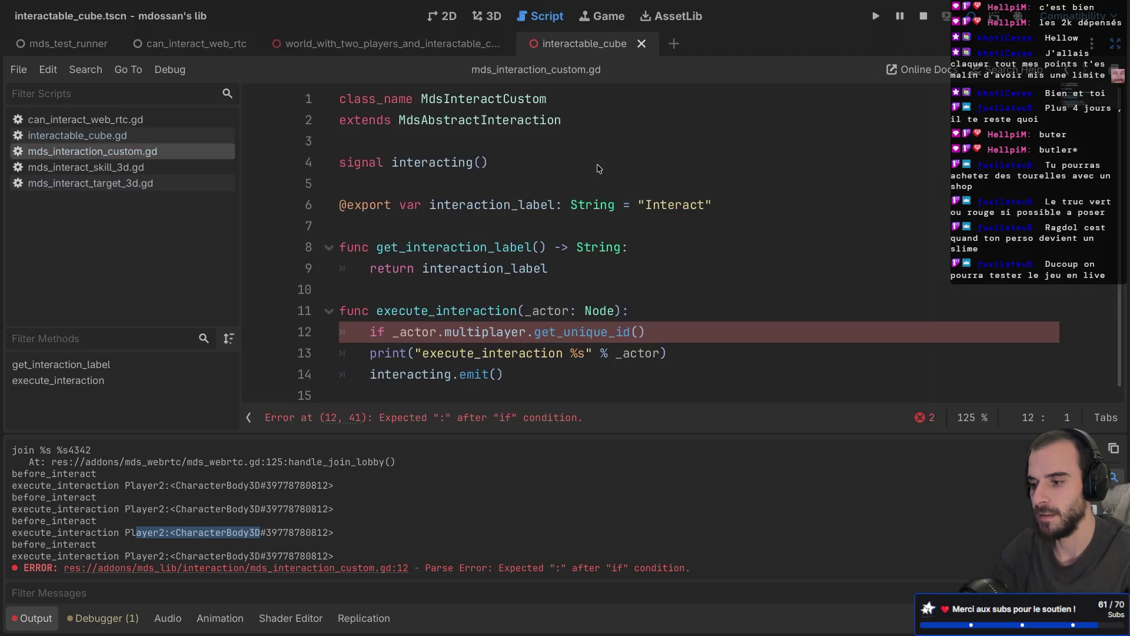
drag(647, 331, 452, 332)
key(BackSpace)
key(BackSpace)
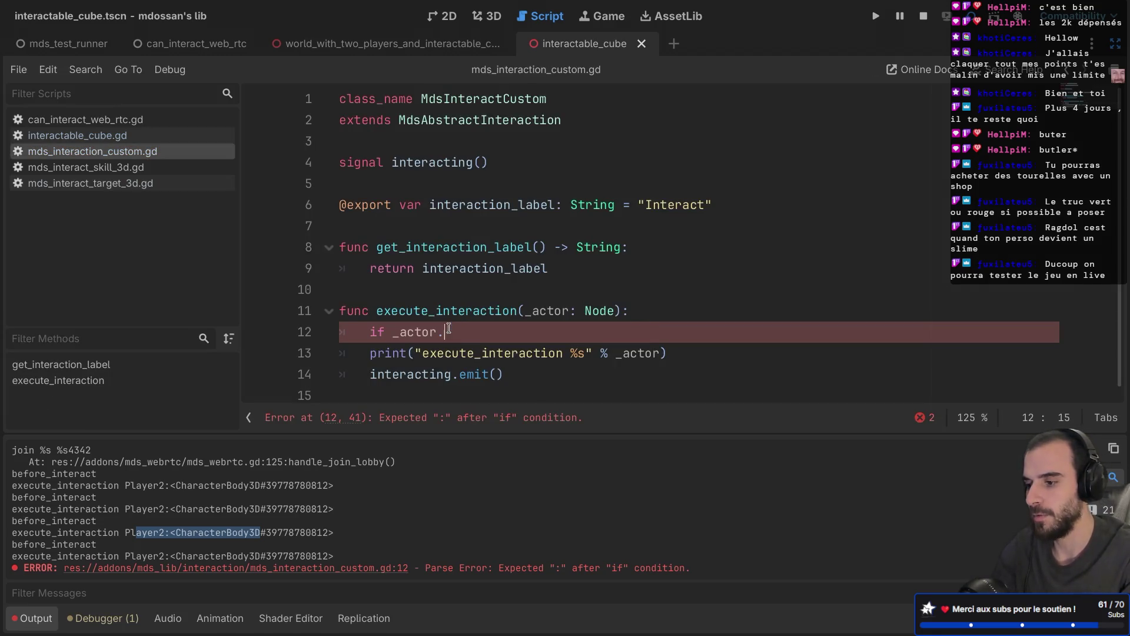
text(get_mul)
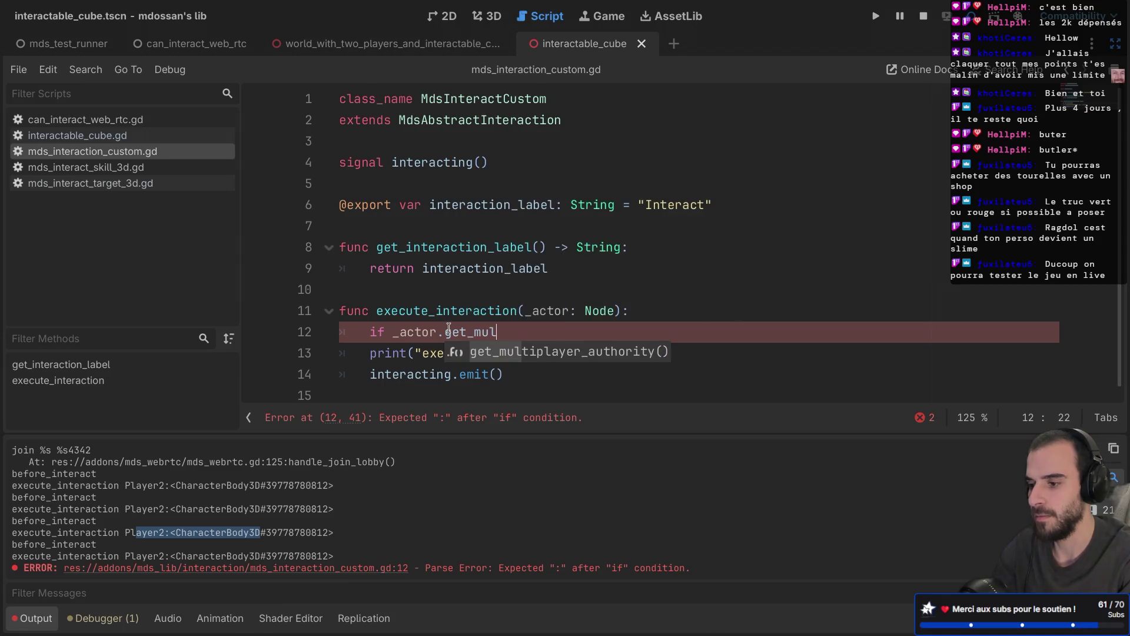
key(Return)
drag(393, 331, 488, 332)
click(398, 332)
key(Delete)
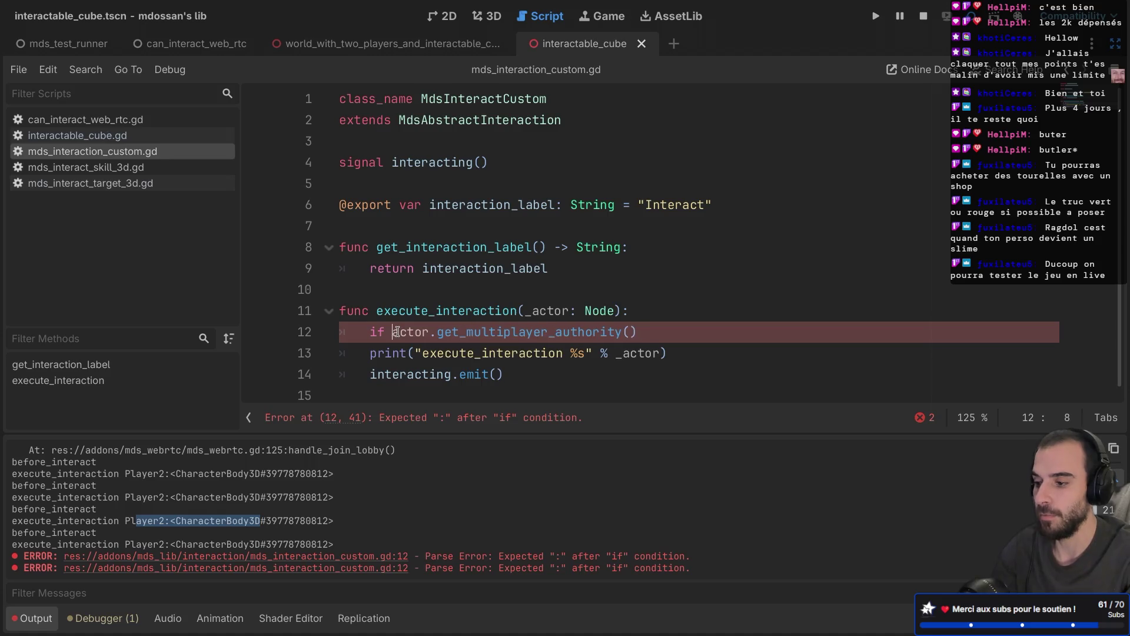
click(535, 314)
key(BackSpace)
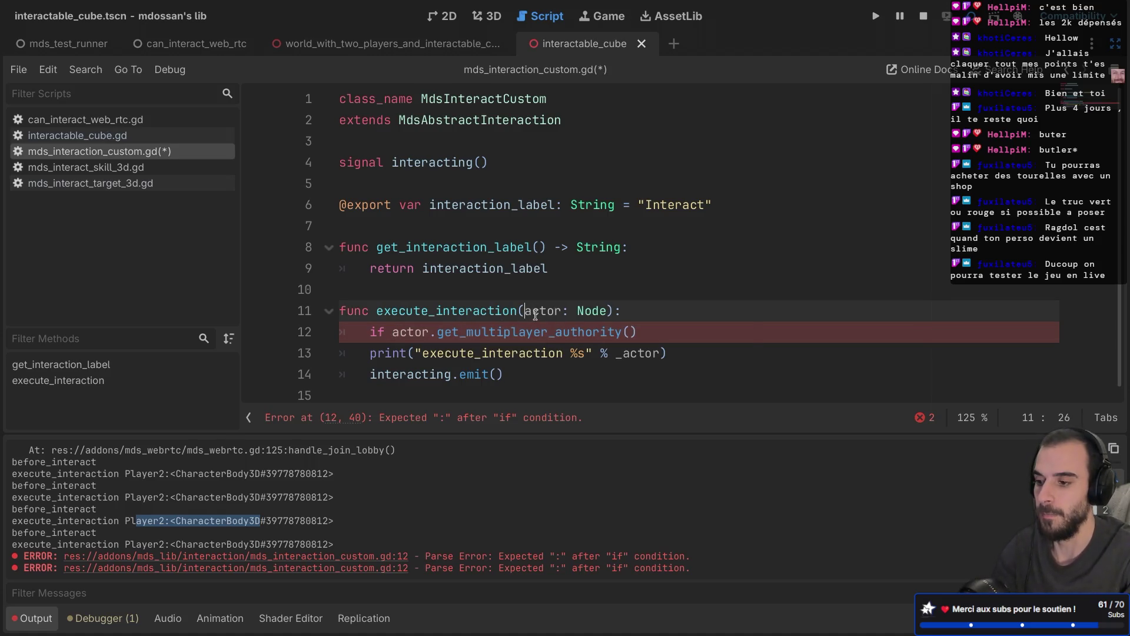
key(ctrl+s)
Complete the condition as 'if actor.get_multiplayer_authority() != get_multiplayer_authority():'
click(665, 338)
text(!= get_mul)
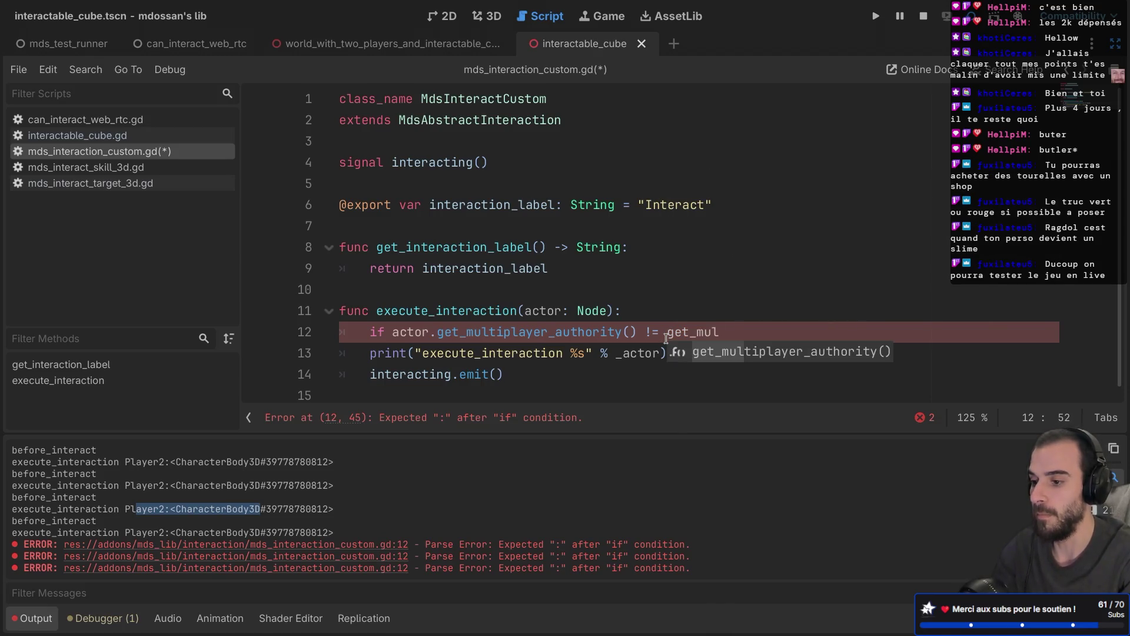
key(Return)
drag(669, 332, 860, 332)
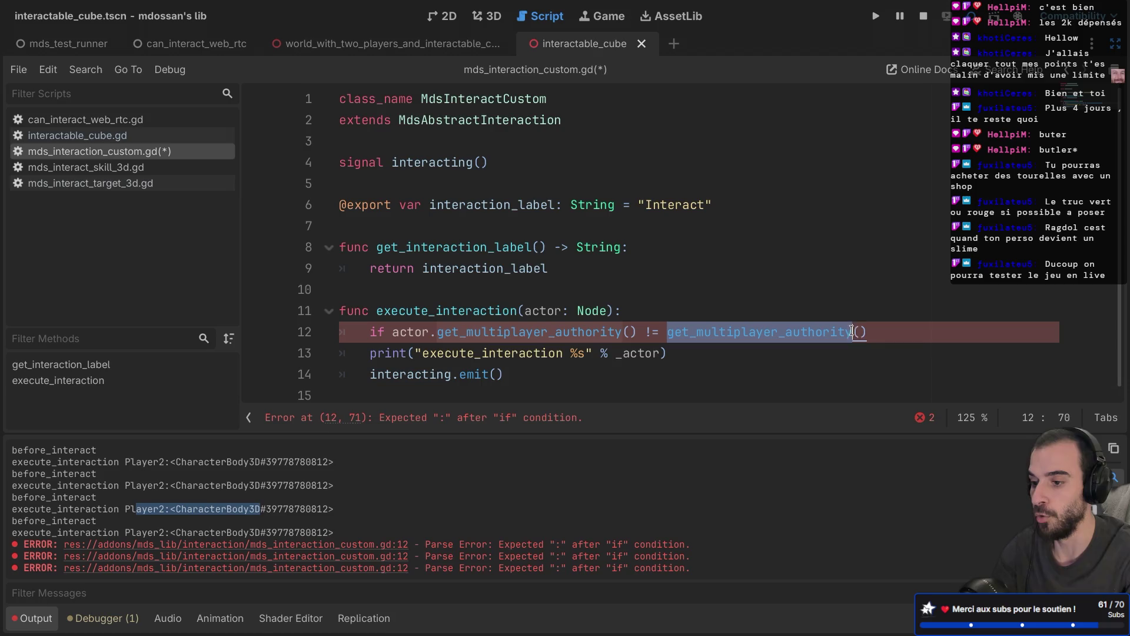
click(874, 332)
text(:)
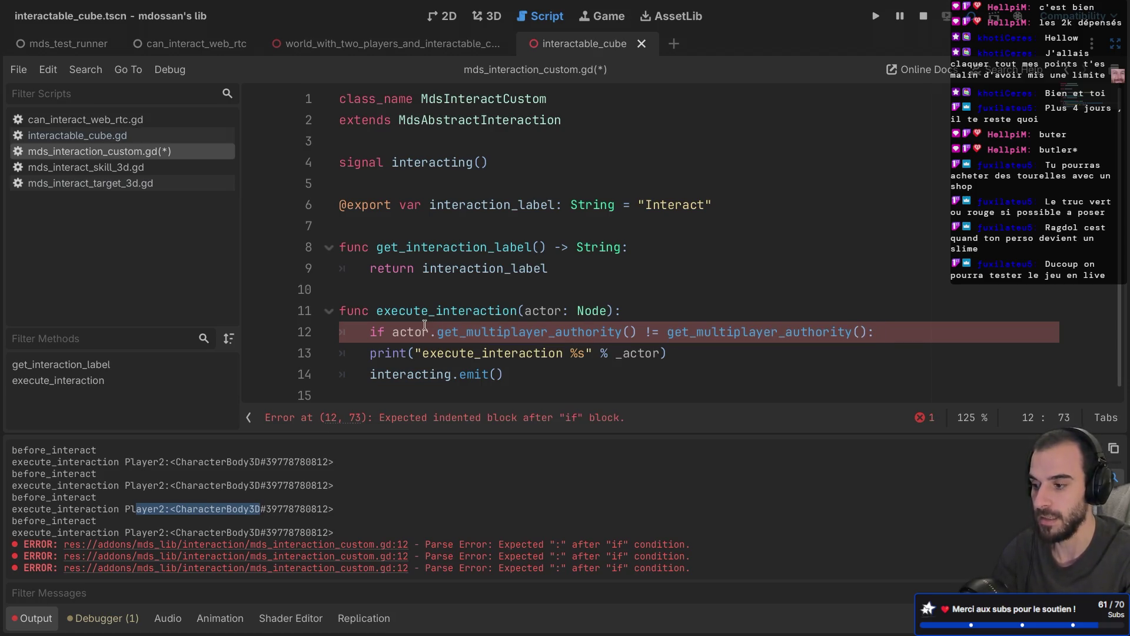
click(399, 332)
double_click(399, 333)
double_click(530, 332)
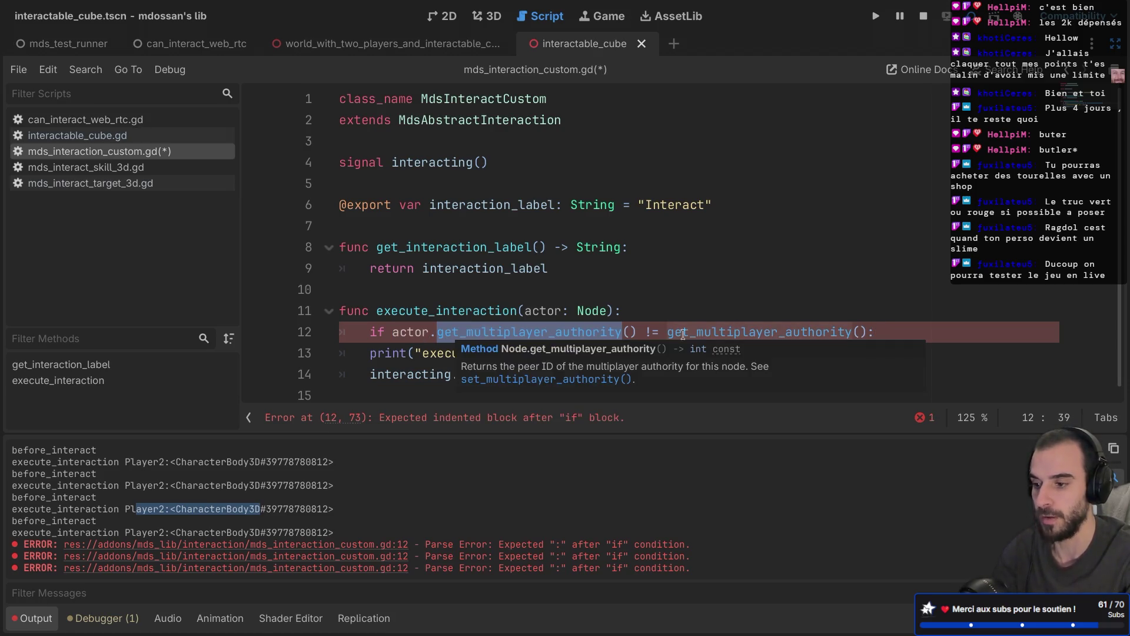
drag(669, 332, 876, 332)
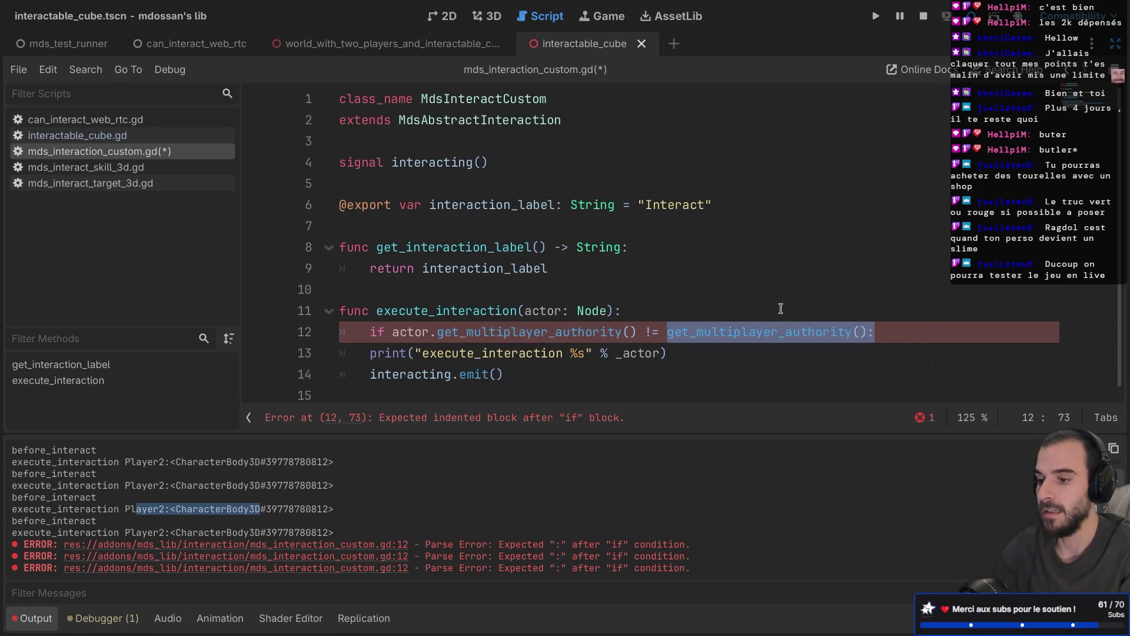
key(Return)
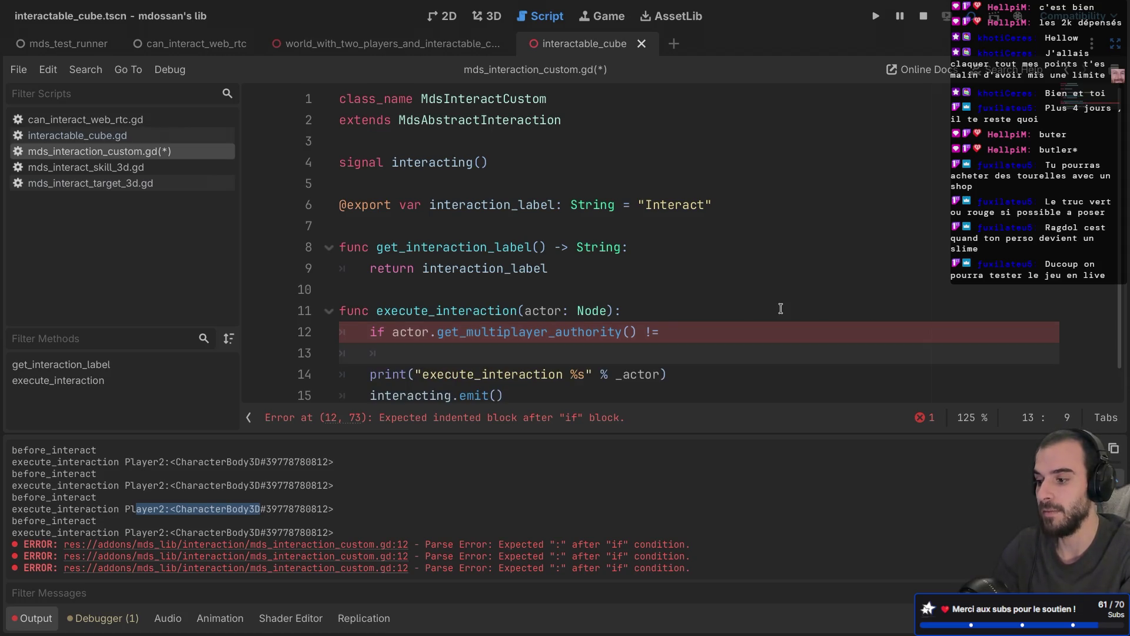
key(Tab)
text(pass)
key(ctrl+z)
key(ctrl+z)
key(ctrl+z)
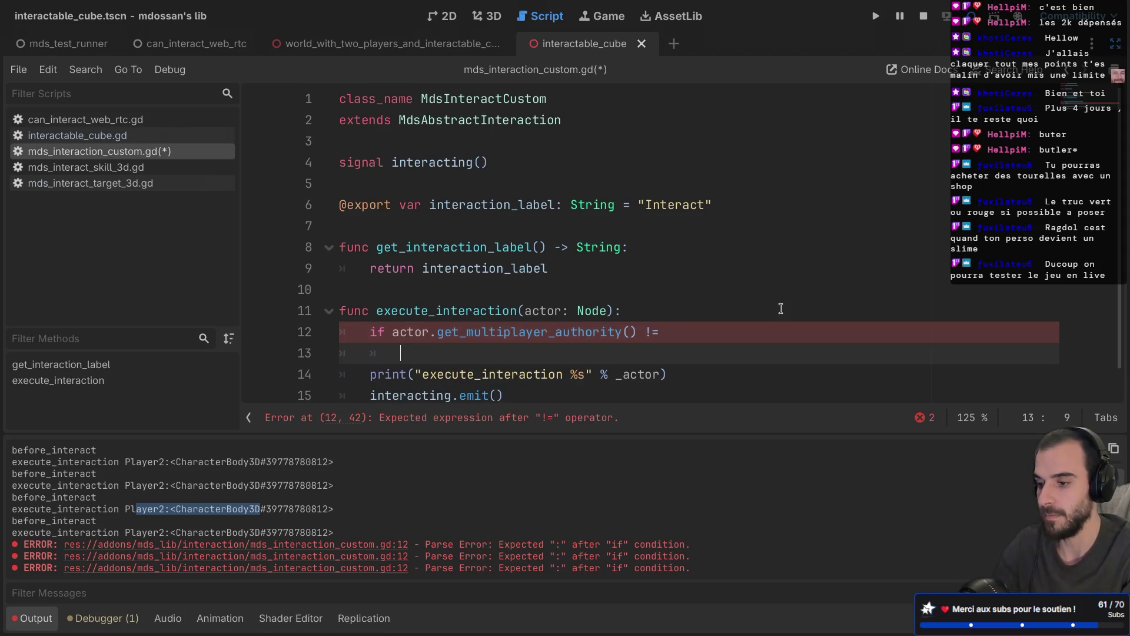
Add a pass body and an else branch holding interacting.emit(), and delete the print line
key(Return)
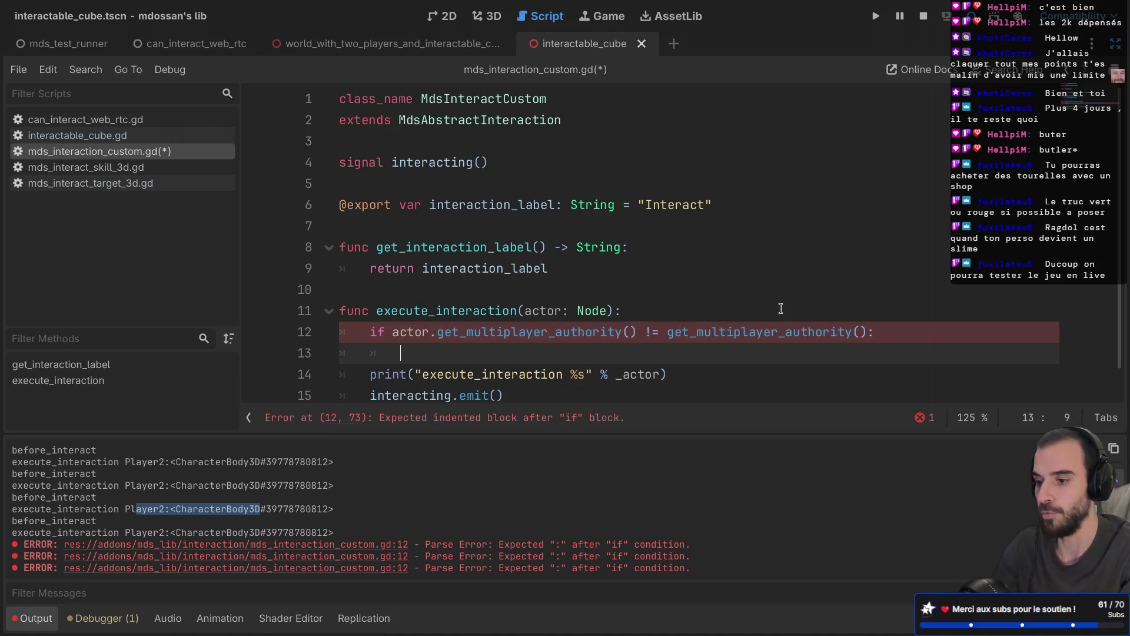
text(pass)
key(Return)
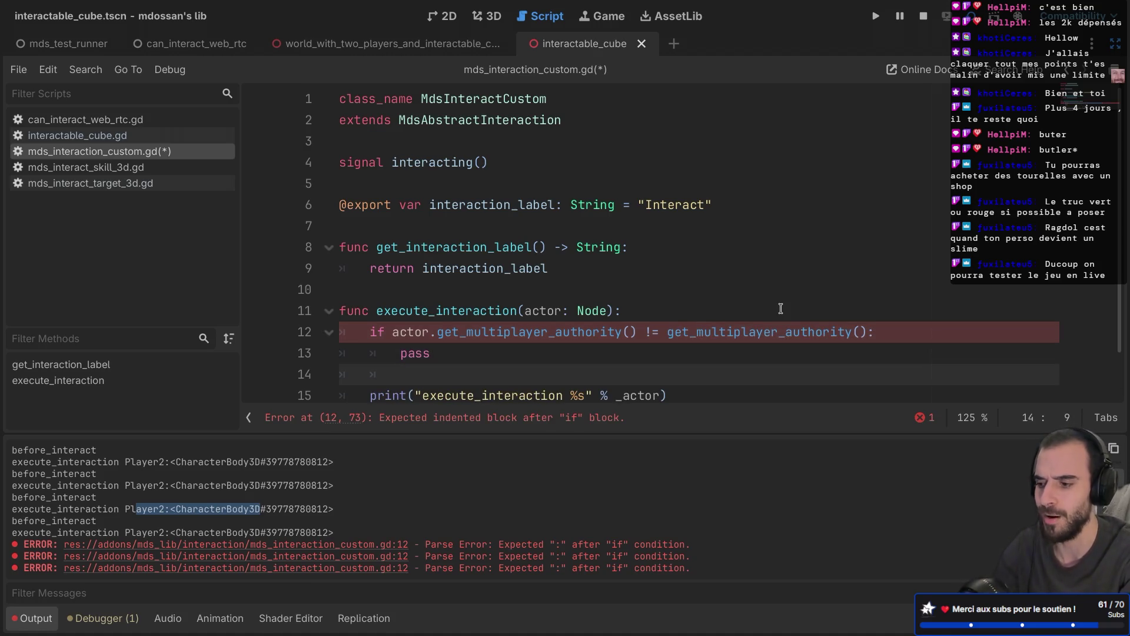
text(else:)
scroll(369, 377, down, 1)
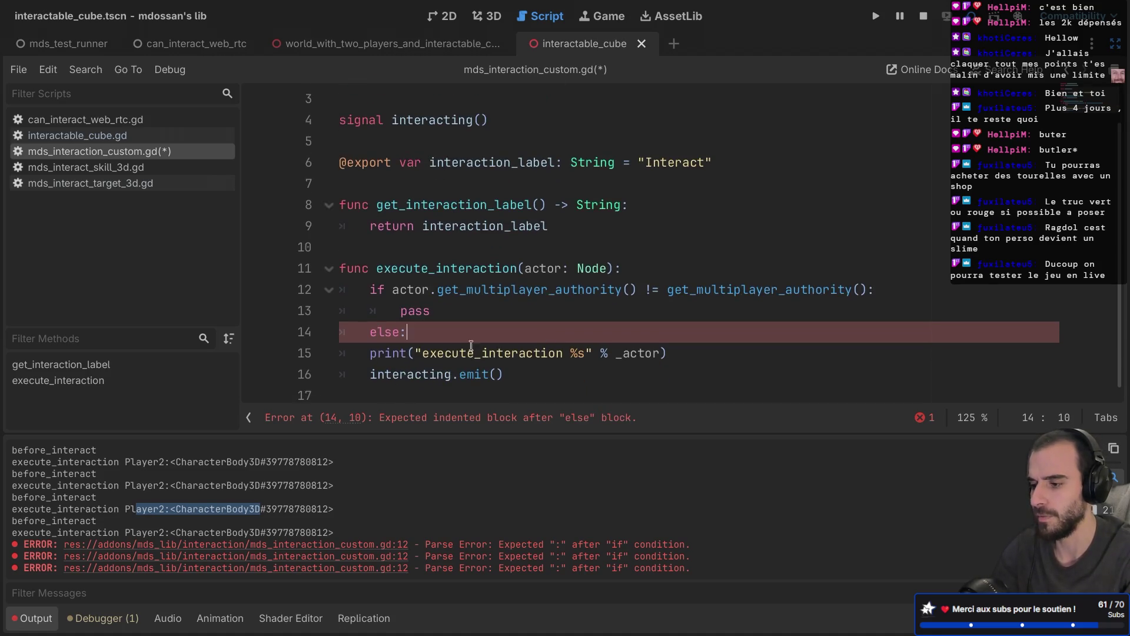
click(368, 376)
key(Tab)
drag(677, 352, 678, 335)
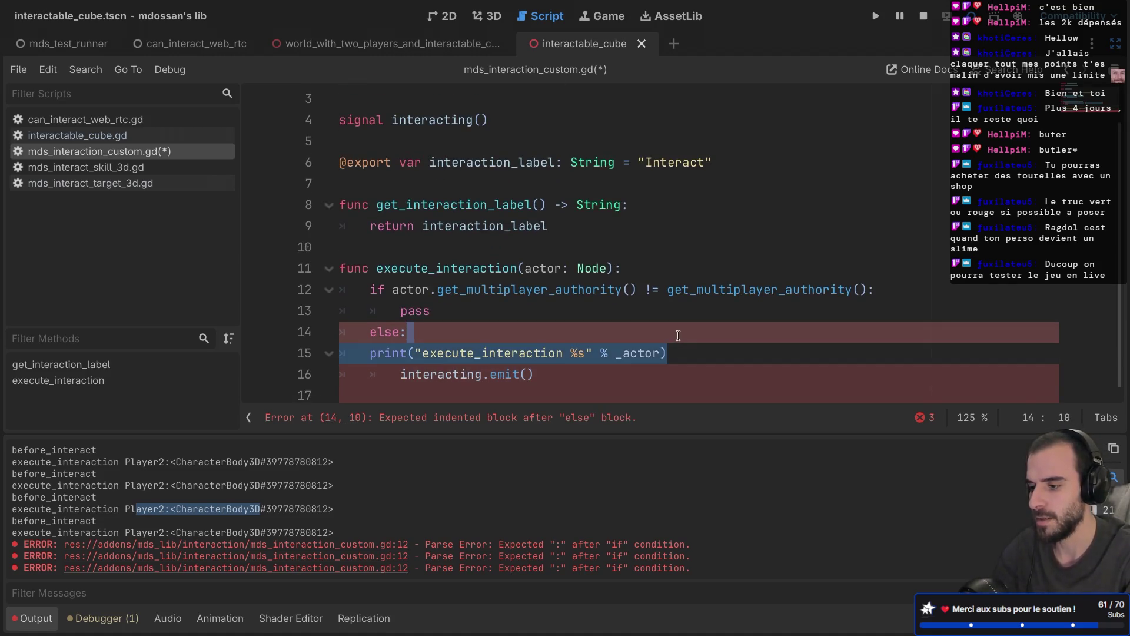
key(BackSpace)
Save the script, then run the game with F5 and stop it
key(ctrl+s)
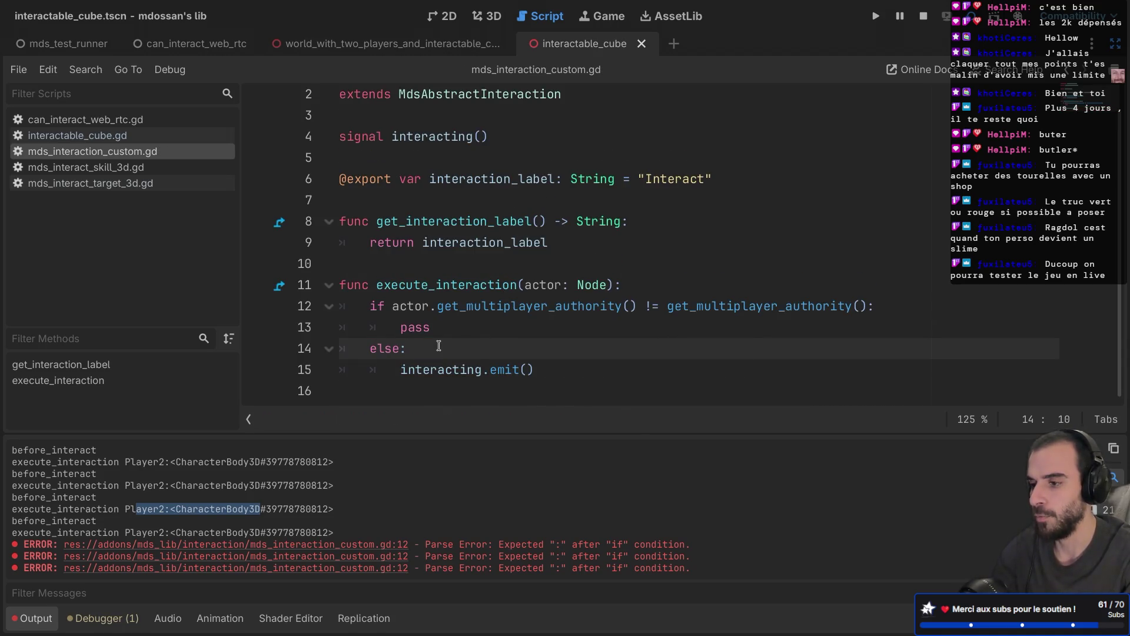
key(F5)
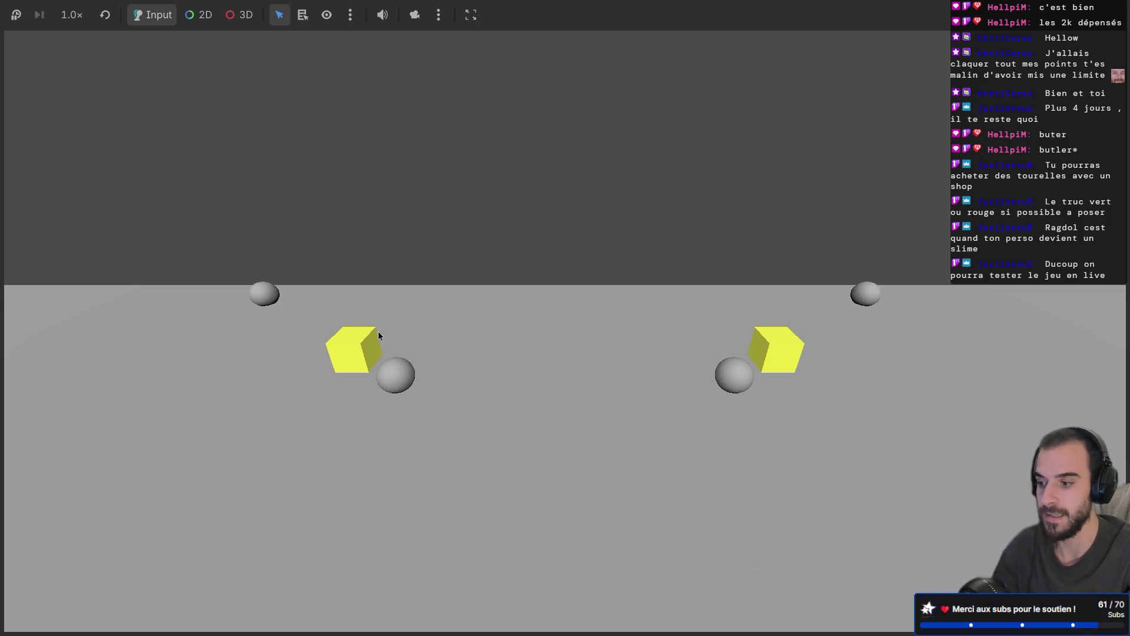
key(F8)
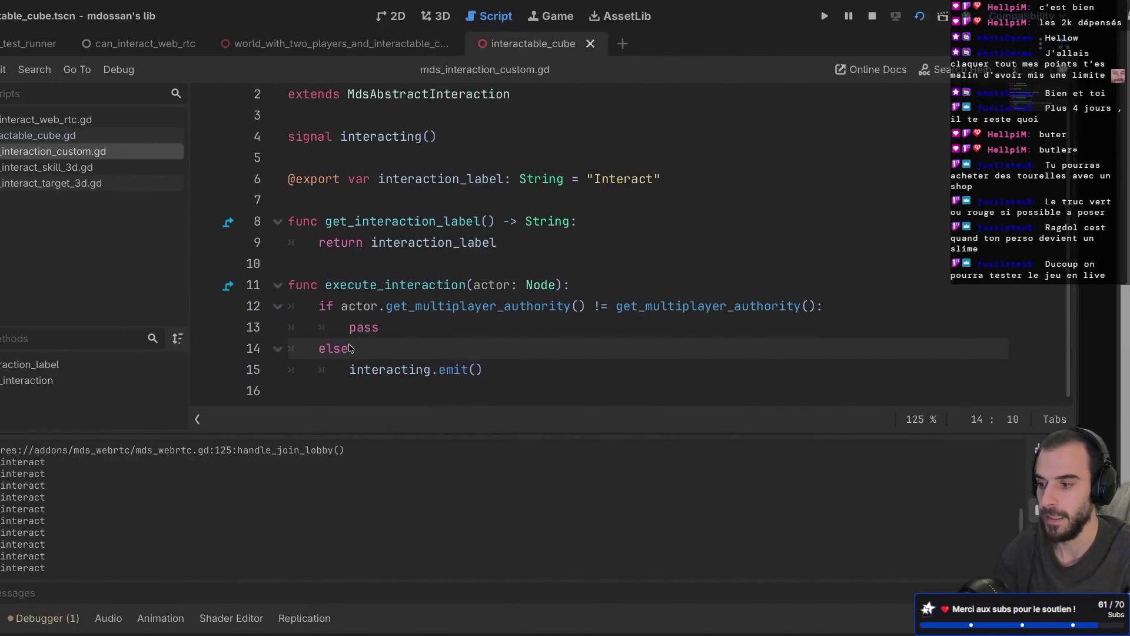
double_click(412, 327)
Replace pass on line 13 with remote_interact.rpc()
scroll(512, 324, up, 1)
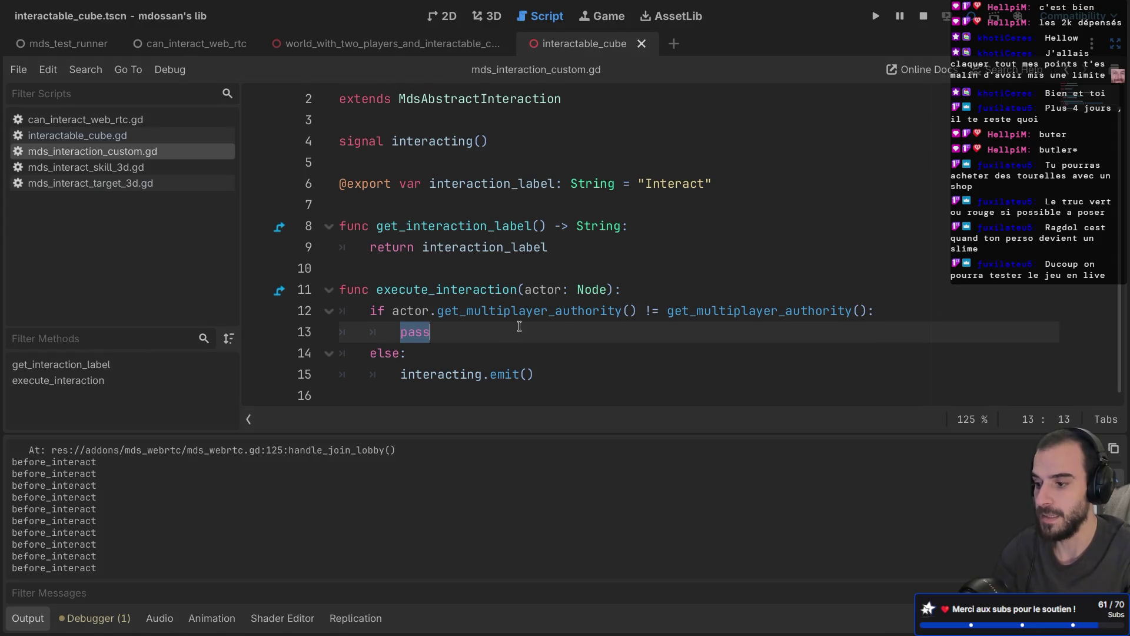
scroll(518, 328, down, 1)
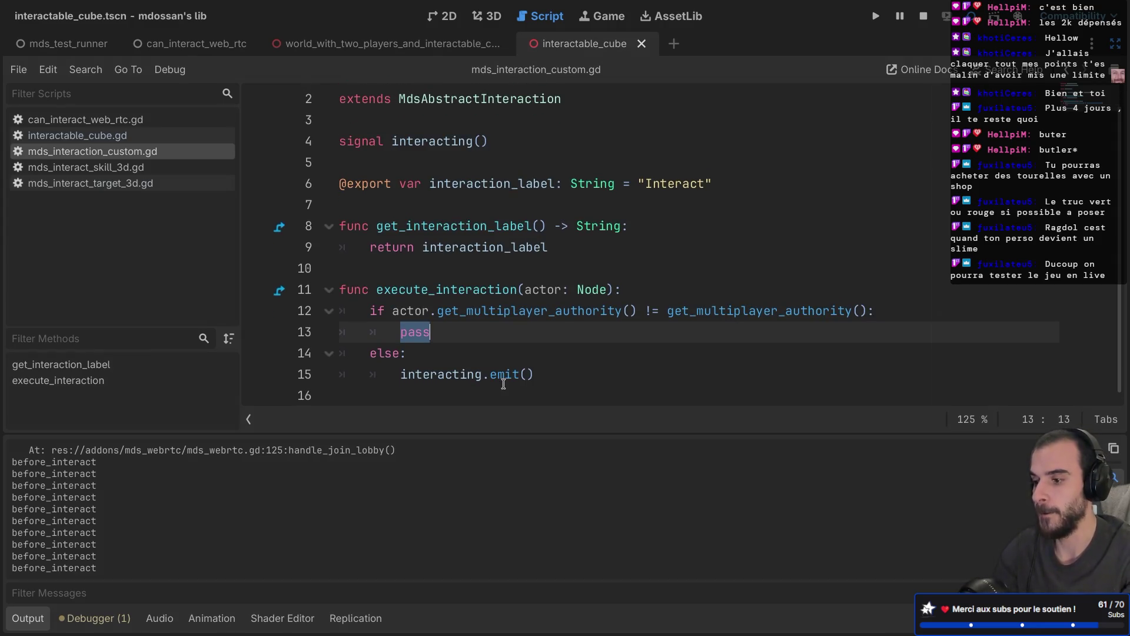
mouse_move(503, 384)
text(remote)
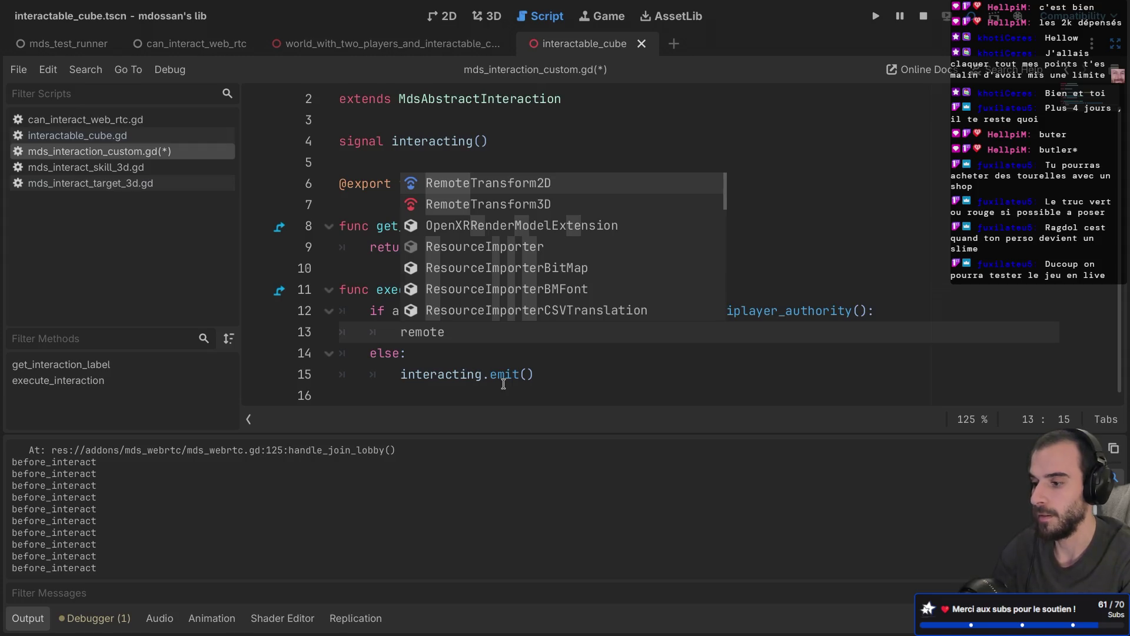
text(_interact.)
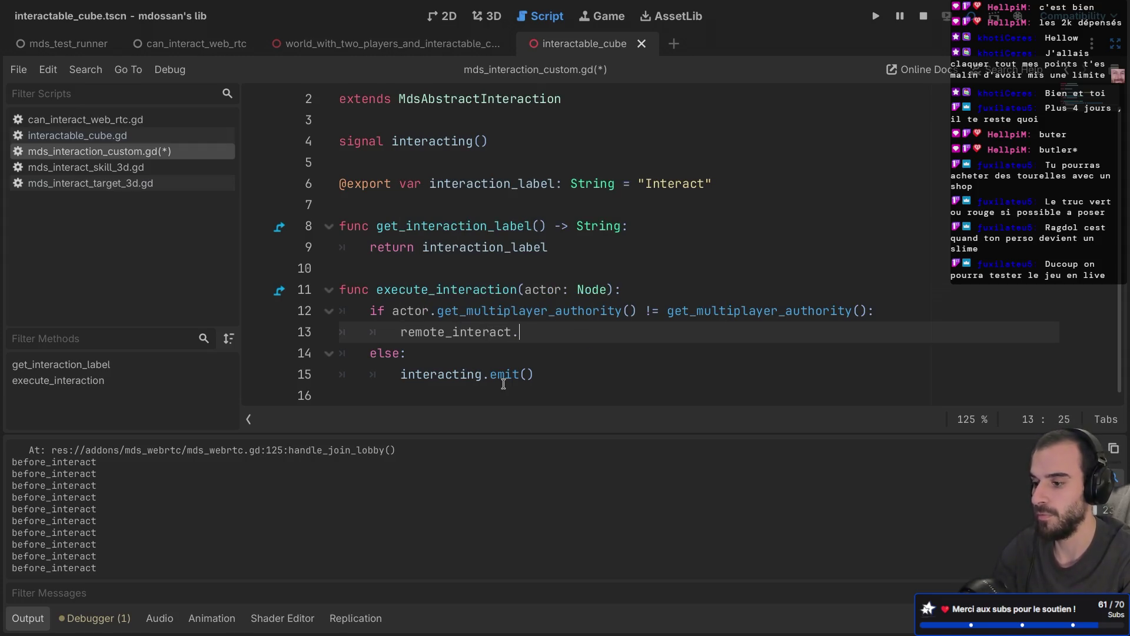
text(rpc())
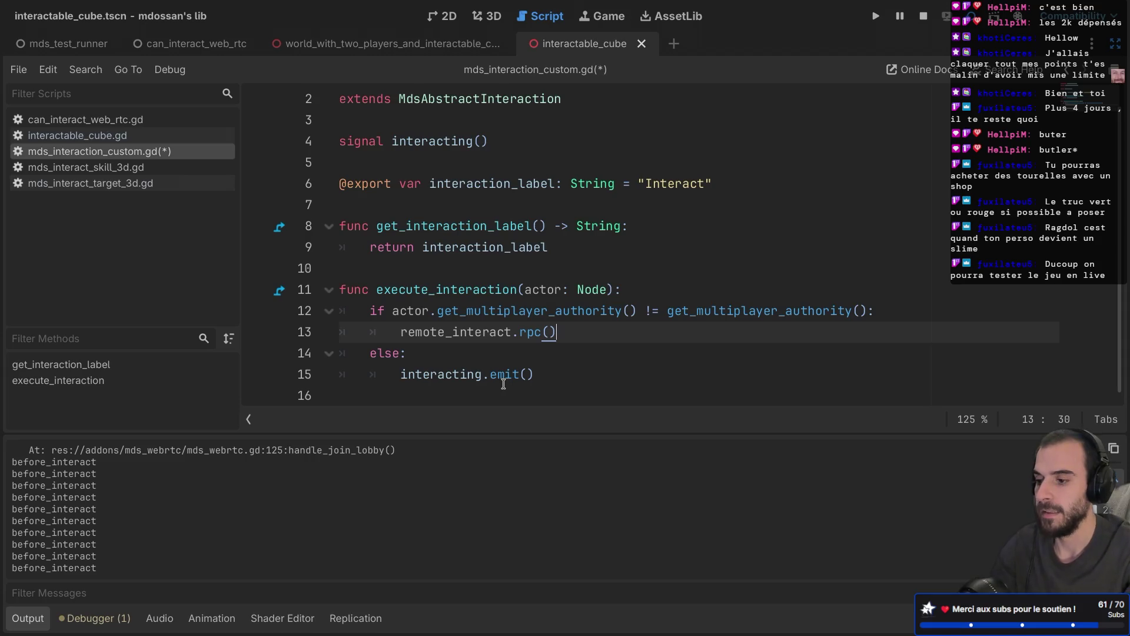
key(Down)
key(Down)
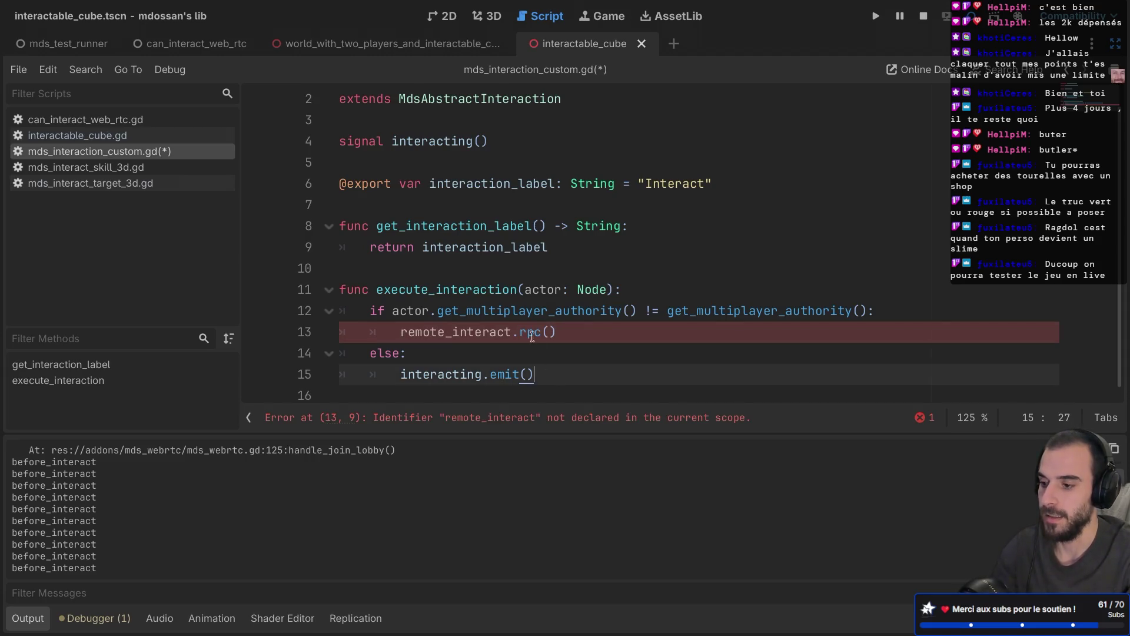
drag(521, 332, 568, 330)
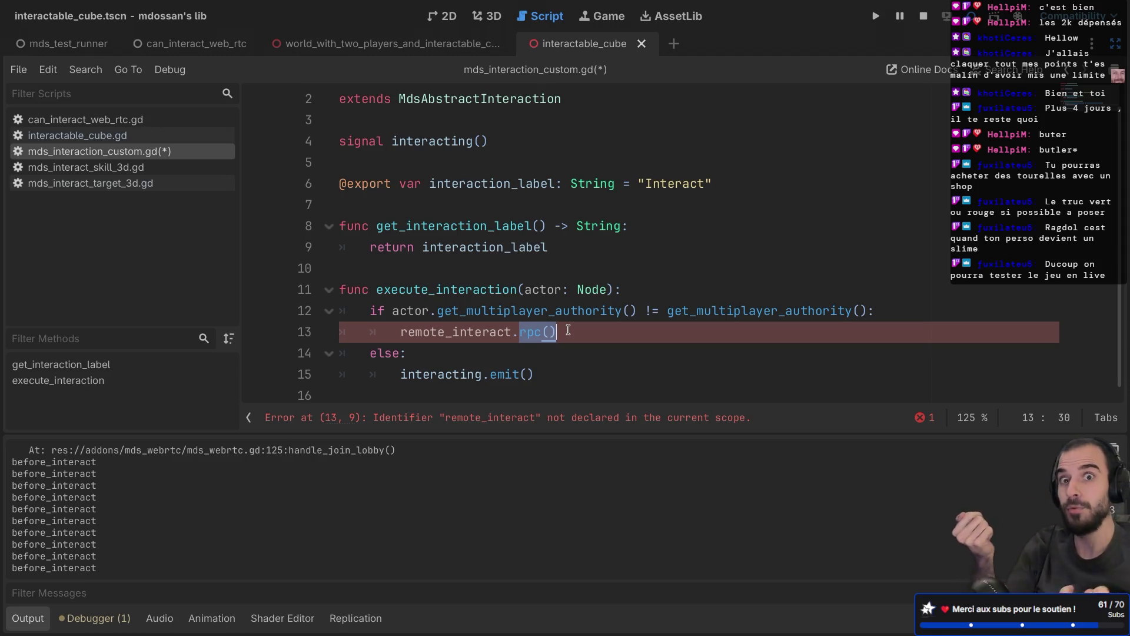
Pass actor.get_path() into the rpc call and look up get_path in the docs
click(528, 291)
drag(528, 290, 602, 290)
click(548, 331)
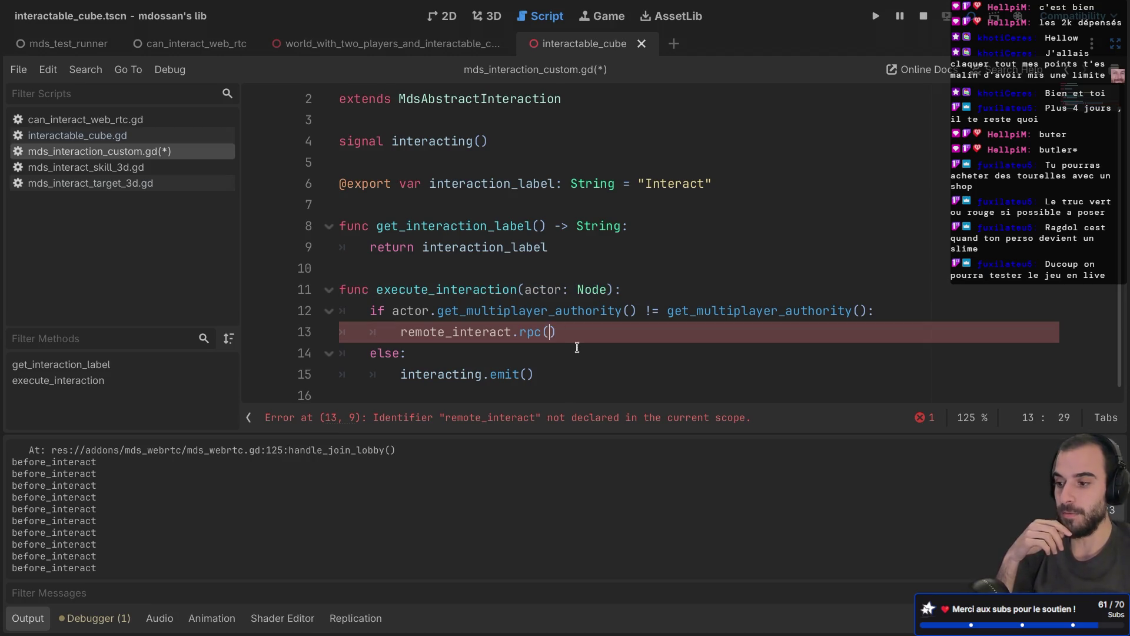
drag(520, 332, 576, 328)
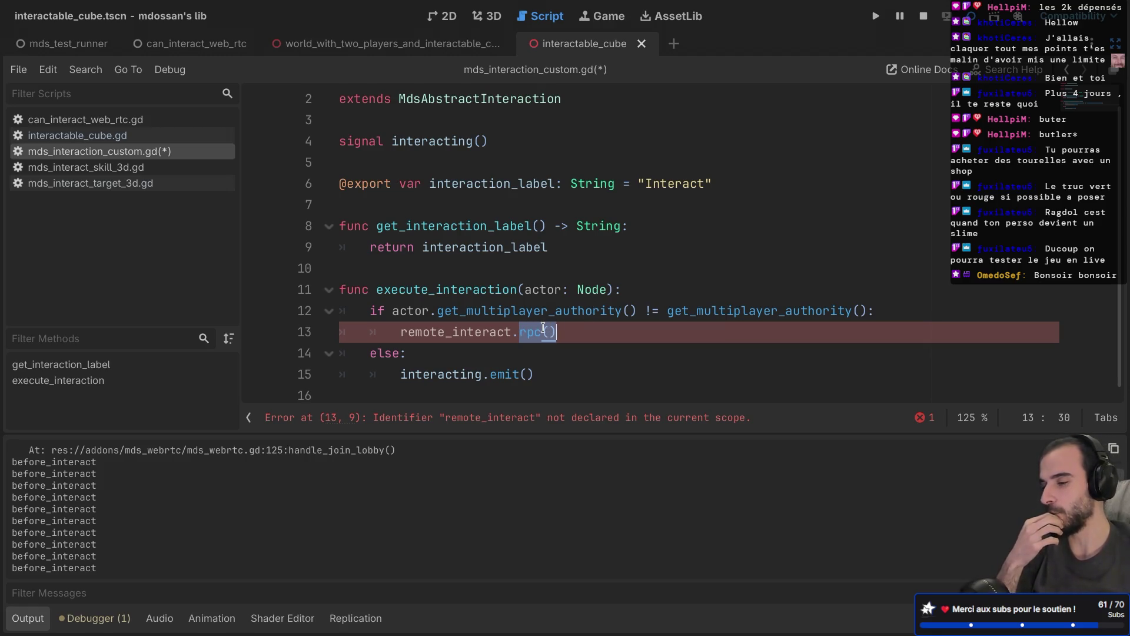
click(527, 334)
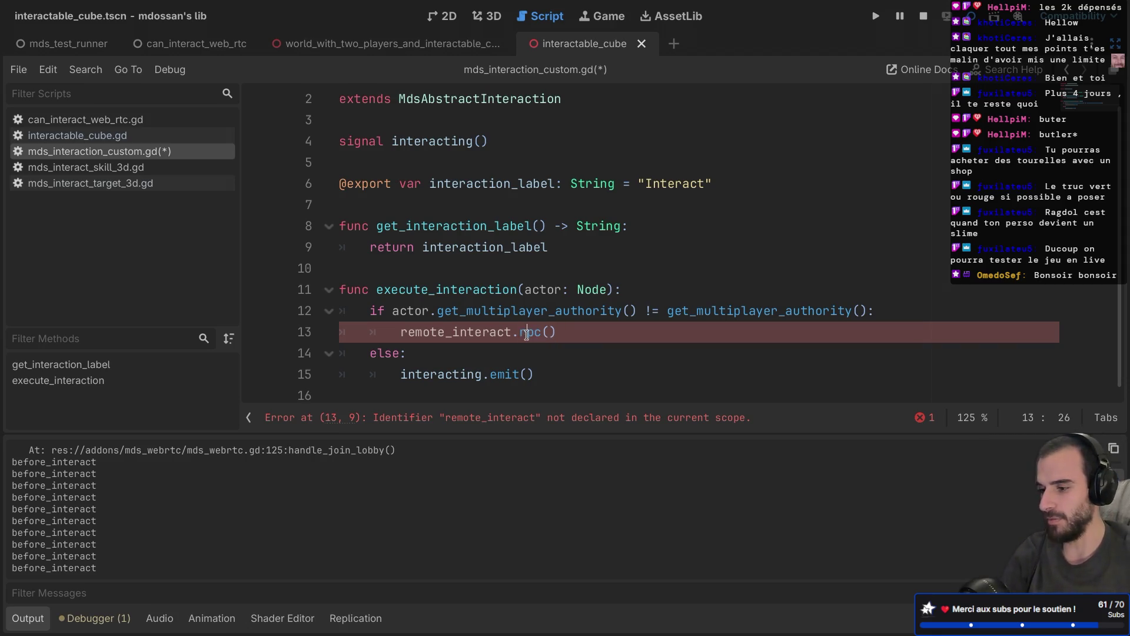
click(383, 398)
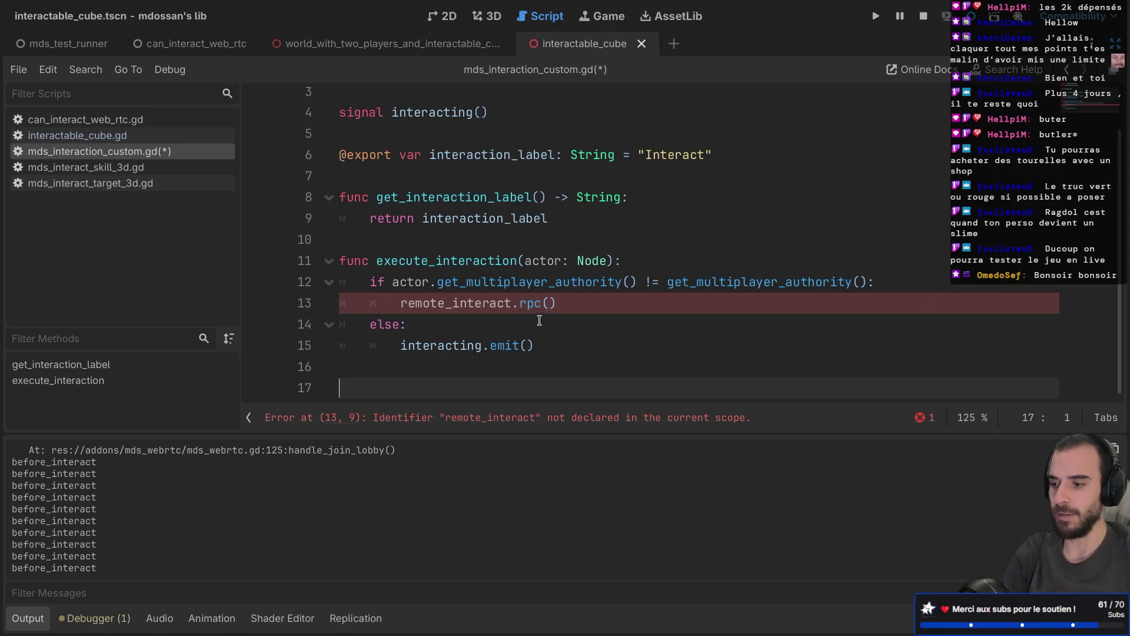
drag(520, 303, 557, 303)
click(554, 303)
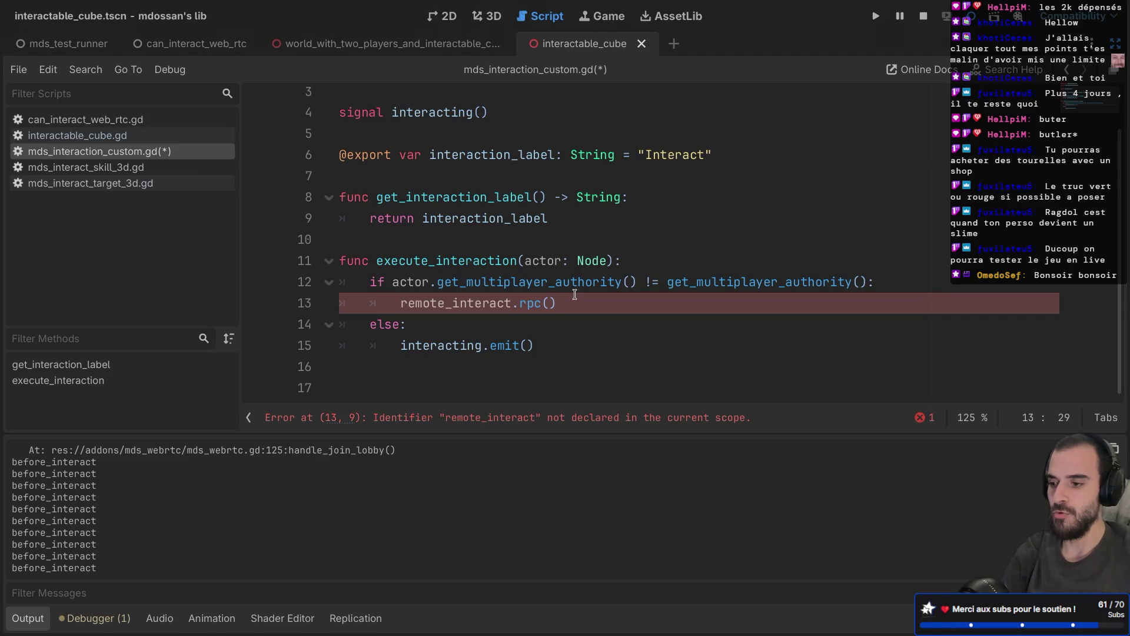
text(actor.ge)
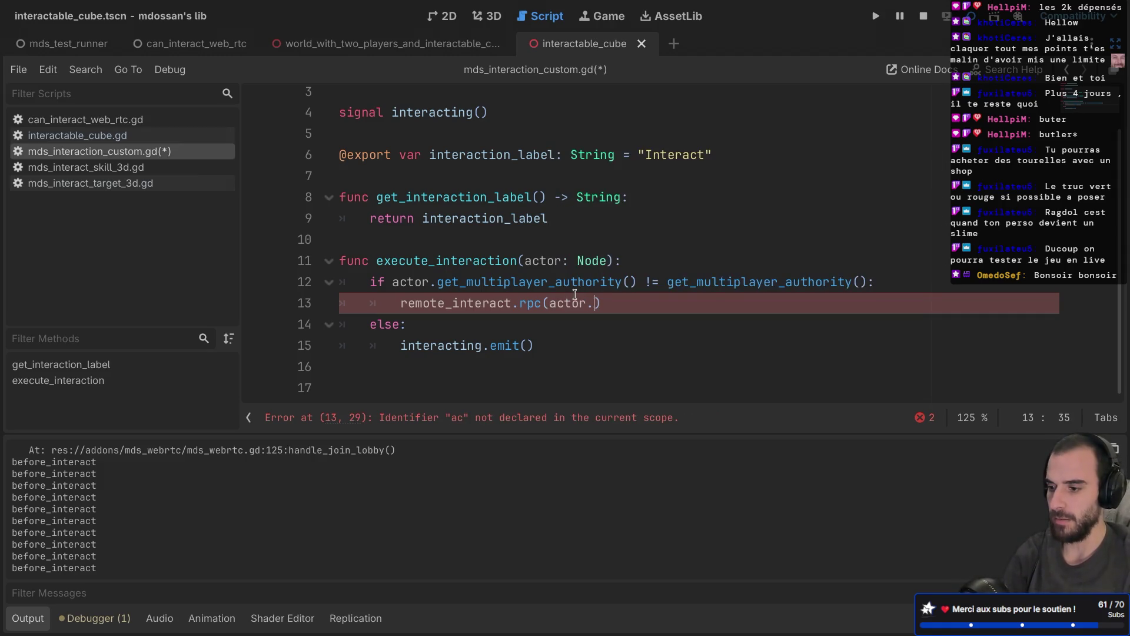
text(t_pa)
text(th)
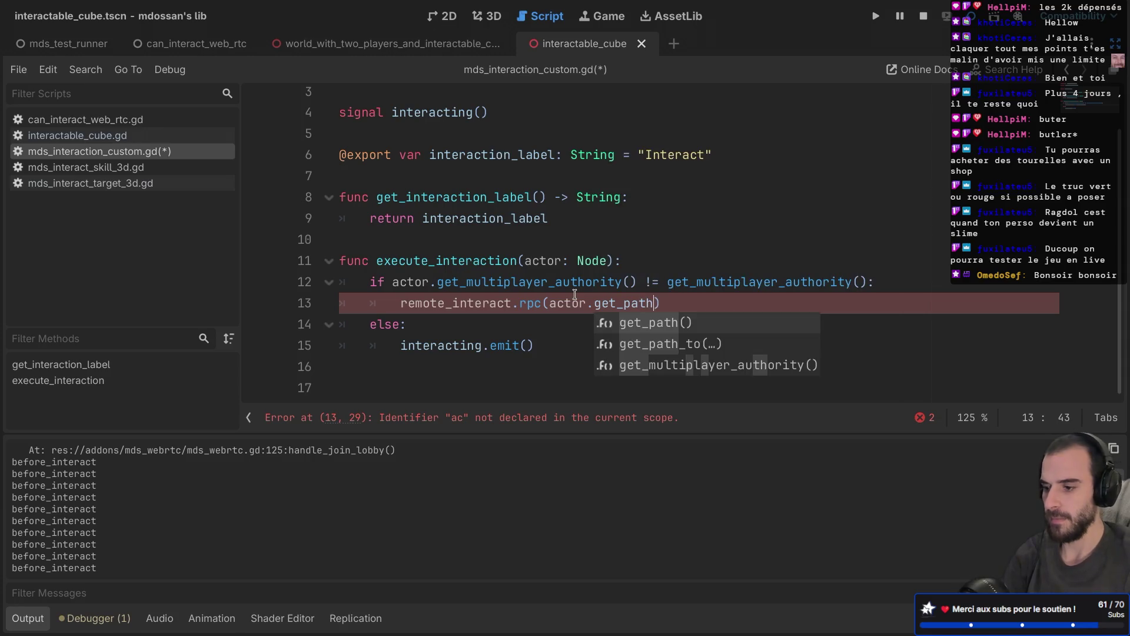
key(Return)
ctrl+click(609, 304)
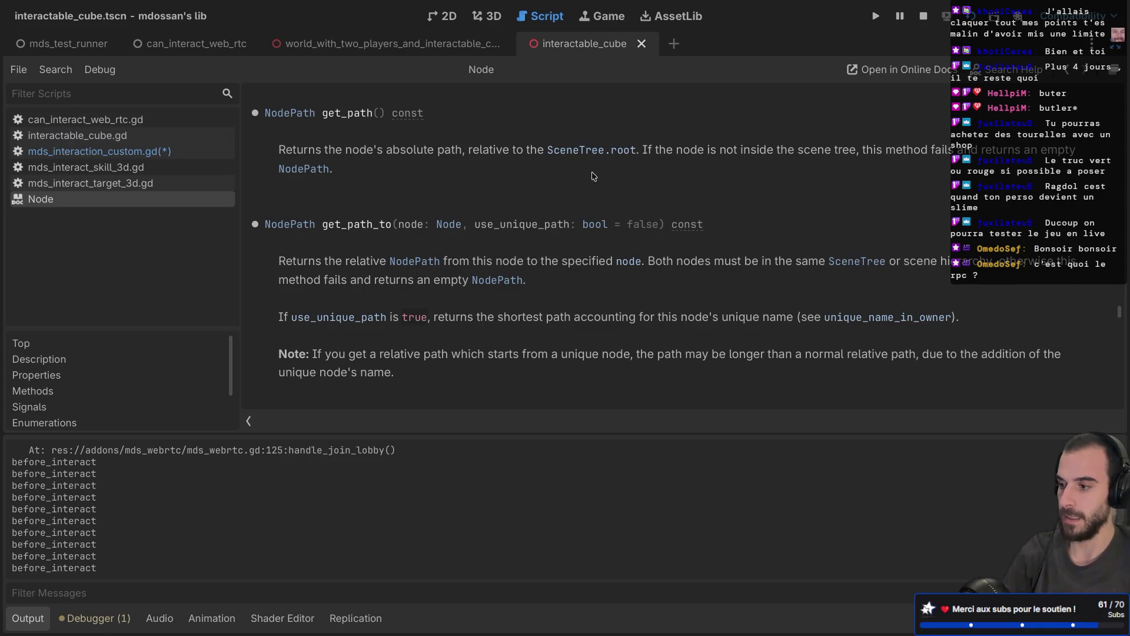
Close the Node help, then run the game with F5 and stop it
key(ctrl+w)
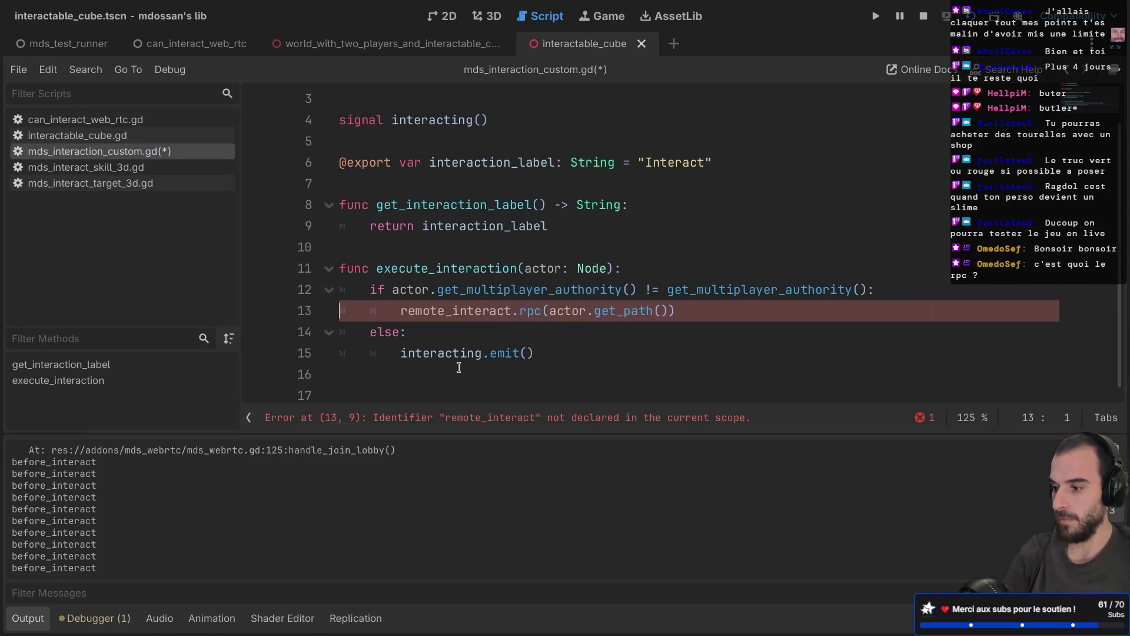
click(343, 374)
key(Down)
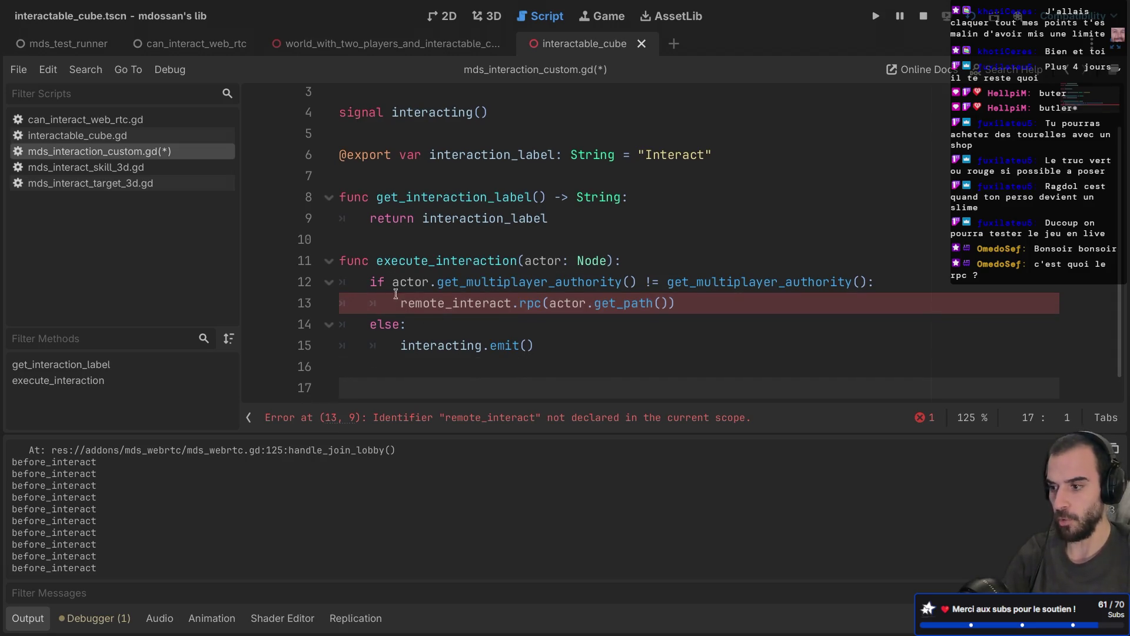
key(F5)
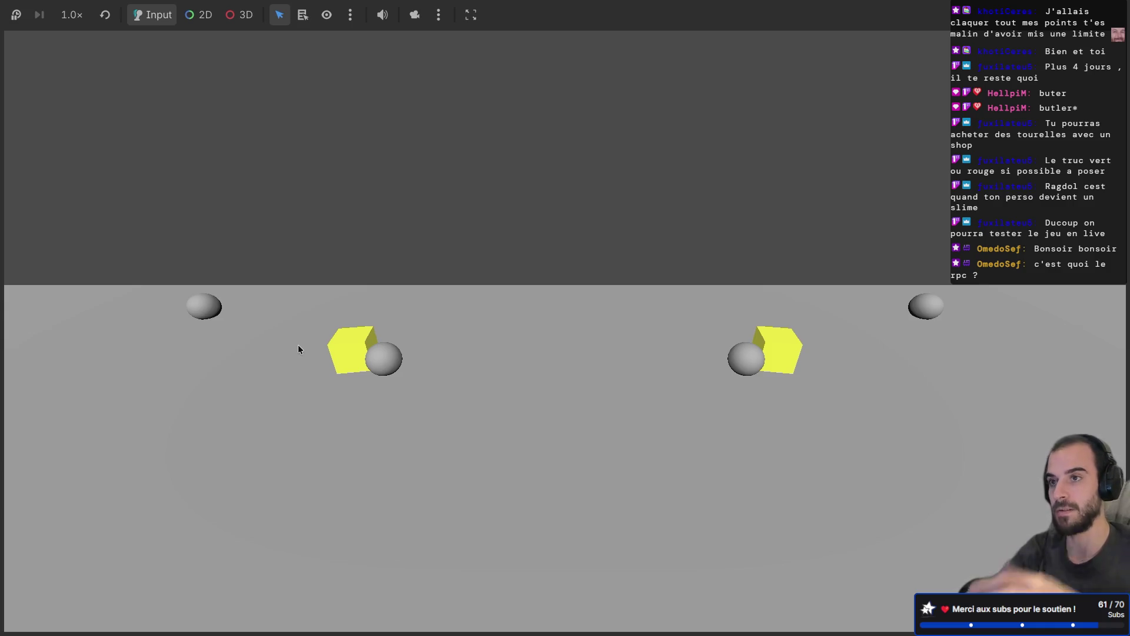
click(342, 349)
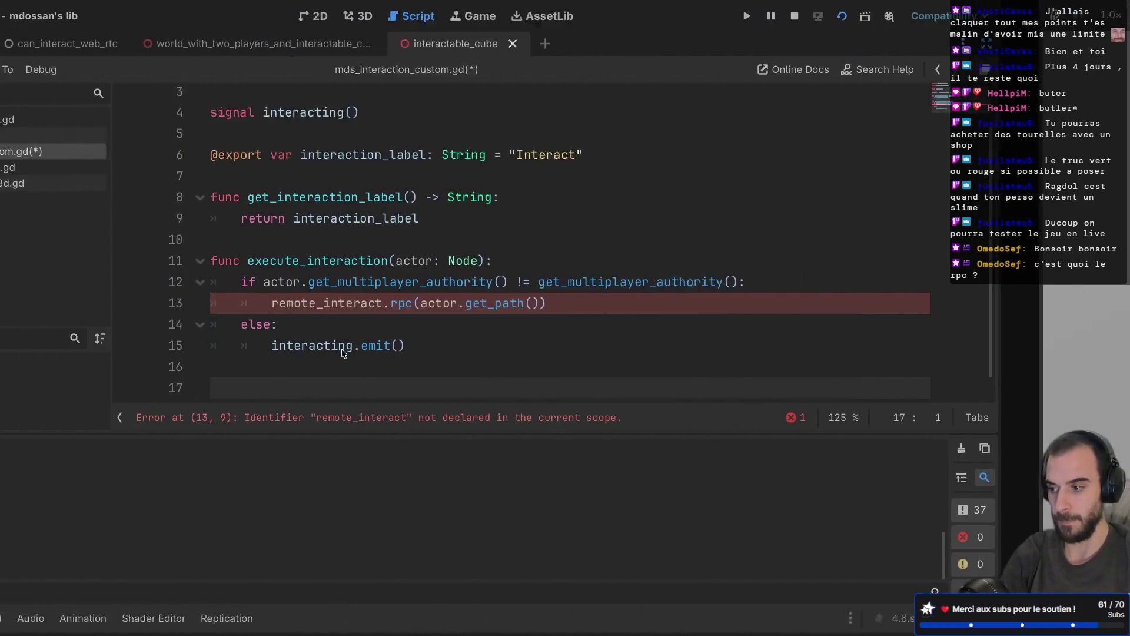
Declare func remote_interact(actor_path: String): on line 17
text(f)
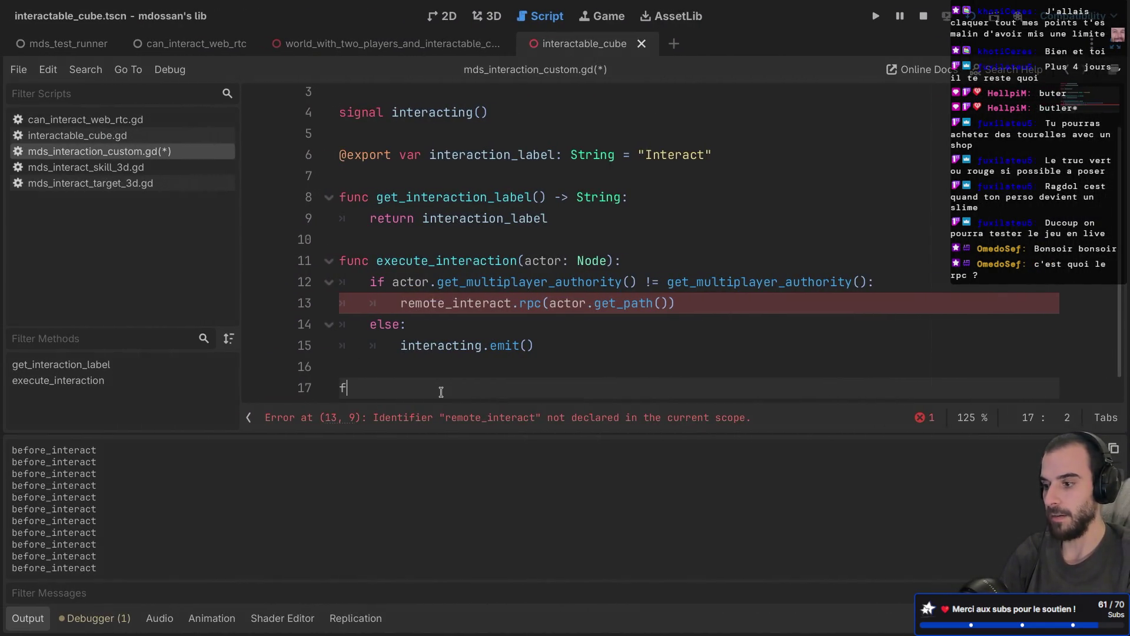
text(unc remo)
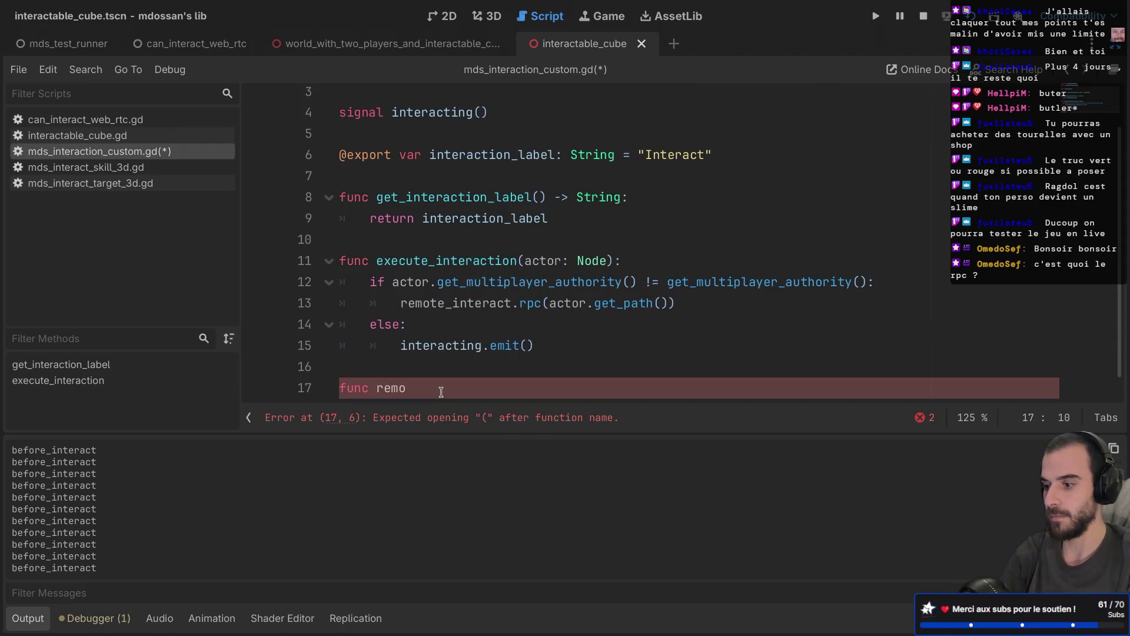
text(te_interact()
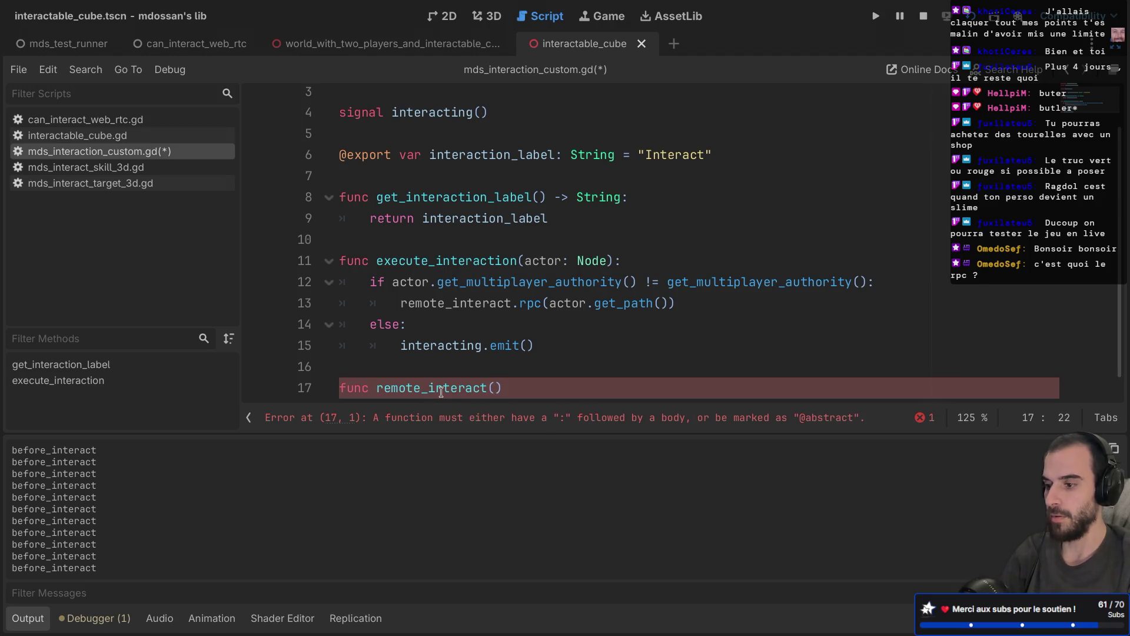
text(act)
text(or_path: )
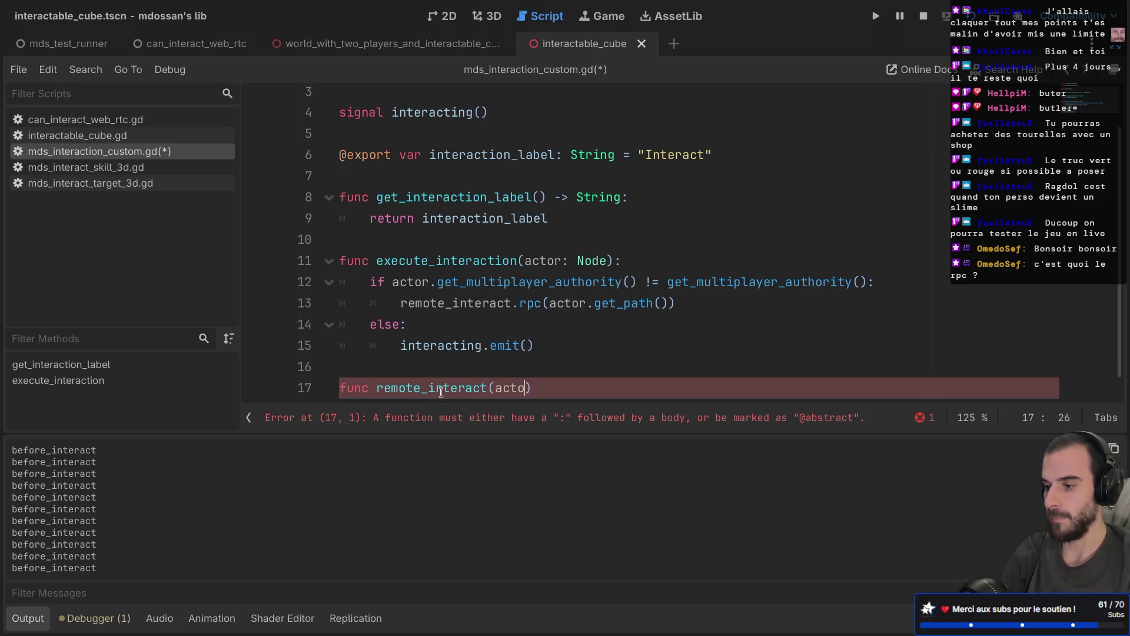
text(String):)
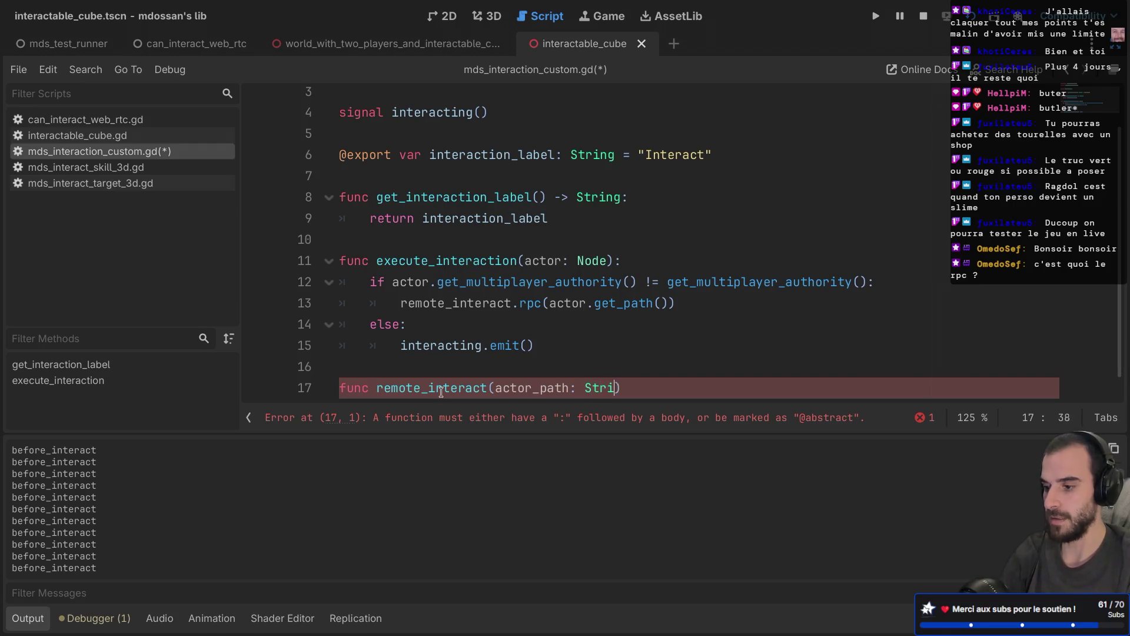
key(Return)
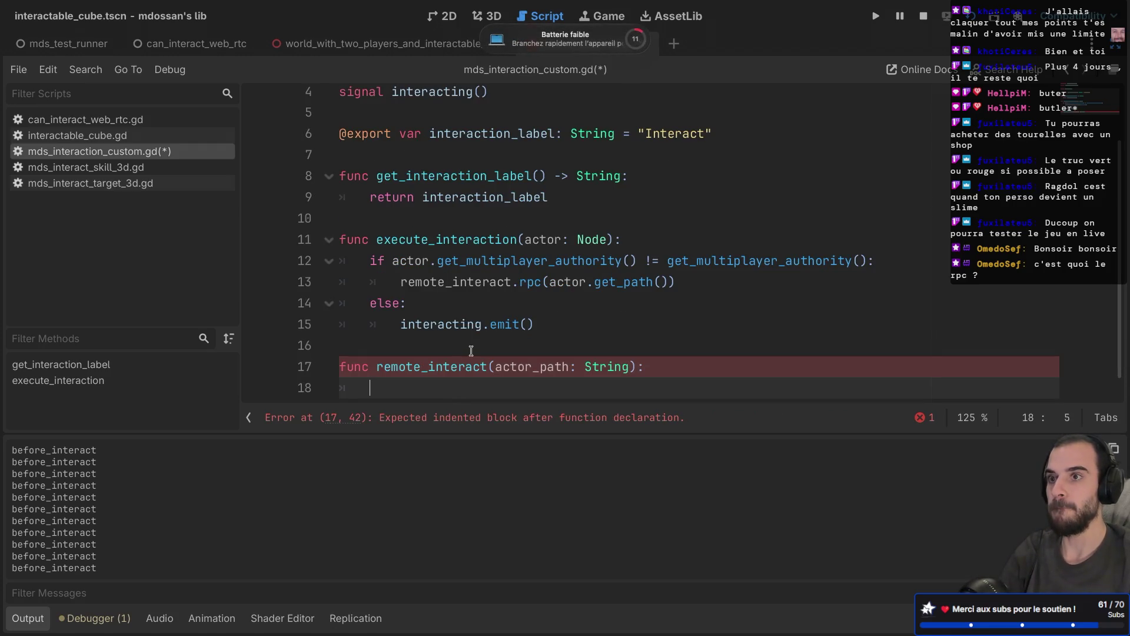
scroll(529, 242, down, 1)
click(373, 329)
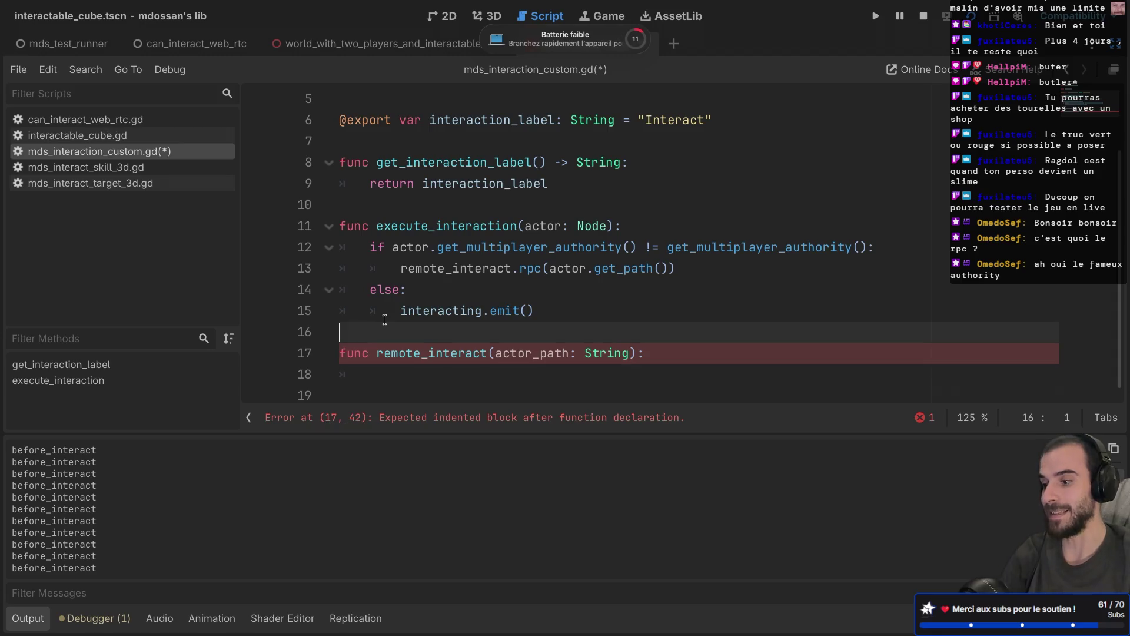
key(Return)
text(@rpc()
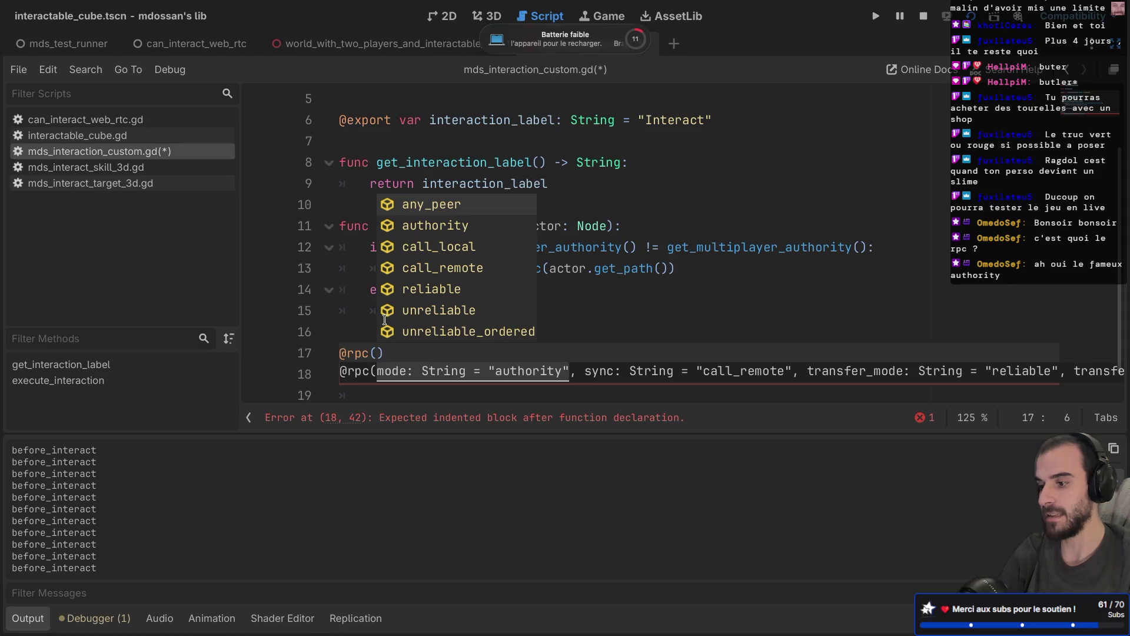
key(Return)
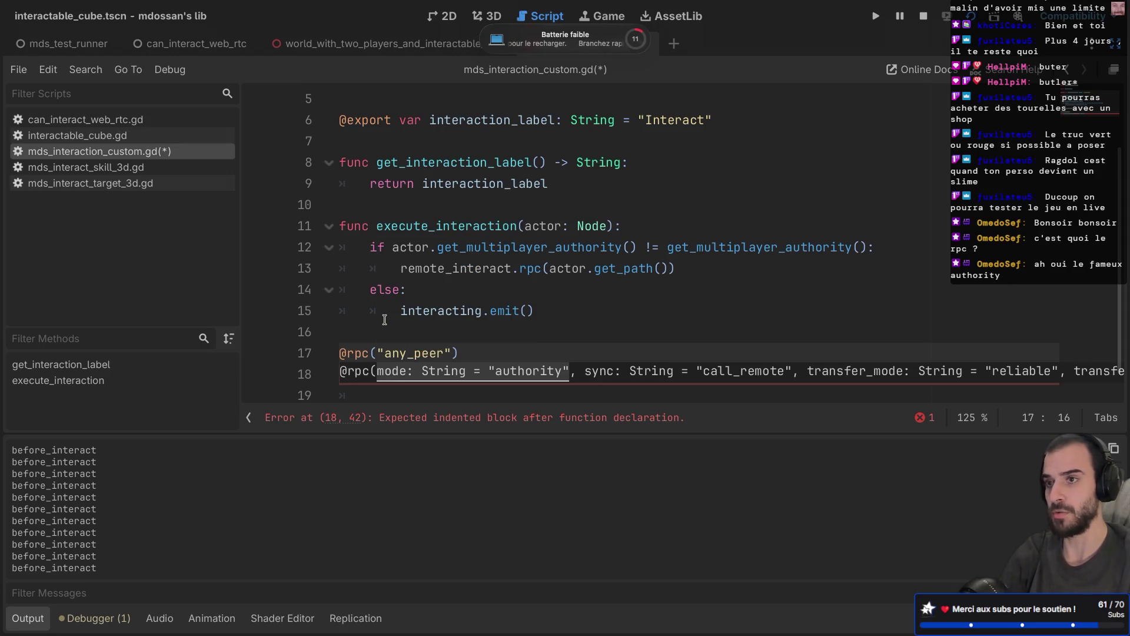
text(,)
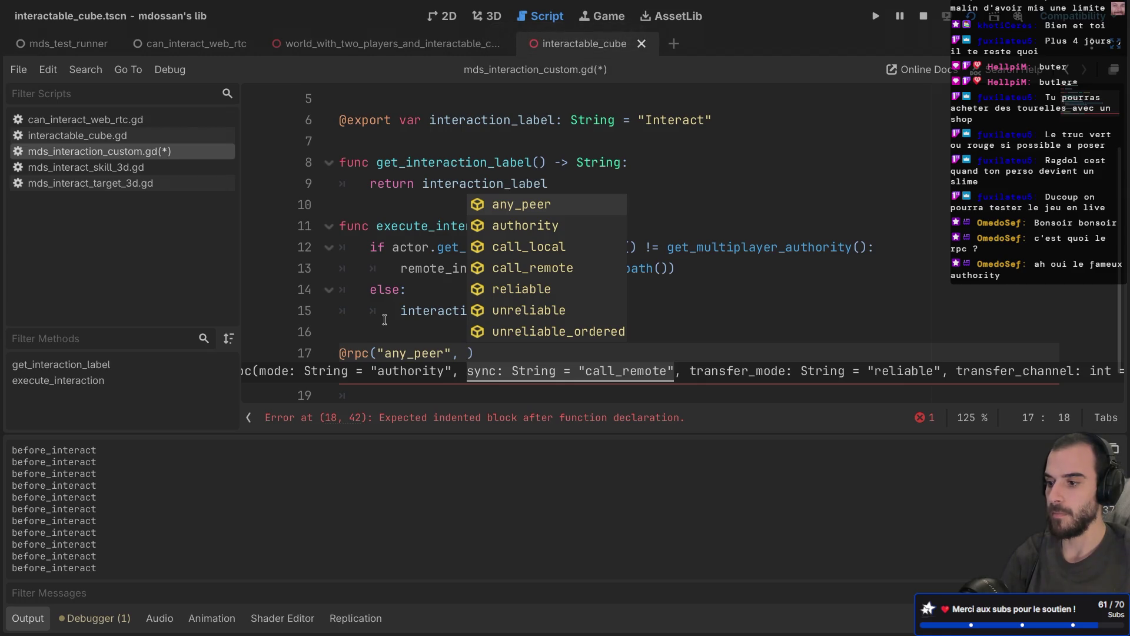
key(Down)
key(Down)
key(Down)
key(Return)
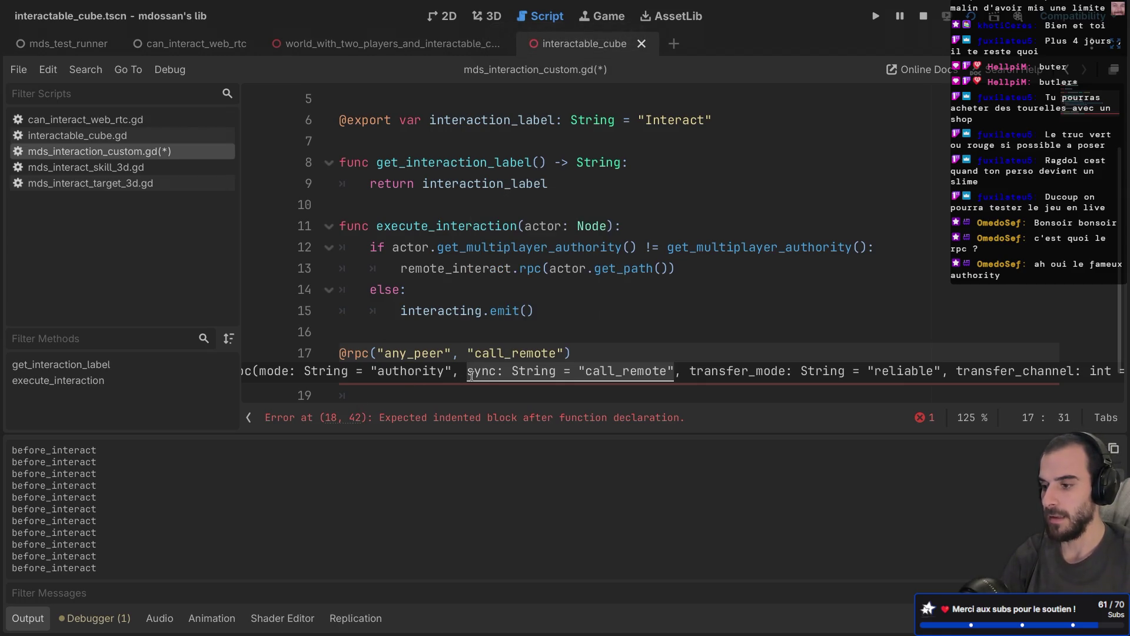
ctrl+click(354, 353)
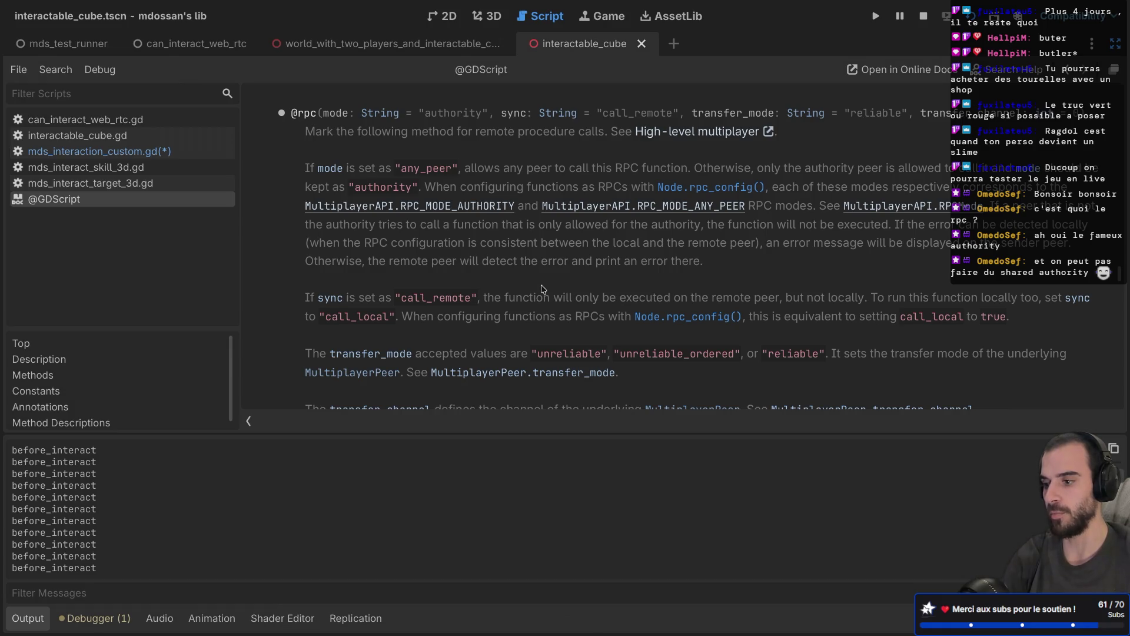
key(ctrl+w)
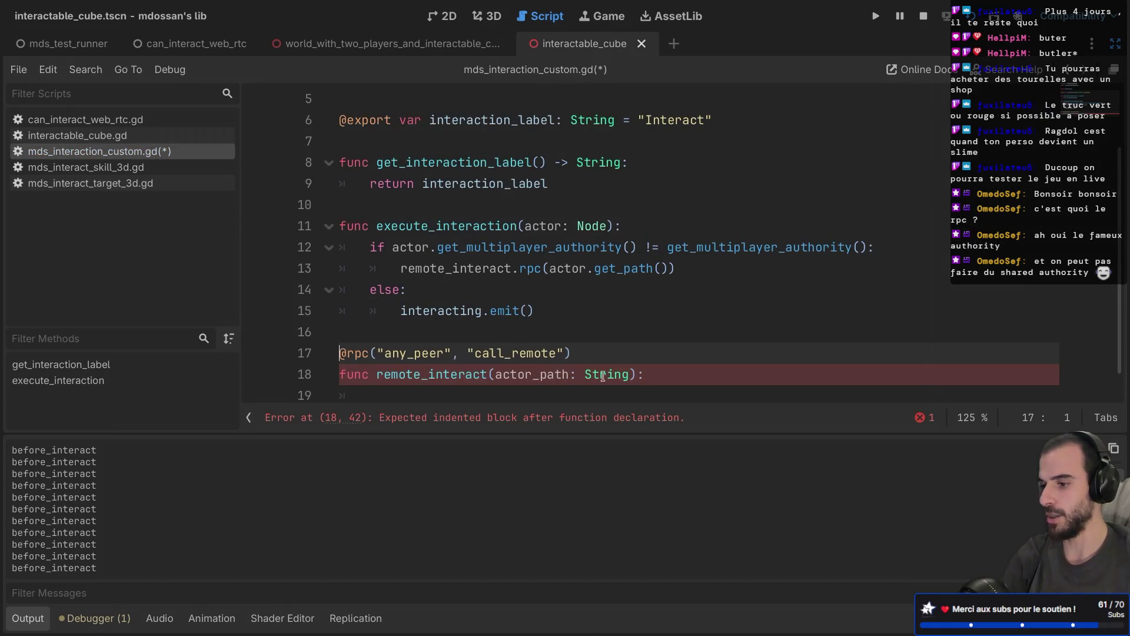
mouse_move(618, 373)
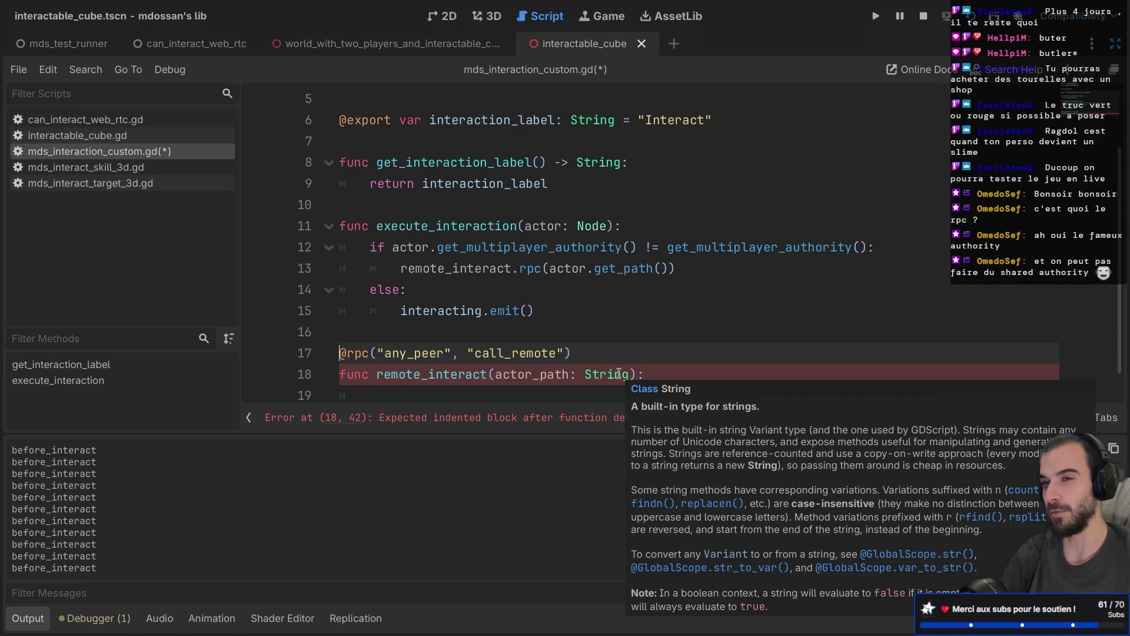
click(657, 375)
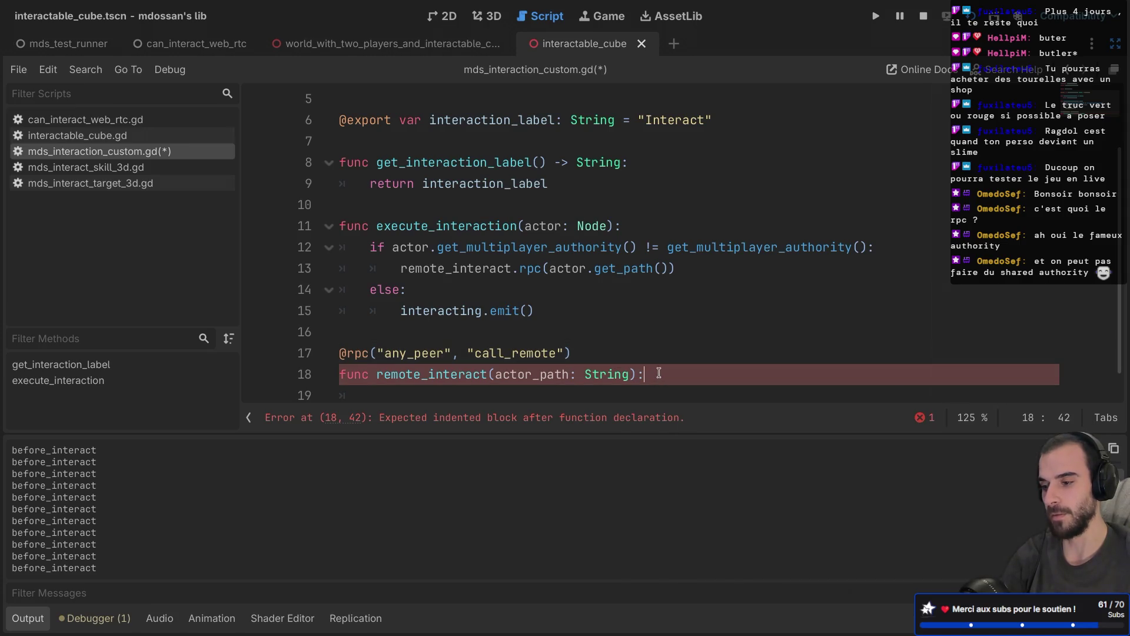
double_click(538, 354)
text(c)
key(Return)
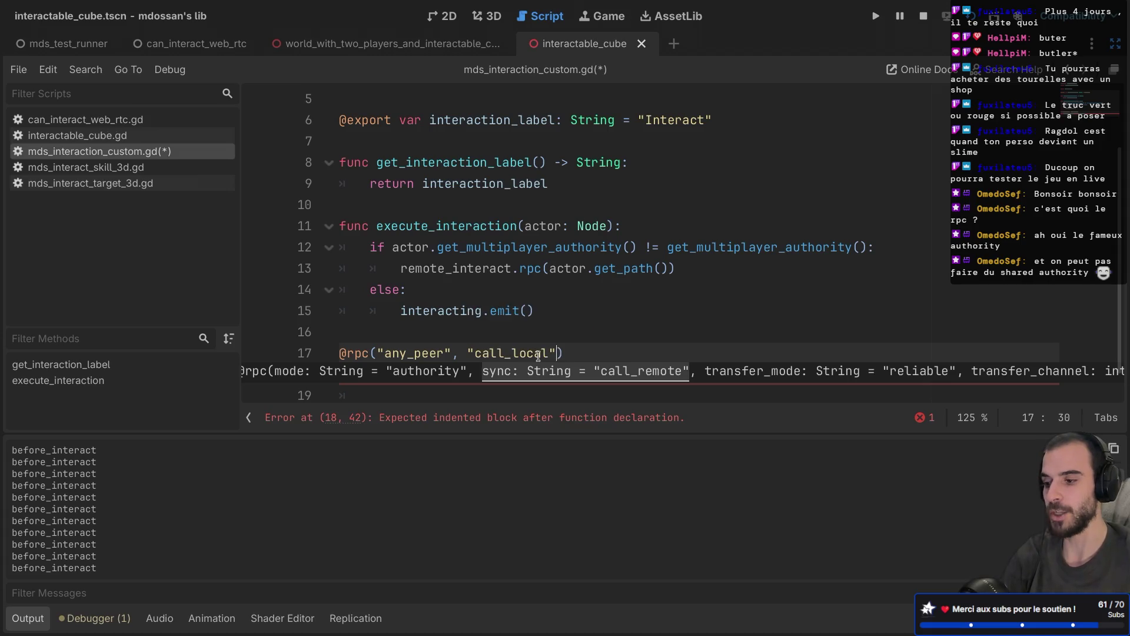
key(ctrl+s)
Write get_tree().root.get_node(actor_path) as the first line of remote_interact's body
right_click(619, 338)
click(587, 322)
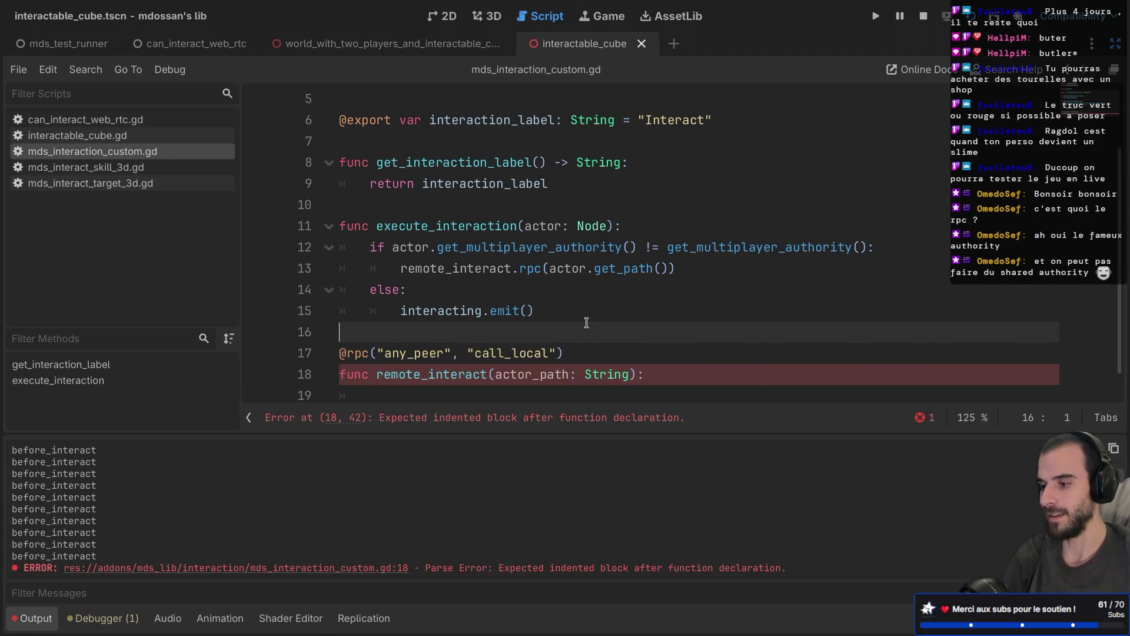
key(Down)
key(Down)
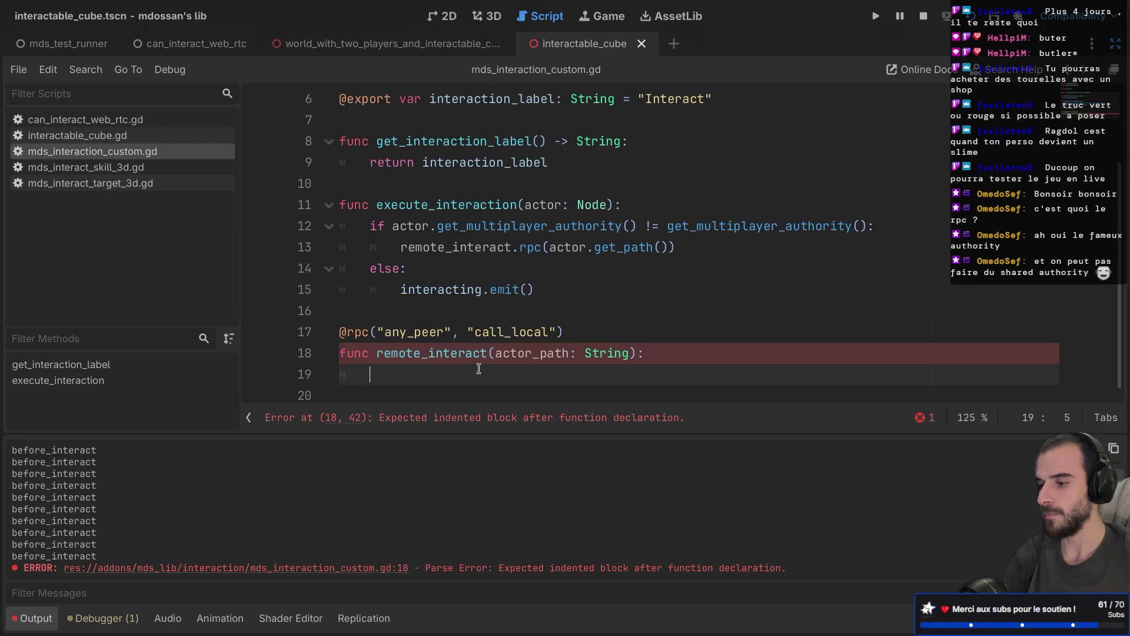
text(get_no)
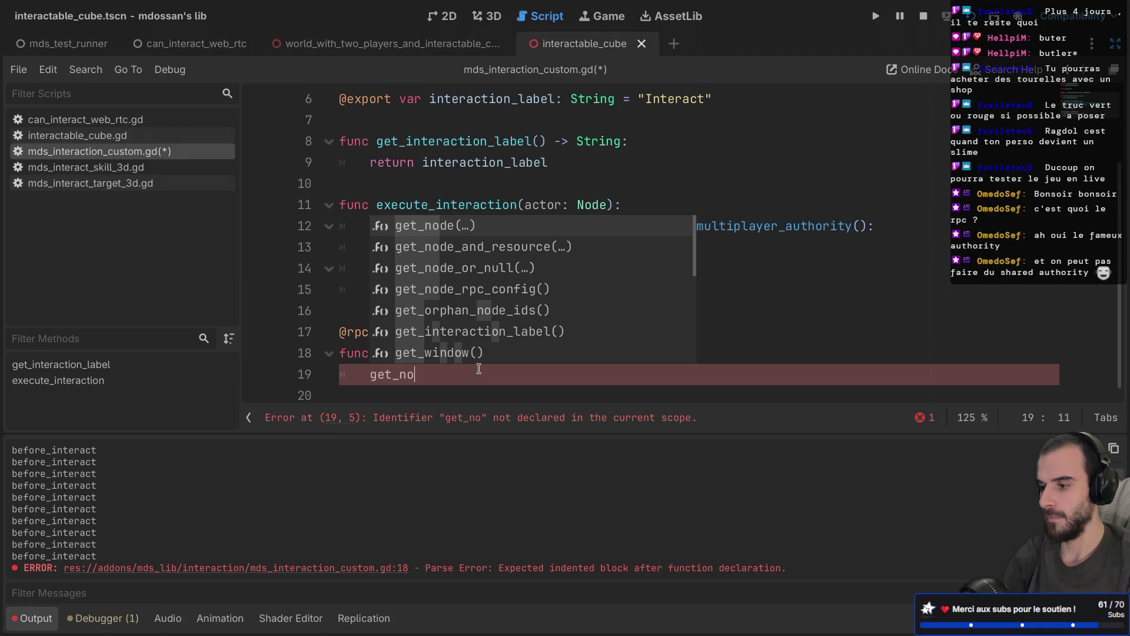
key(BackSpace)
key(BackSpace)
key(BackSpace)
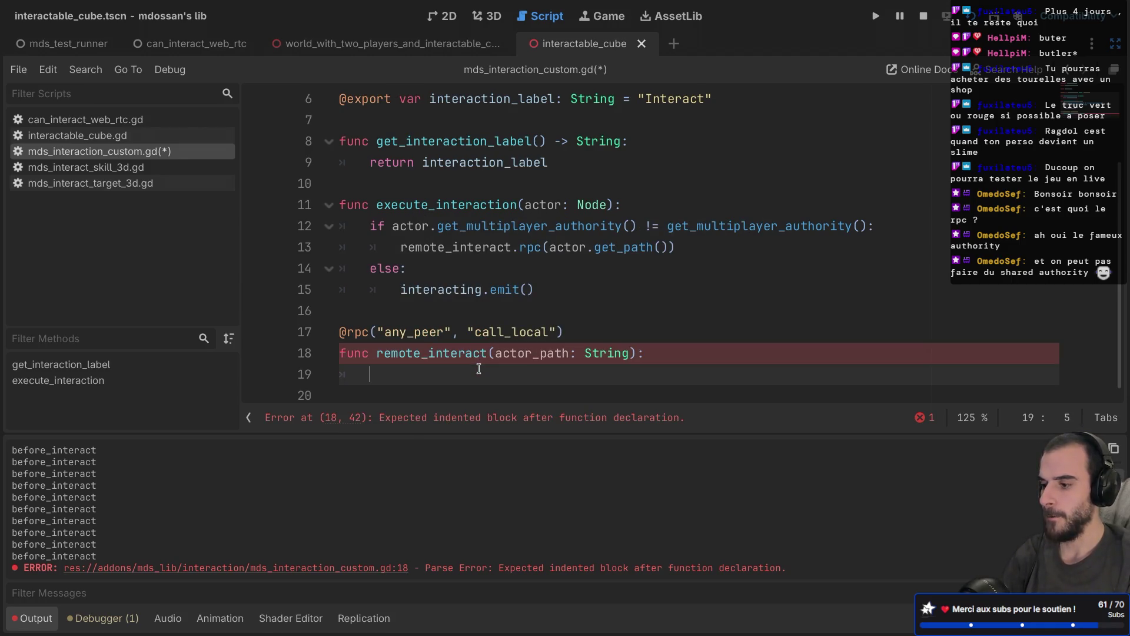
text(get_tre)
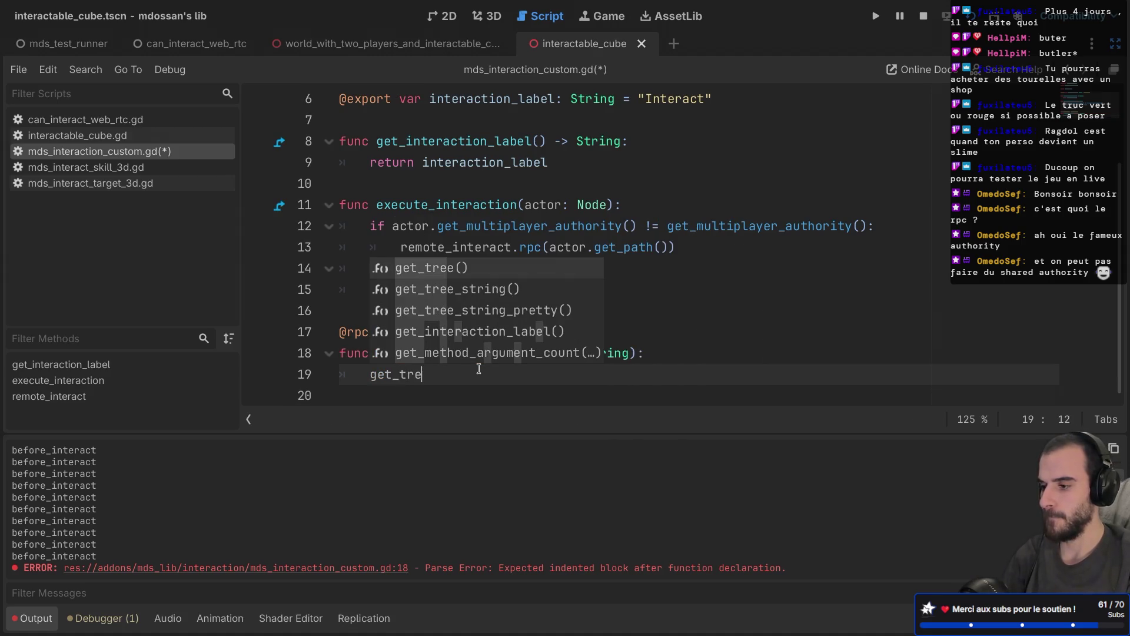
key(Return)
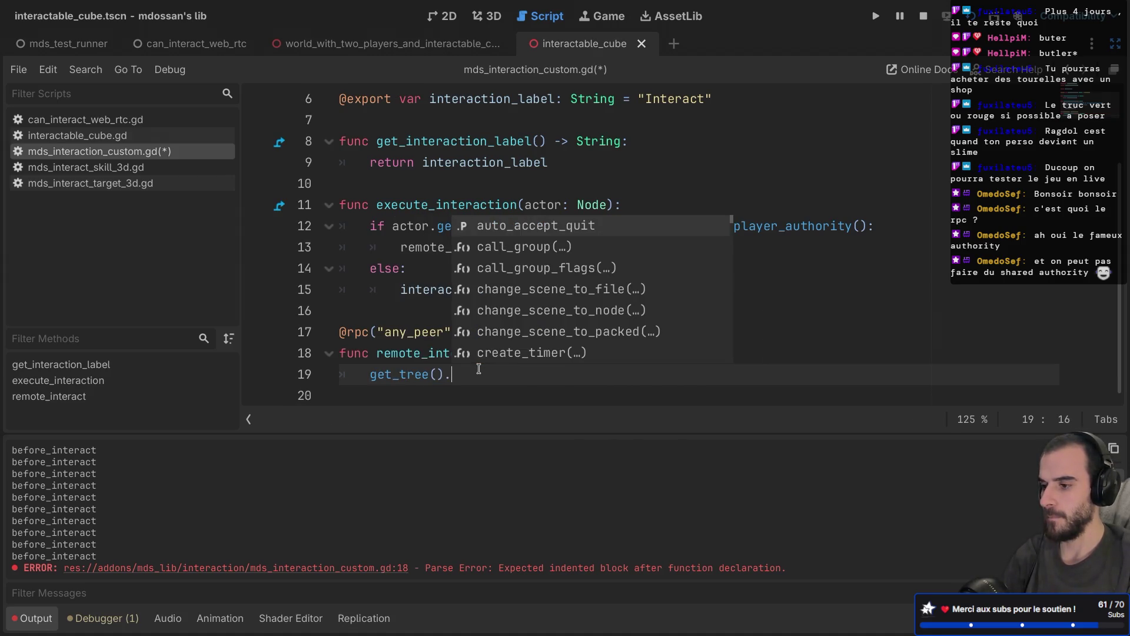
text(roo.g)
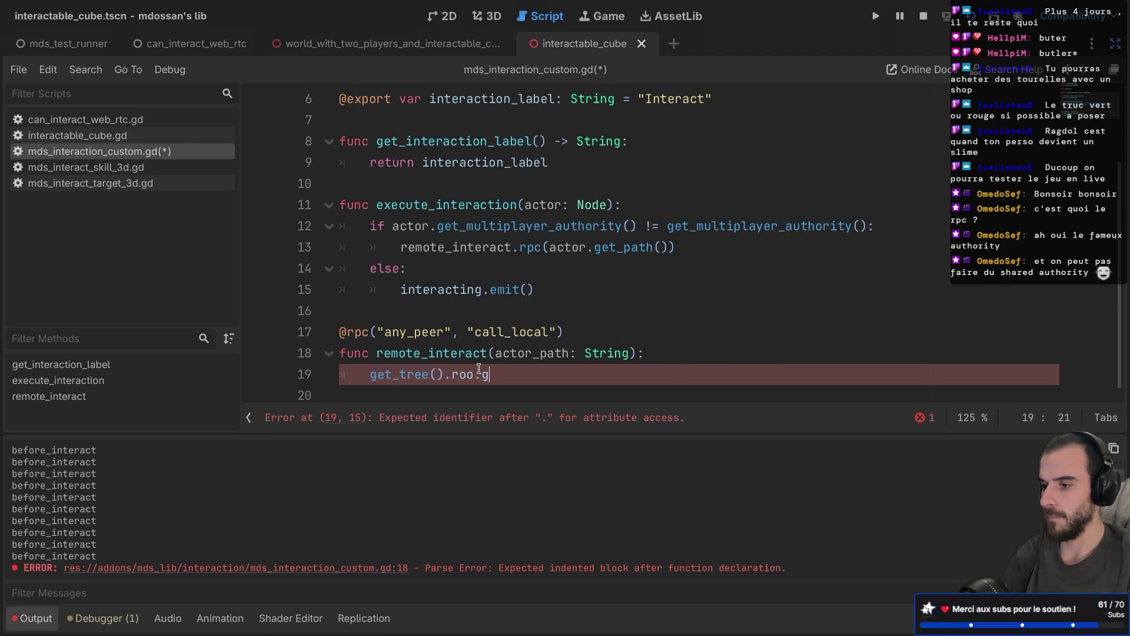
text(get_n)
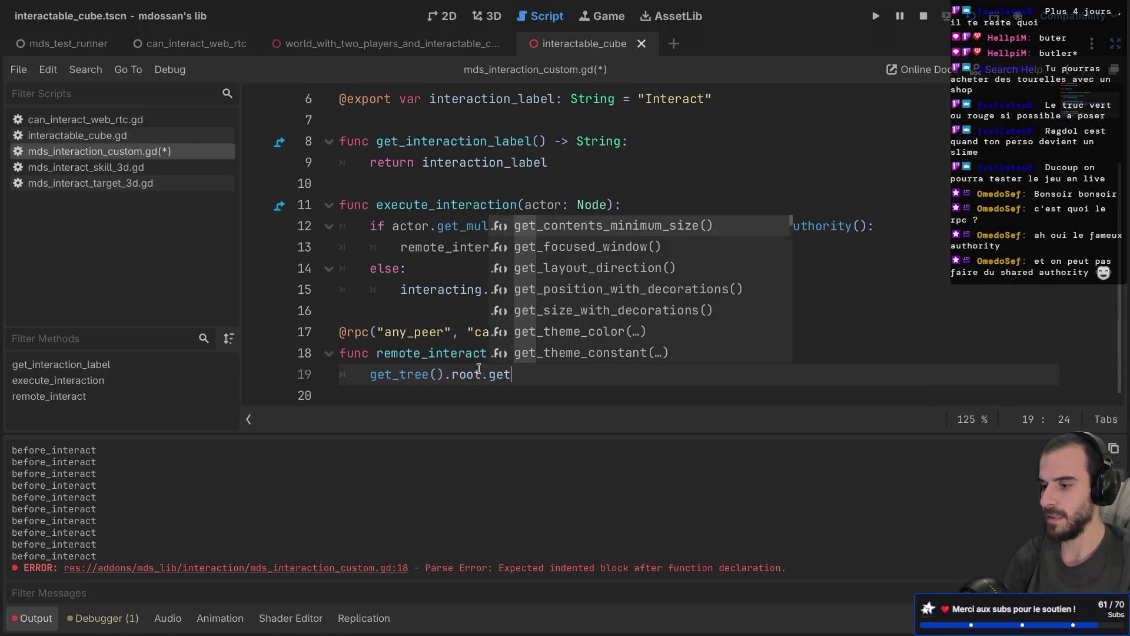
key(Return)
text(ac)
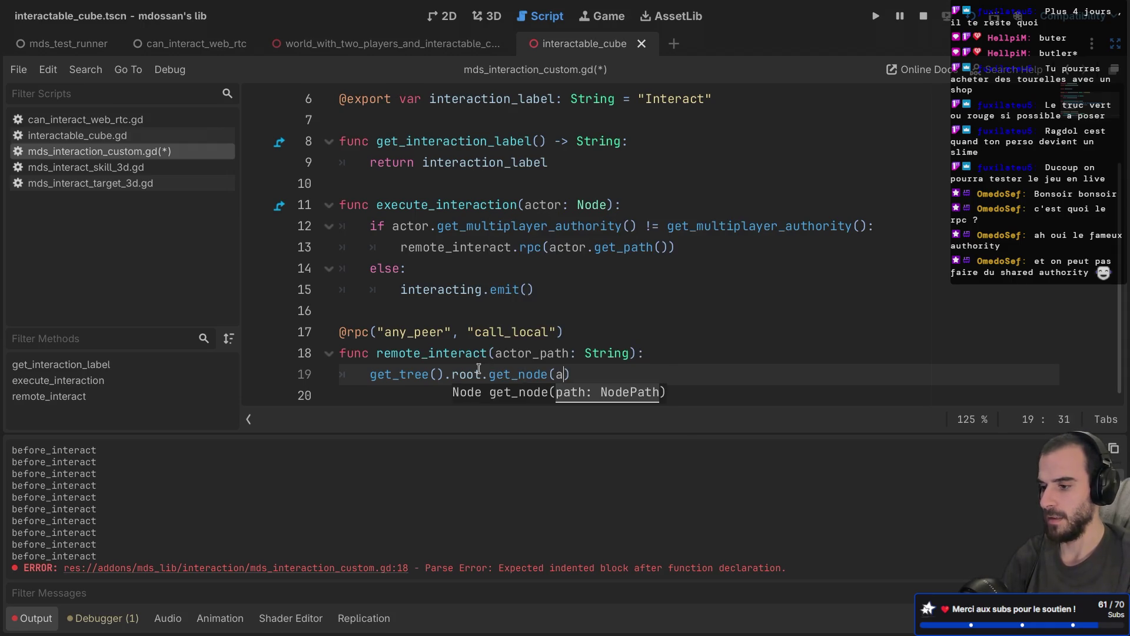
key(Return)
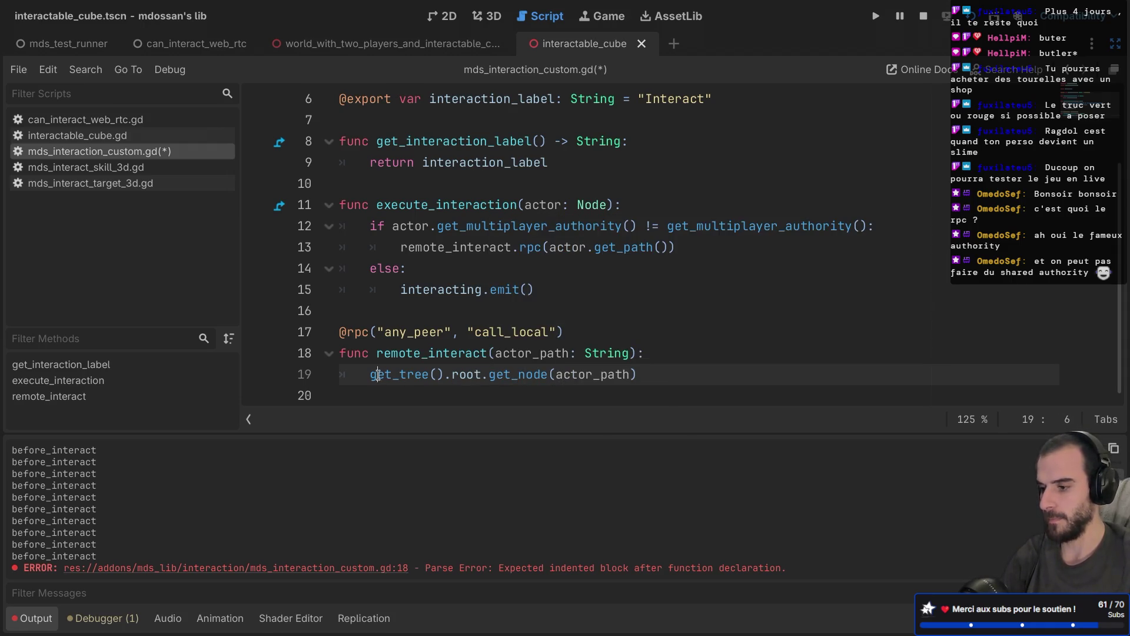
Assign that lookup to a variable named calling_actor and save the script
click(371, 375)
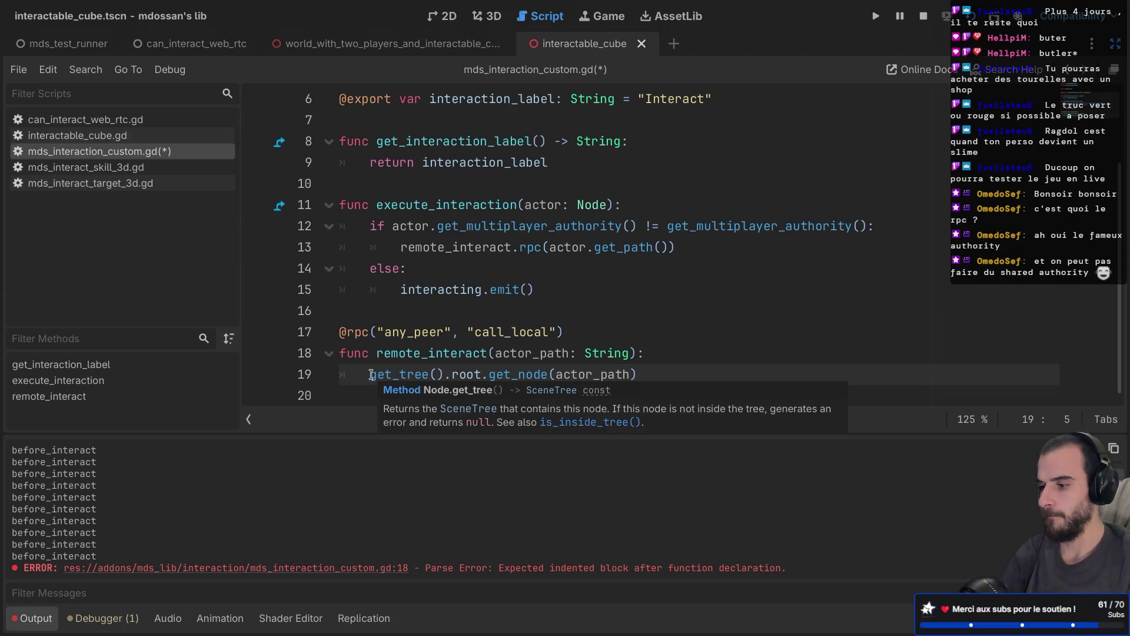
text(var remote_a)
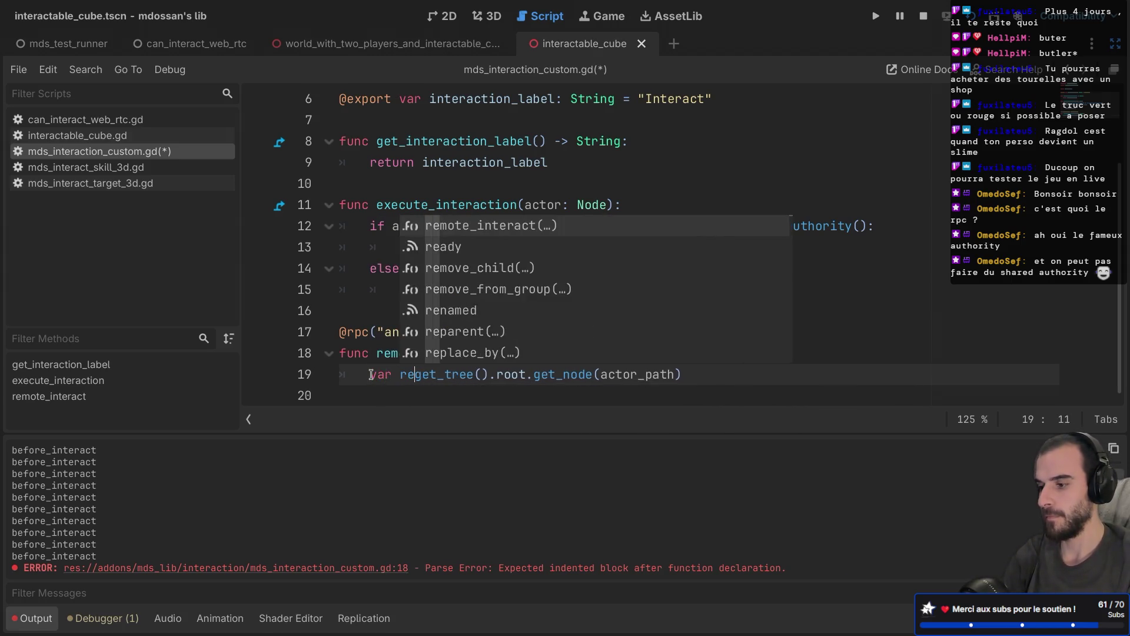
text(ctor =)
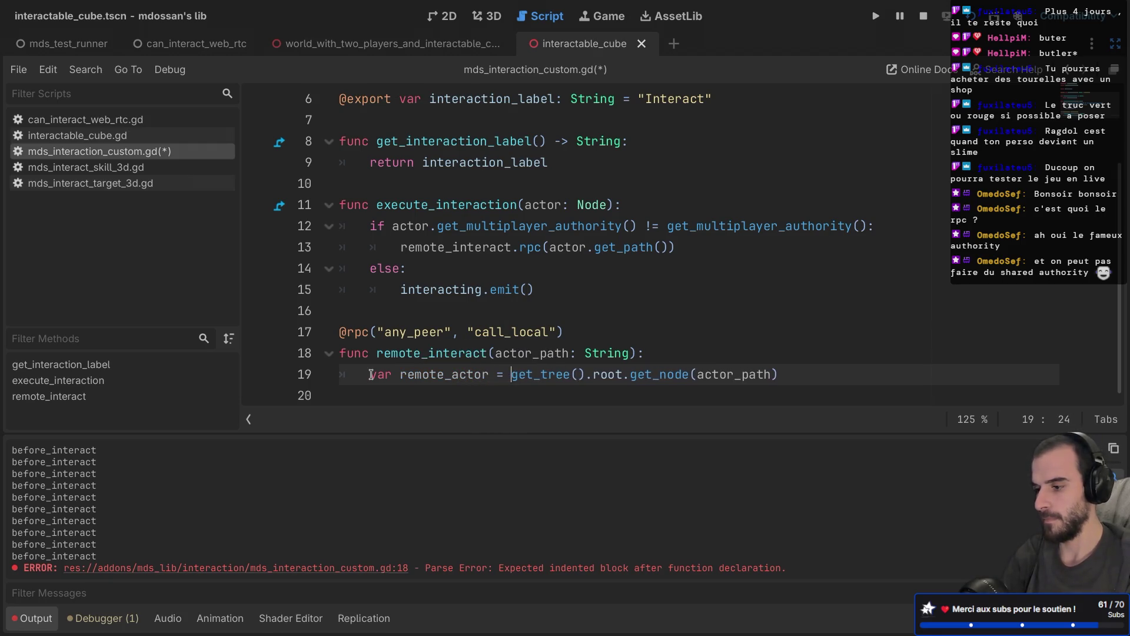
click(443, 372)
key(BackSpace)
key(BackSpace)
key(BackSpace)
text(calling)
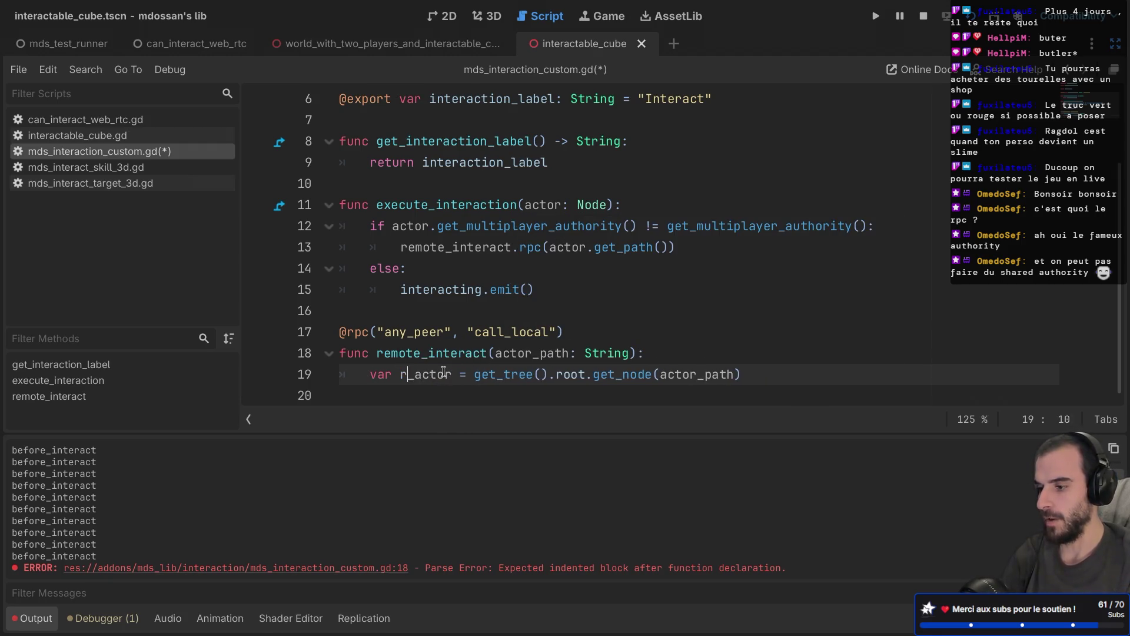
key(ctrl+s)
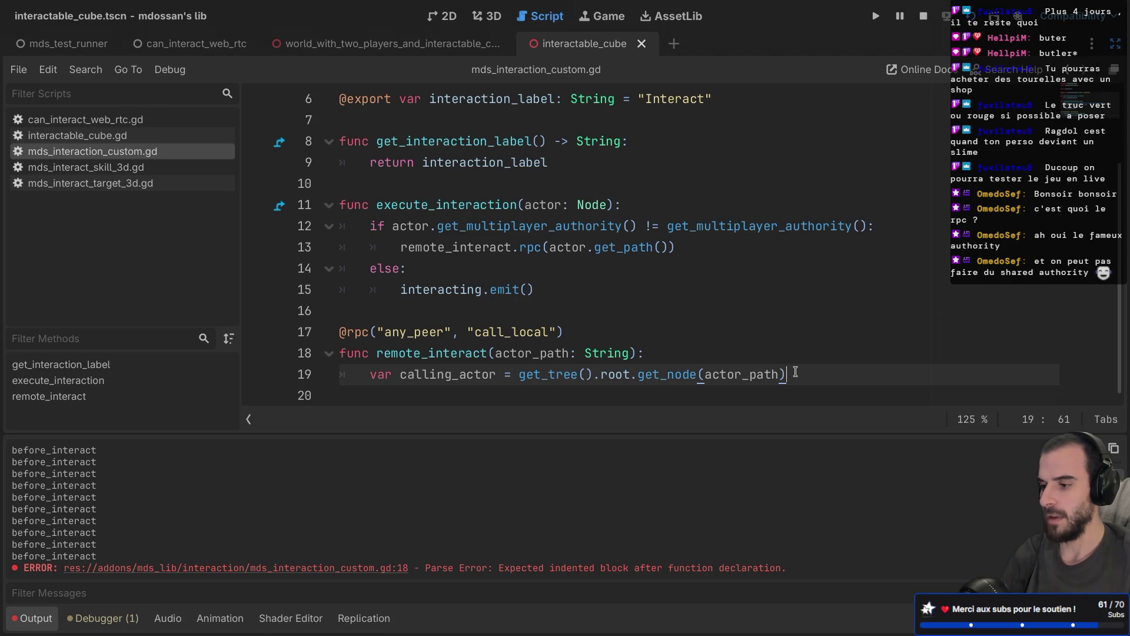
key(Return)
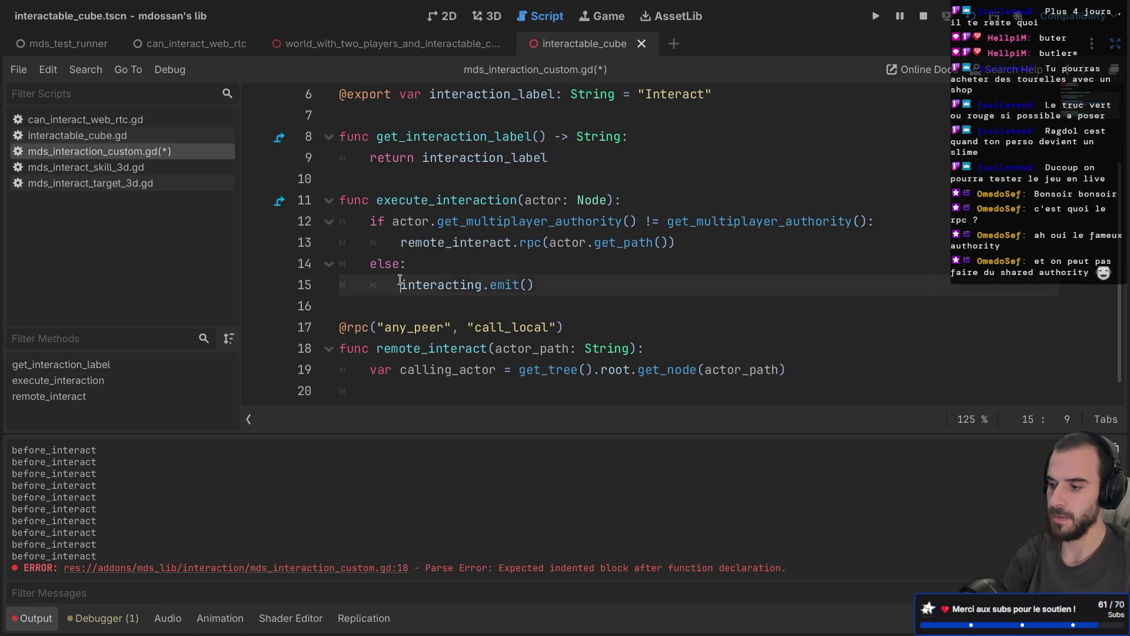
Copy interacting.emit() into remote_interact's body and save
drag(400, 285, 545, 286)
key(ctrl+c)
click(400, 386)
key(ctrl+v)
scroll(424, 365, down, 1)
key(ctrl+s)
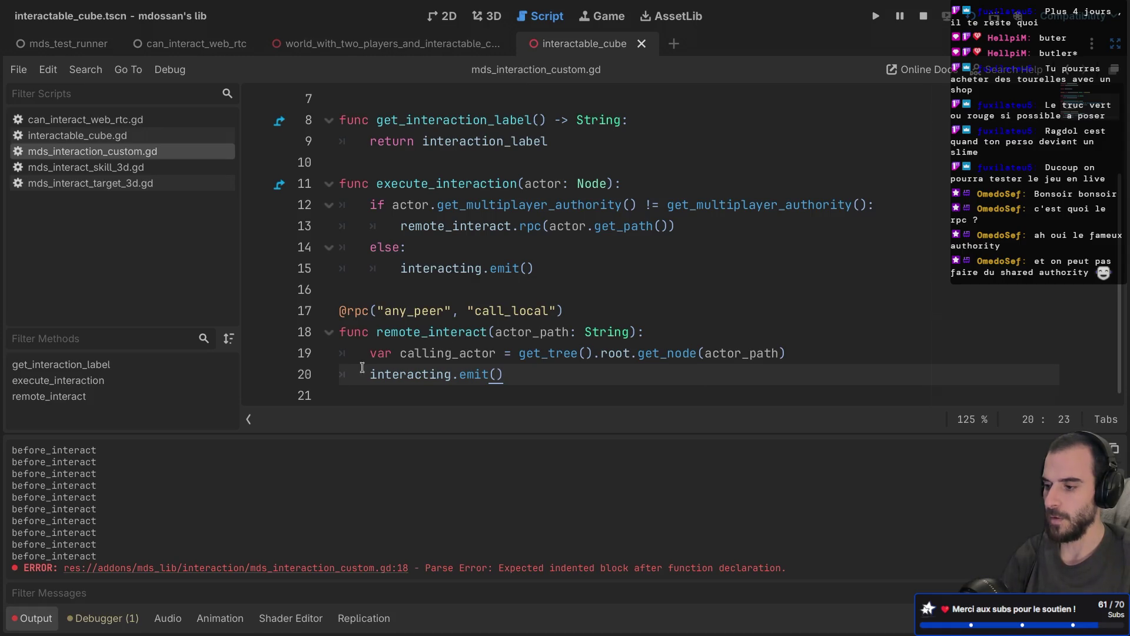
Give the interacting signal an actor: Node parameter
drag(365, 353, 814, 348)
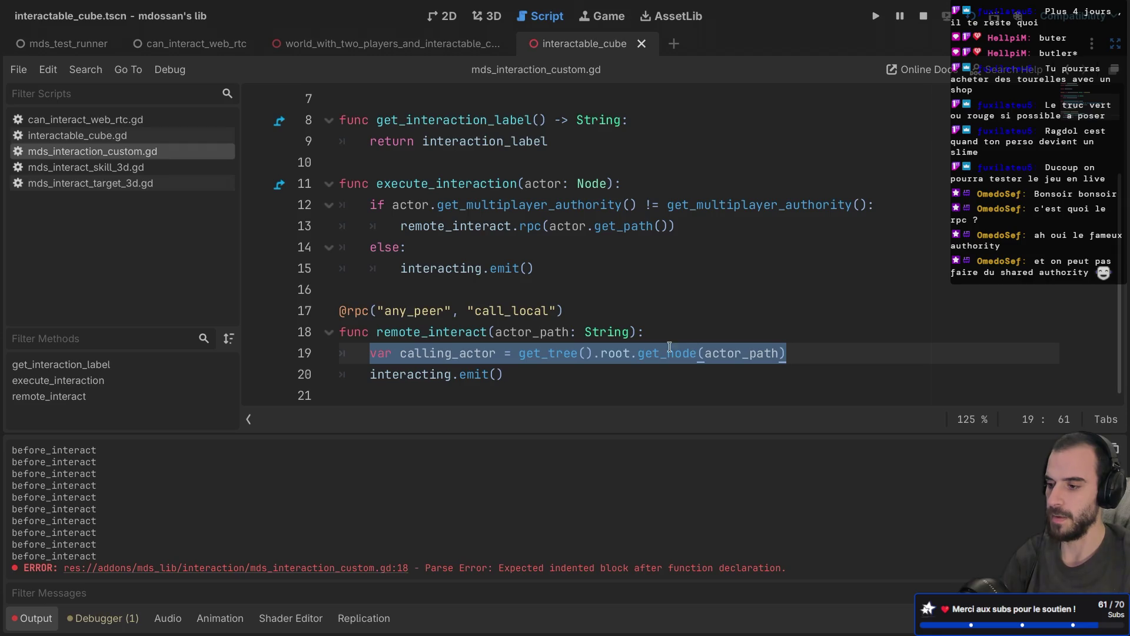
scroll(583, 247, up, 2)
scroll(583, 247, down, 2)
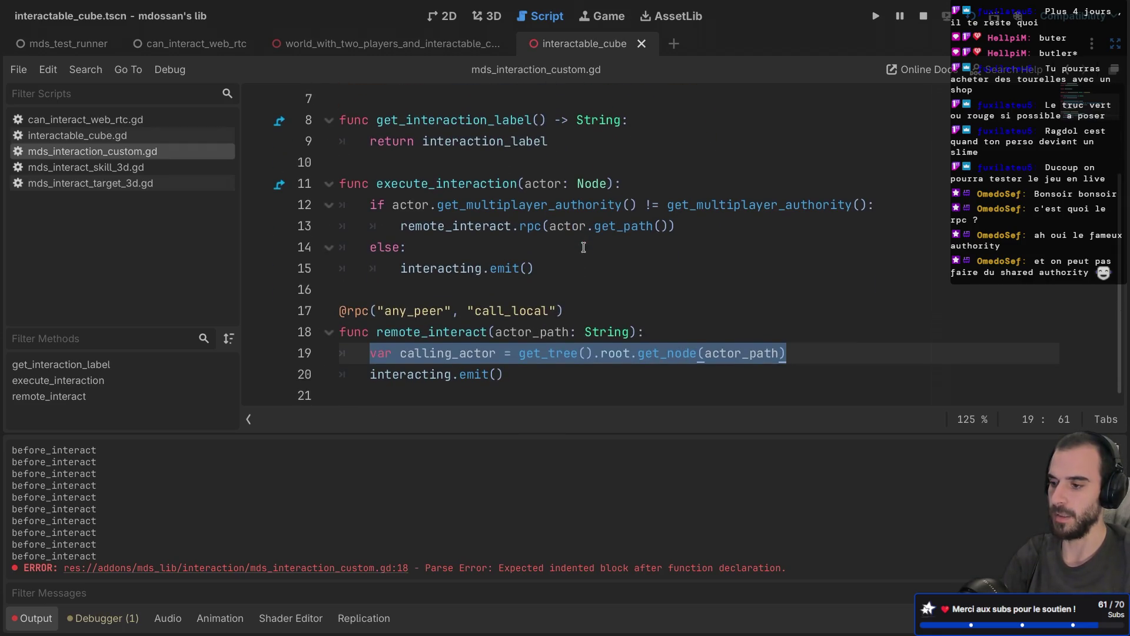
scroll(564, 229, up, 2)
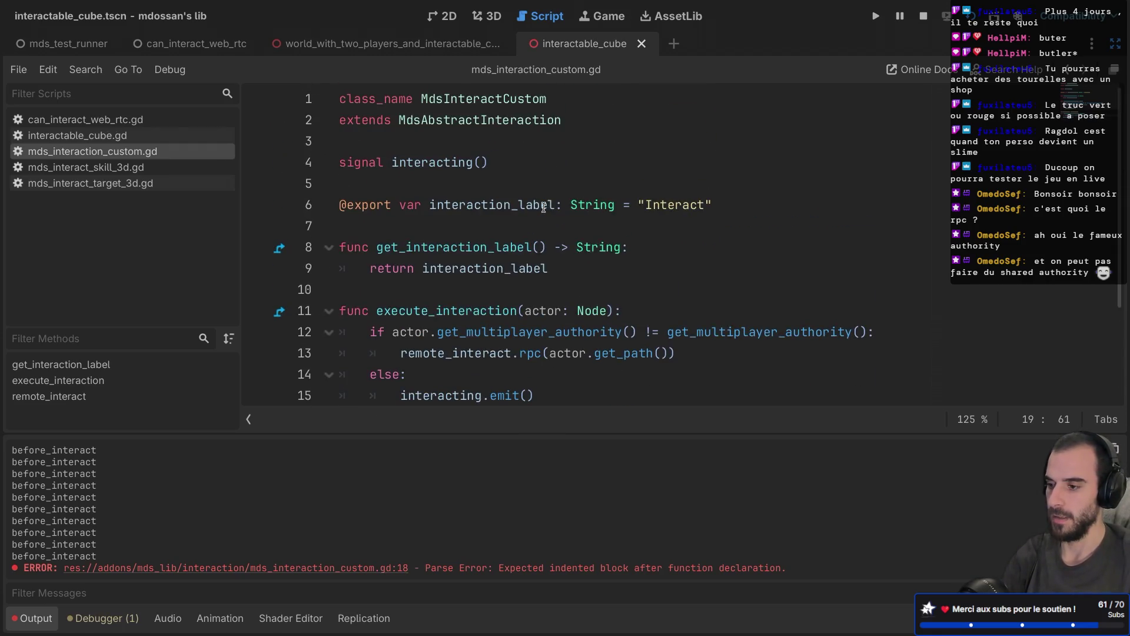
click(478, 162)
text(actor: No)
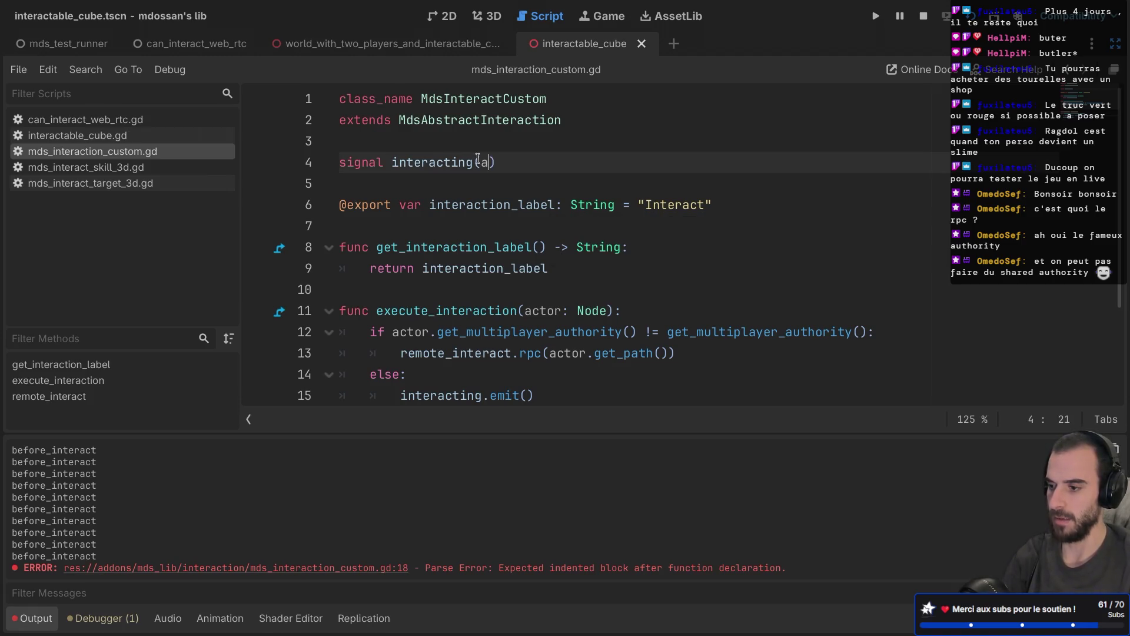
text(de)
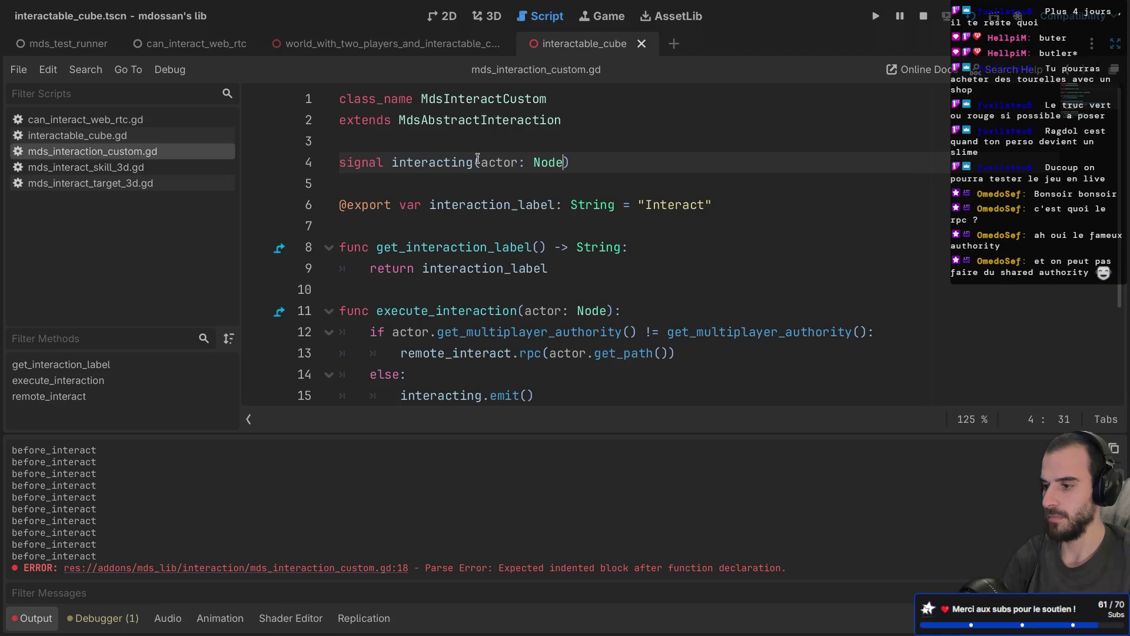
Emit interacting with actor on line 15 and calling_actor on line 20, then save
scroll(501, 314, down, 2)
click(522, 272)
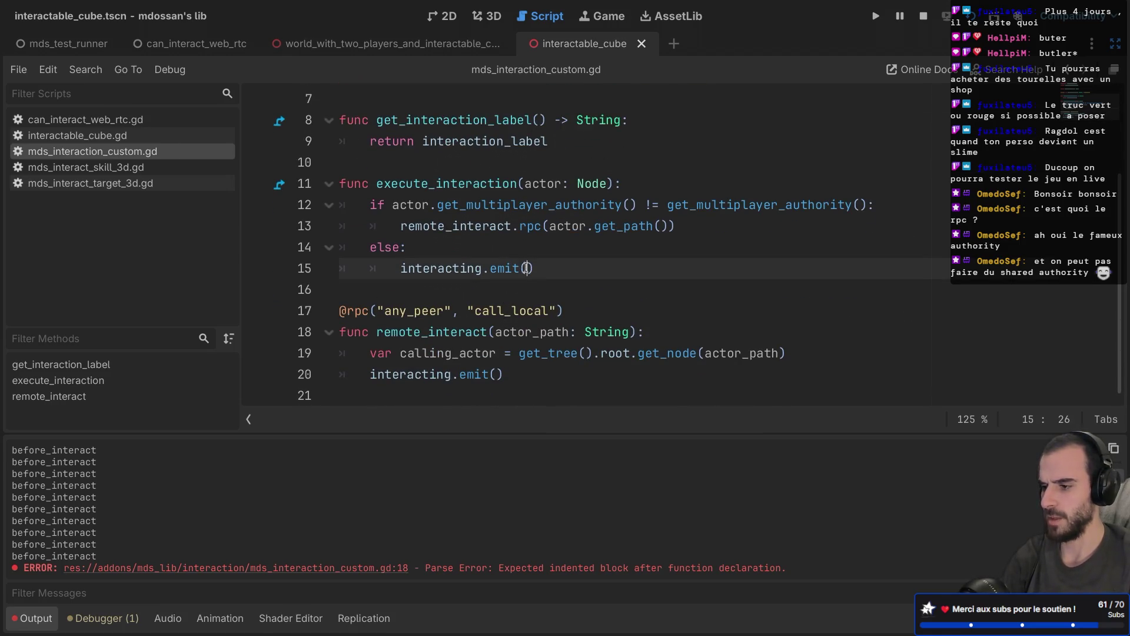
text(actor)
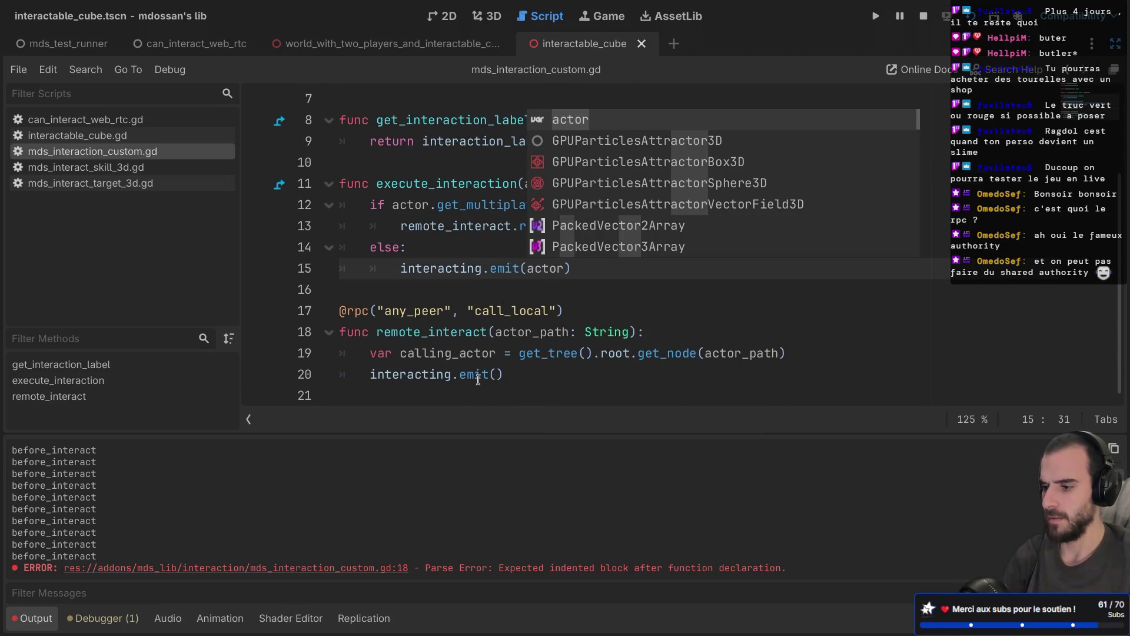
click(493, 374)
text(actor)
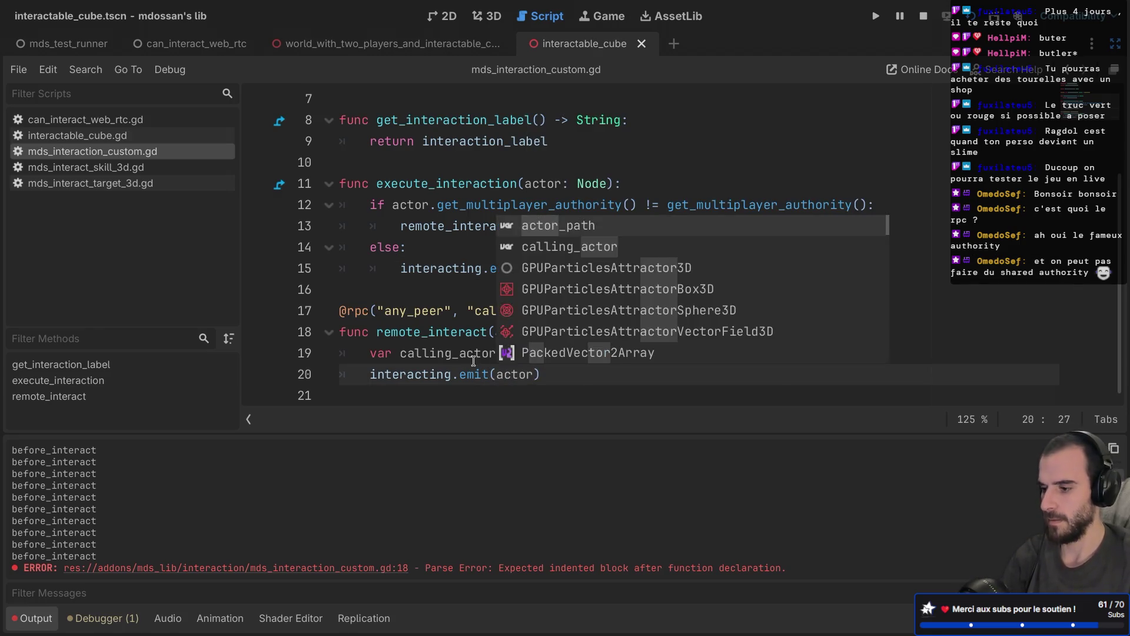
double_click(474, 355)
key(ctrl+c)
double_click(513, 375)
key(ctrl+v)
key(ctrl+s)
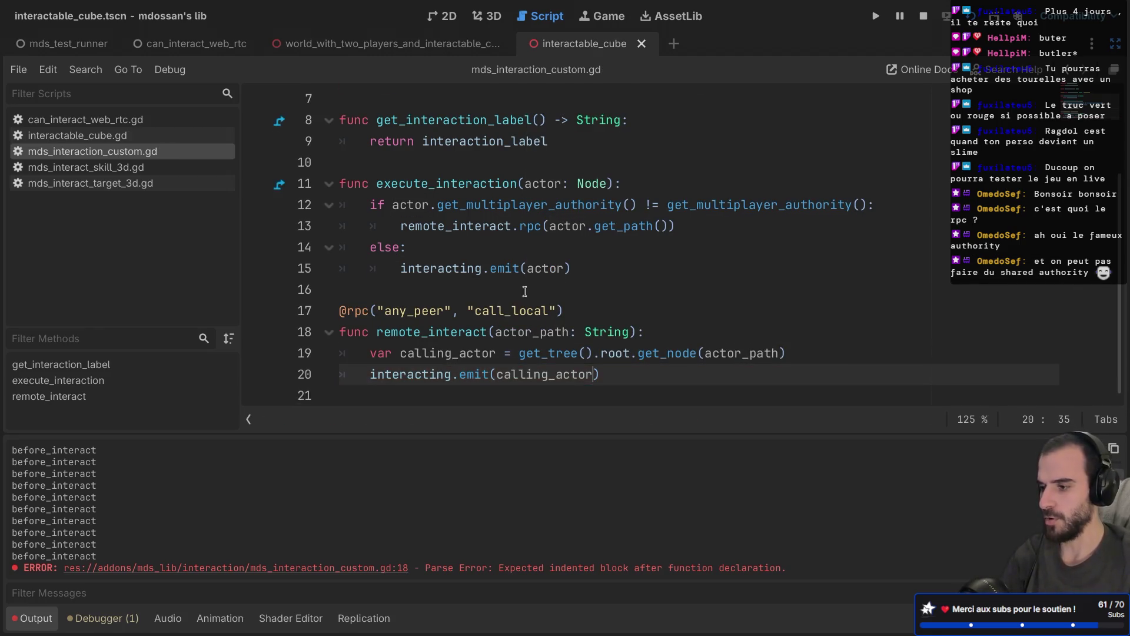
Switch to interactable_cube.gd from the script list
scroll(525, 291, up, 2)
scroll(525, 291, down, 2)
key(ctrl+shift+F11)
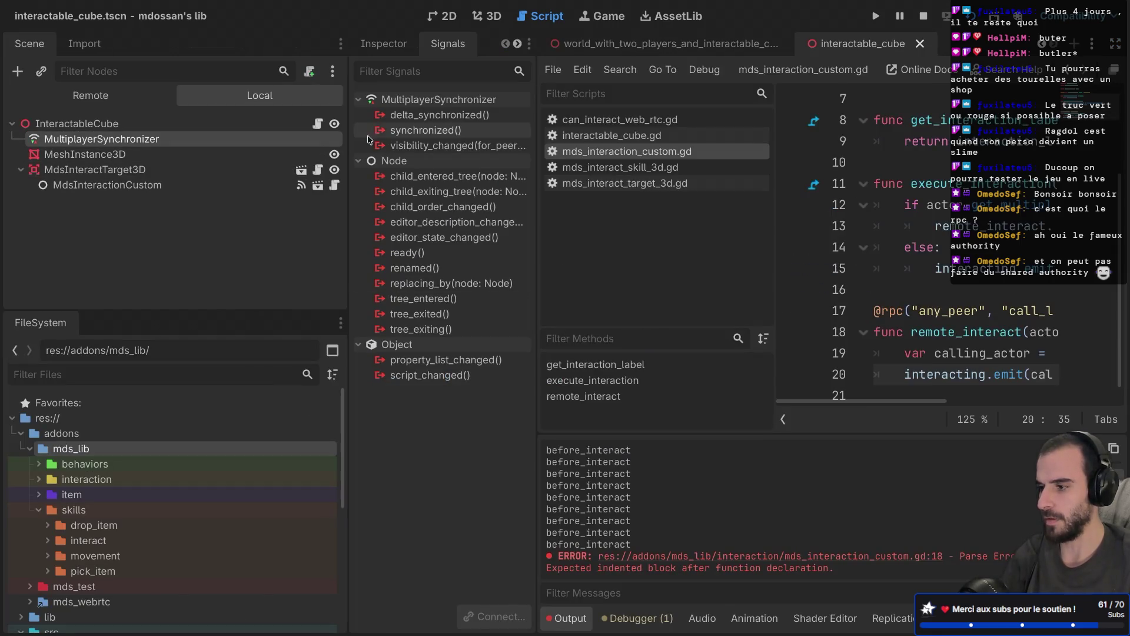
click(319, 126)
key(ctrl+shift+F11)
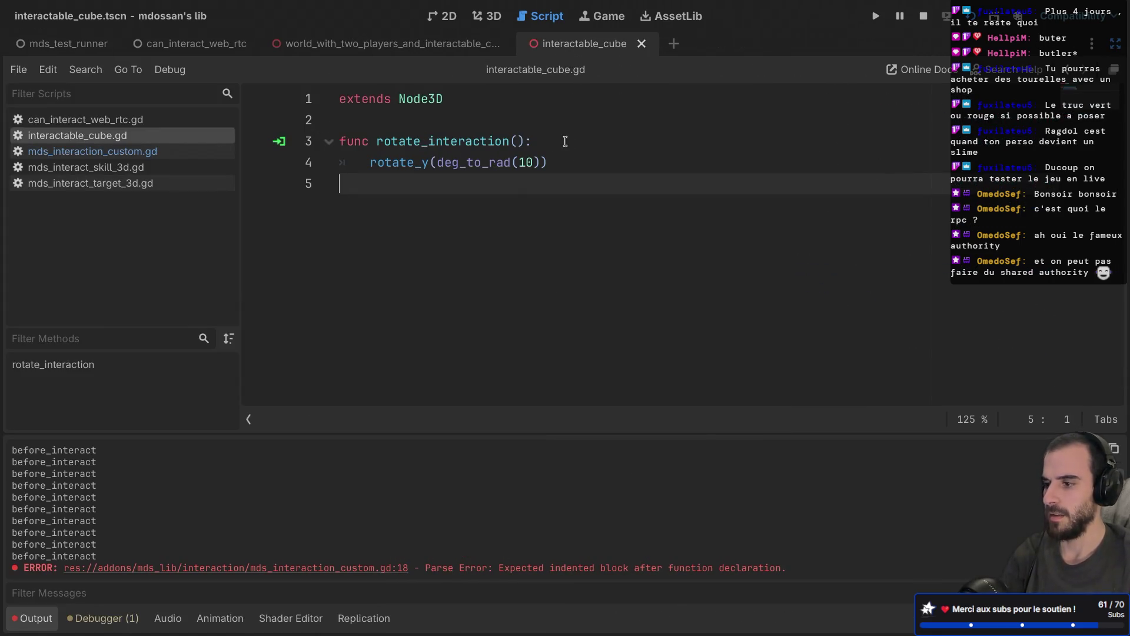
Give rotate_interaction an actor: Node parameter printing "%s asked for rotation", then save and run
click(565, 140)
key(Return)
text(print(")
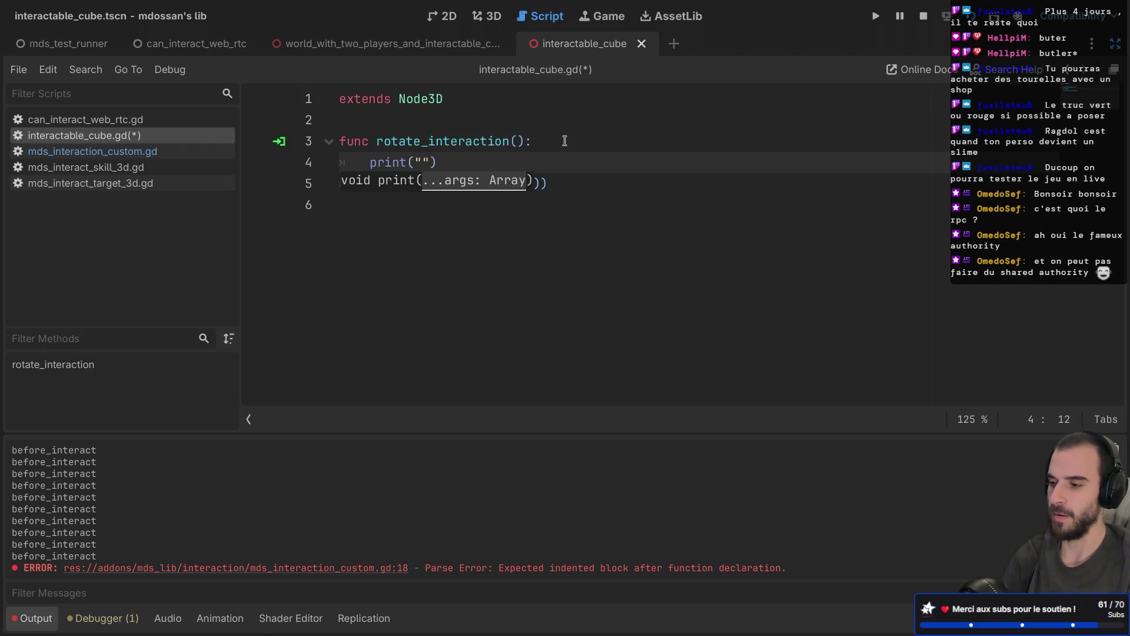
text(%s")
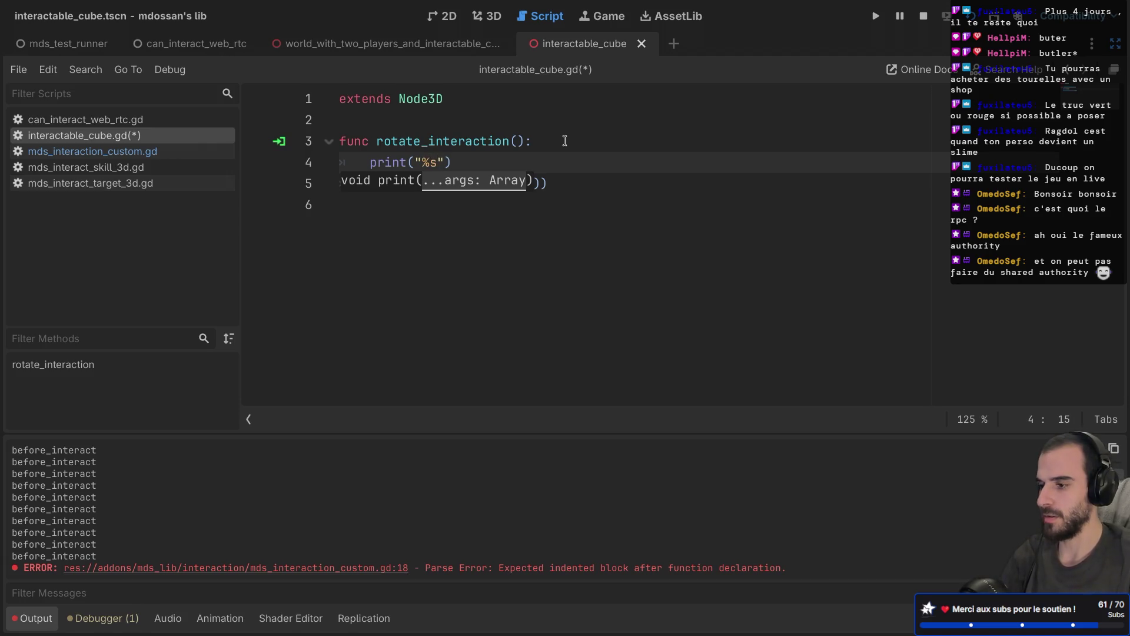
text( asked for )
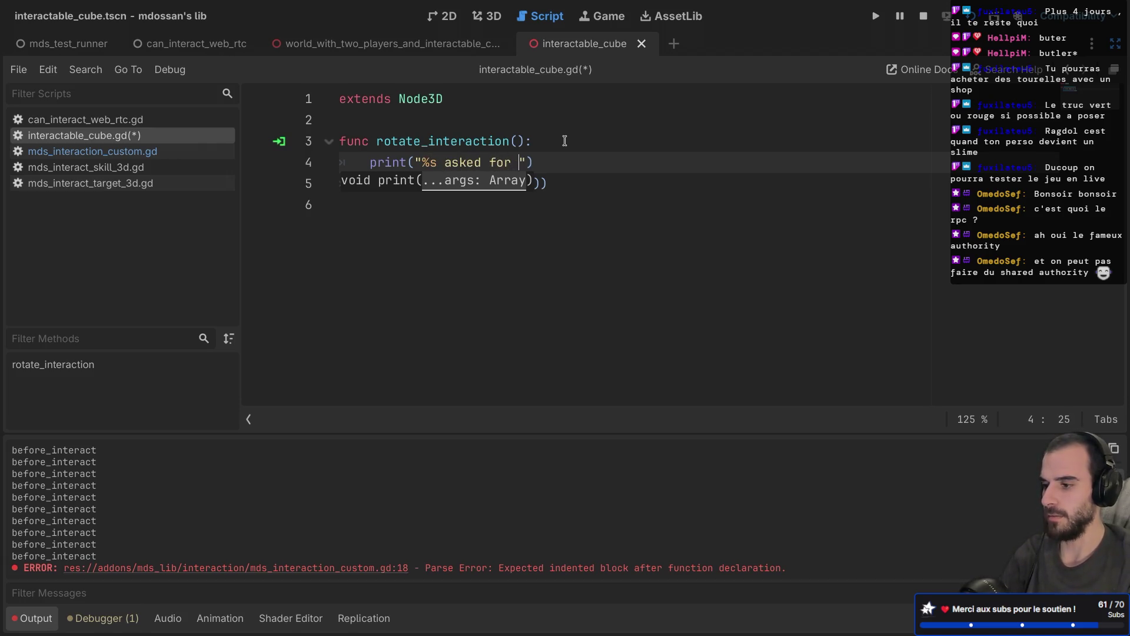
text(rotation" )
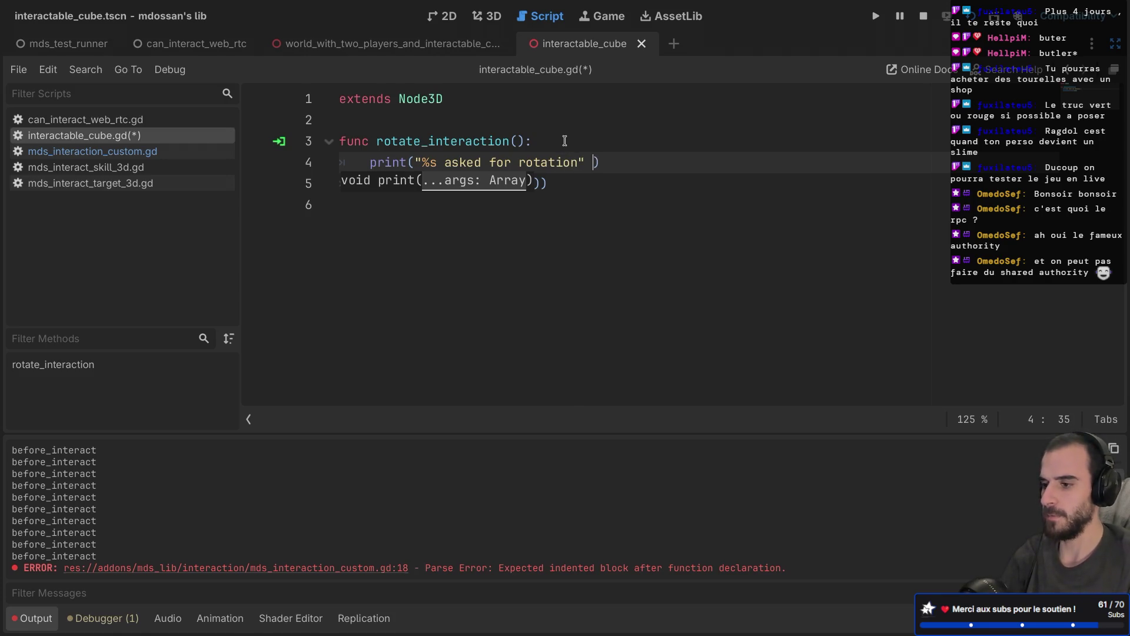
text(% acto)
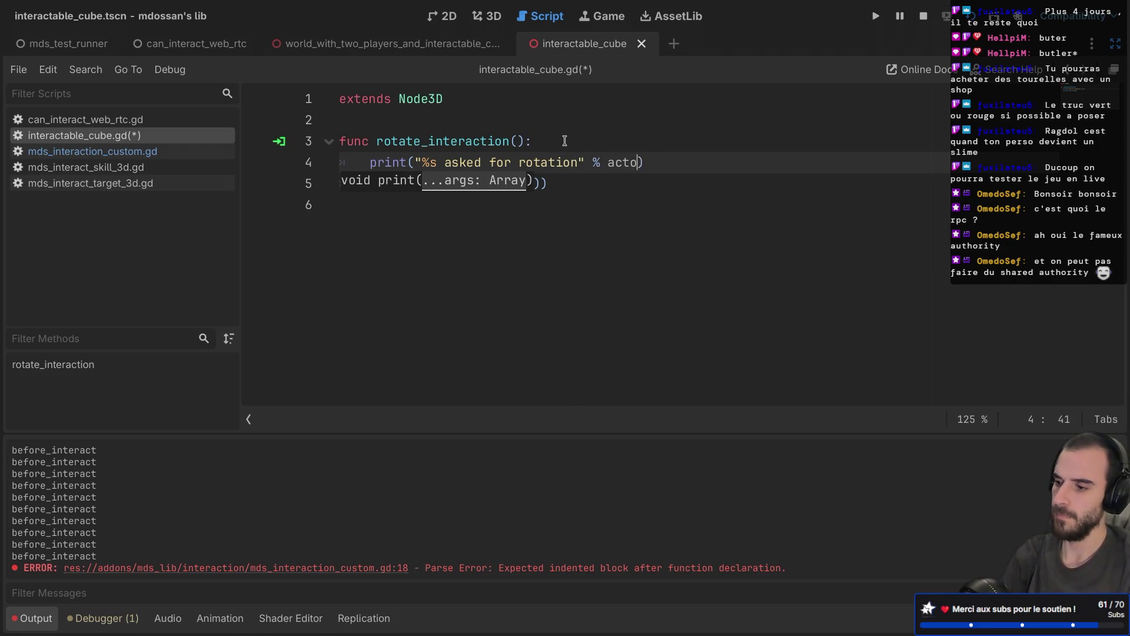
text(r)
click(517, 141)
text(actor: )
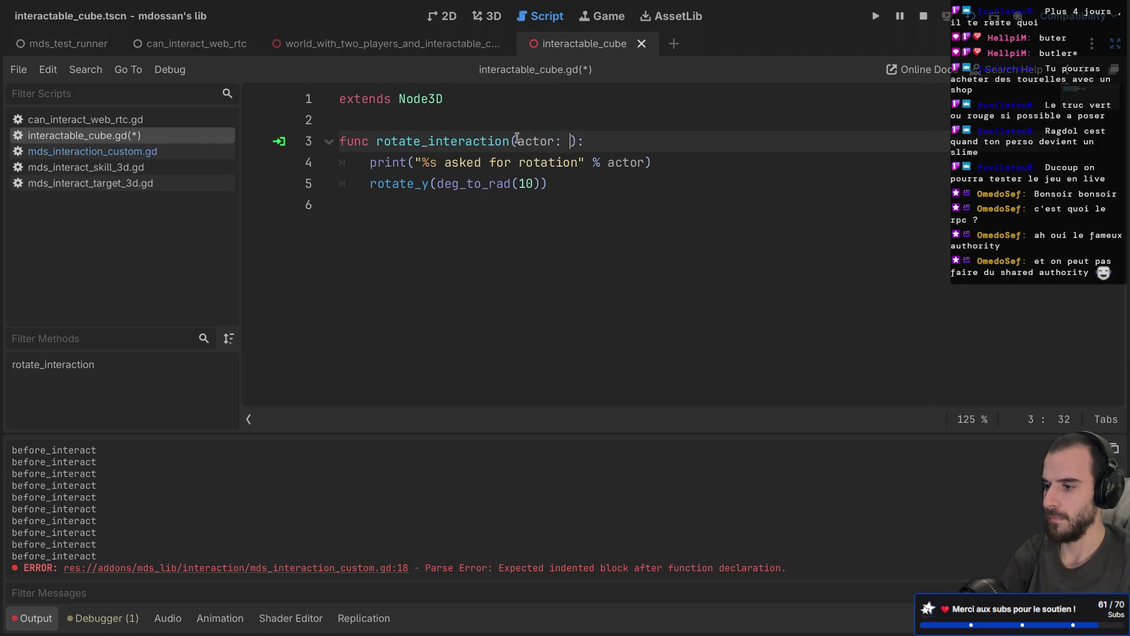
text(Node)
key(ctrl+s)
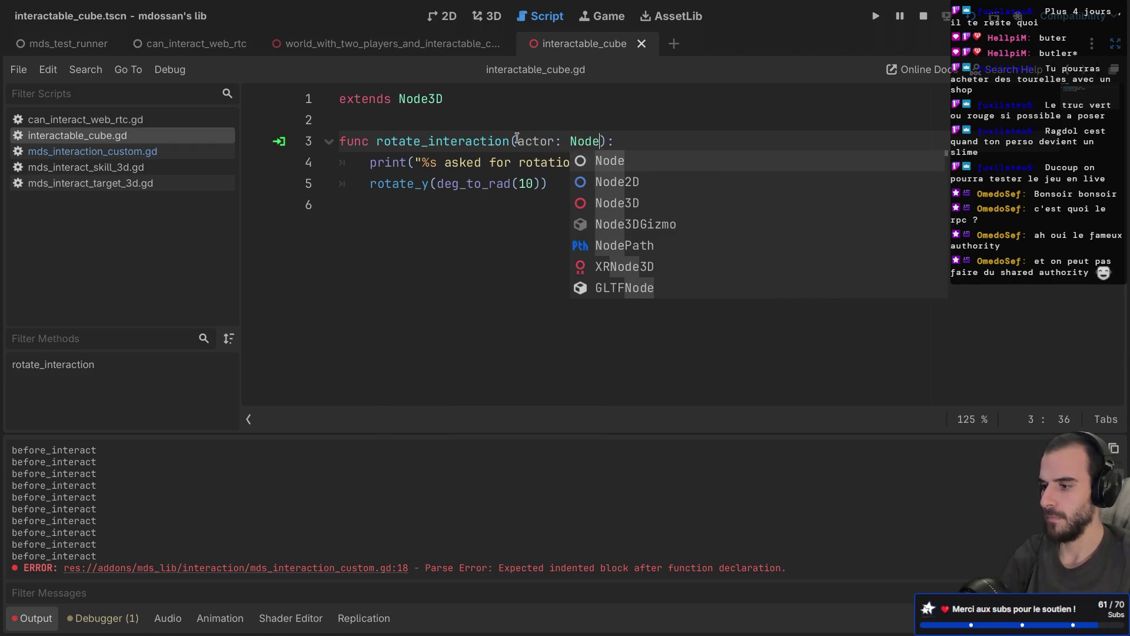
key(F5)
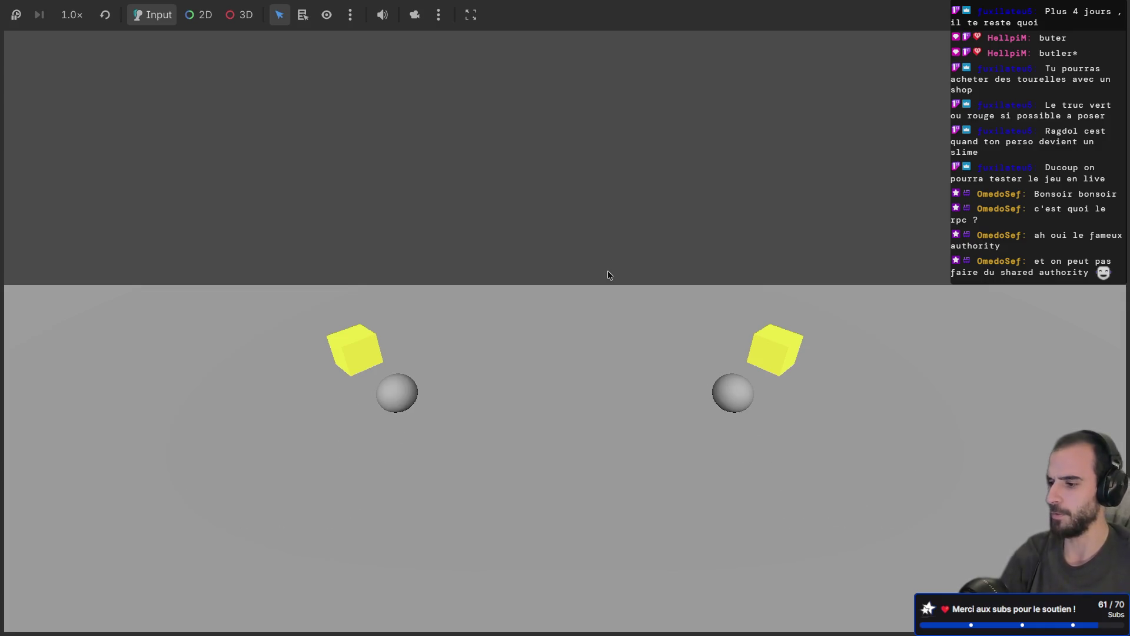
Test the cube from the first player and inspect the player IDs in the Output log
key(alt+Tab)
click(492, 215)
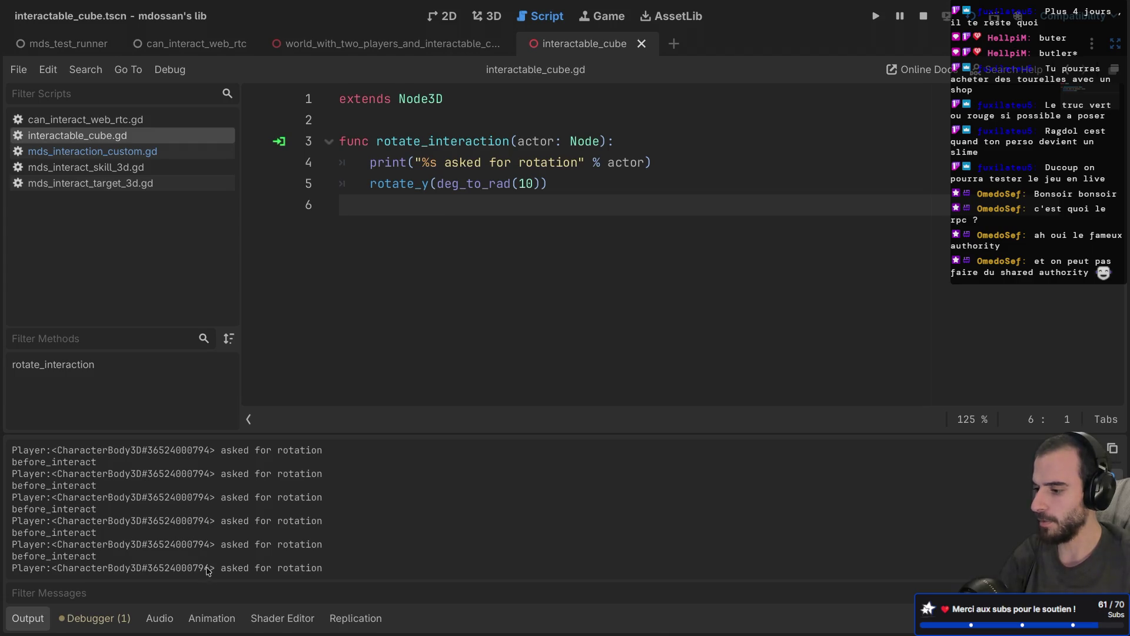
key(F5)
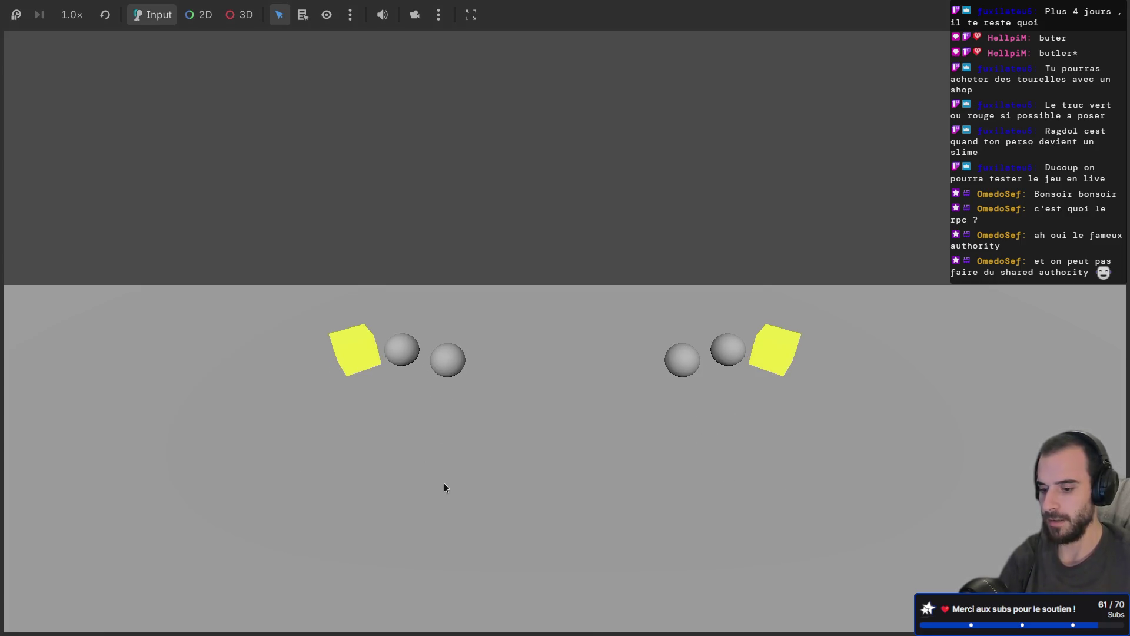
key(alt+Tab)
text(d)
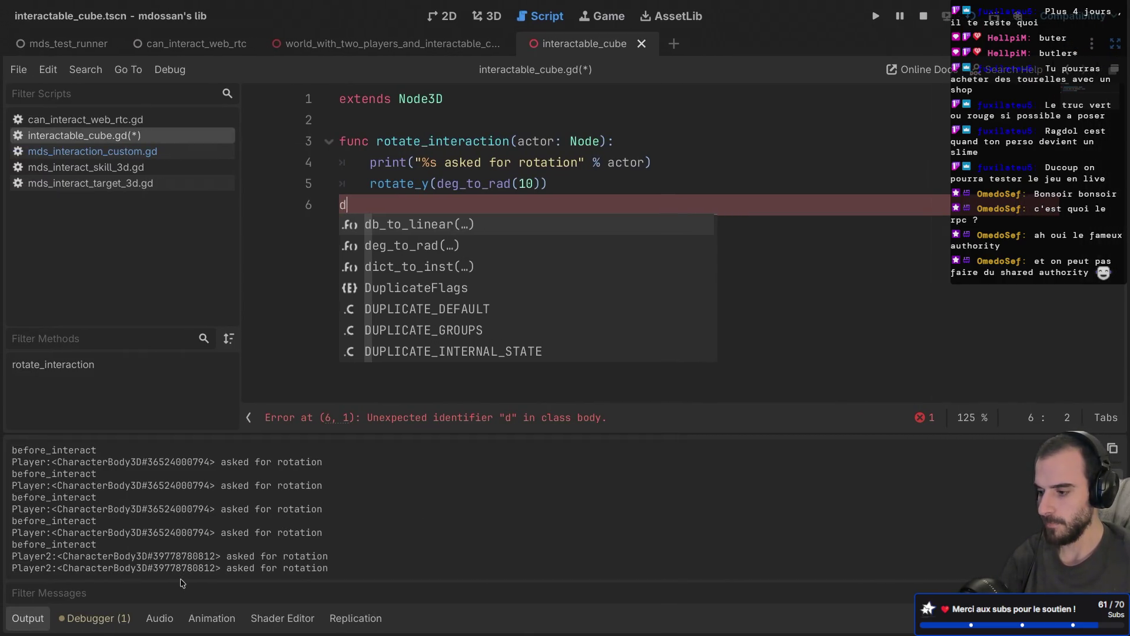
double_click(177, 556)
drag(148, 567, 196, 572)
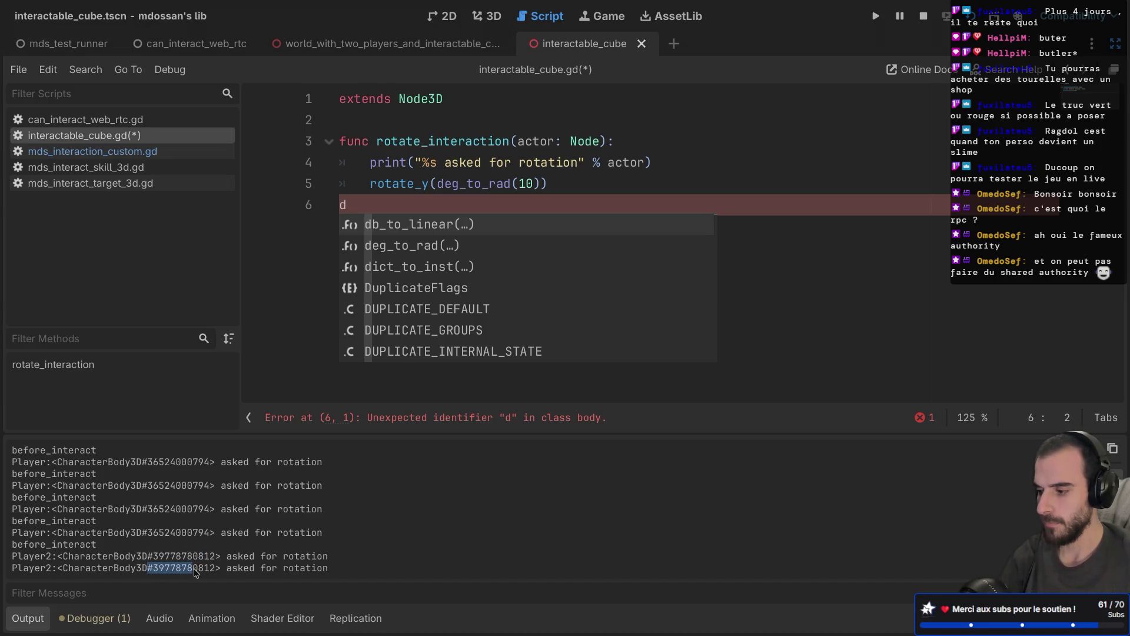
click(229, 541)
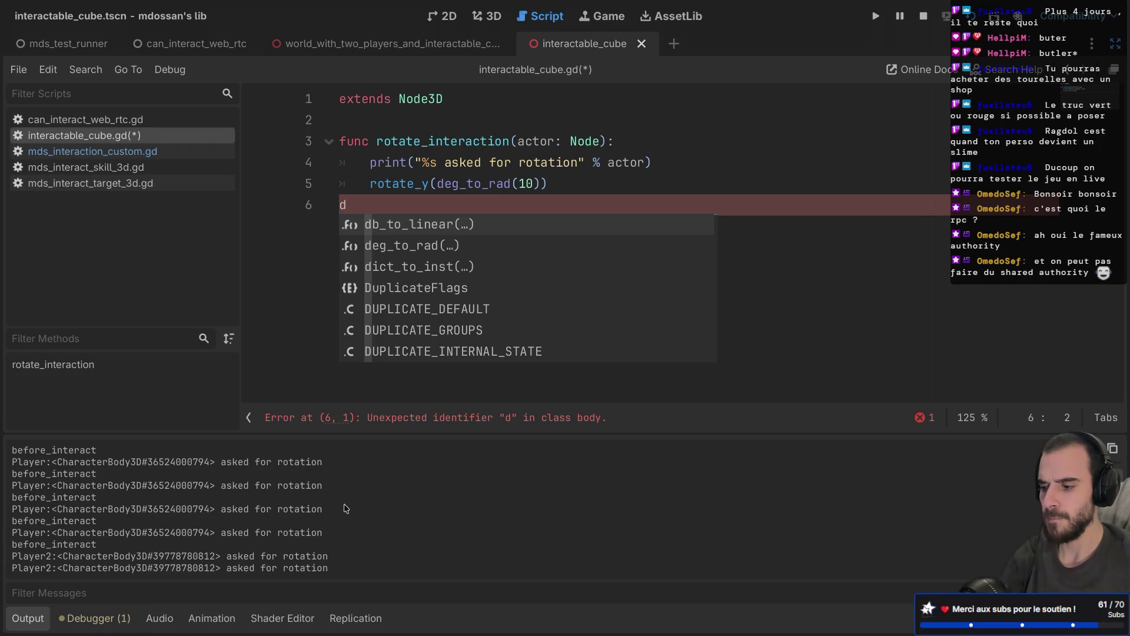
Delete the stray 'd' on line 6 and test the cube again as the other player
key(F5)
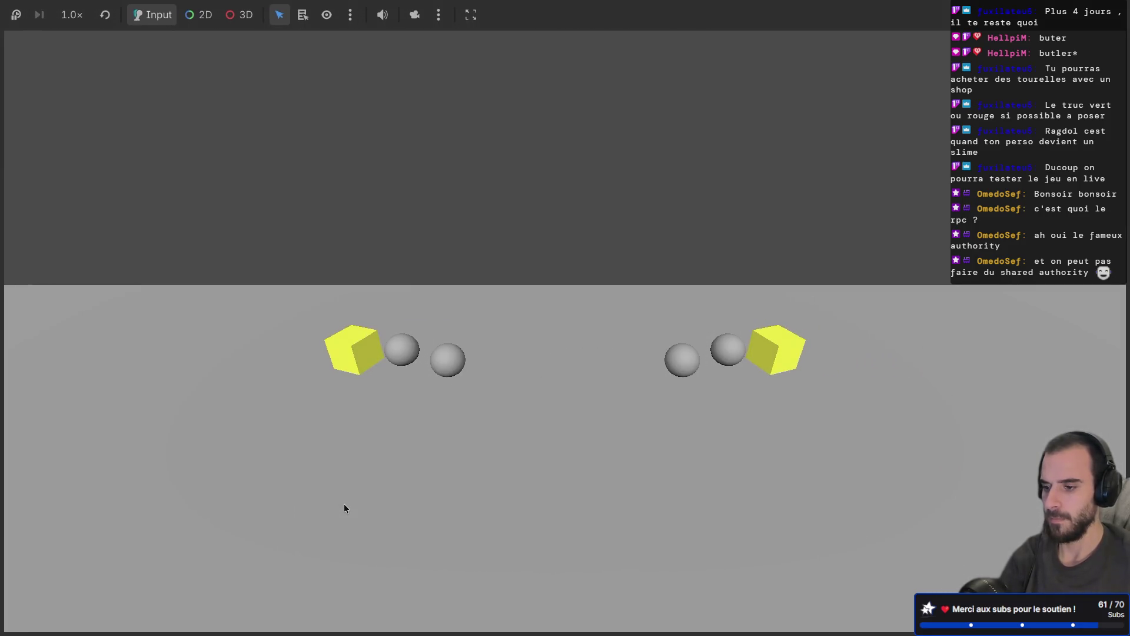
key(alt+Tab)
text(d)
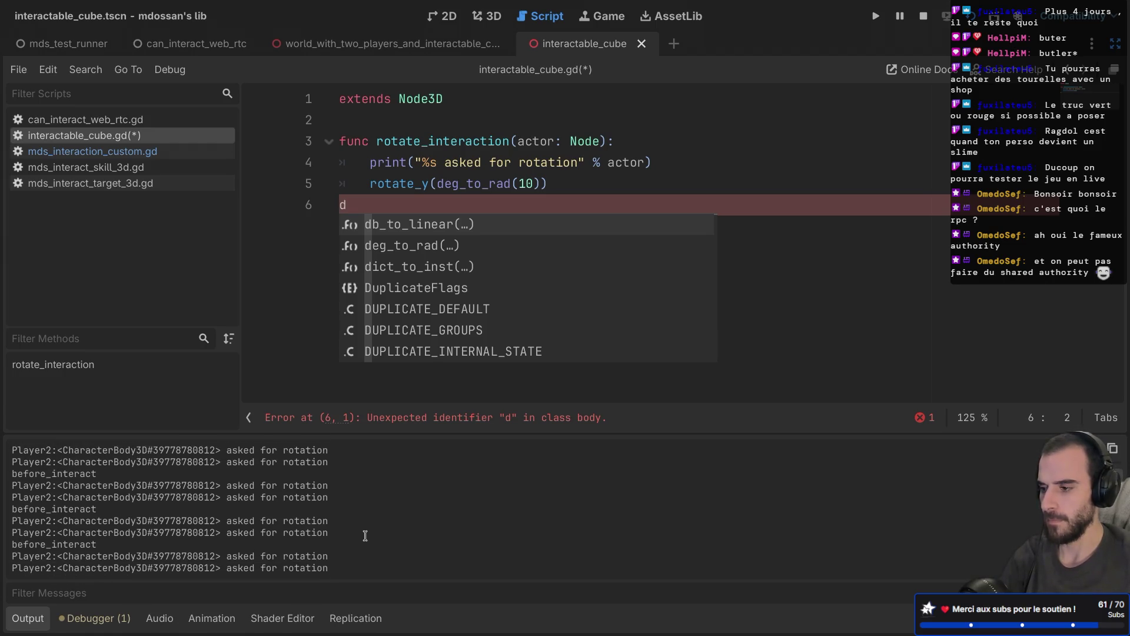
key(BackSpace)
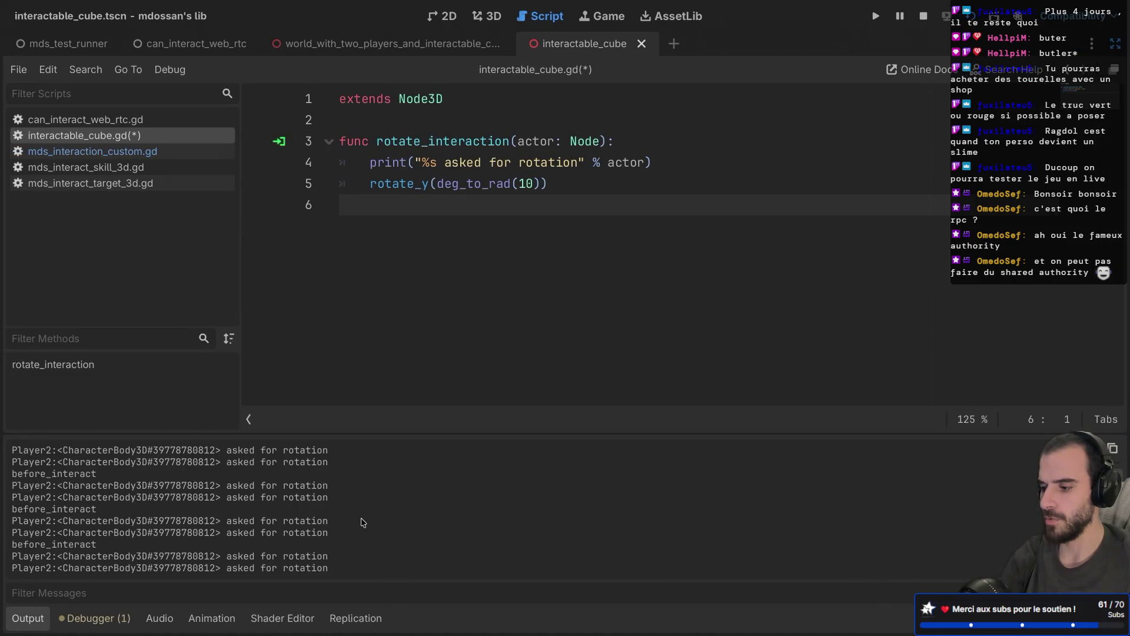
key(ctrl+alt+Right)
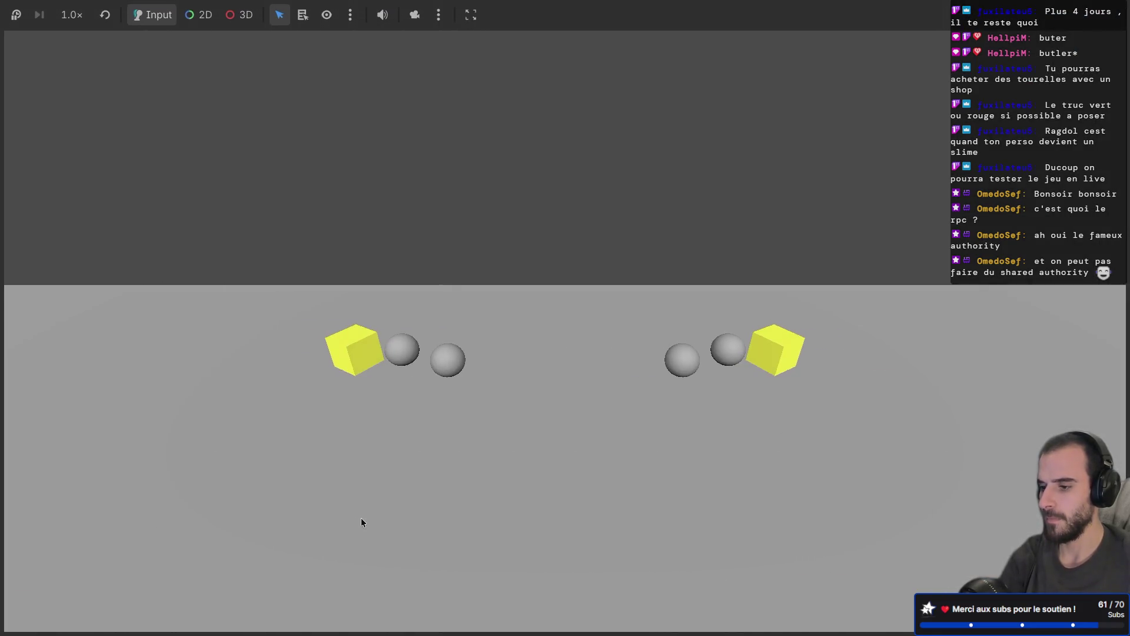
key(ctrl+alt+Left)
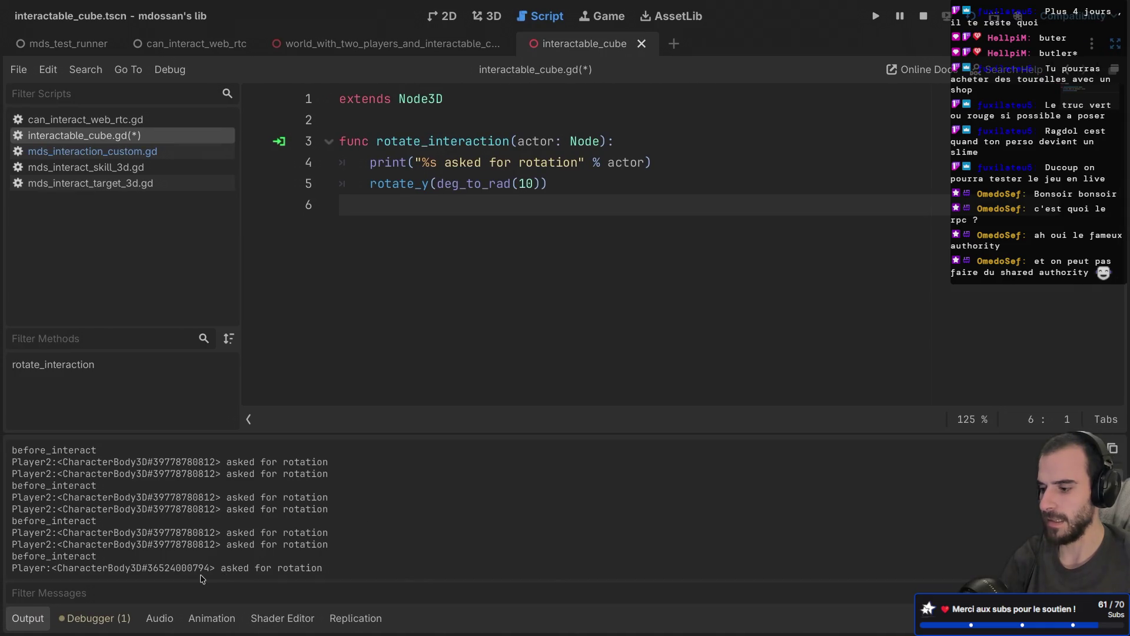
key(ctrl+alt+Right)
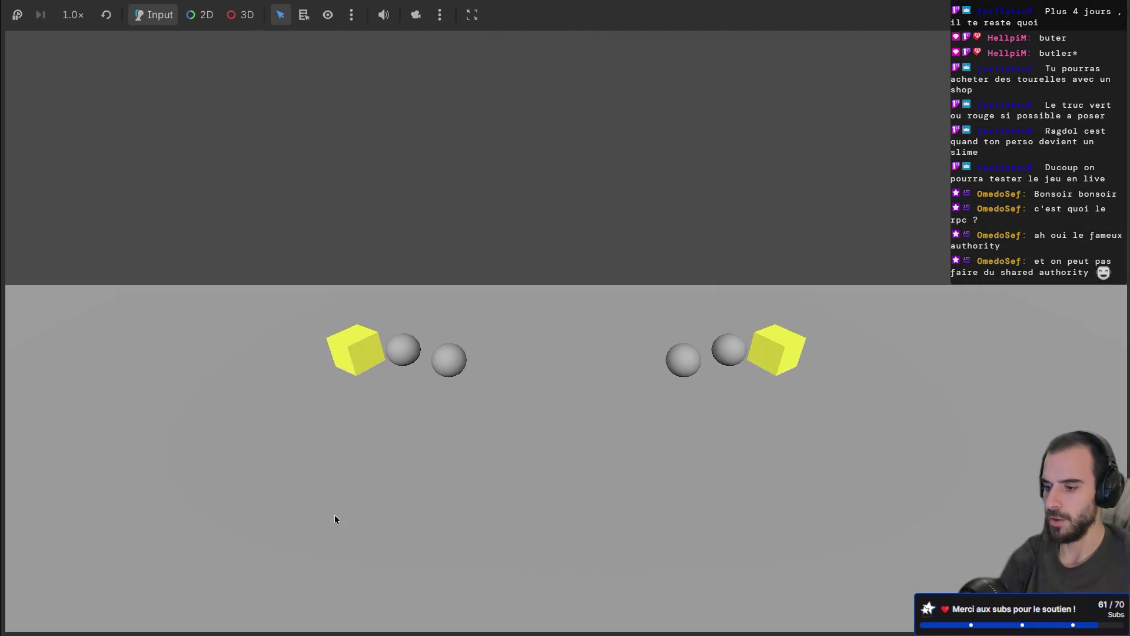
key(ctrl+alt+Left)
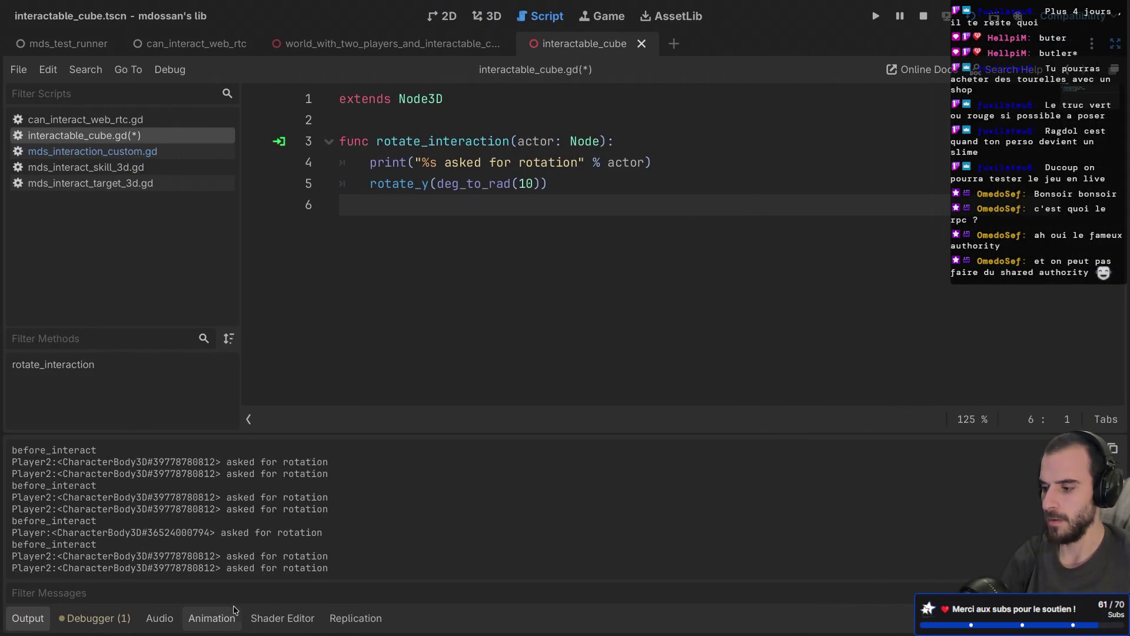
Confirm the Output lists Player and Player2 asking for rotation, and save the script
drag(166, 555, 260, 555)
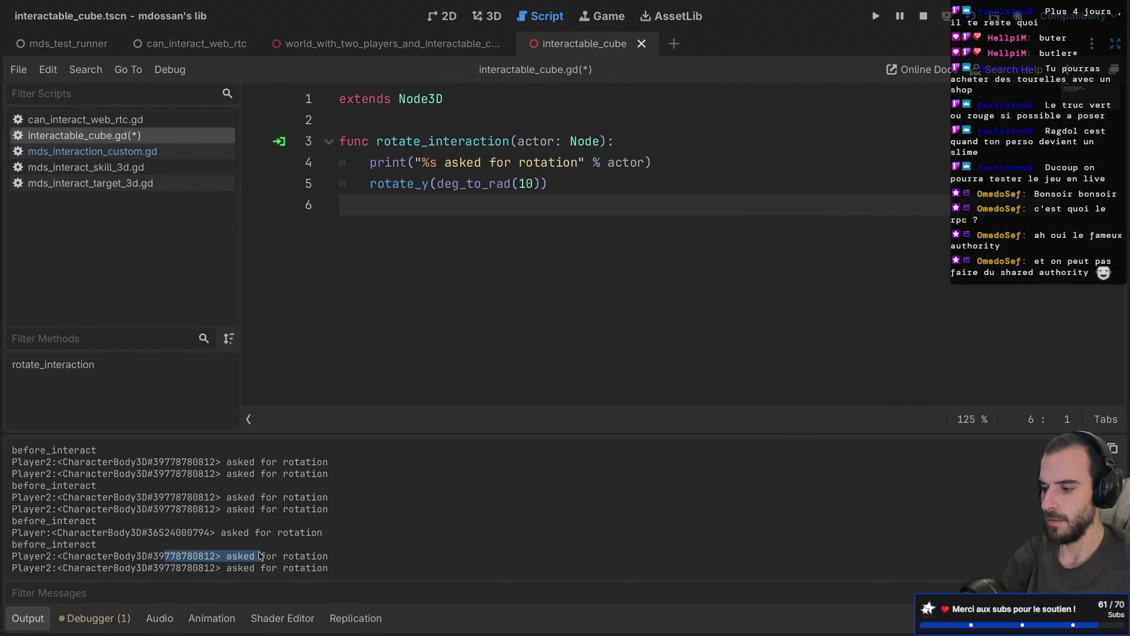
drag(183, 568, 284, 567)
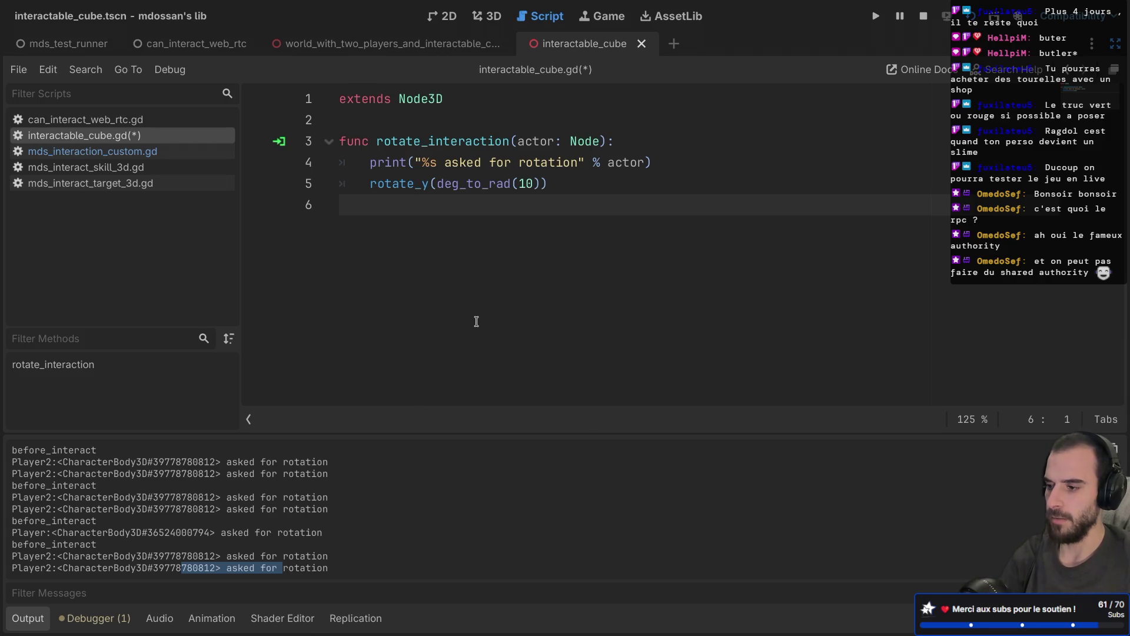
double_click(427, 142)
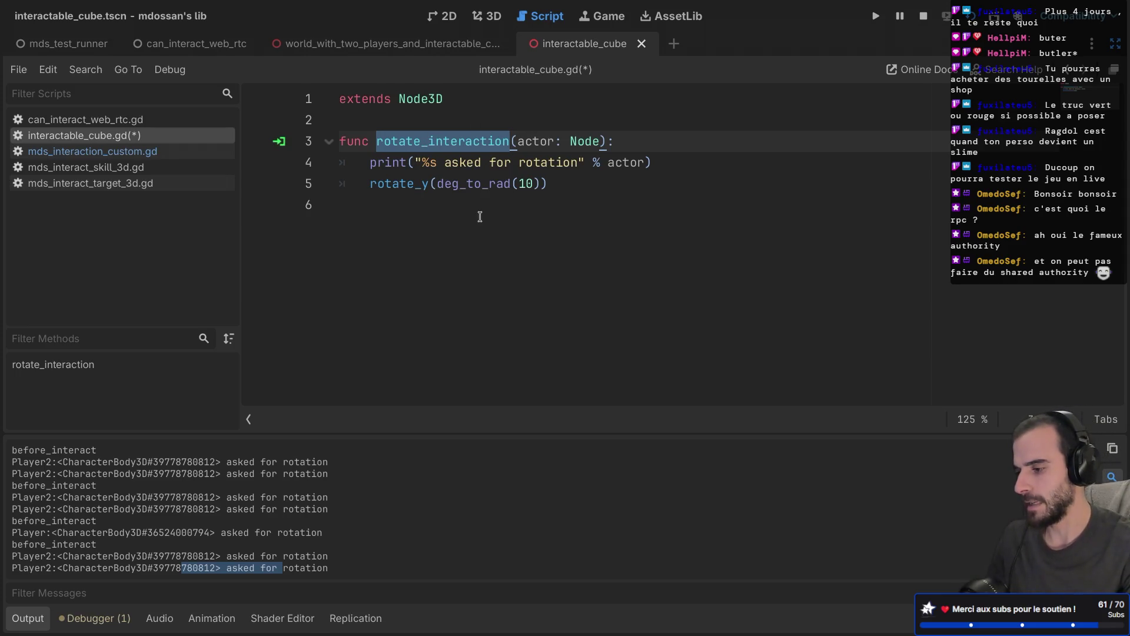
key(ctrl+s)
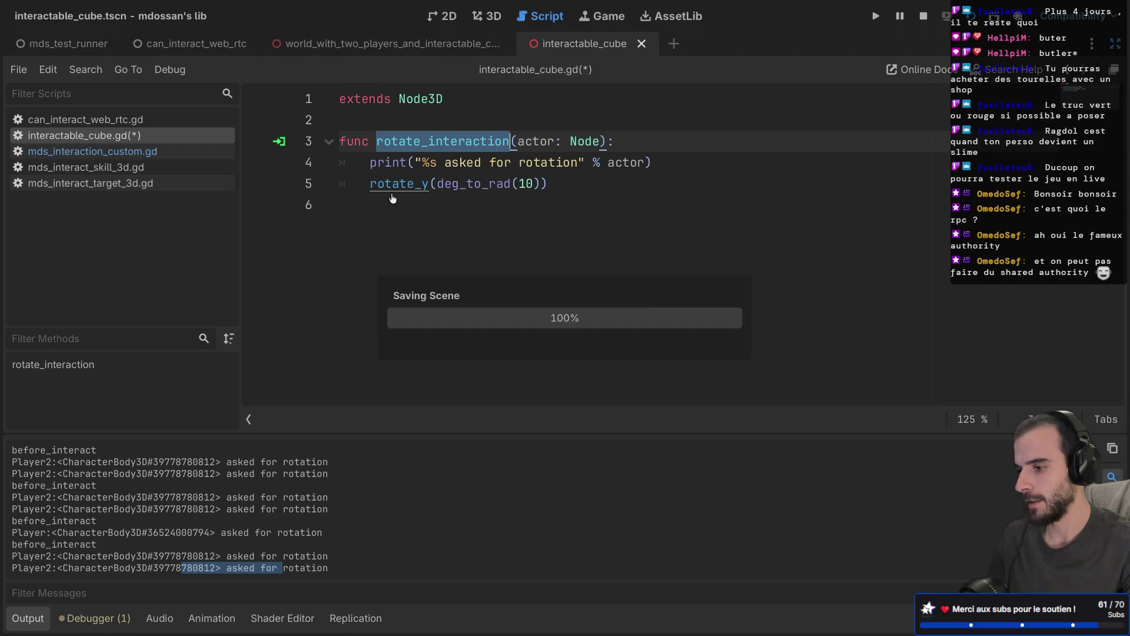
drag(118, 555, 225, 568)
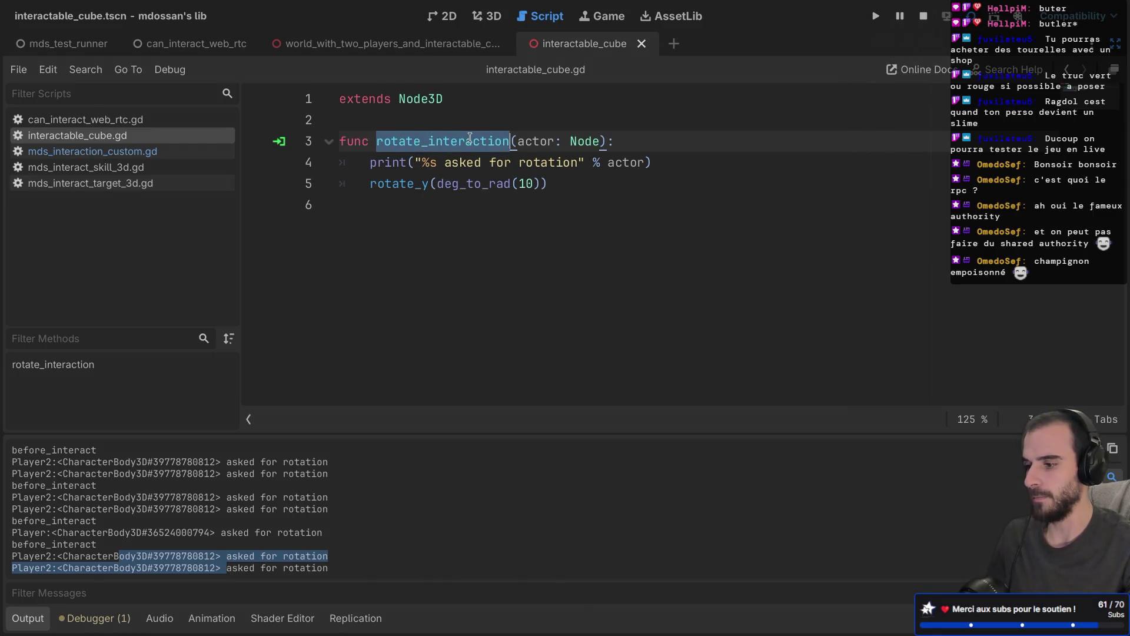
key(ctrl+shift+F11)
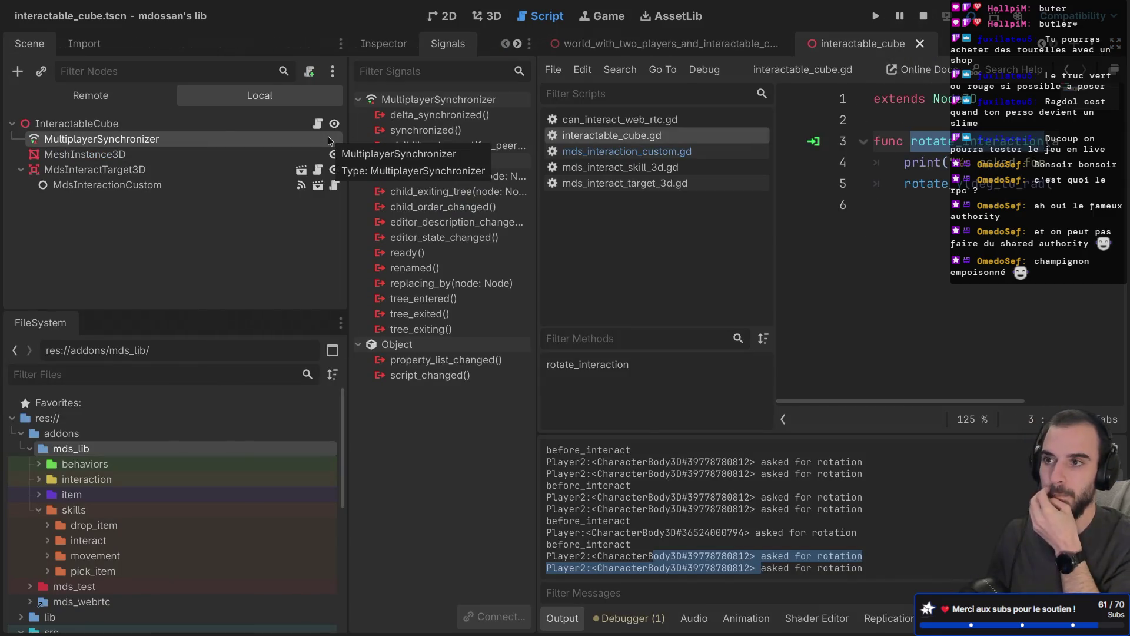
Start line 4 with 'if actor.get_multiplayer_authority() != get' using autocomplete for the method name
key(ctrl+shift+F11)
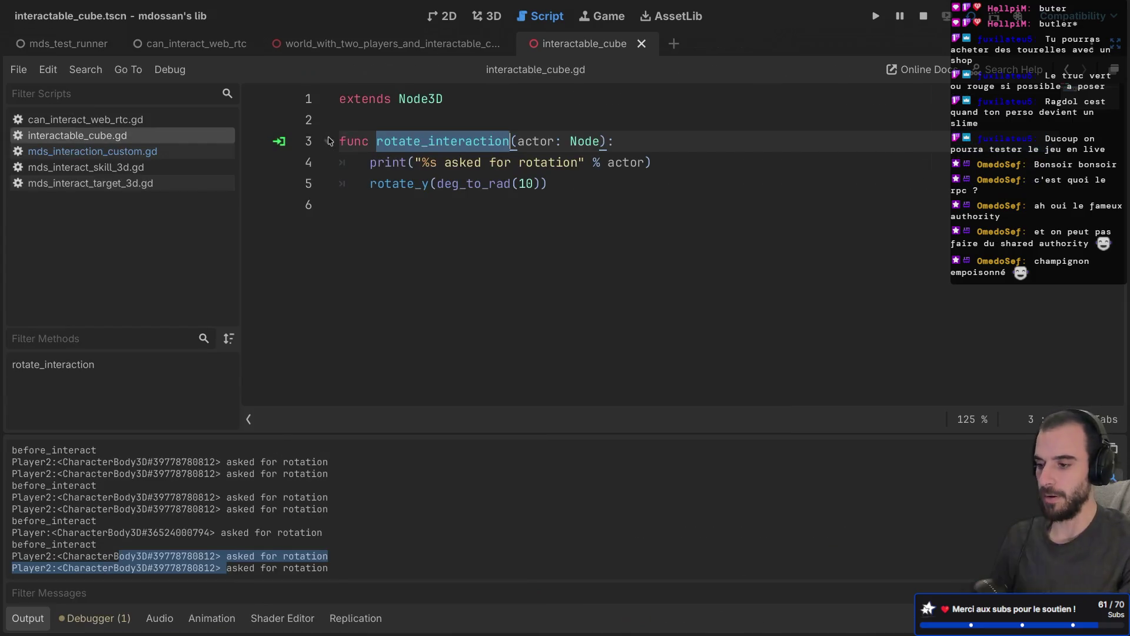
click(612, 137)
key(Return)
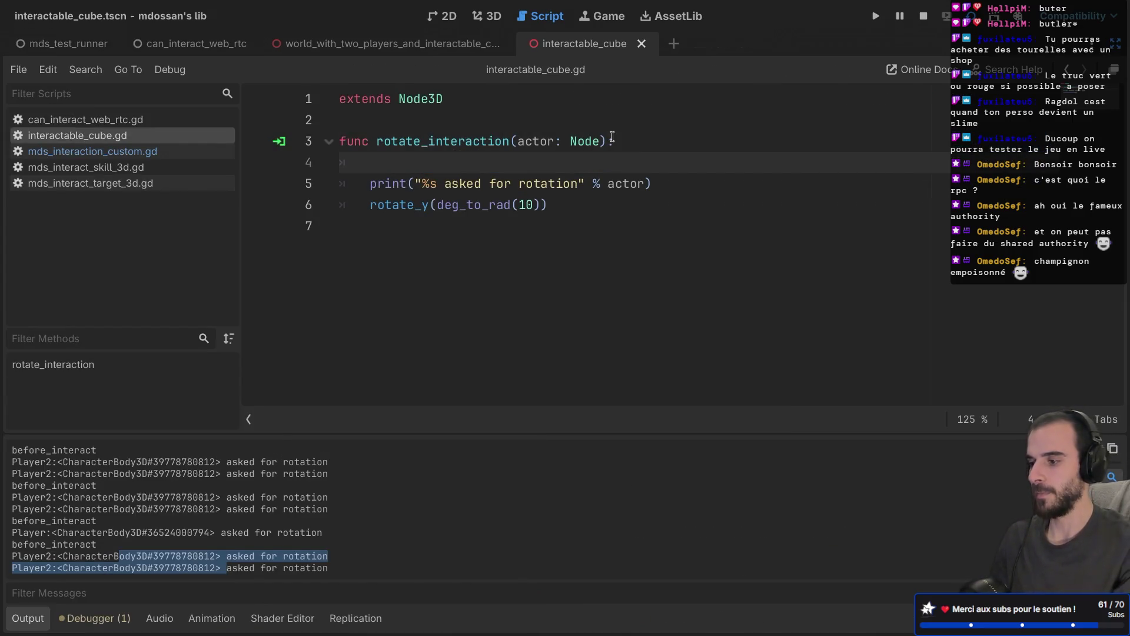
text(if)
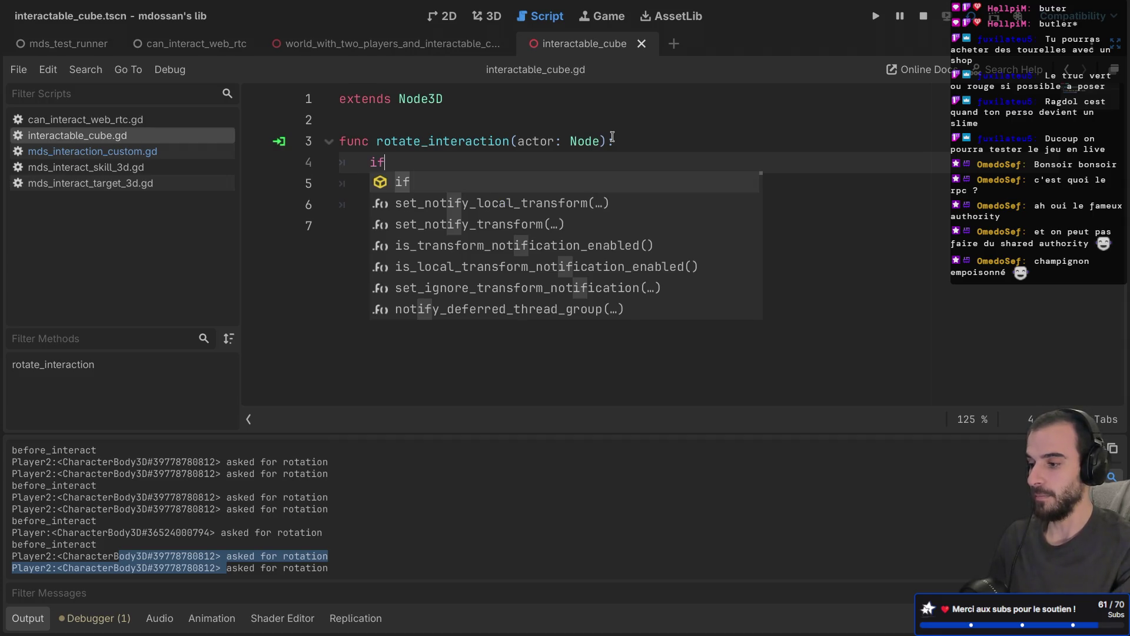
text( actor.get_m)
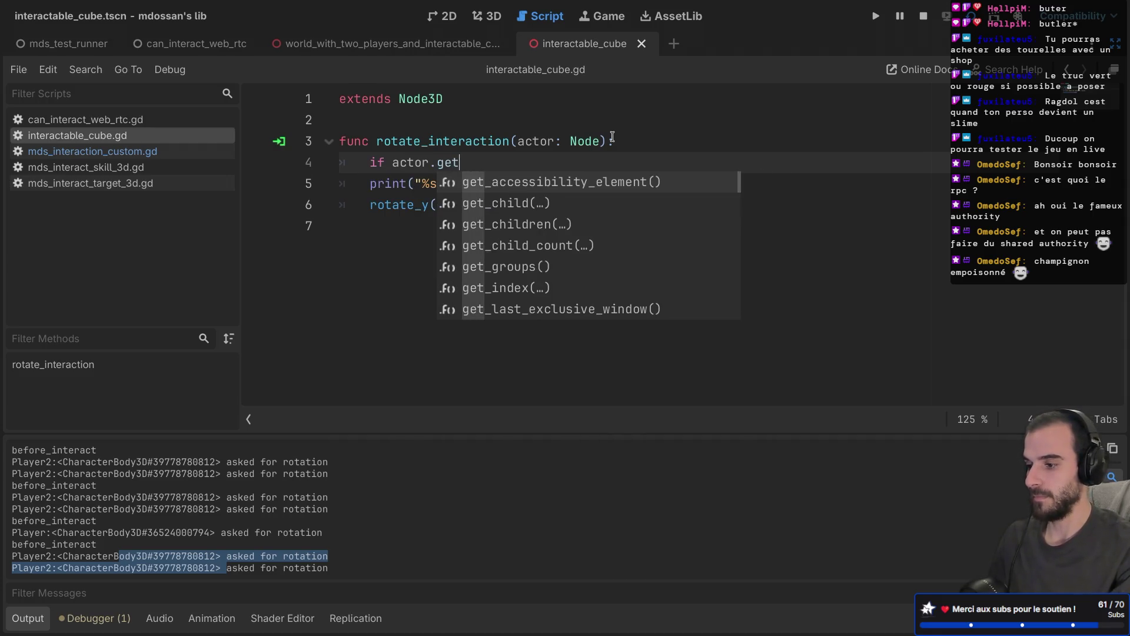
key(Return)
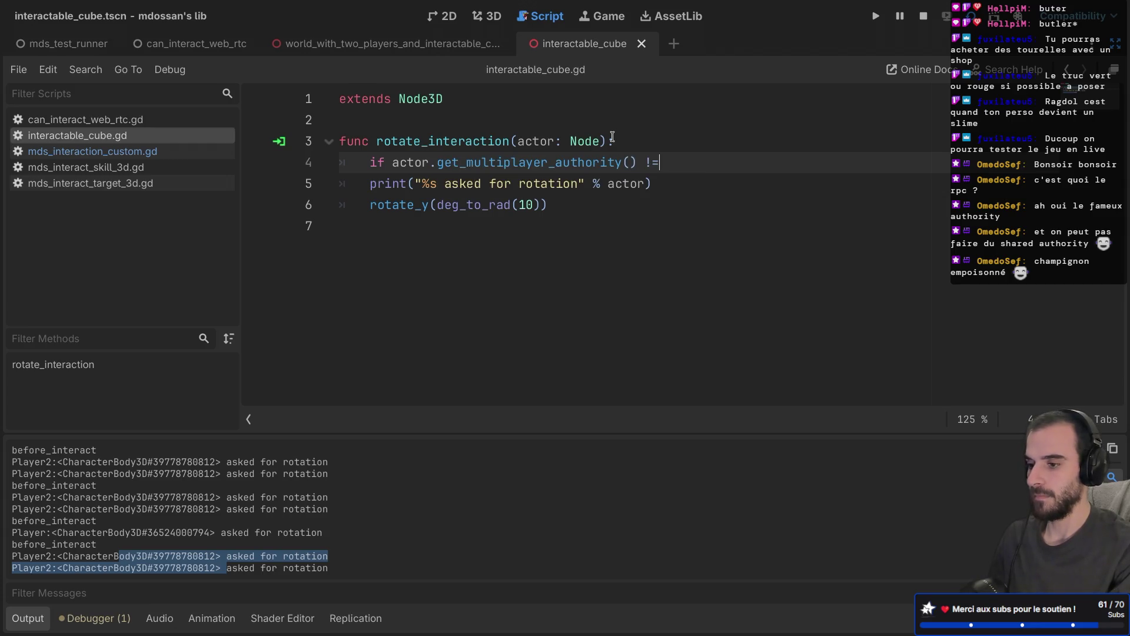
text( get)
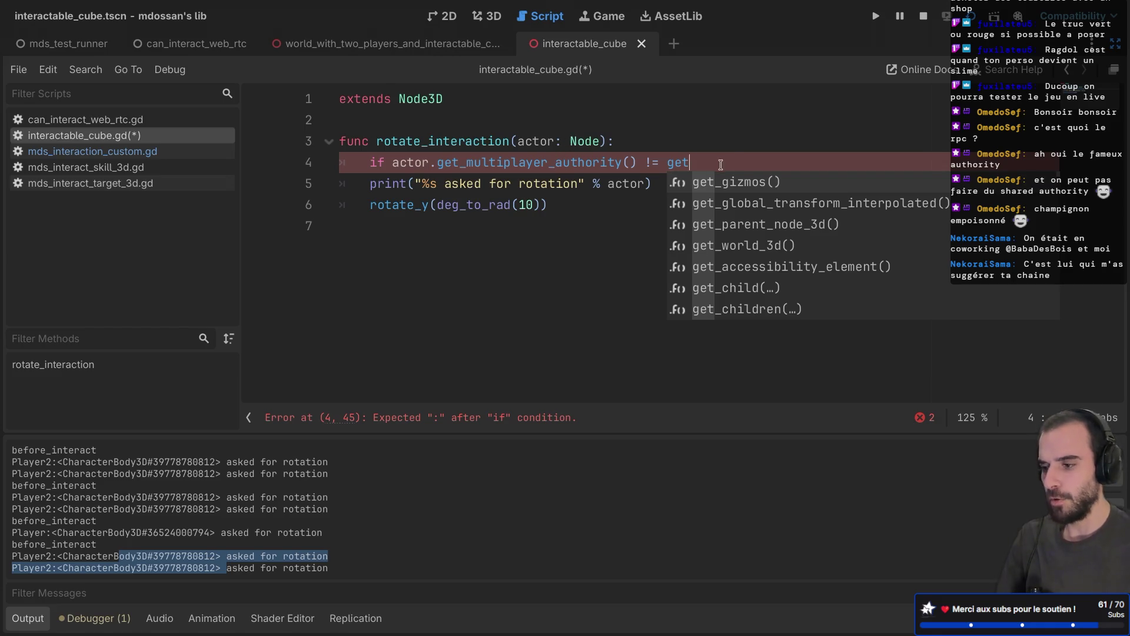
Complete the condition with get_multiplayer_authority(): and add an indented return, then save
text(_mult)
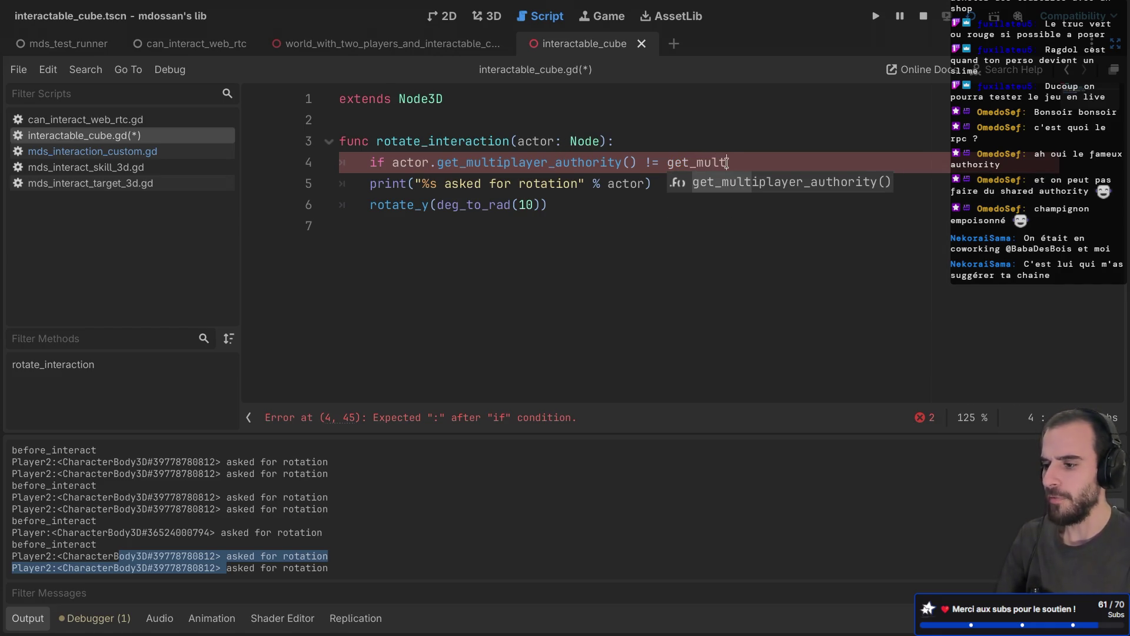
key(Return)
text(:)
key(Return)
text(return)
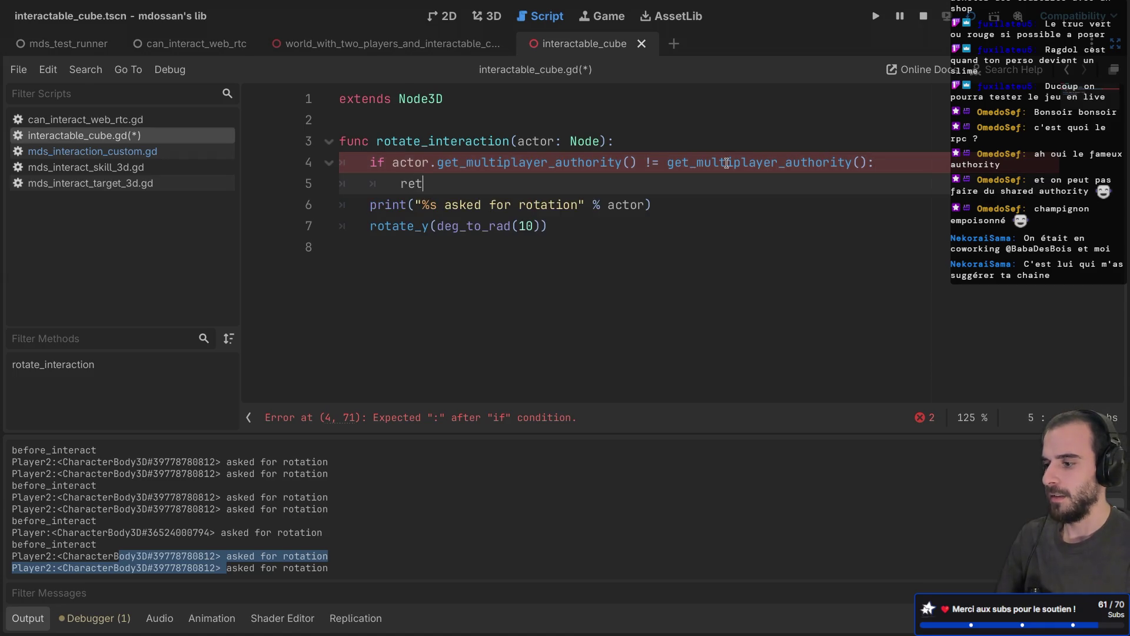
key(ctrl+s)
Add a blank line after the return, save again, and run the game
key(Return)
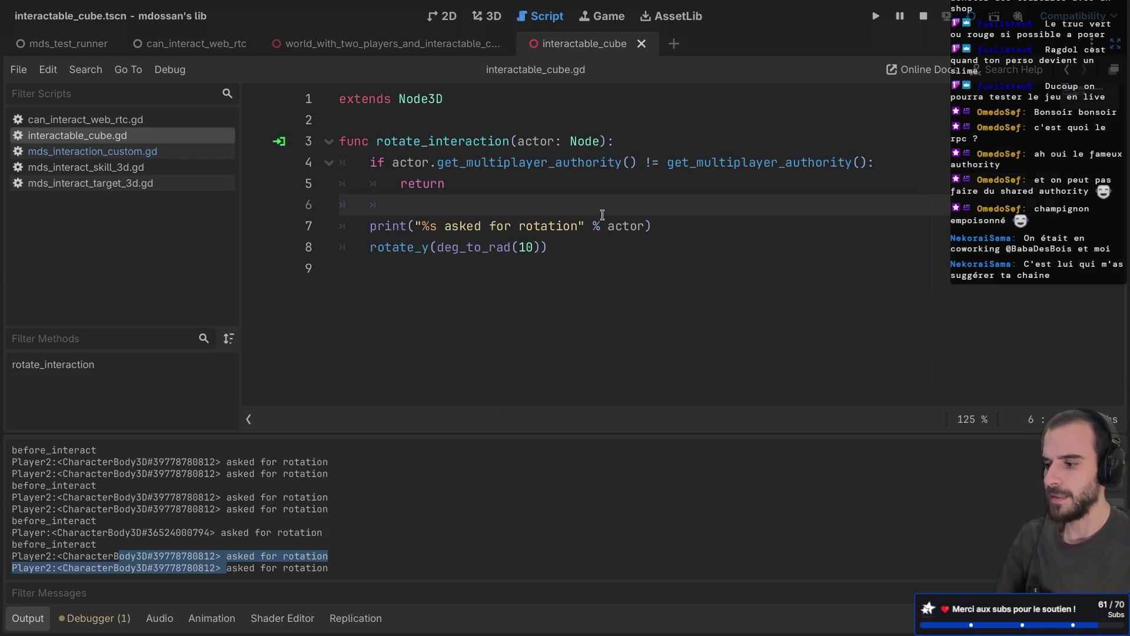
drag(388, 192, 443, 176)
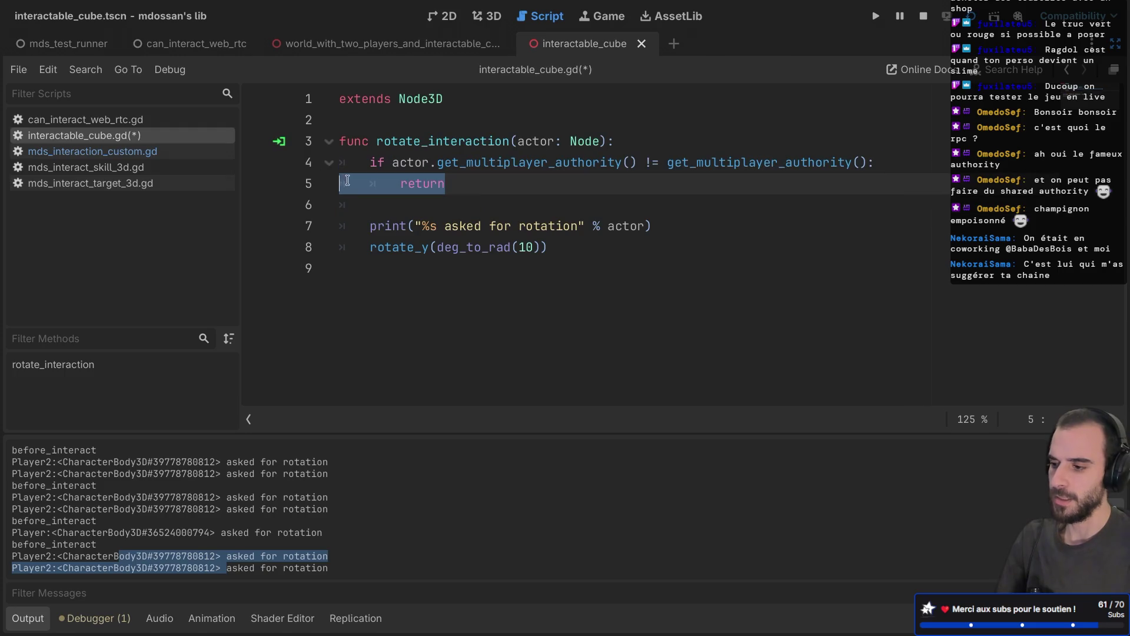
click(410, 239)
key(ctrl+s)
click(441, 225)
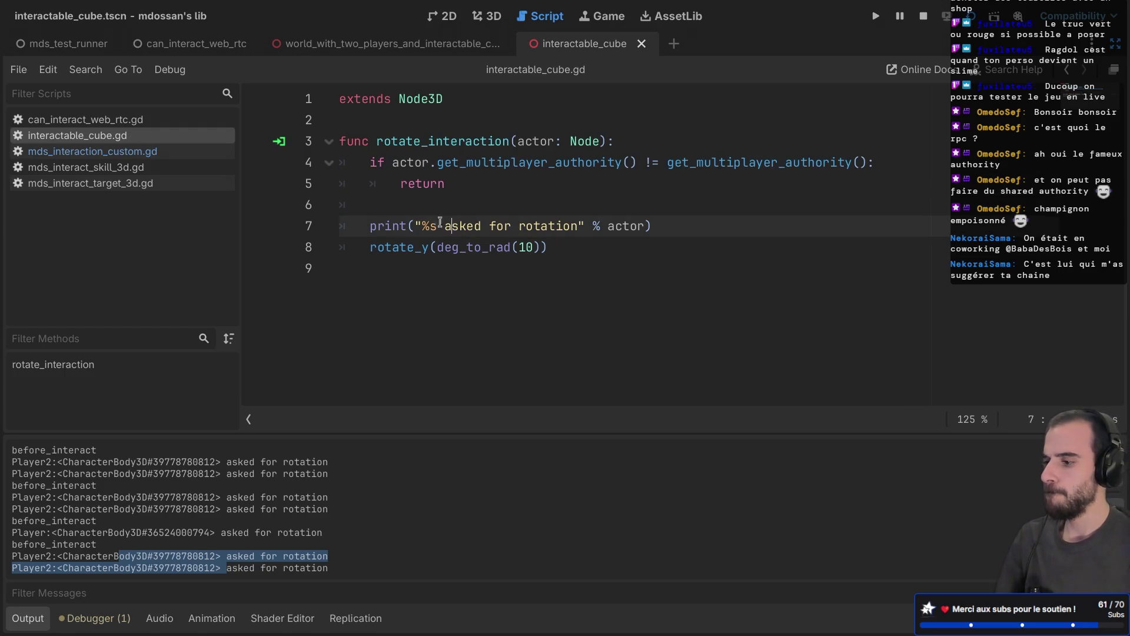
click(386, 195)
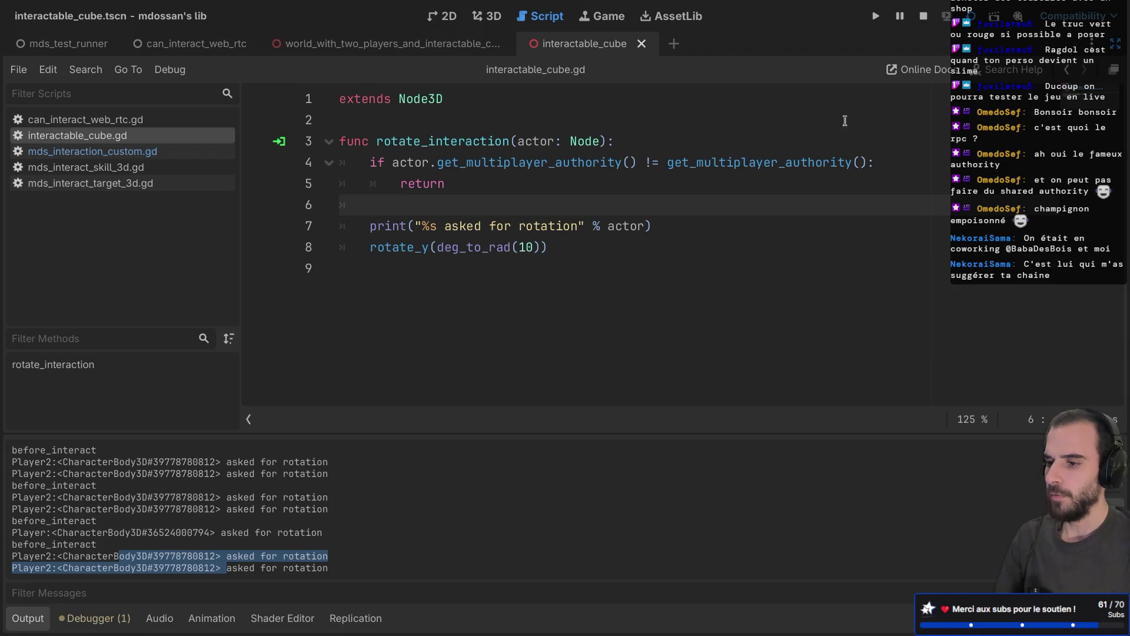
key(F5)
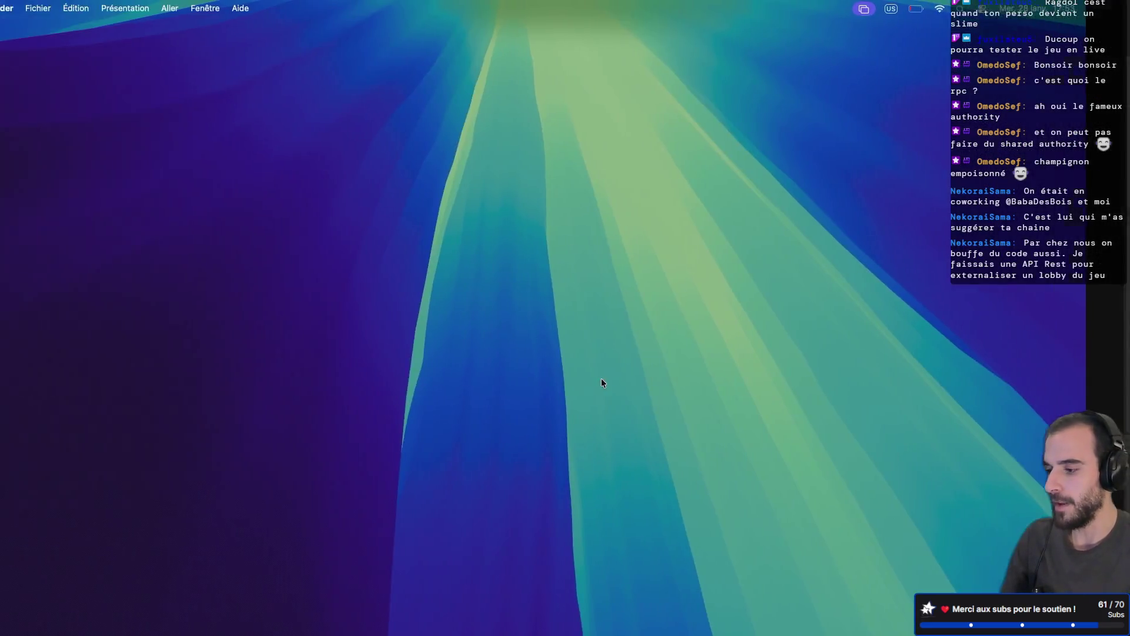
Check the New client and JOIN_LOBBY entries in the Terminal server log, then return to the game
key(ctrl+Right)
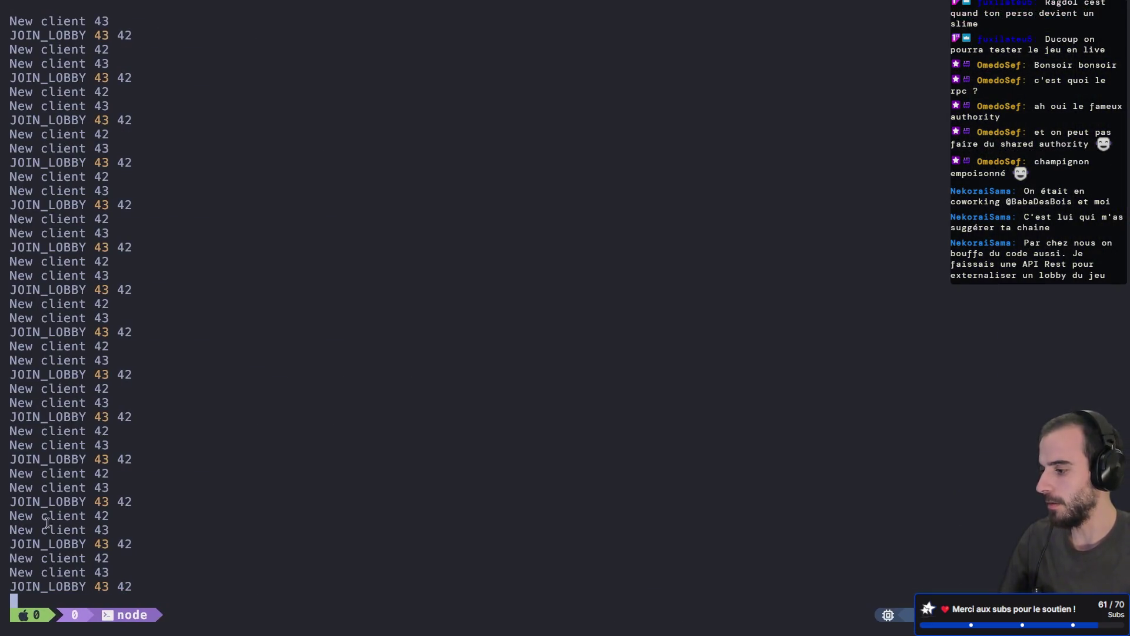
key(ctrl+Left)
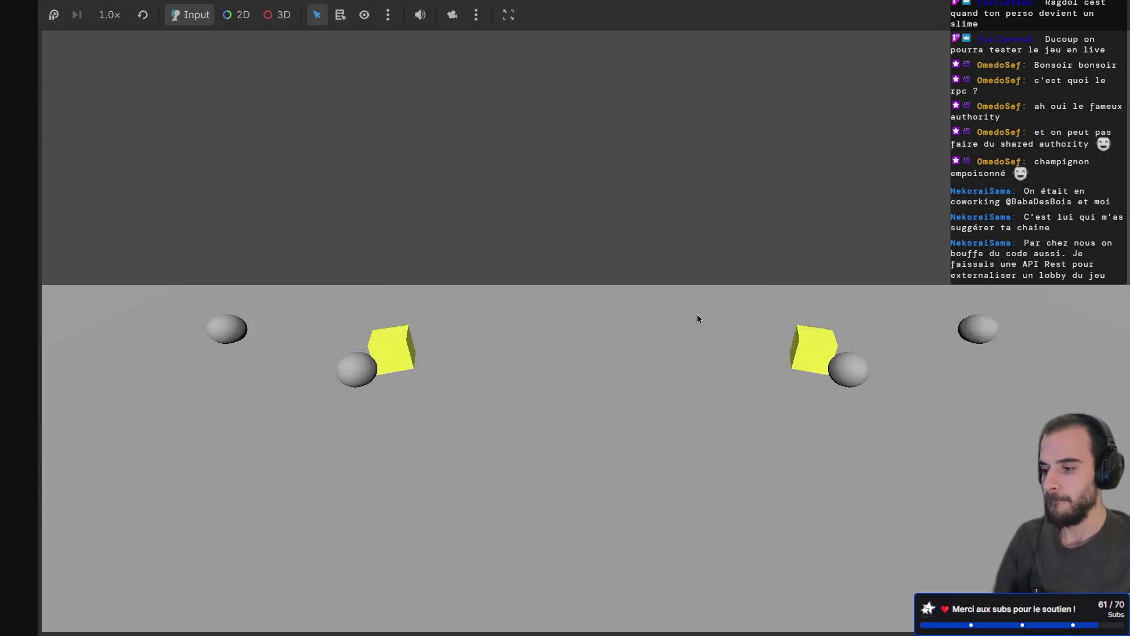
key(F8)
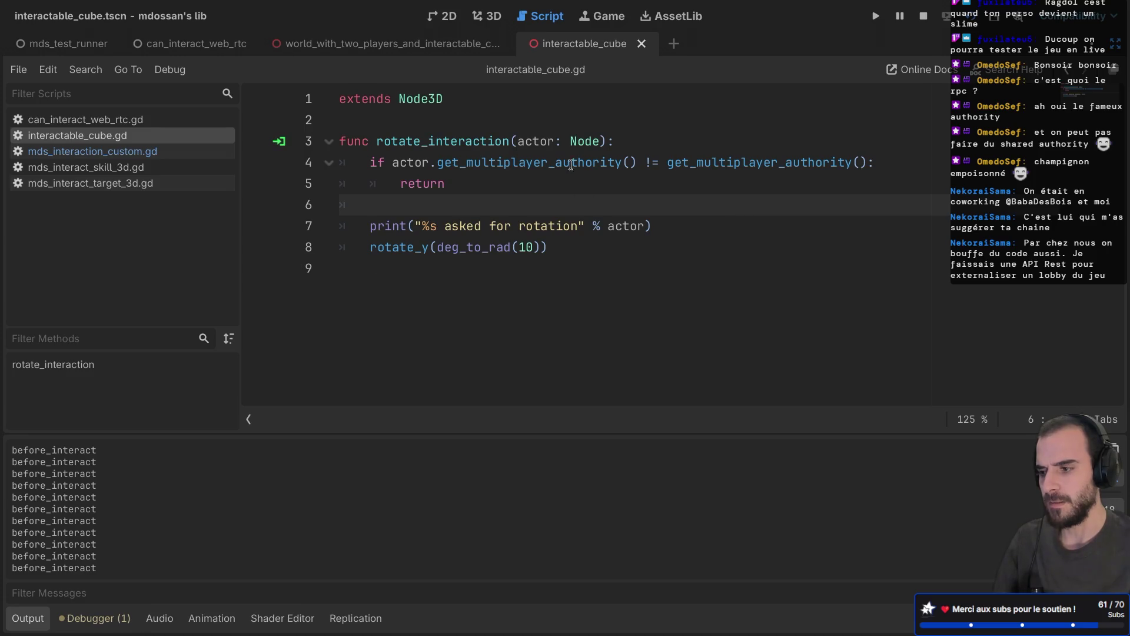
click(168, 153)
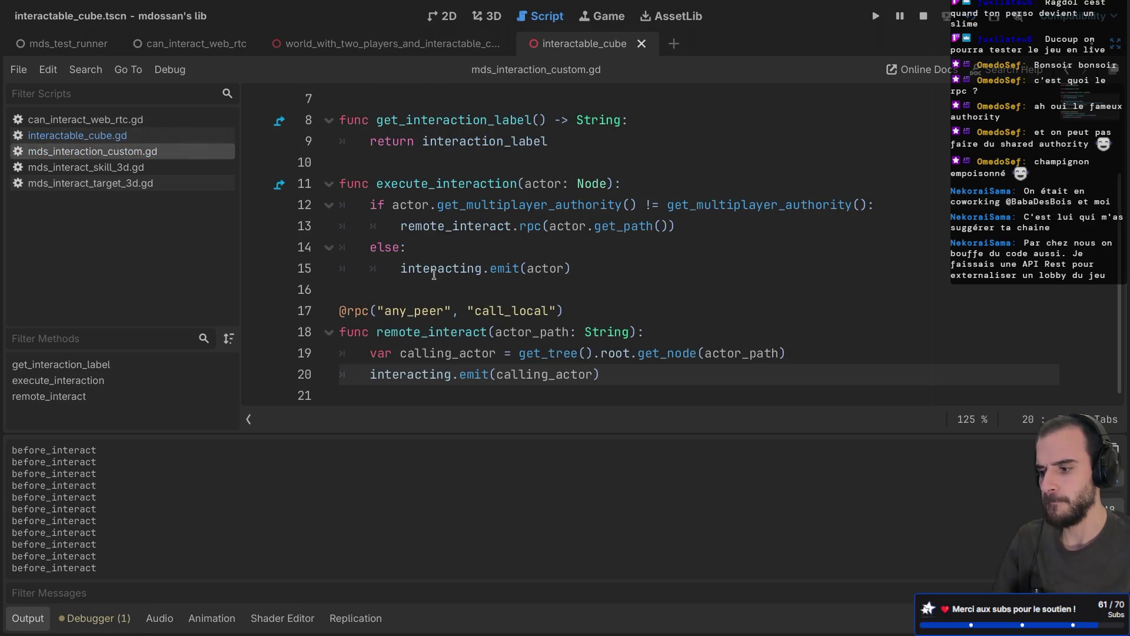
click(415, 330)
click(434, 310)
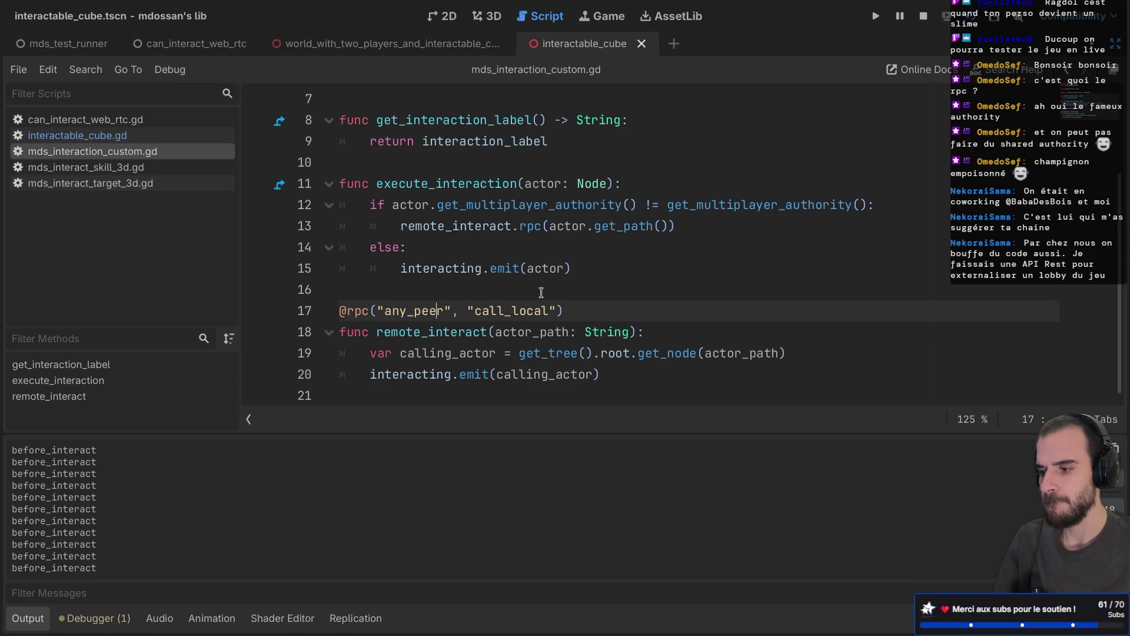
scroll(541, 293, up, 2)
scroll(540, 293, down, 1)
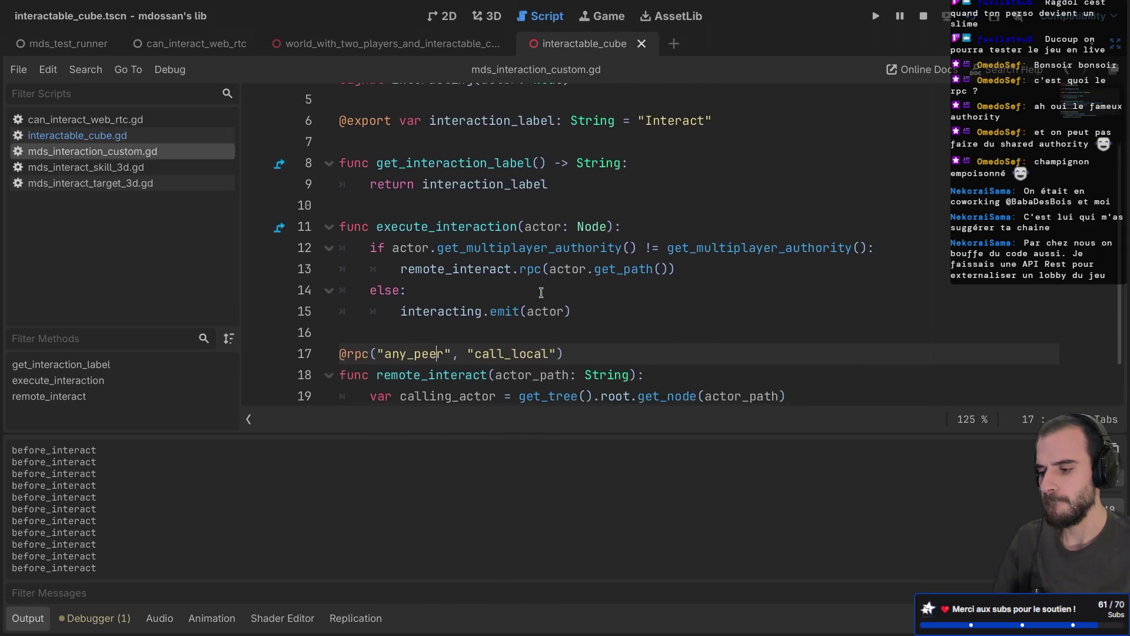
scroll(541, 293, down, 1)
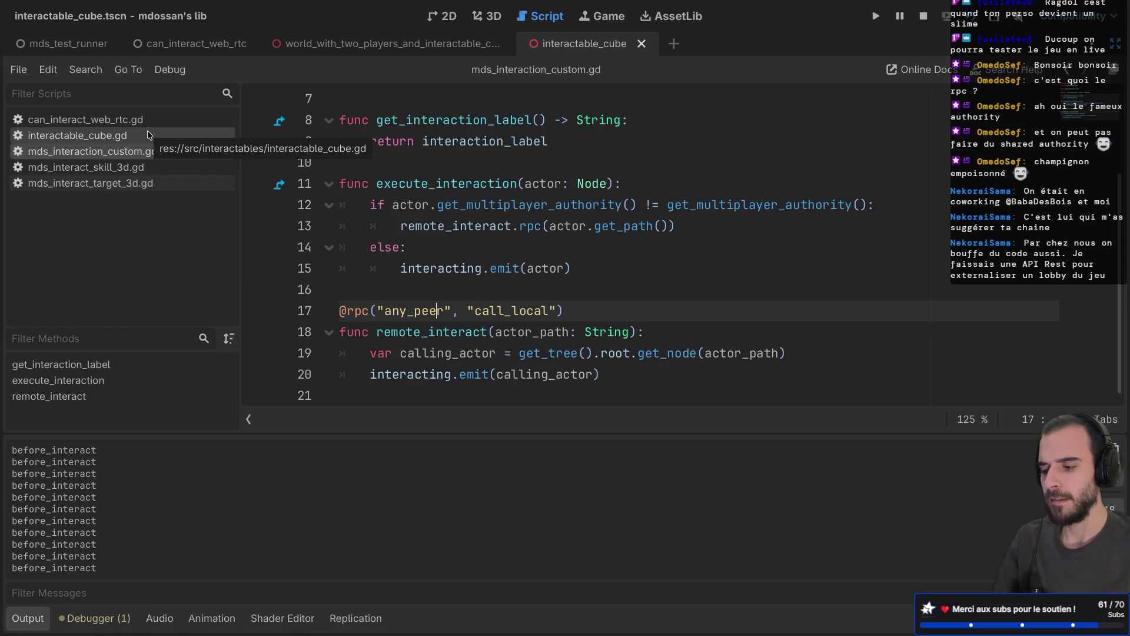
double_click(494, 311)
text(call_re)
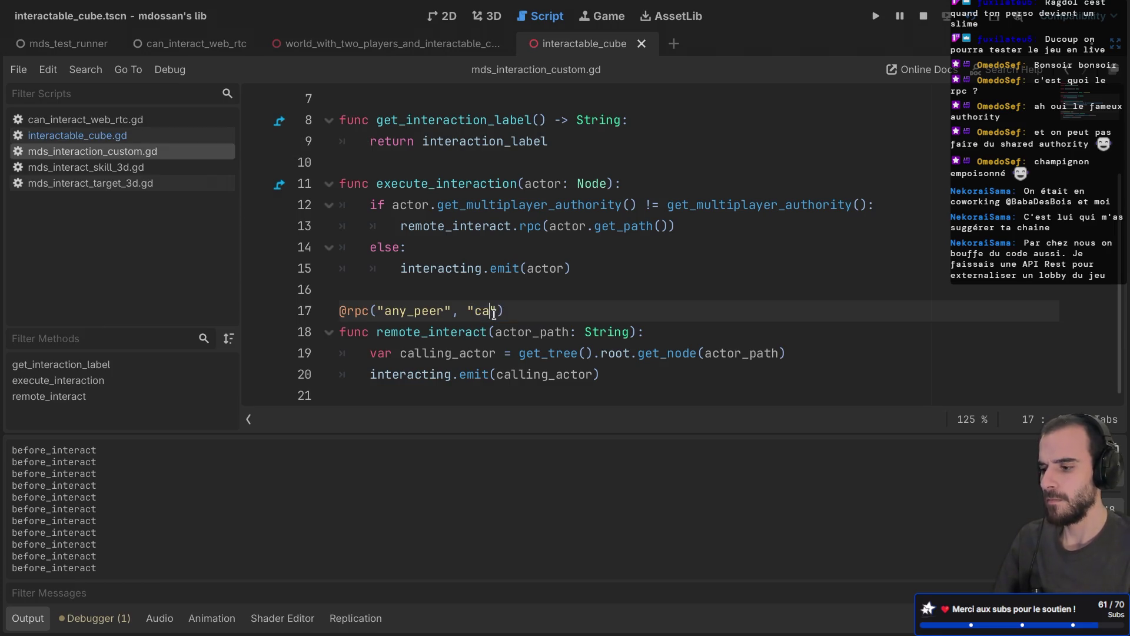
key(Return)
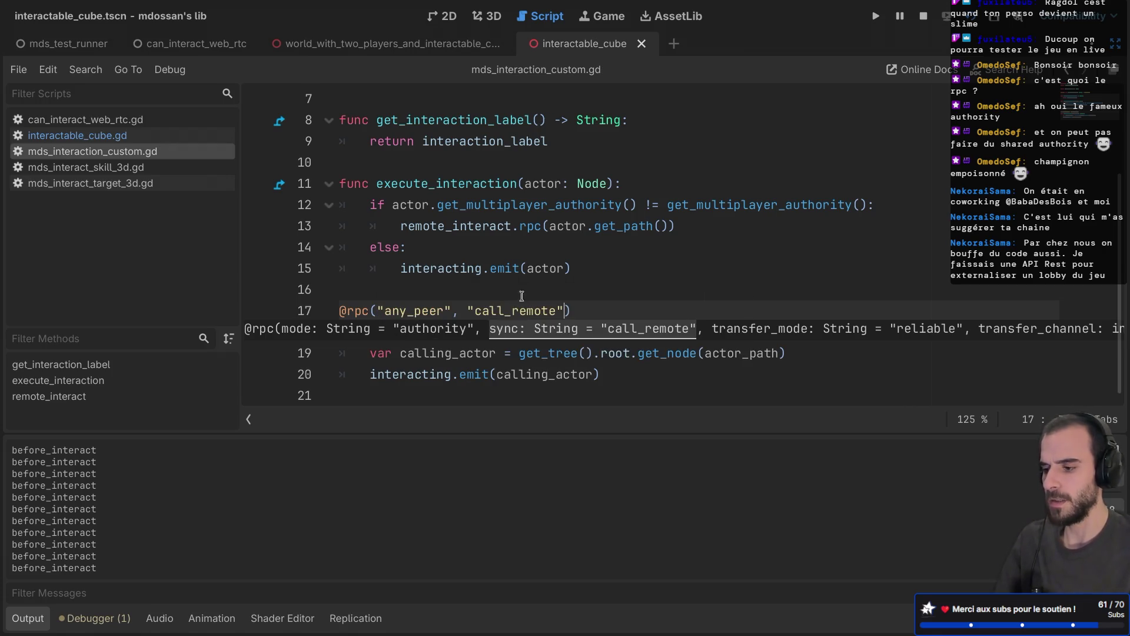
click(570, 271)
key(ctrl+s)
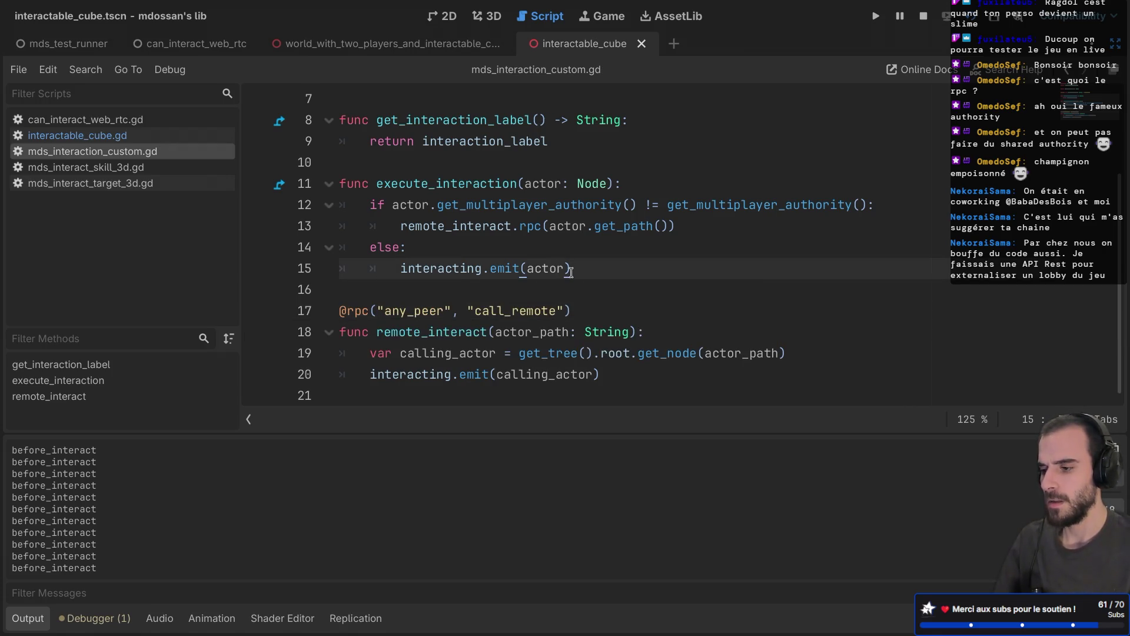
click(77, 135)
Delete the authority check on lines 4–6 of rotate_interaction
double_click(349, 197)
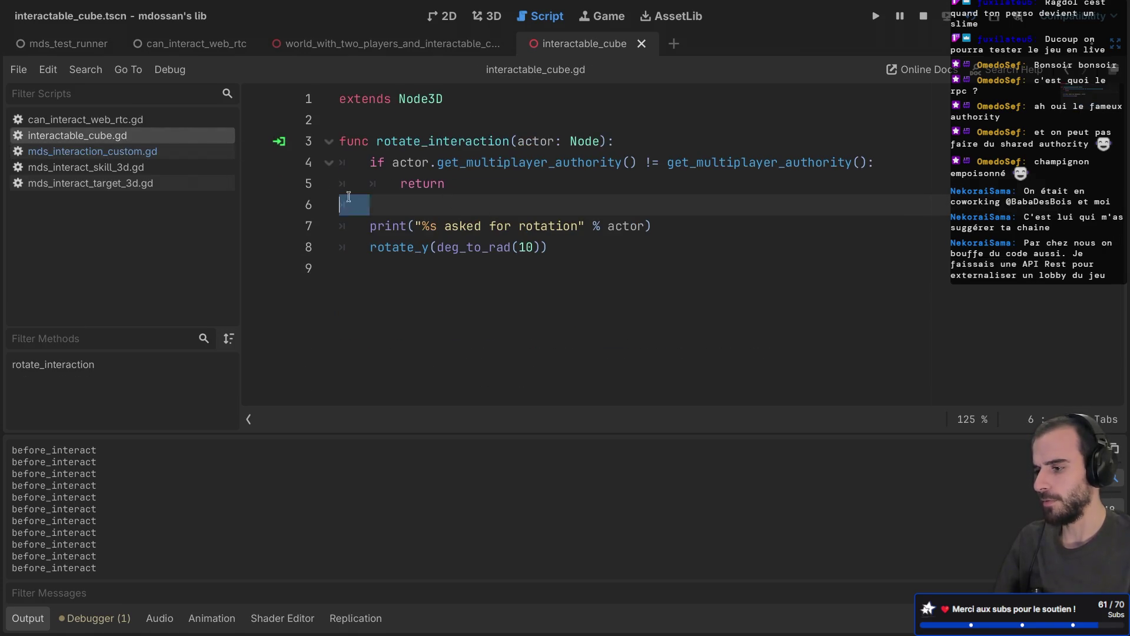
drag(349, 197, 312, 161)
key(BackSpace)
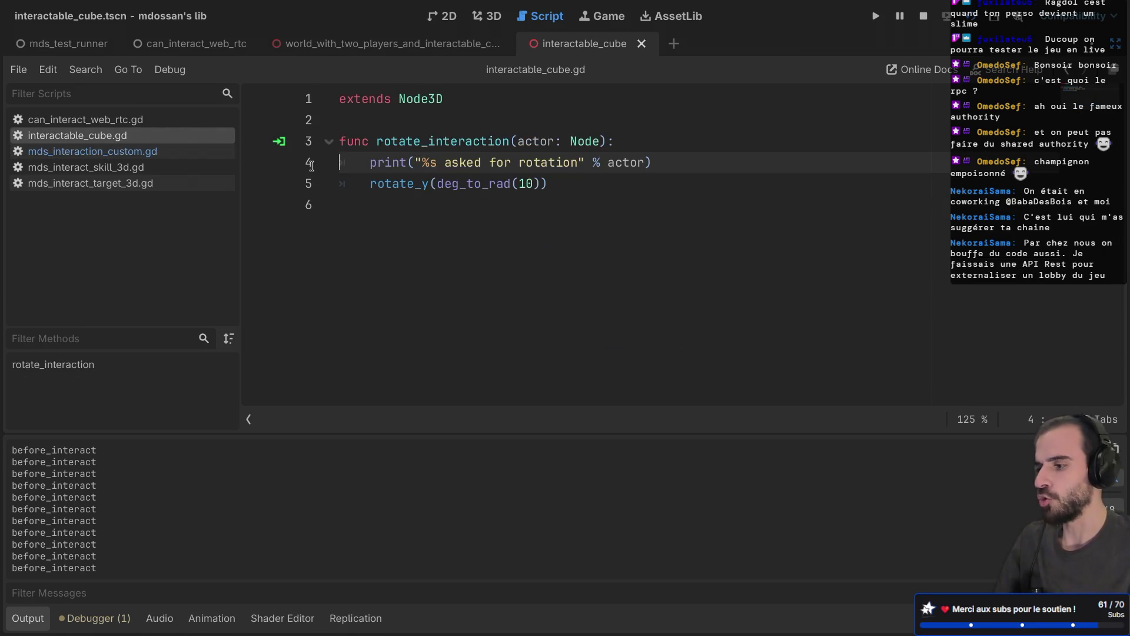
Run and stop the game a few times to test rotation without the check
key(F5)
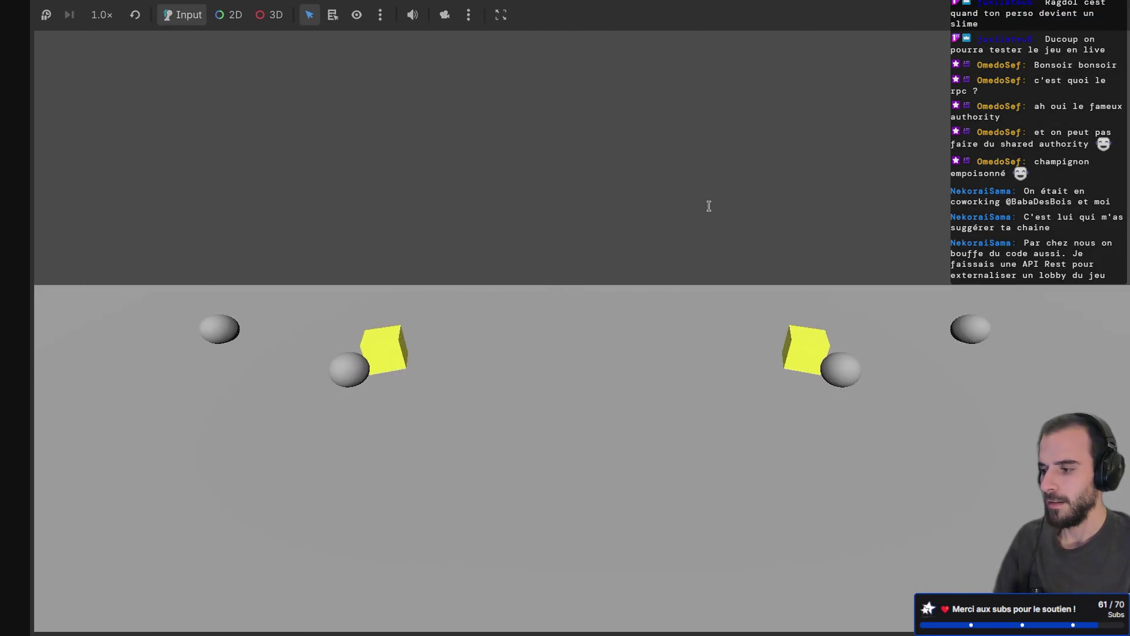
key(F8)
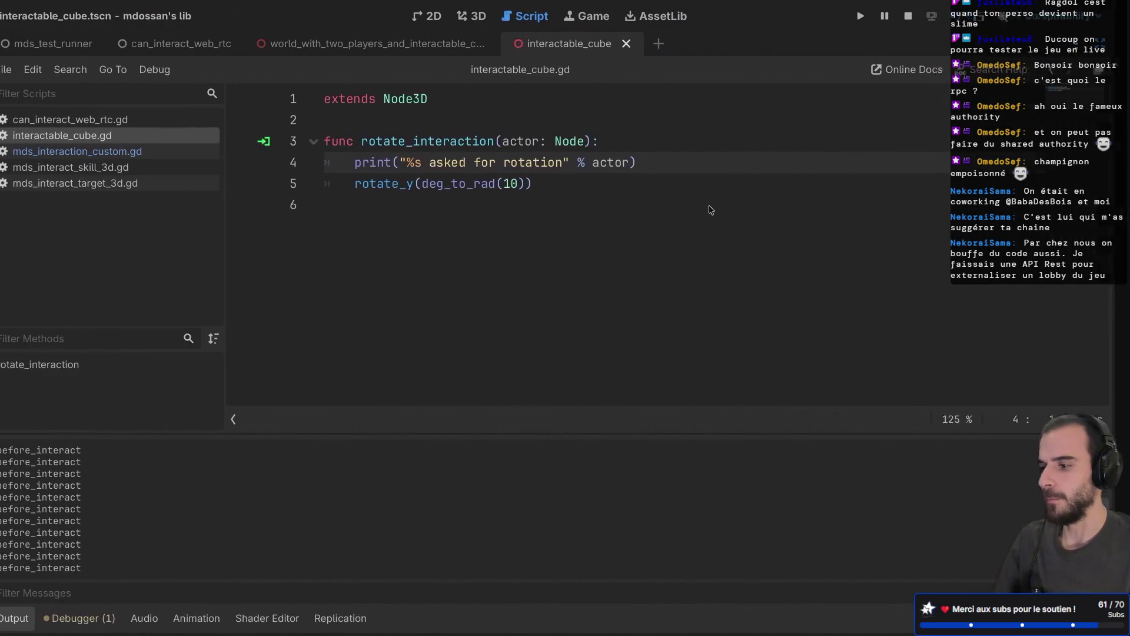
key(F5)
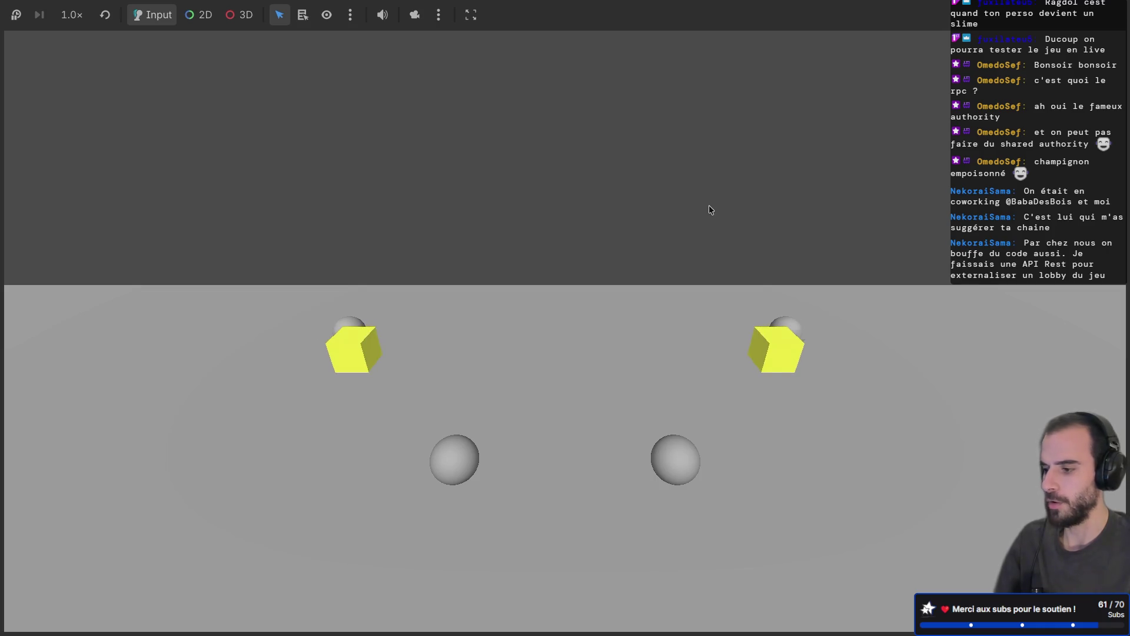
key(alt+Tab)
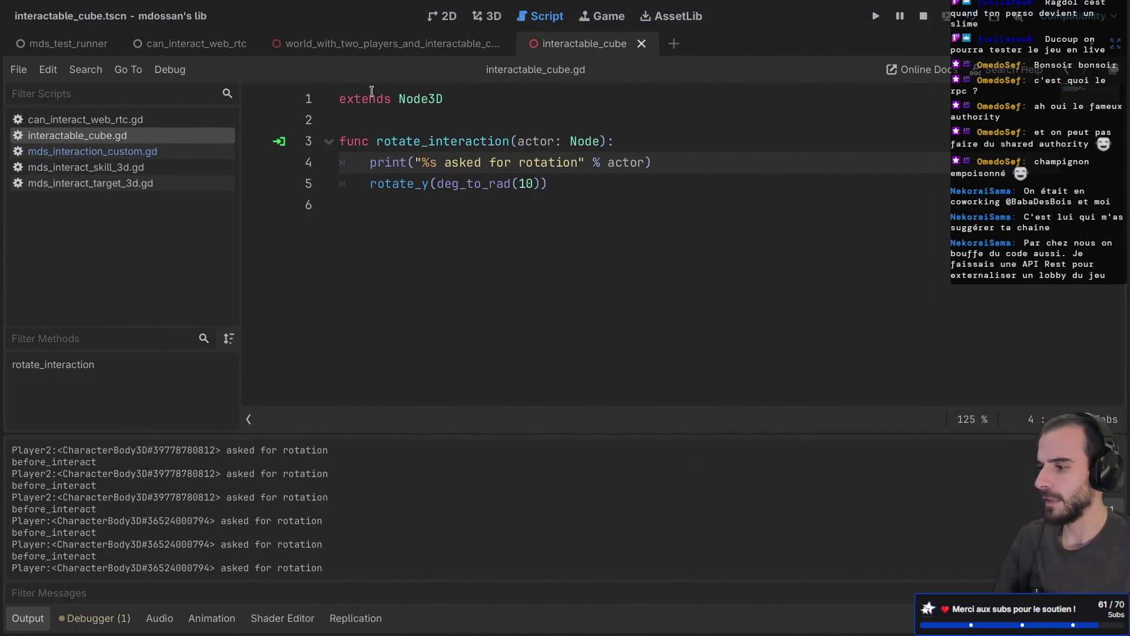
key(alt+Tab)
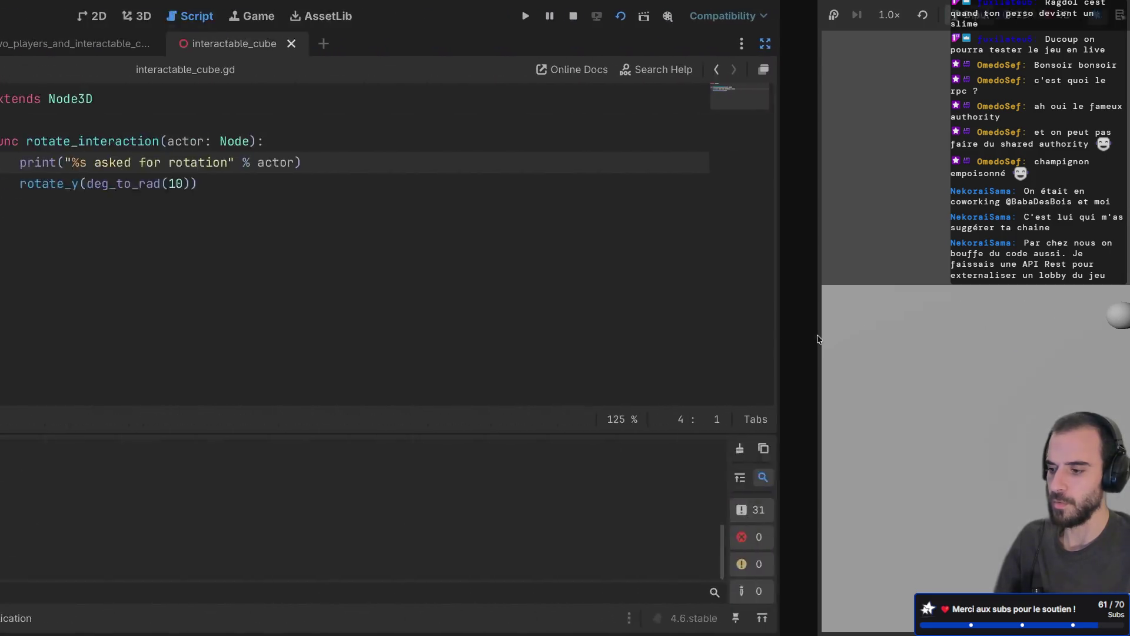
key(F8)
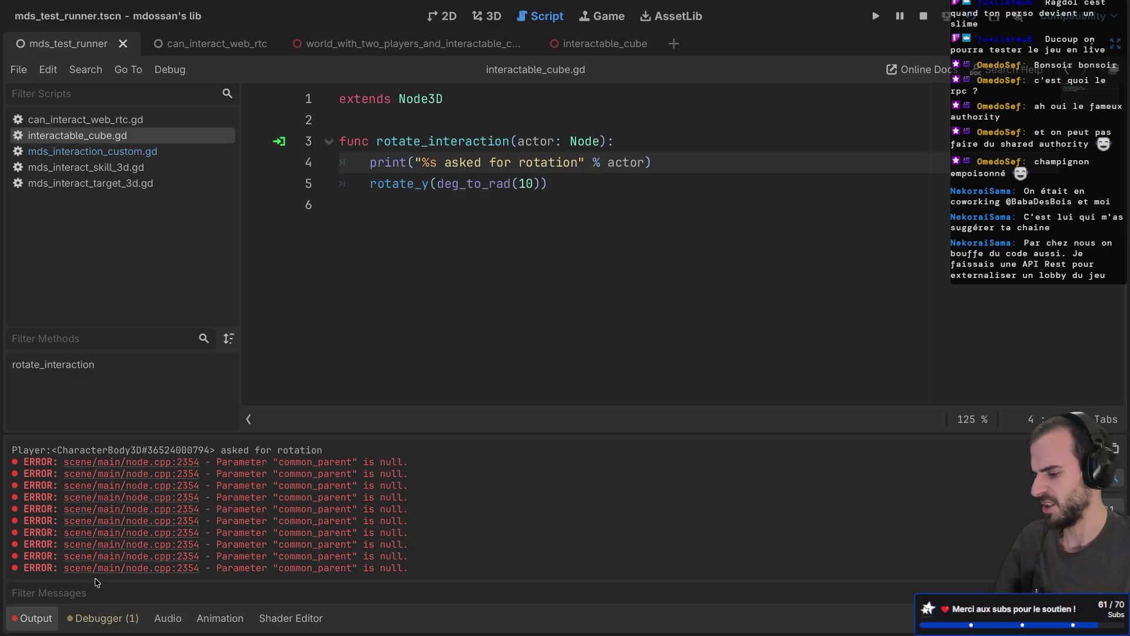
Collapse the Output panel, restore the side docks, and switch desktops away from the editor
click(26, 623)
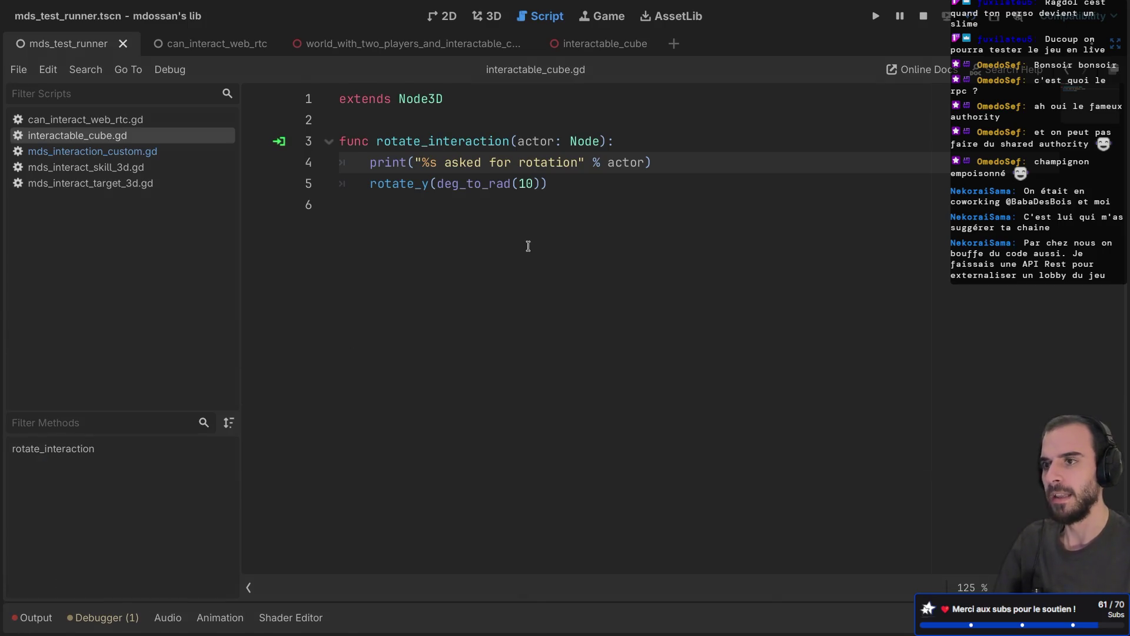
key(ctrl+shift+F11)
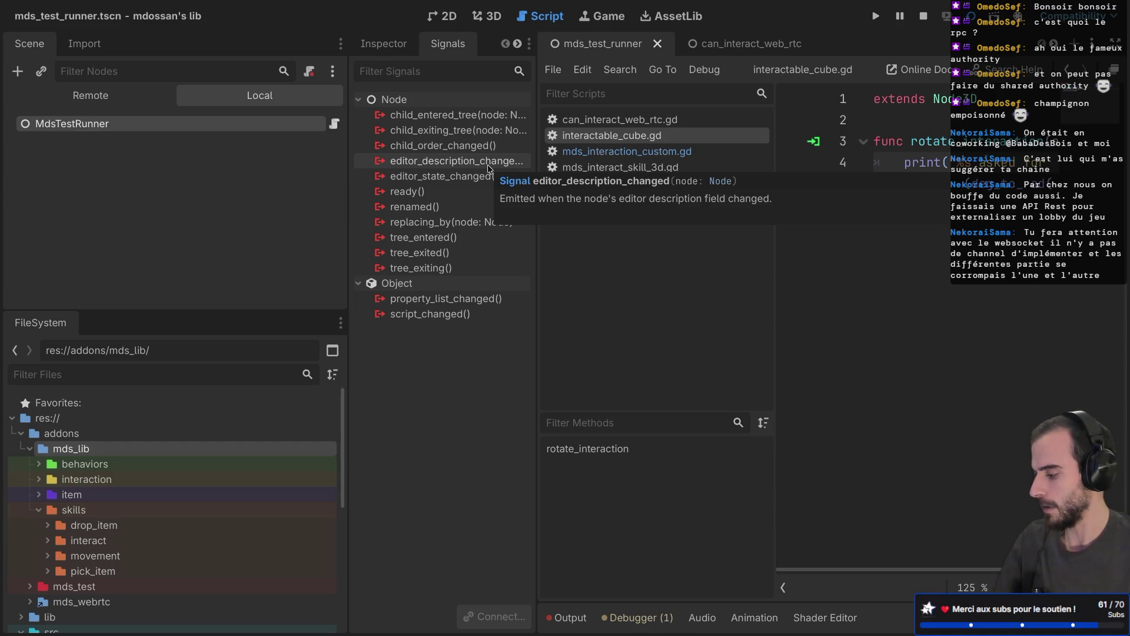
key(ctrl+Right)
key(ctrl+Right)
key(ctrl+Right)
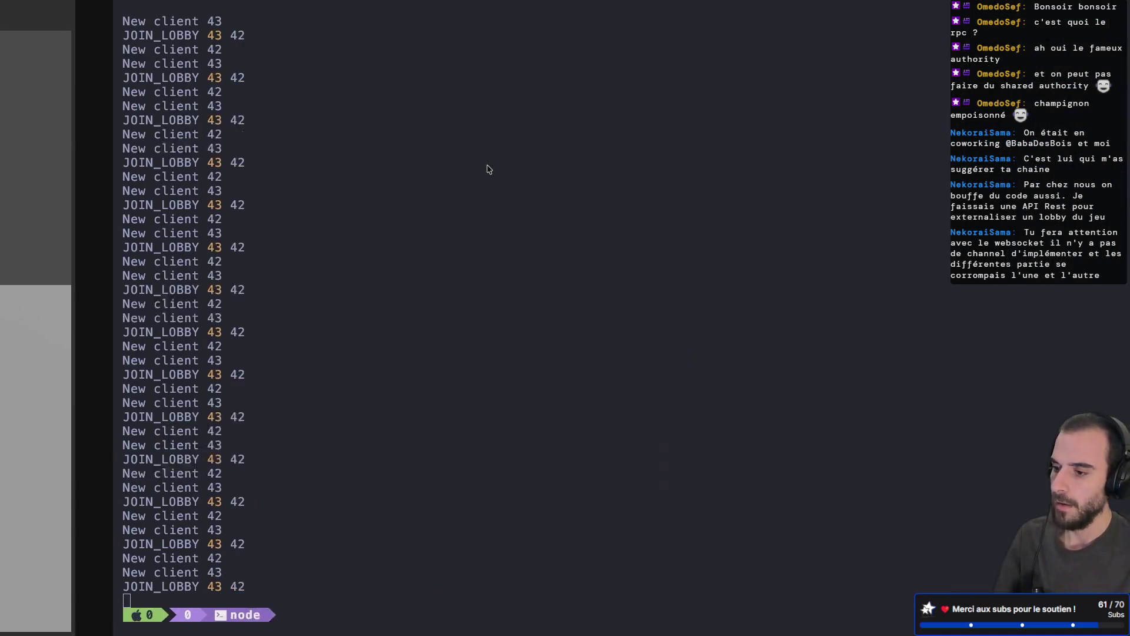
Search Google for 'webrtc offer' in a new tab and browse the image results
key(super+t)
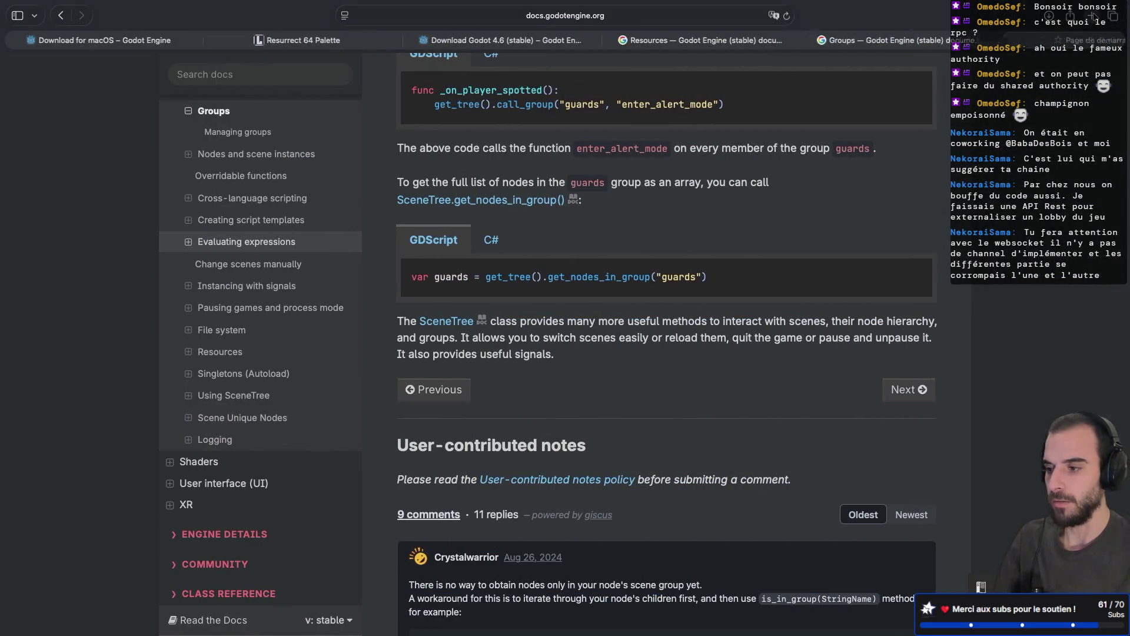
text(webrtc)
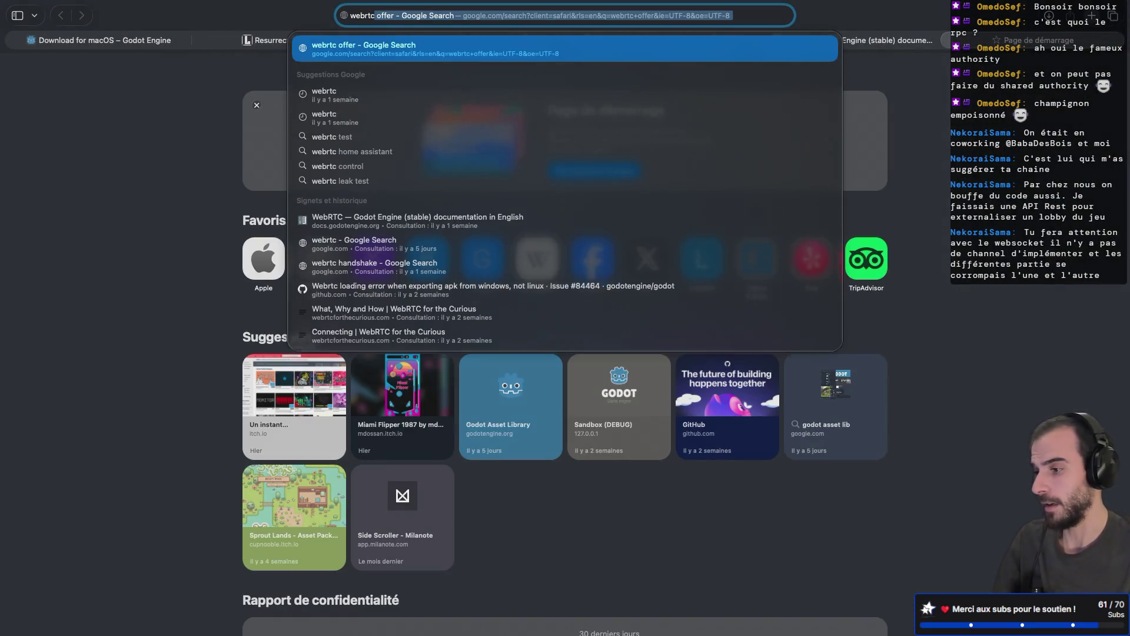
key(Return)
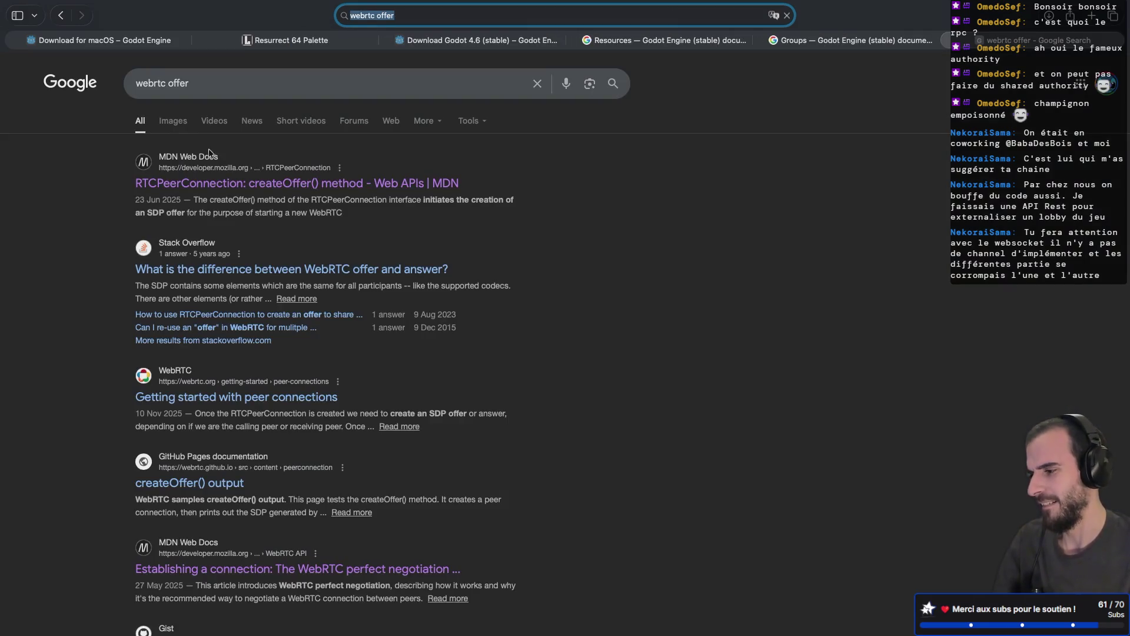
click(173, 120)
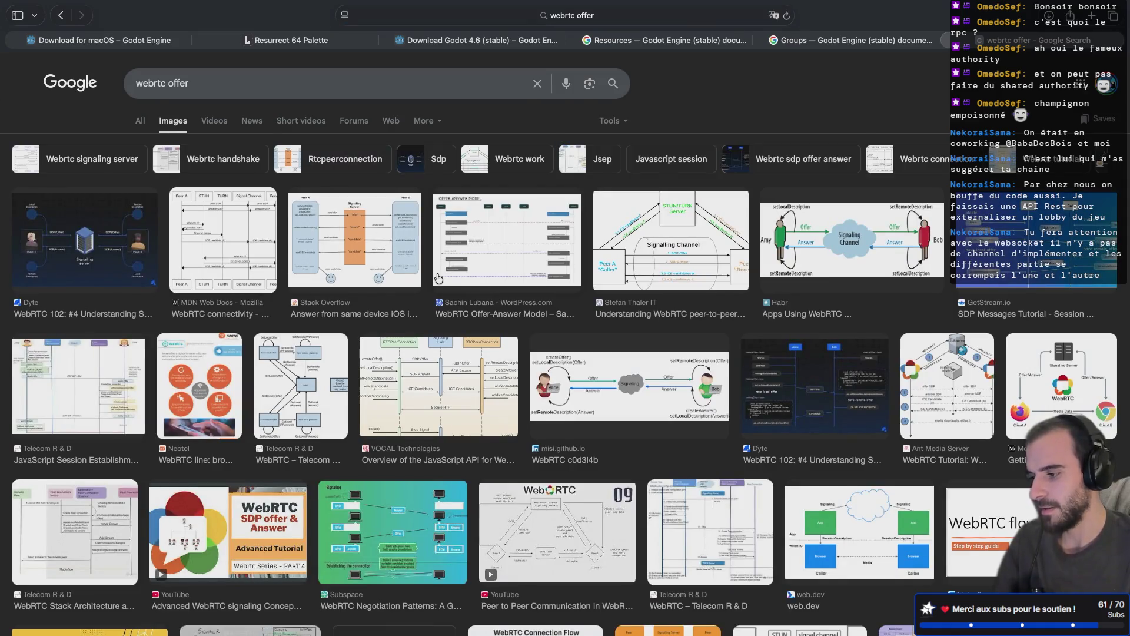
scroll(438, 277, down, 2)
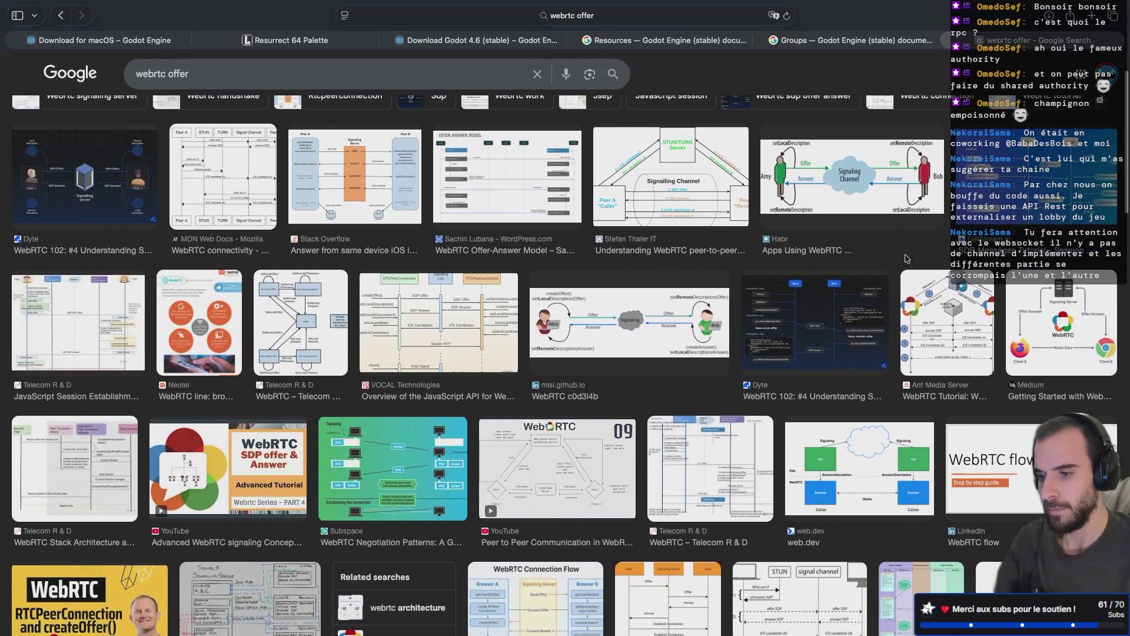
scroll(915, 248, down, 5)
scroll(916, 247, up, 7)
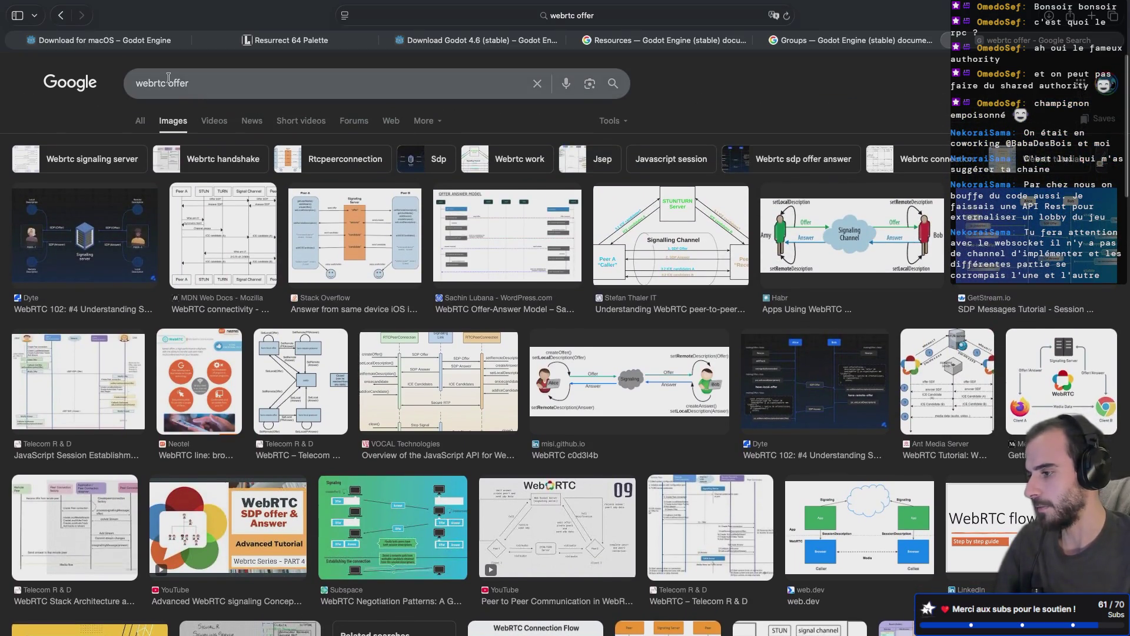
Narrow the image search to 'webrtc' and open the WebSockets versus WebRTC diagram preview
click(238, 83)
key(BackSpace)
key(BackSpace)
key(BackSpace)
key(Return)
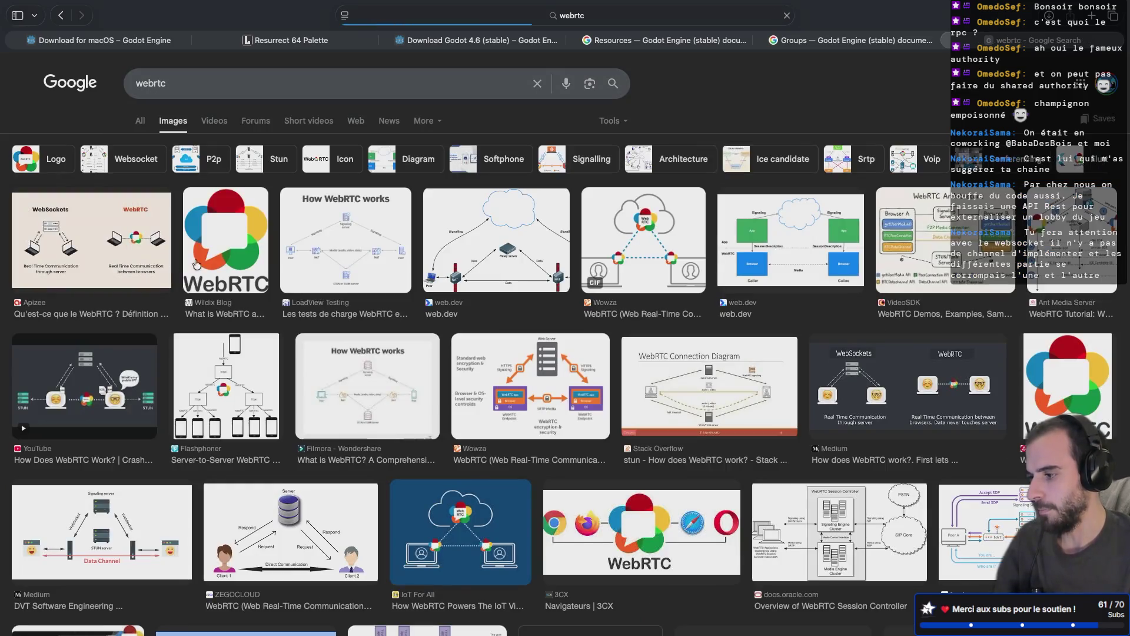
click(177, 229)
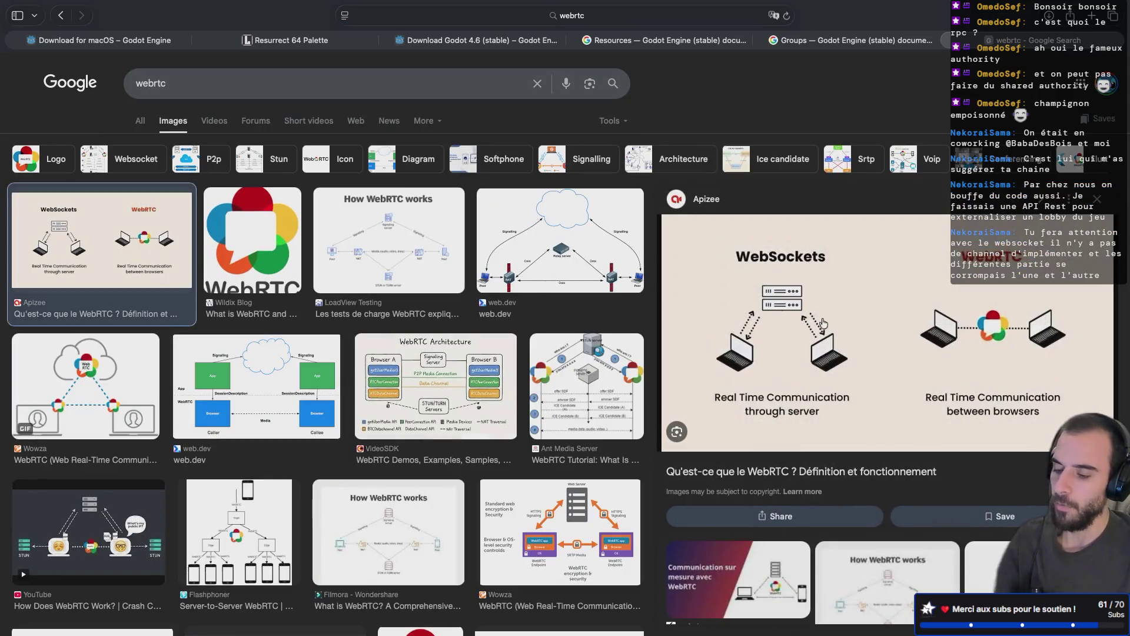
scroll(823, 326, up, 10)
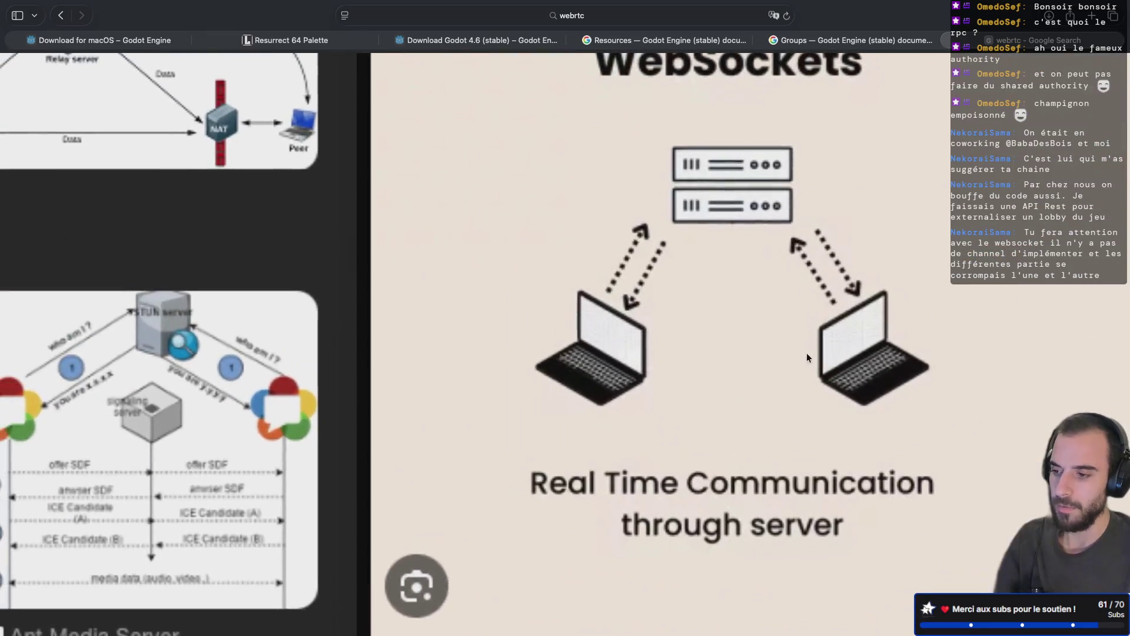
scroll(804, 359, down, 8)
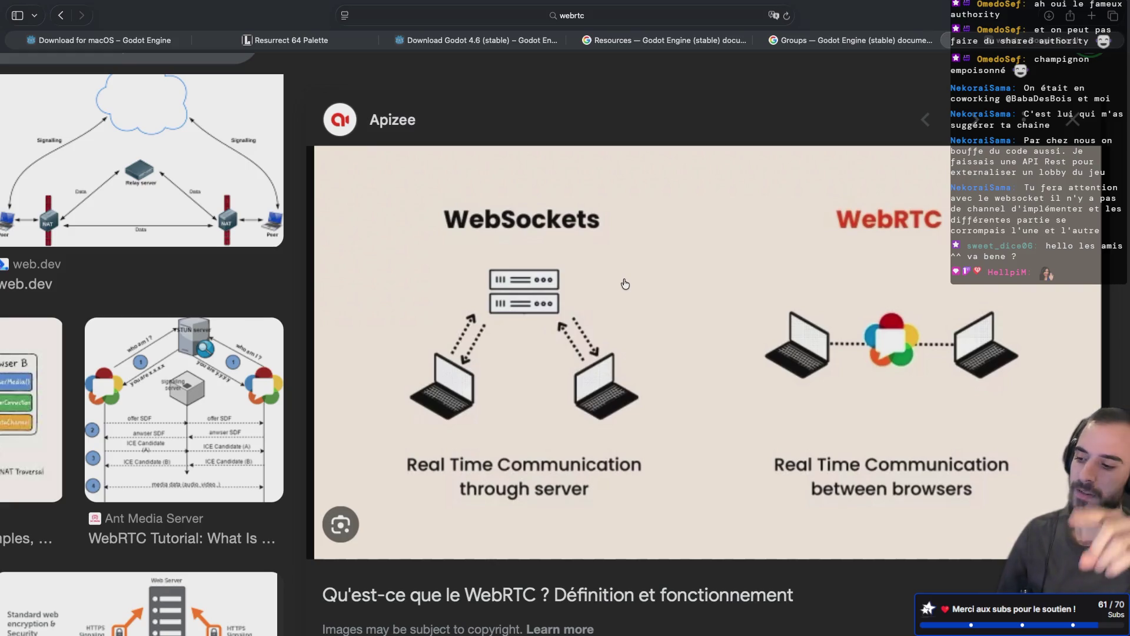
Move across desktops past the terminal and game window back to the Godot editor
key(ctrl+Left)
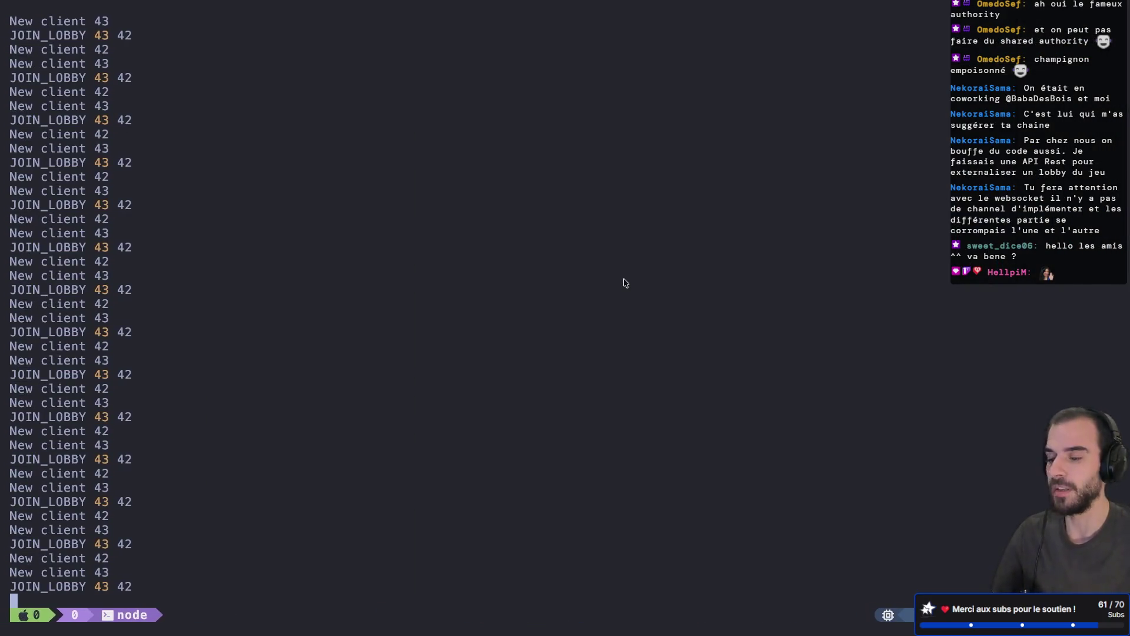
key(ctrl+Right)
key(ctrl+Left)
key(ctrl+Left)
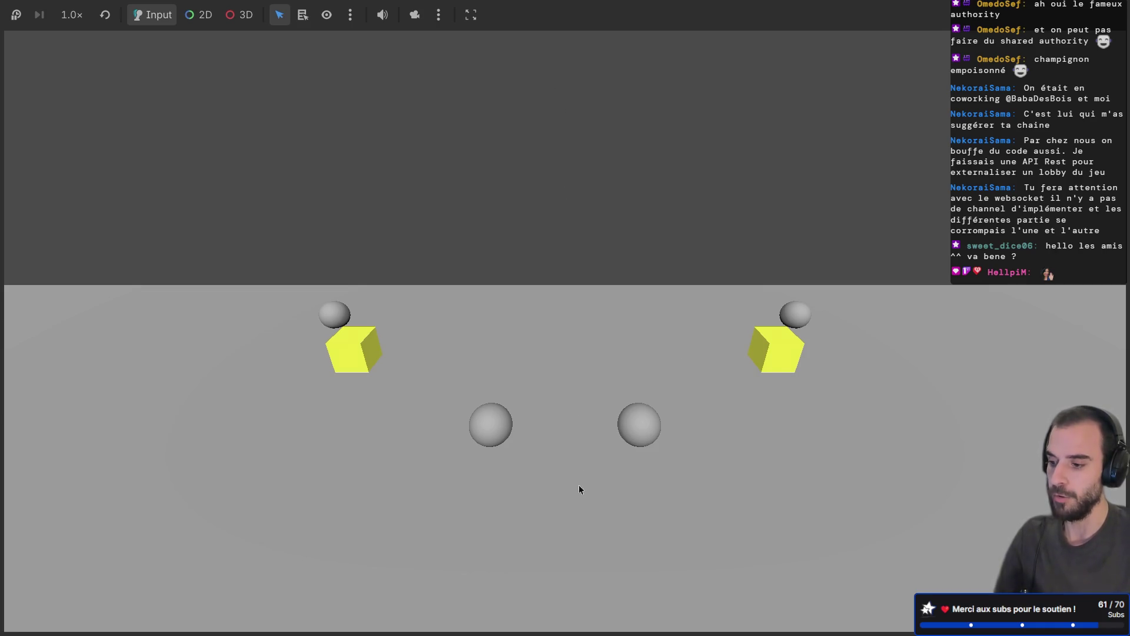
key(ctrl+super+Left)
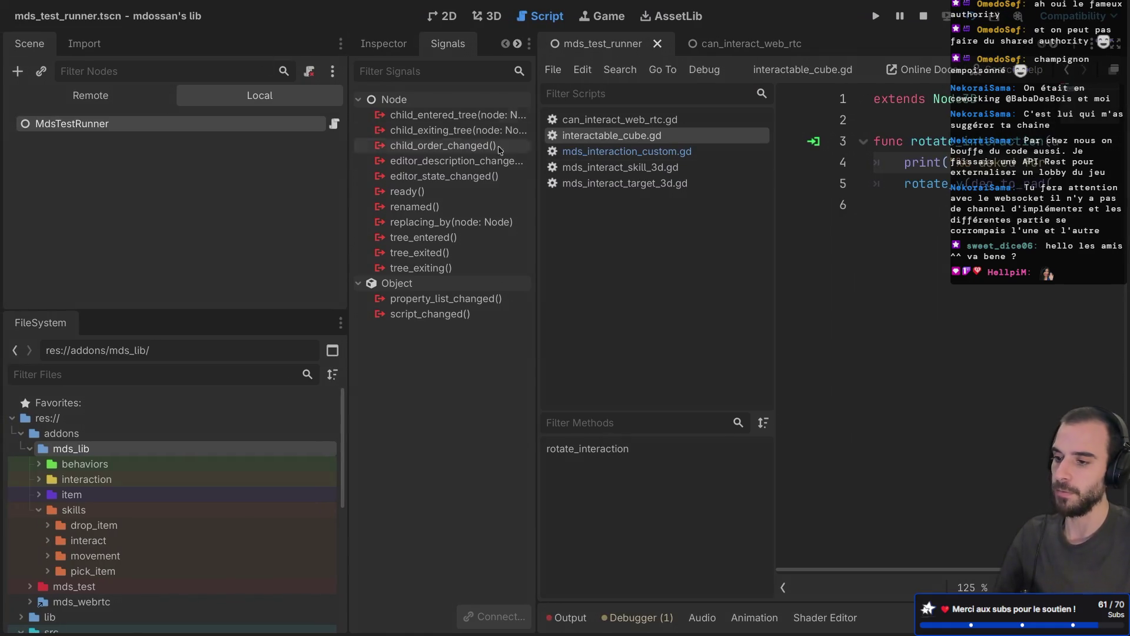
Run the test suite and filter Output by 'TestRunn' to show the MdsTestRunner OK results
click(923, 14)
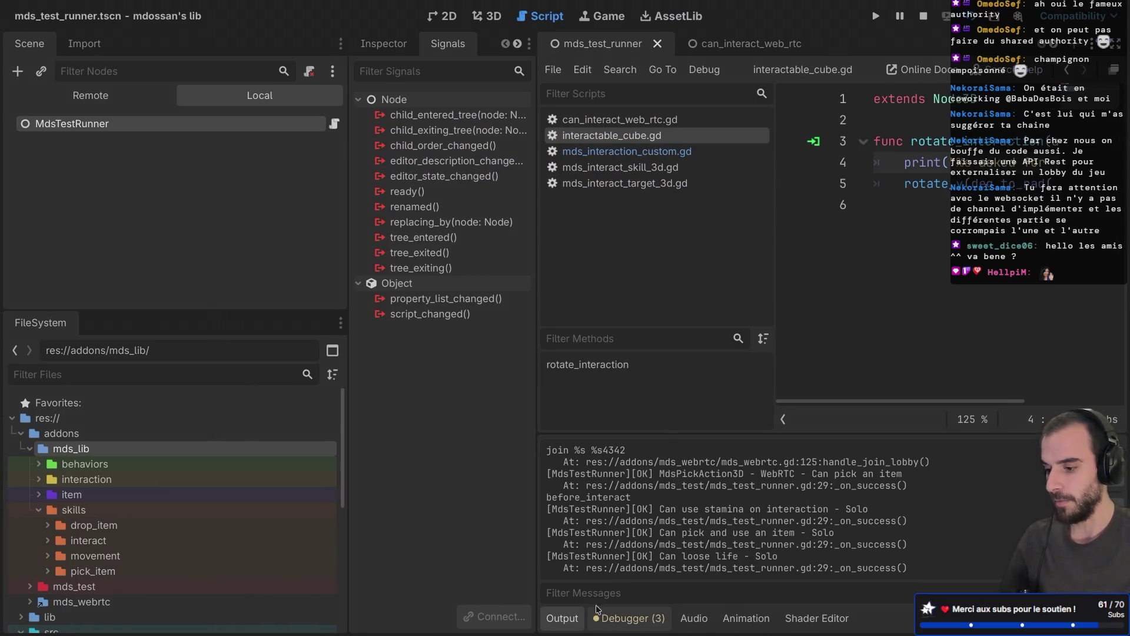
click(600, 595)
text(TestRunn)
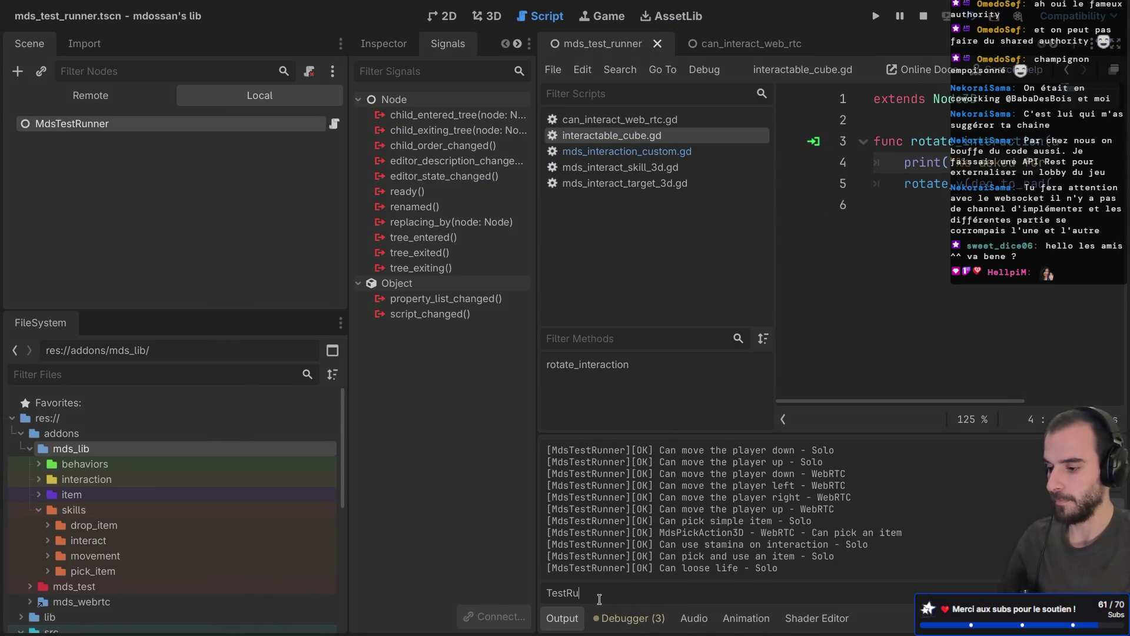
scroll(613, 495, up, 1)
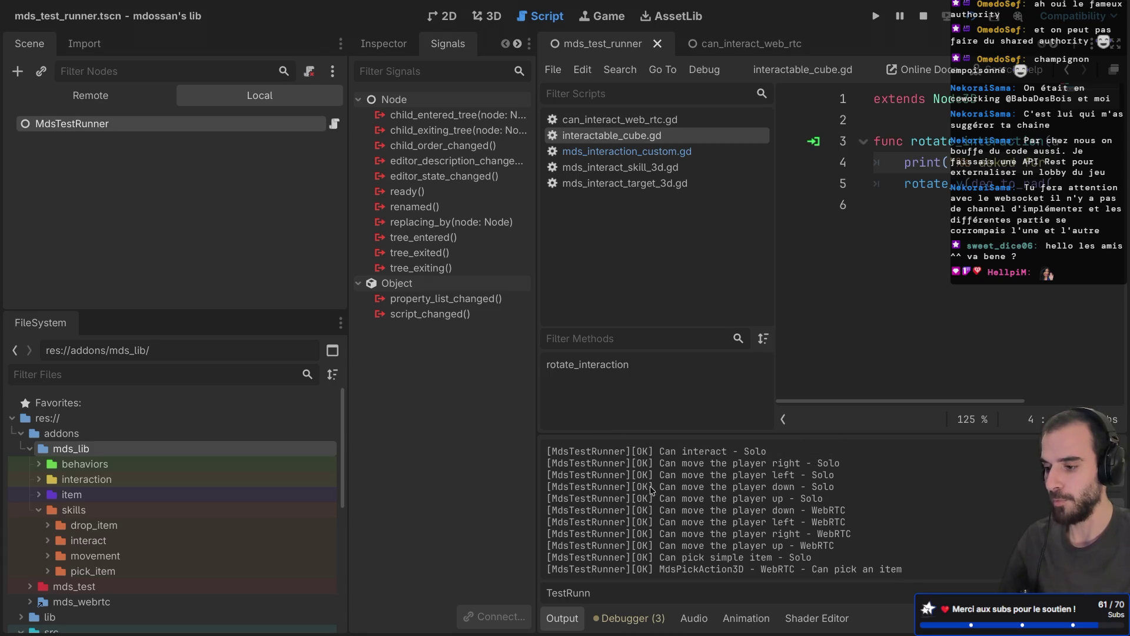
Narrow the left docks, then hide the side docks with distraction-free mode
drag(626, 451, 619, 583)
click(683, 562)
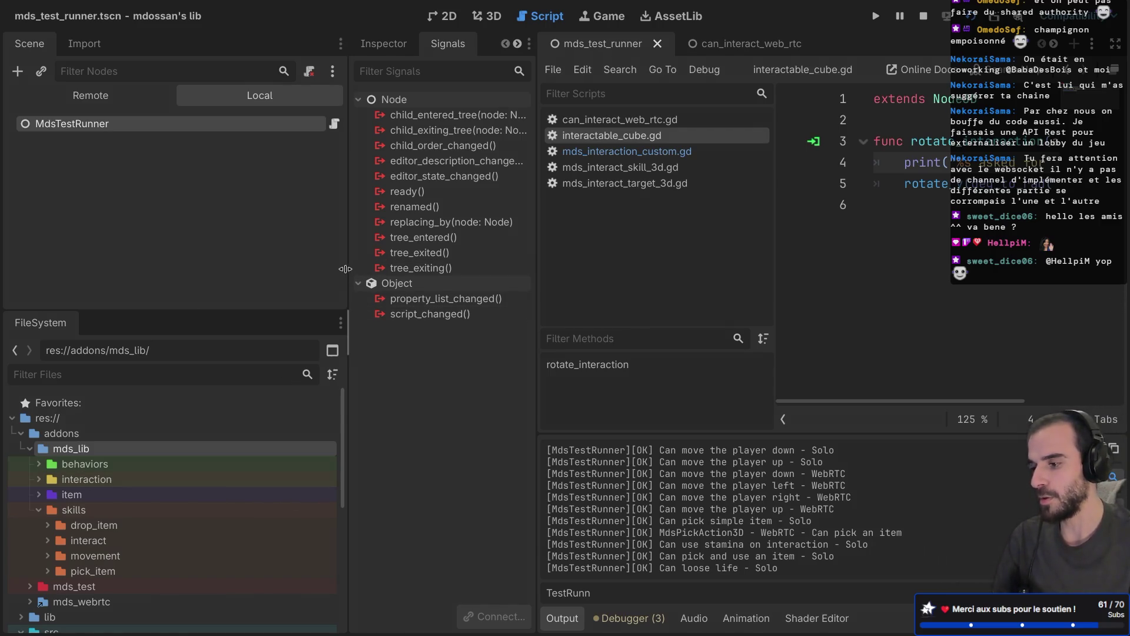
drag(346, 269, 255, 260)
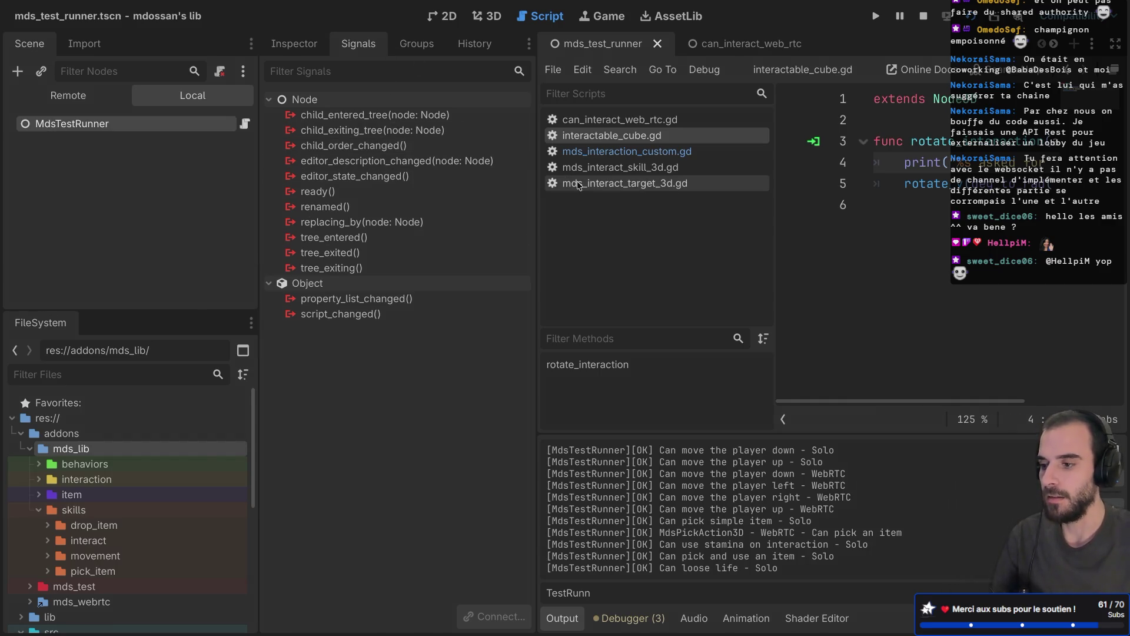
key(ctrl+shift+F11)
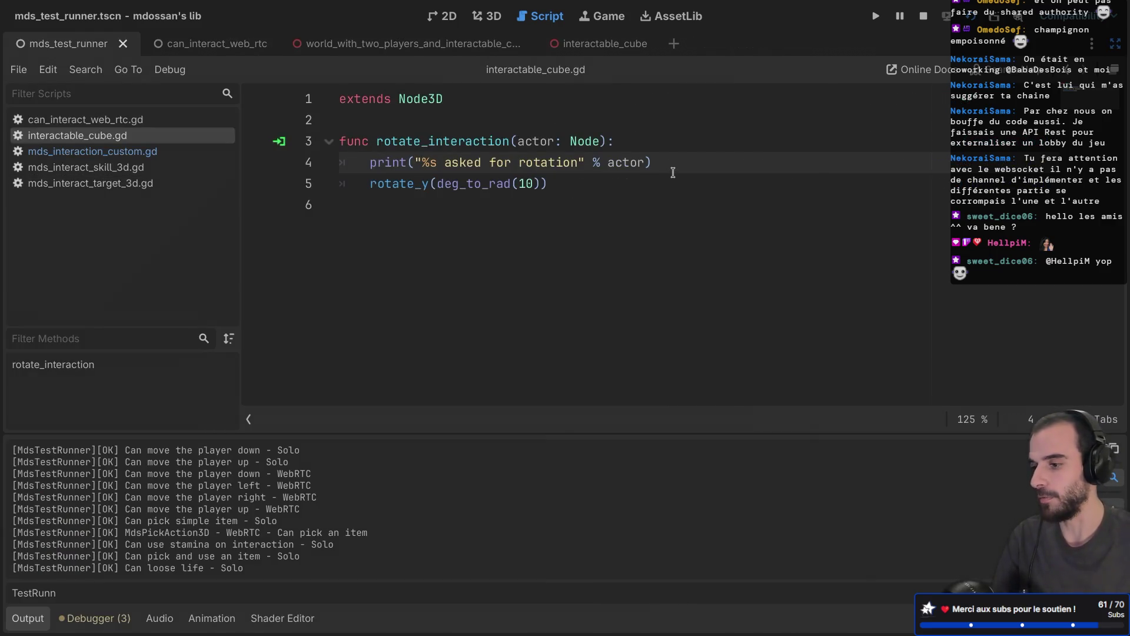
Restore the side docks and locate the can_interact_web_rtc scene file in the FileSystem
key(ctrl+shift+F11)
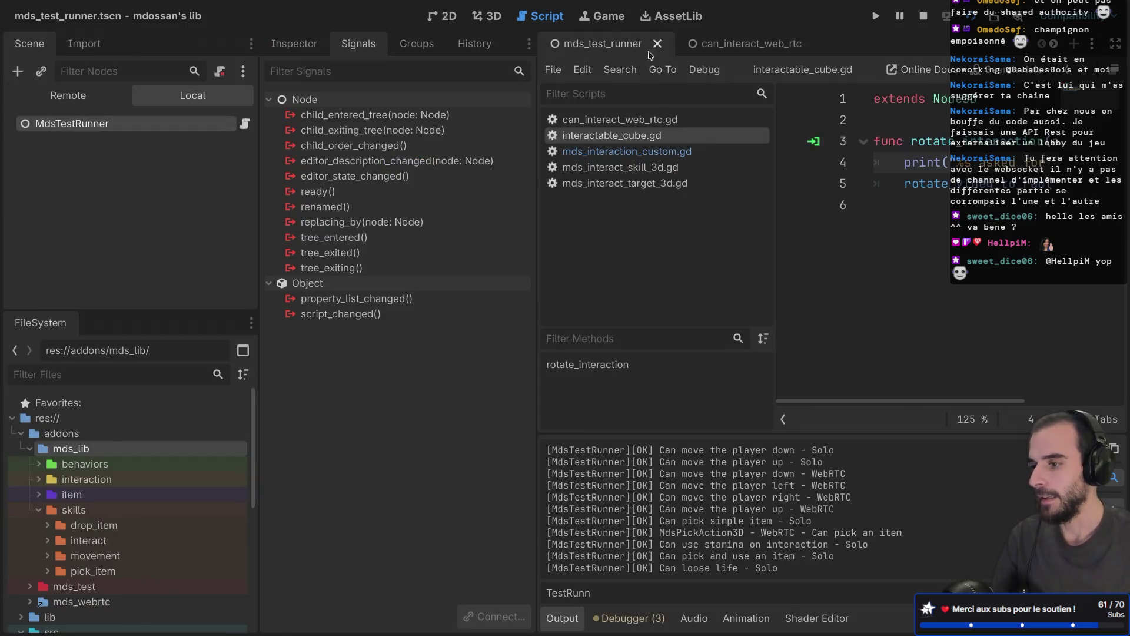
click(715, 45)
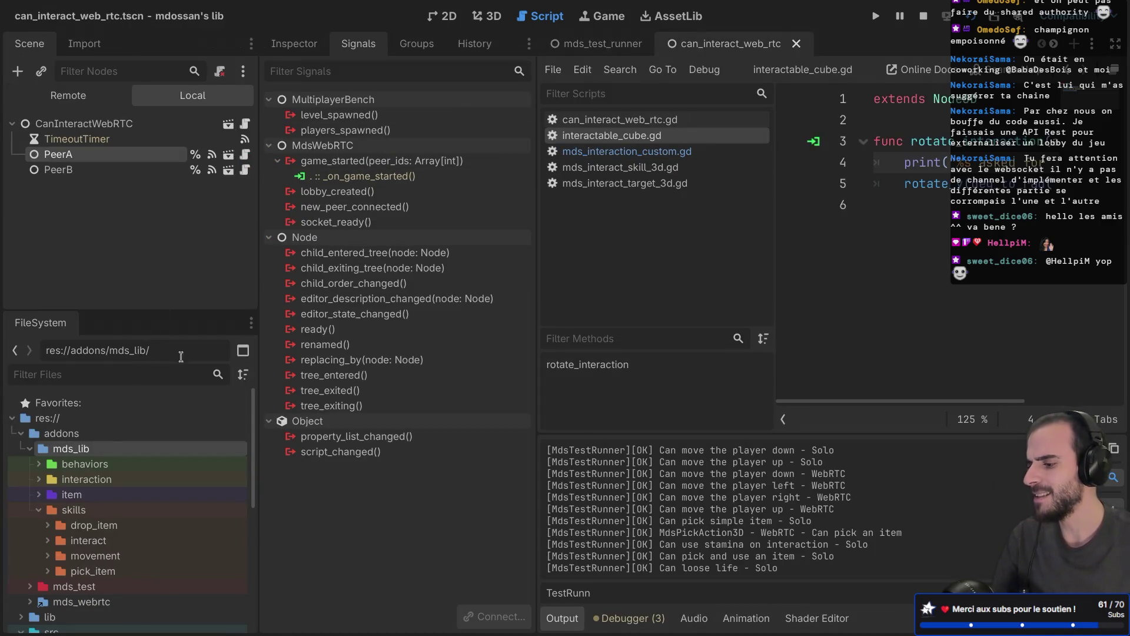
click(109, 126)
right_click(109, 127)
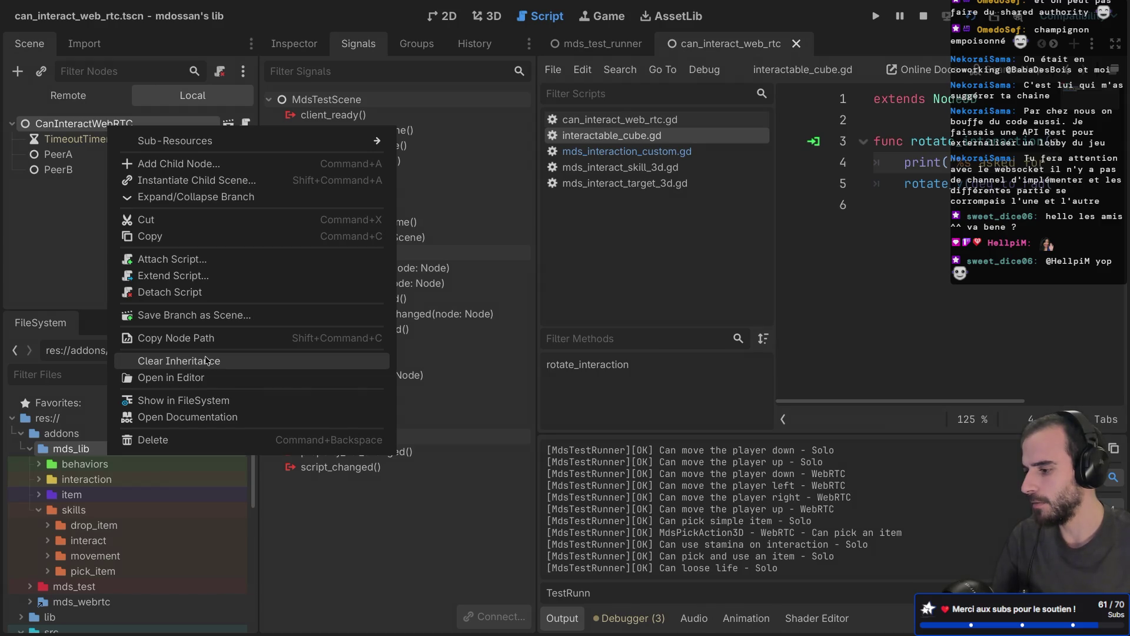
click(188, 400)
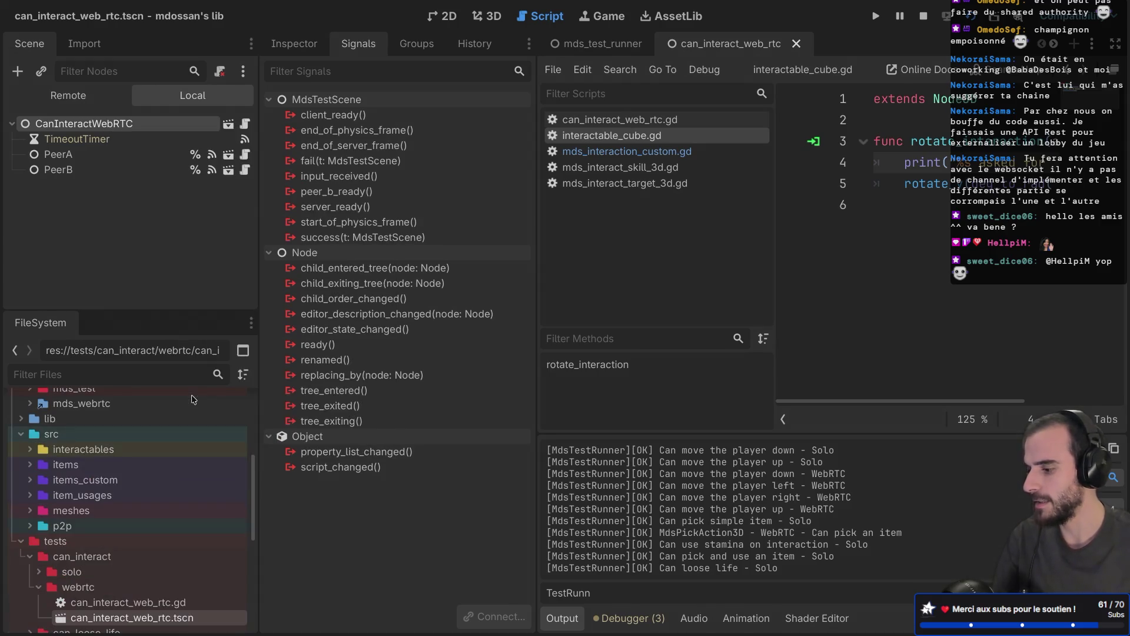
scroll(106, 530, down, 3)
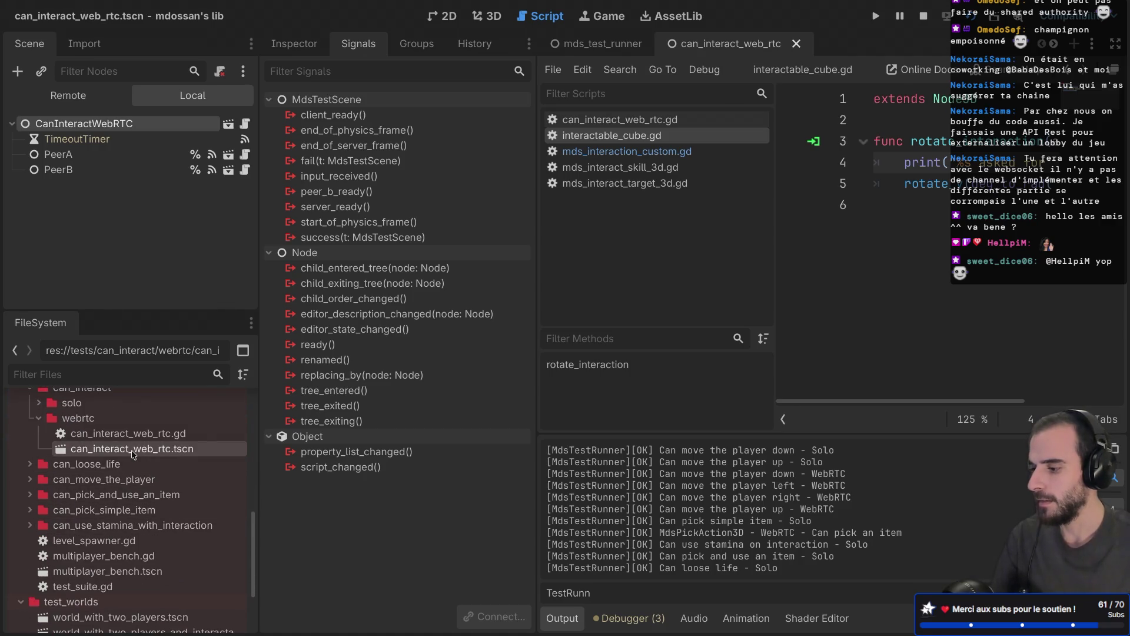
Add can_interact_web_rtc.tscn as the 15th Tests entry in mds_test_runner and move it to index 1
click(595, 44)
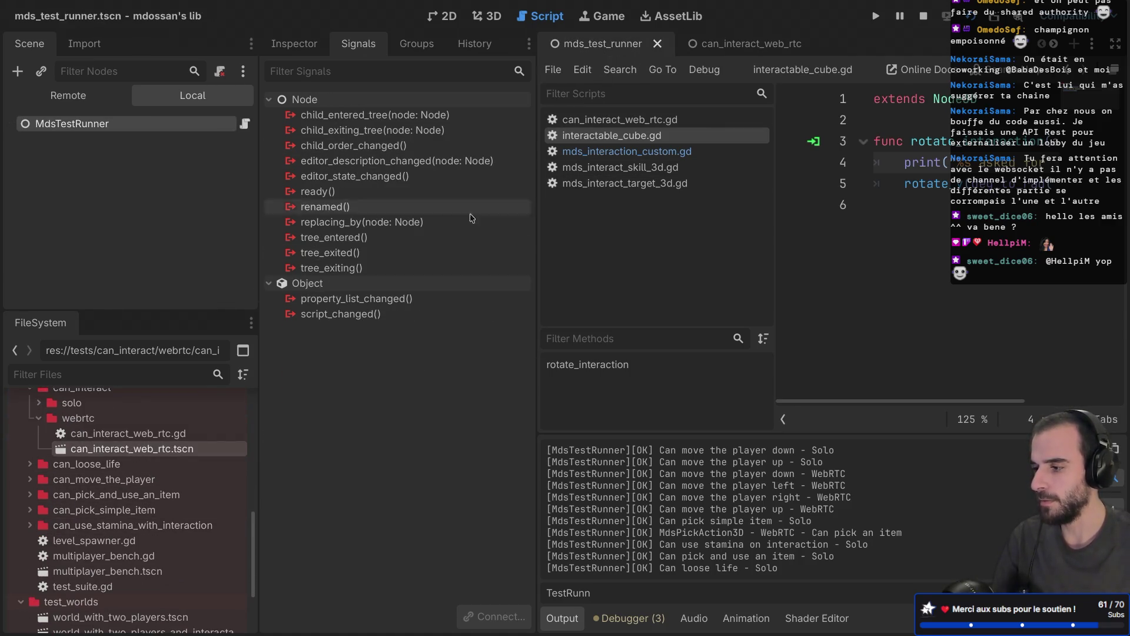
click(281, 50)
scroll(379, 386, down, 8)
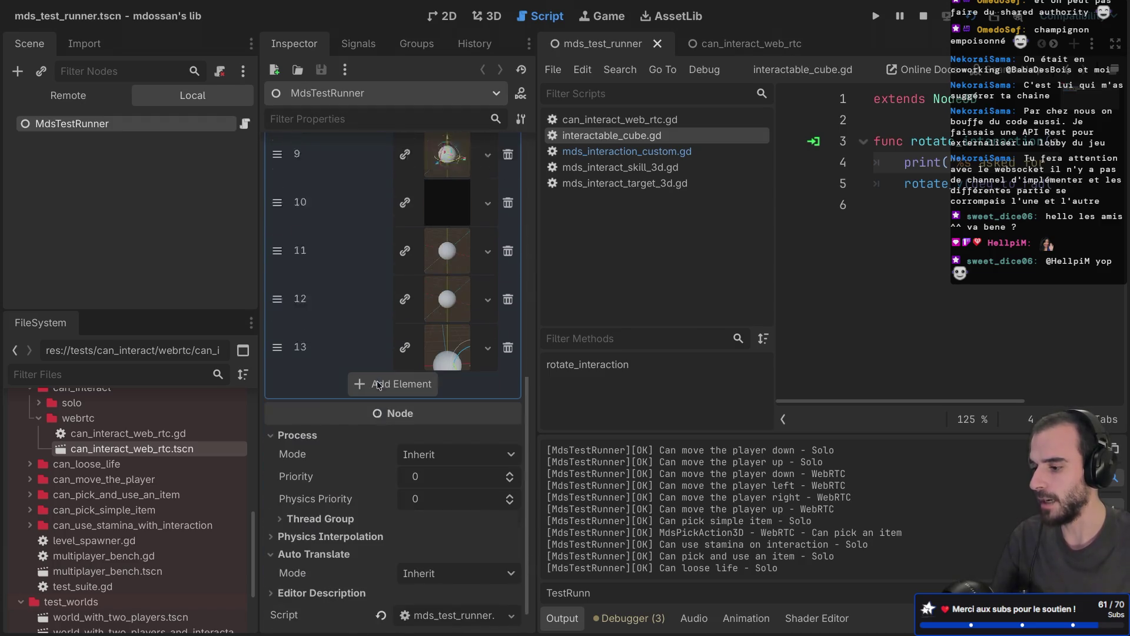
mouse_move(112, 449)
mouse_down()
mouse_move(354, 330)
mouse_move(380, 353)
mouse_move(371, 364)
mouse_up()
mouse_move(277, 365)
mouse_down()
mouse_move(277, 150)
mouse_move(277, 252)
mouse_move(277, 203)
mouse_up()
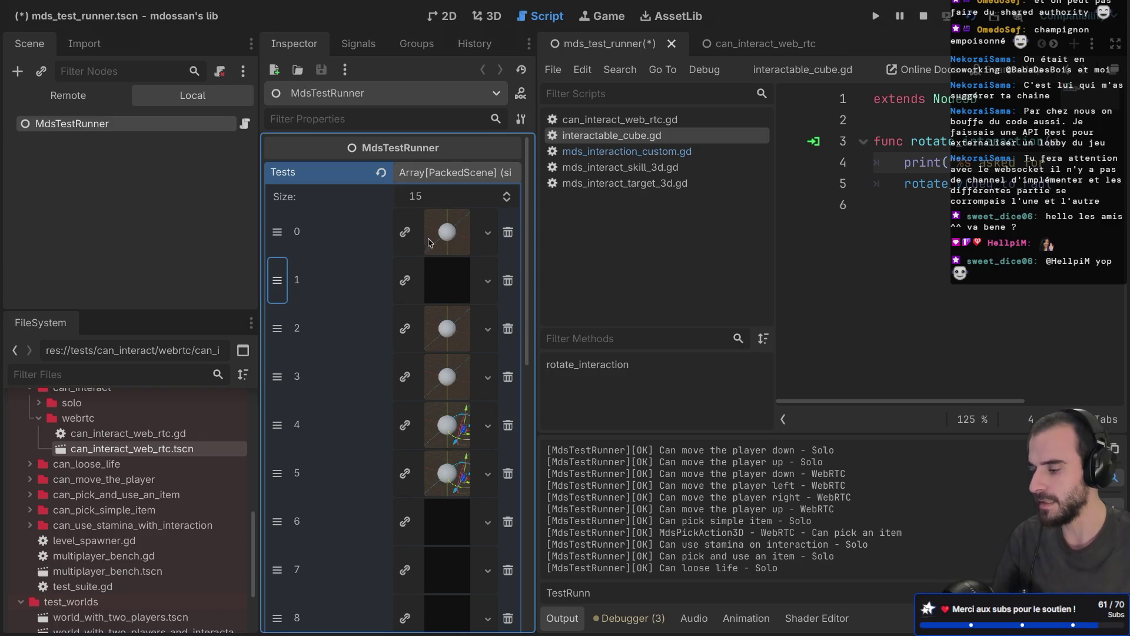
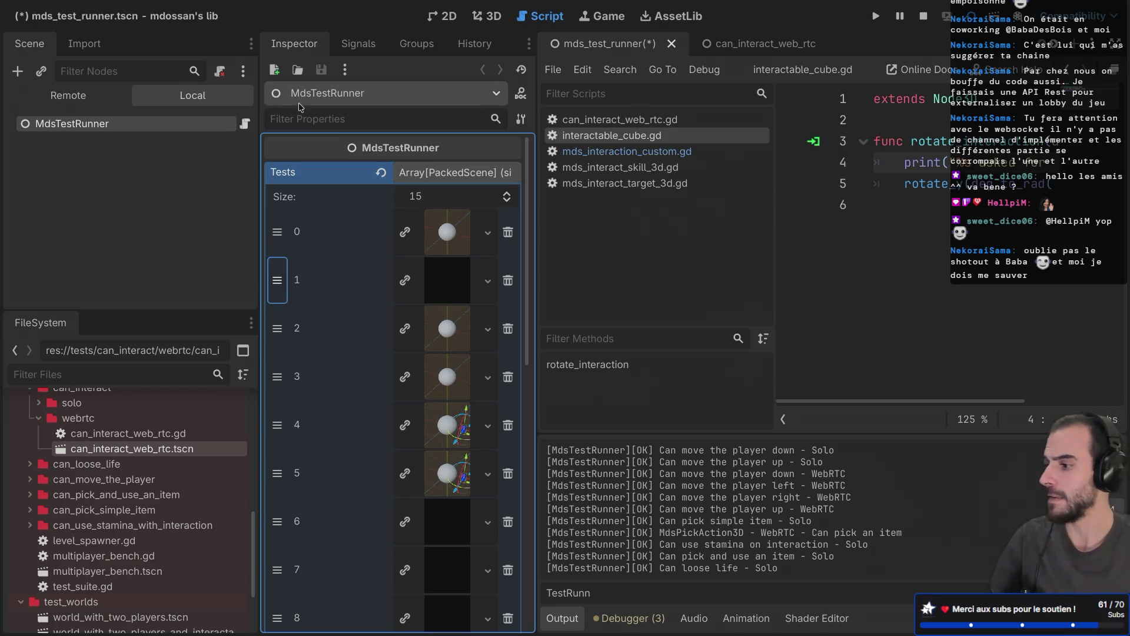
Resize the Scene dock, save mds_test_runner.tscn and run it until it halts at line 33
drag(256, 107, 210, 107)
click(167, 256)
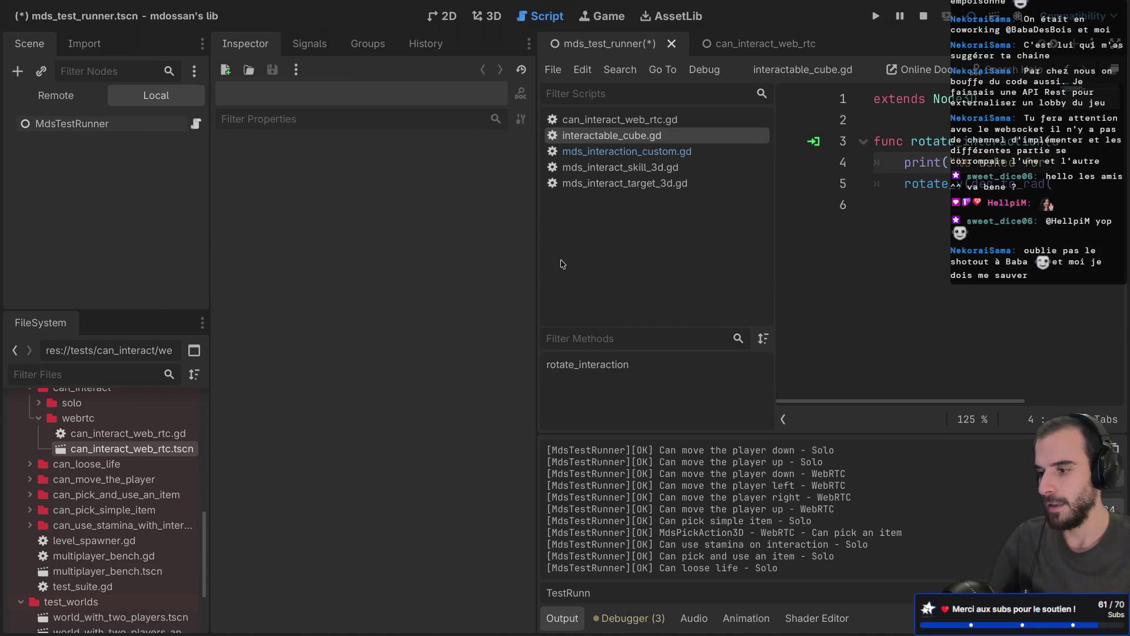
drag(210, 253, 247, 253)
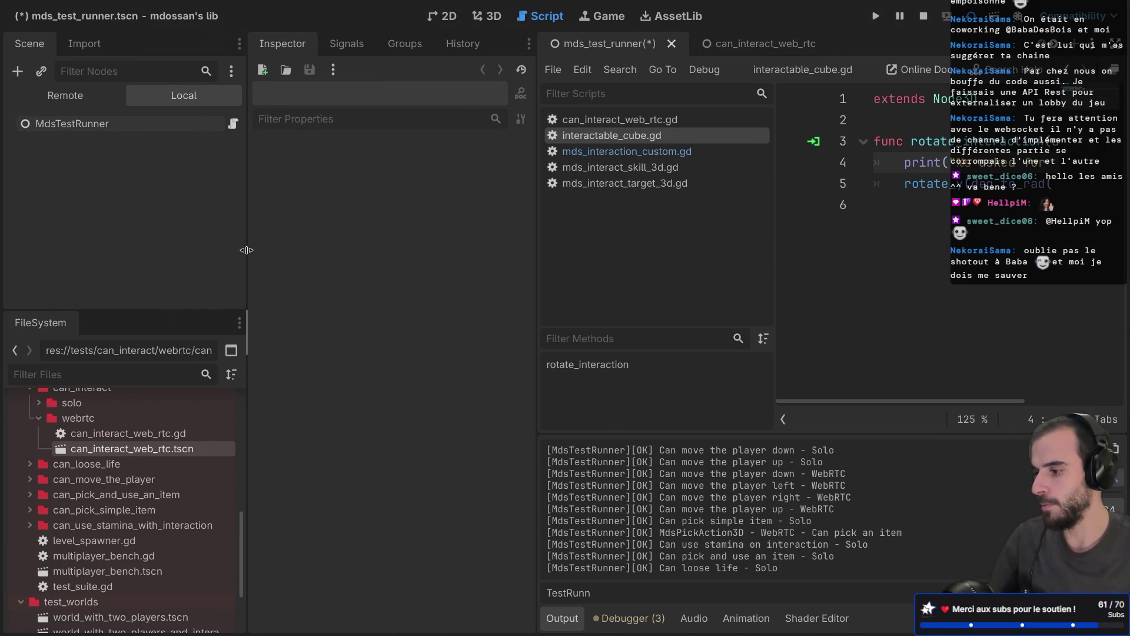
scroll(178, 480, down, 3)
scroll(178, 479, up, 5)
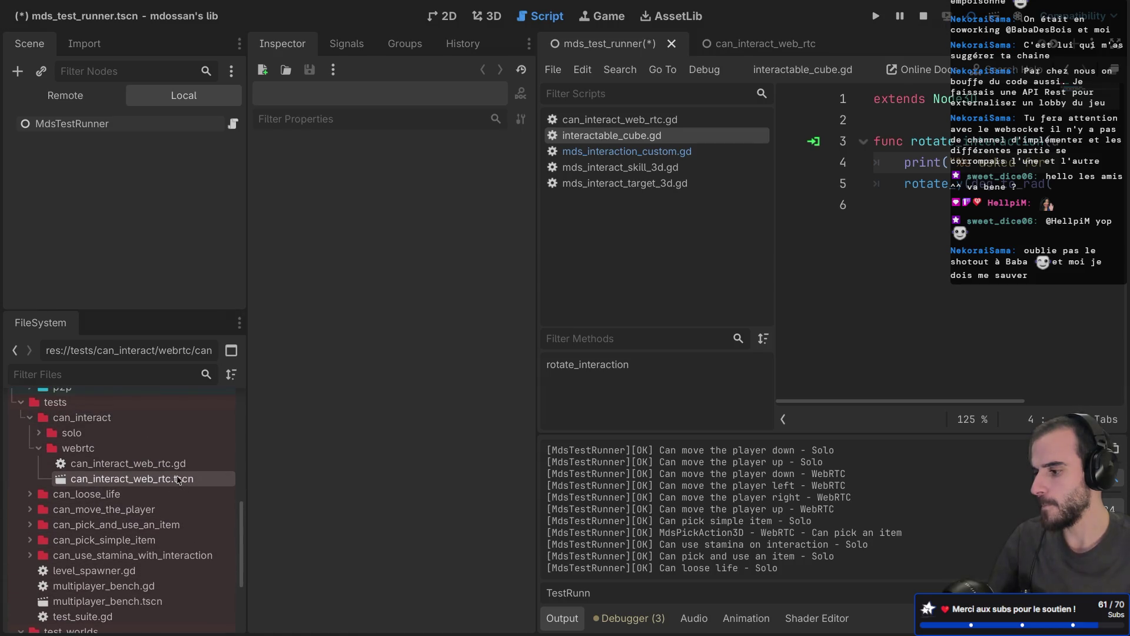
key(ctrl+s)
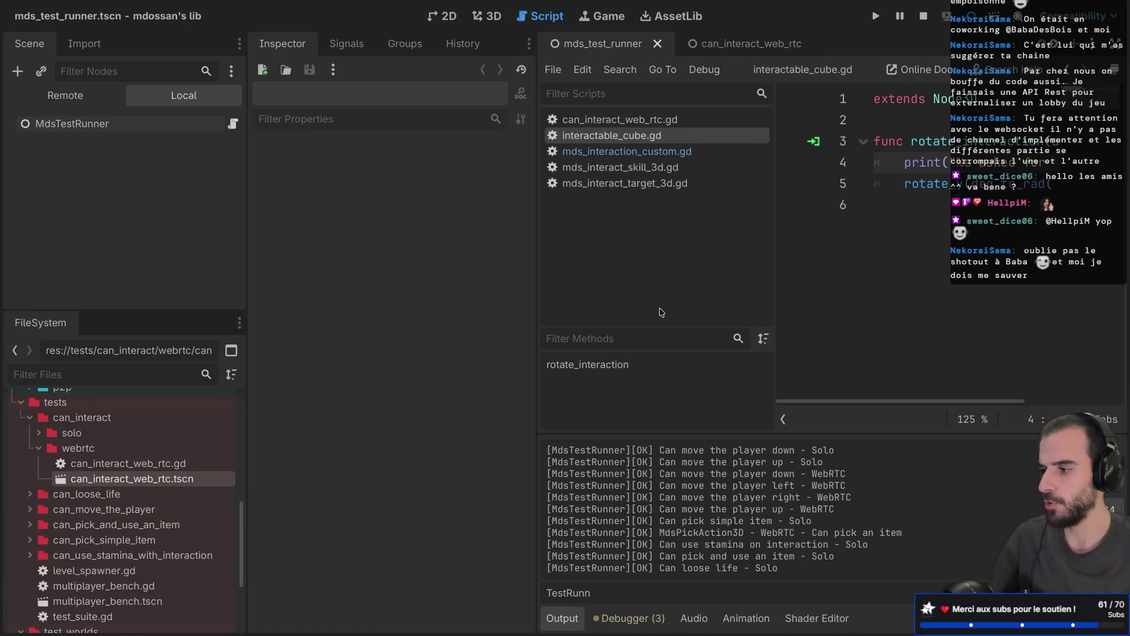
key(F6)
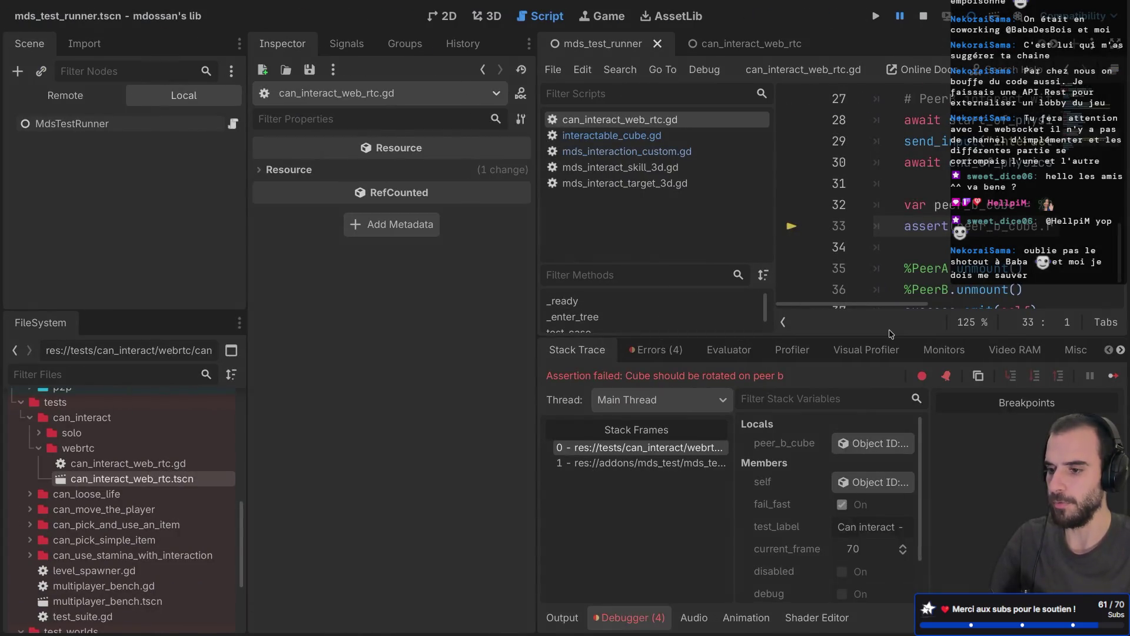
Hide the side docks and give the script more height above the reopened debugger
key(ctrl+shift+F11)
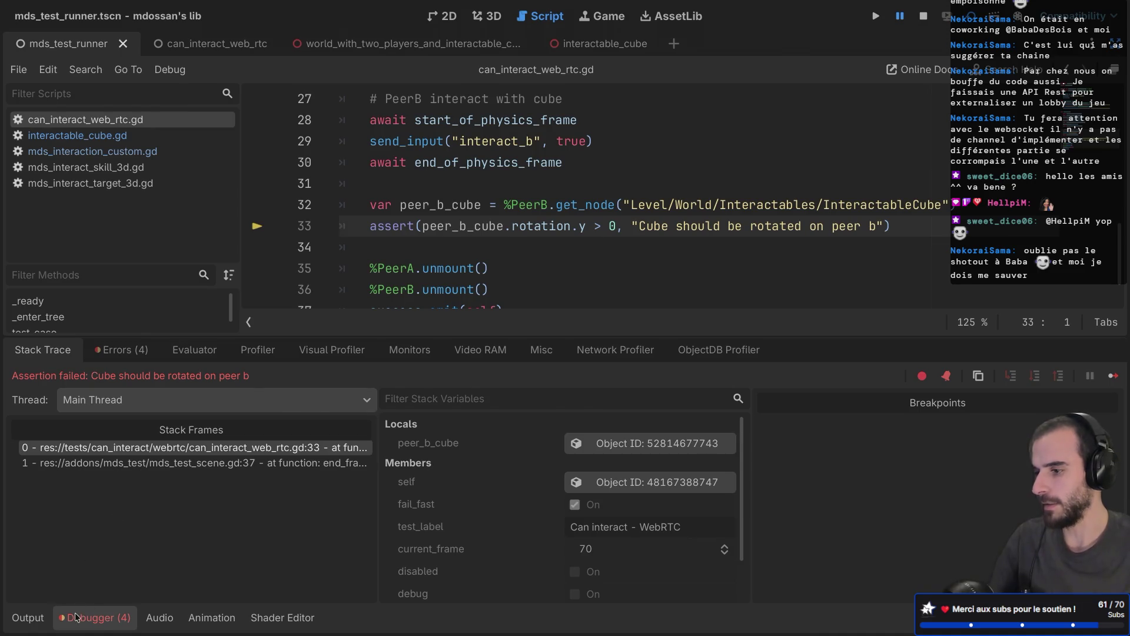
key(ctrl+j)
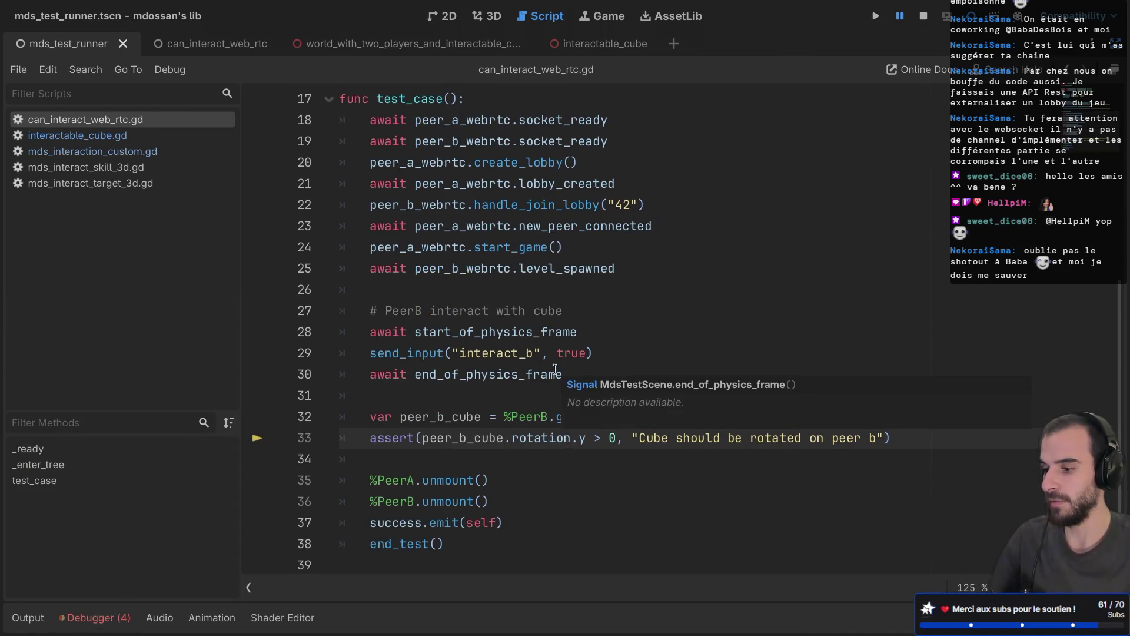
scroll(555, 368, up, 1)
scroll(554, 369, down, 1)
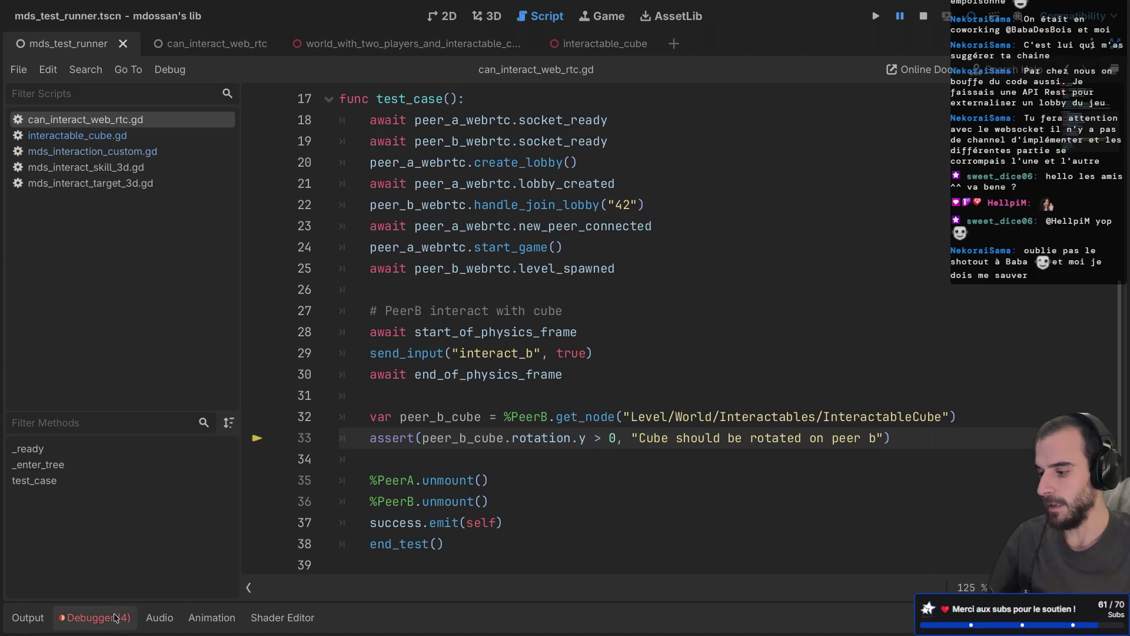
click(94, 617)
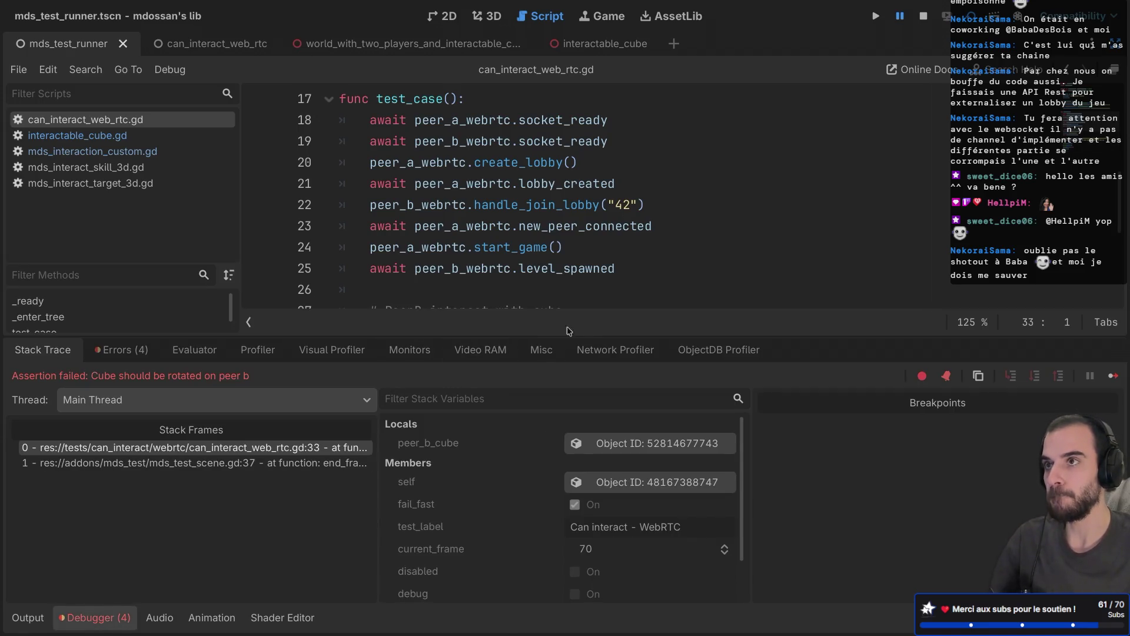
drag(502, 339, 501, 413)
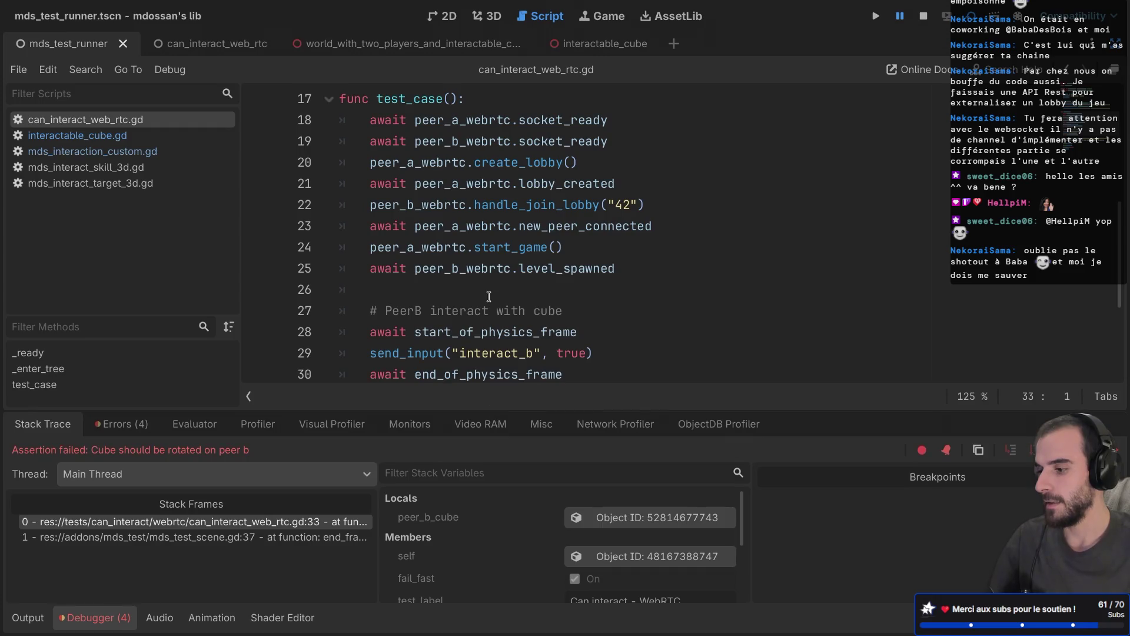
scroll(489, 296, down, 3)
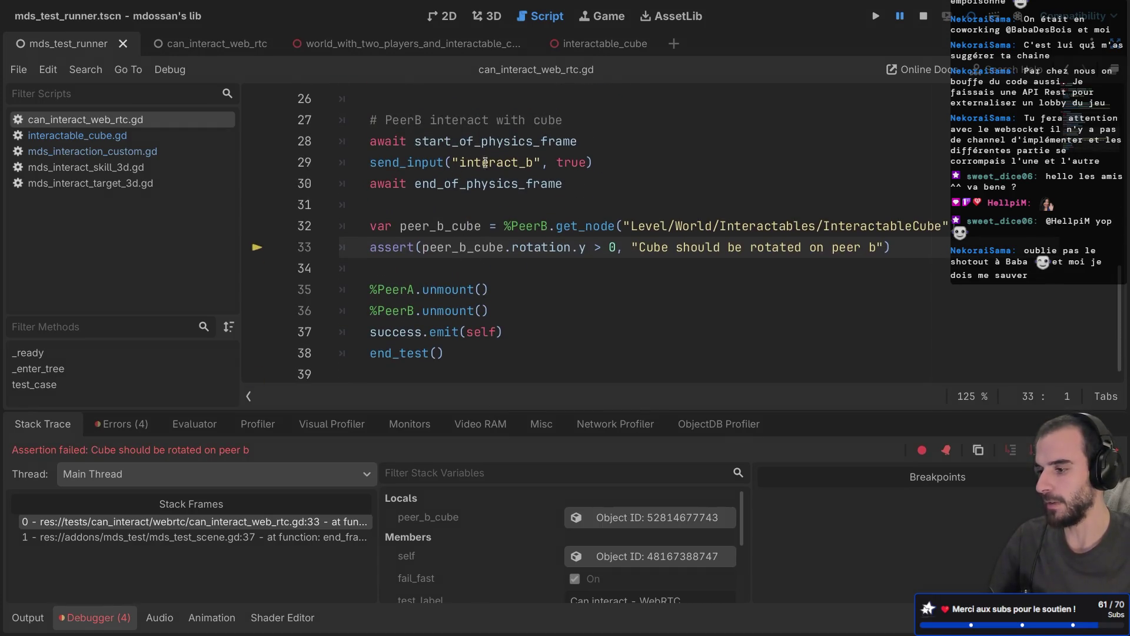
Review lines 29–33 and display peer_b_cube's current value in the assertion
drag(460, 163, 526, 163)
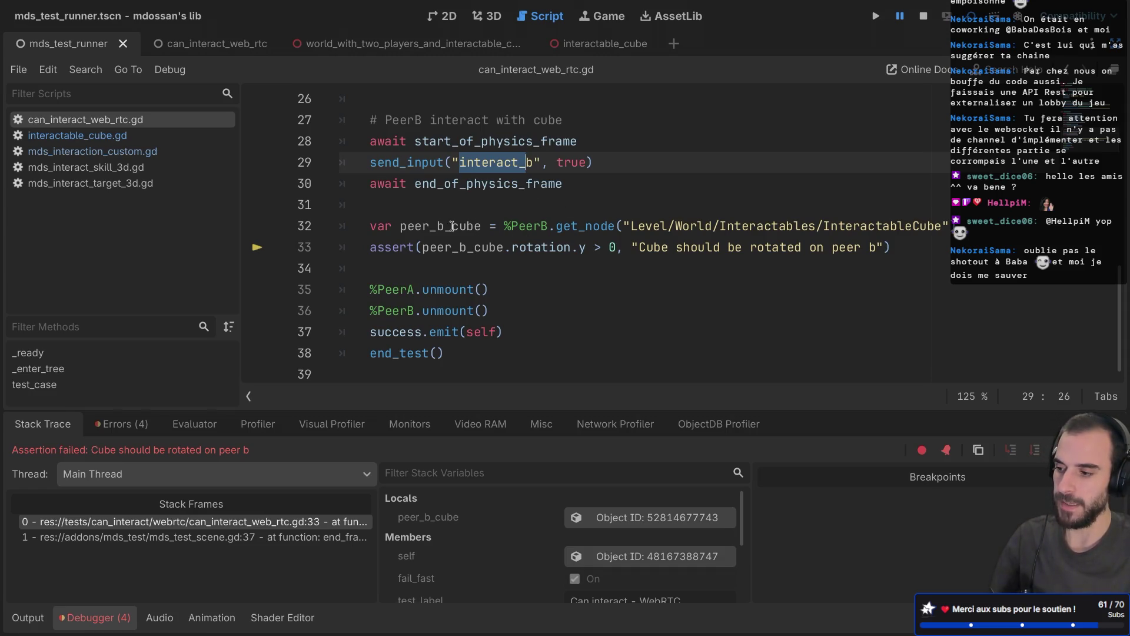
drag(365, 226, 498, 226)
click(539, 184)
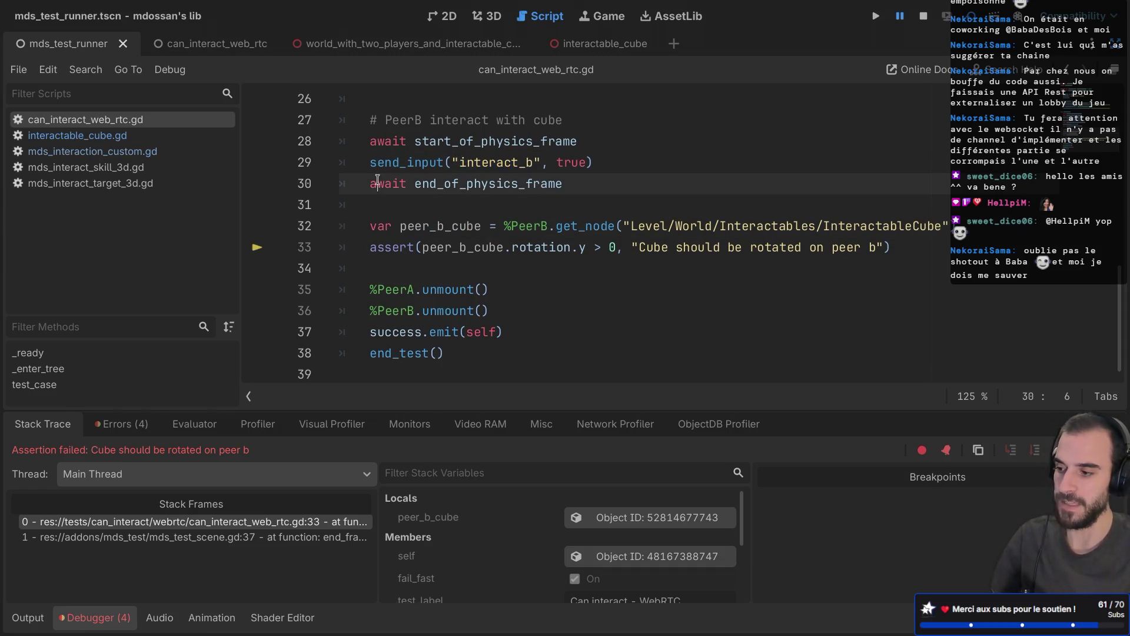
drag(376, 183, 596, 180)
drag(400, 160, 540, 160)
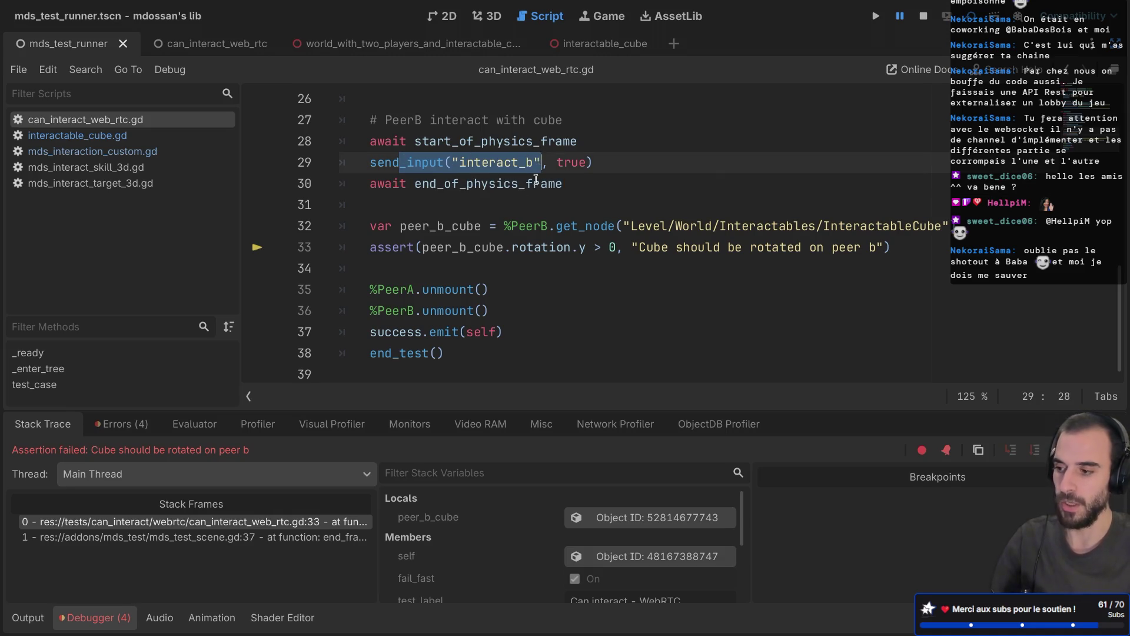
drag(430, 226, 586, 226)
click(482, 247)
mouse_move(482, 247)
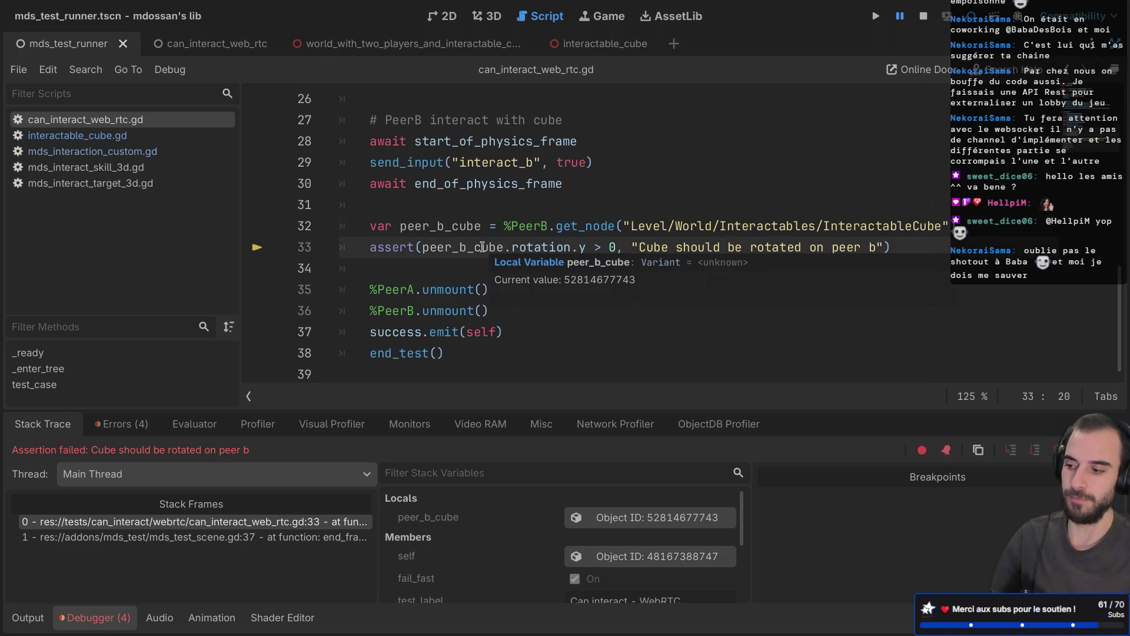
scroll(452, 244, up, 1)
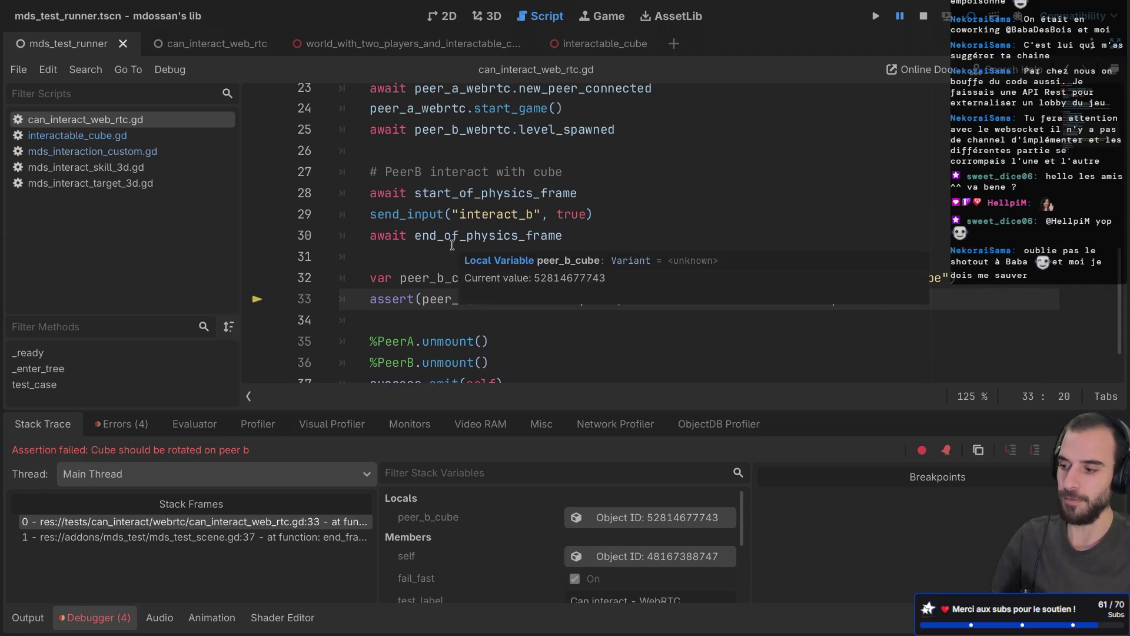
double_click(426, 279)
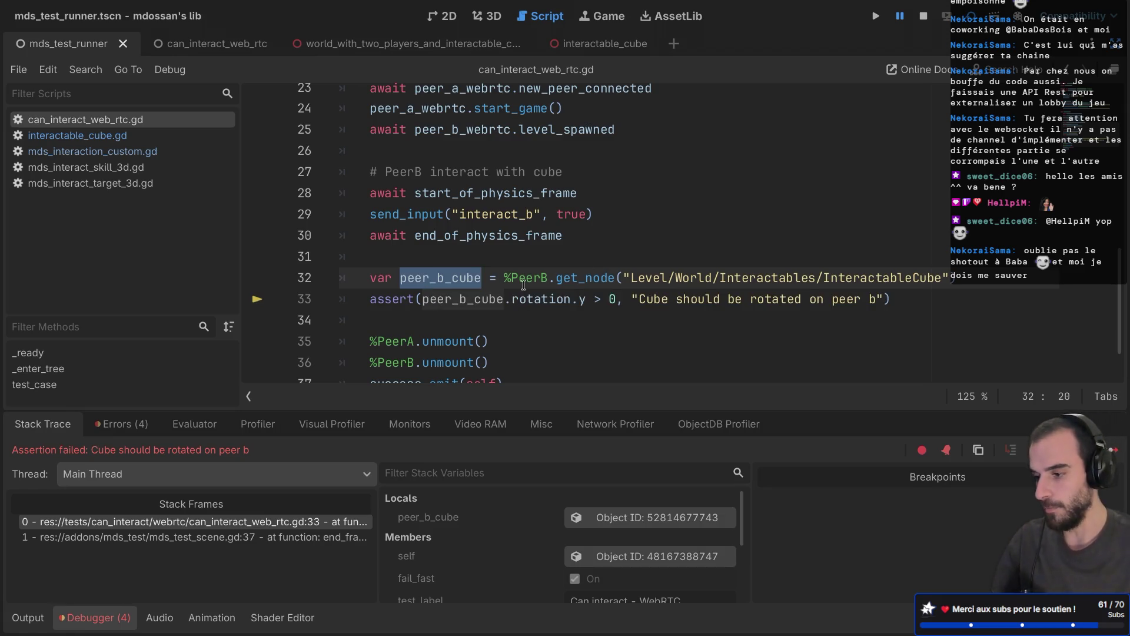
Add a new line 33 reading await peer_b_cube.get_node("") below the peer_b_cube declaration
click(964, 281)
key(Return)
text(await p)
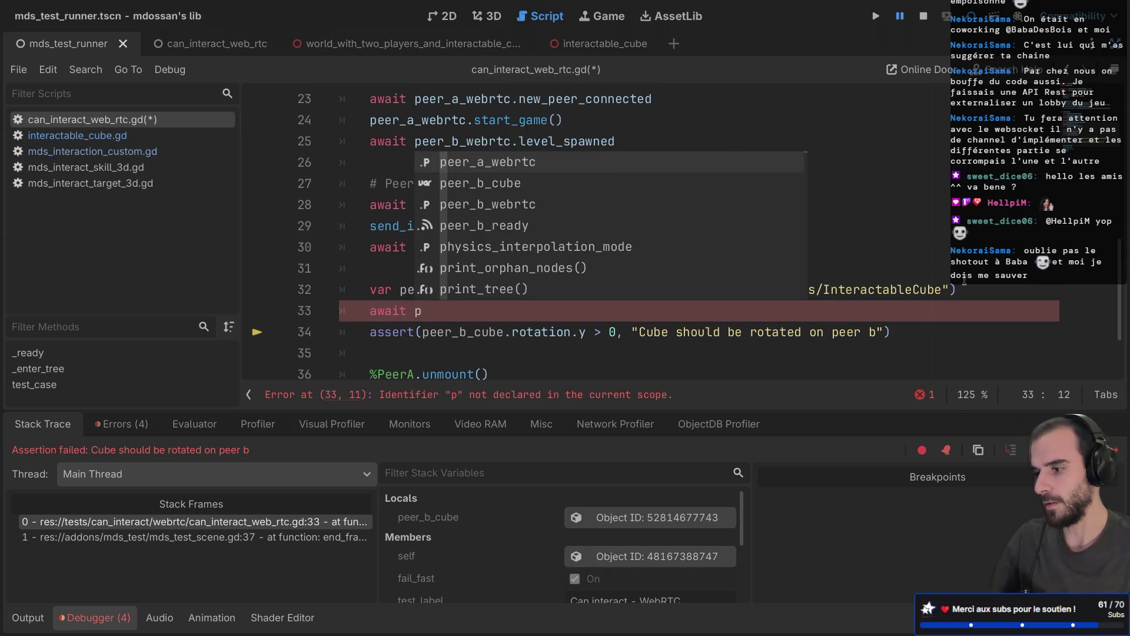
key(Down)
key(Return)
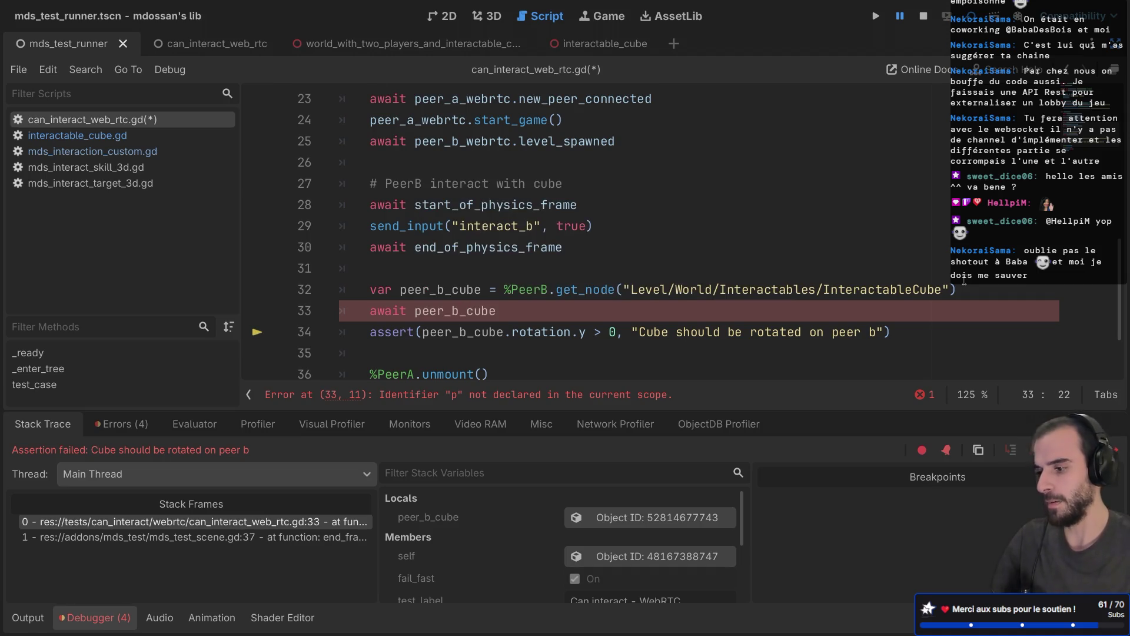
text(.get_nod)
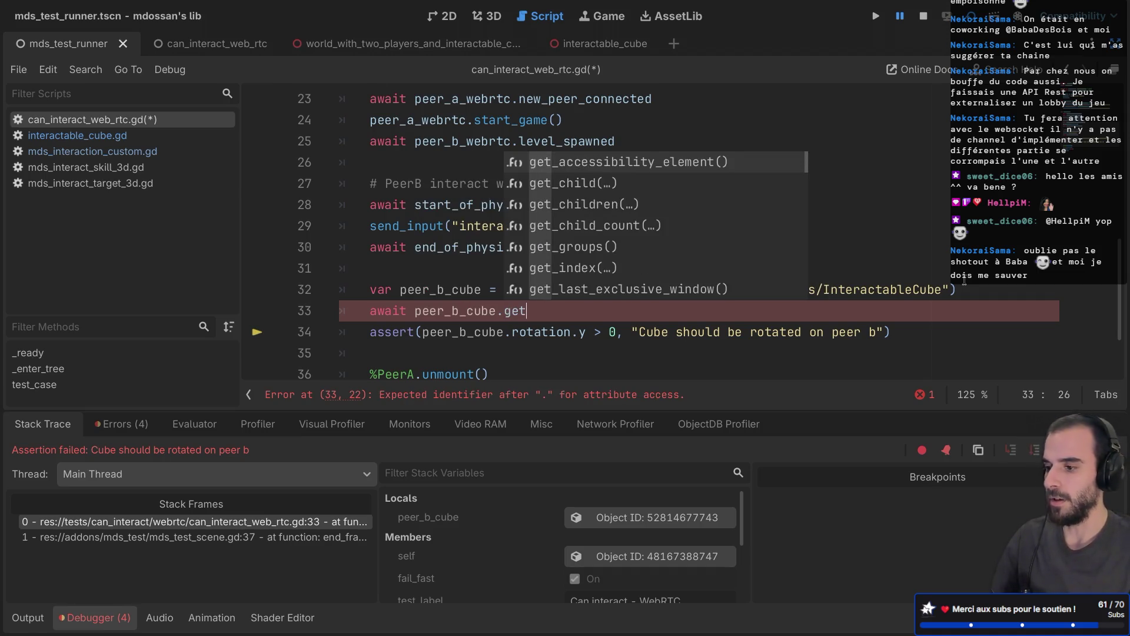
key(Return)
text(")
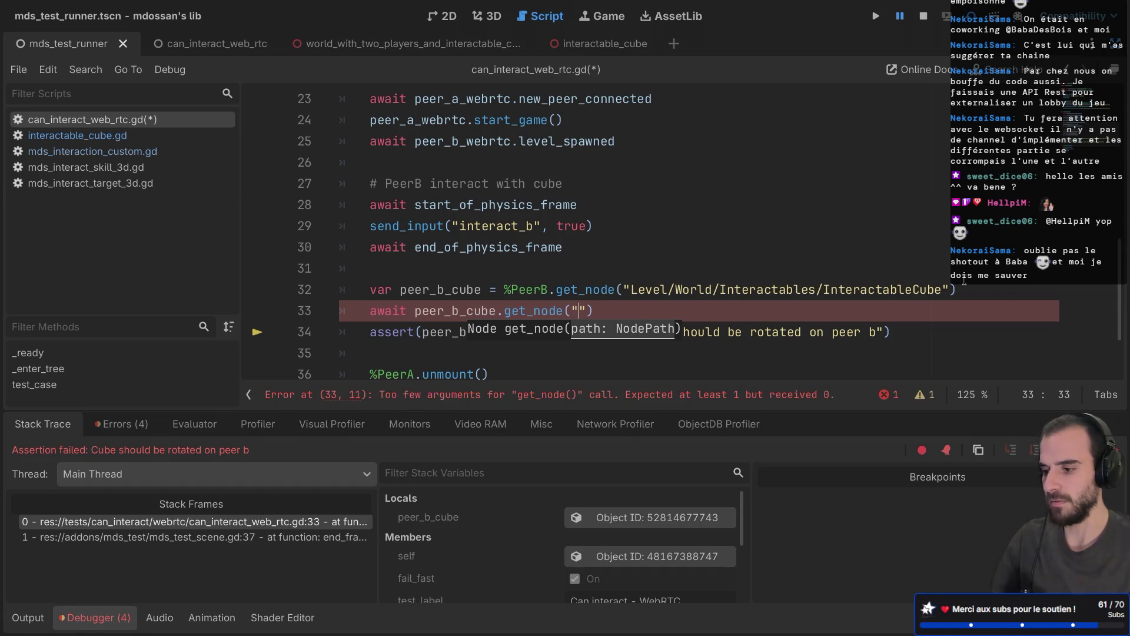
Restore the docks and check world_with_two_players_and_interactable_cube.tscn's cube replication, then close it
click(1114, 44)
click(742, 47)
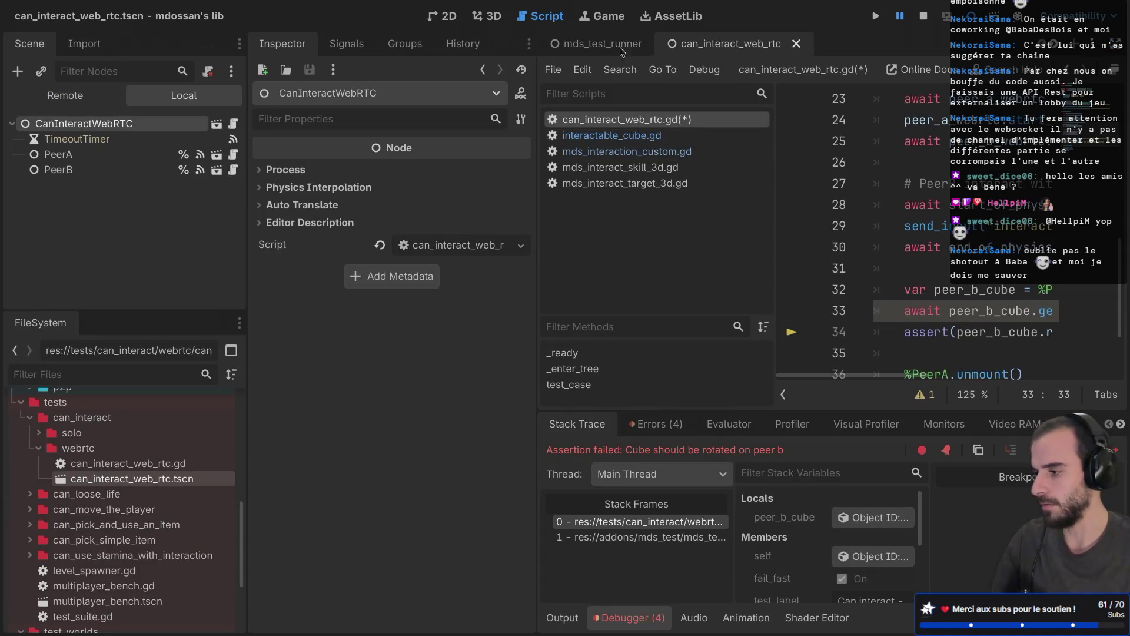
scroll(72, 563, down, 5)
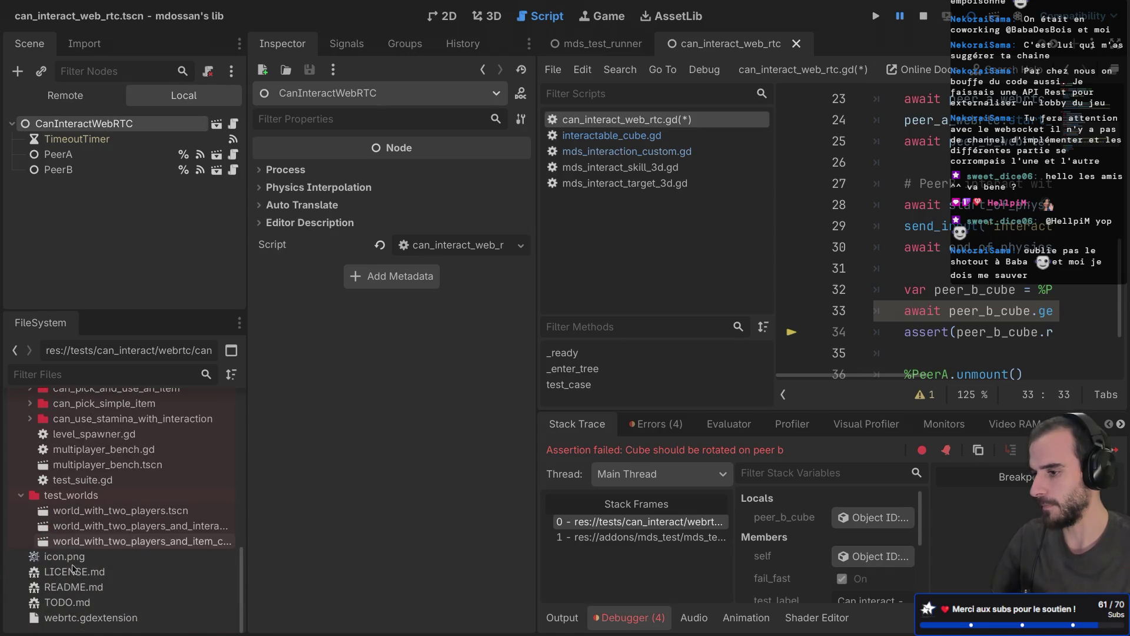
double_click(94, 434)
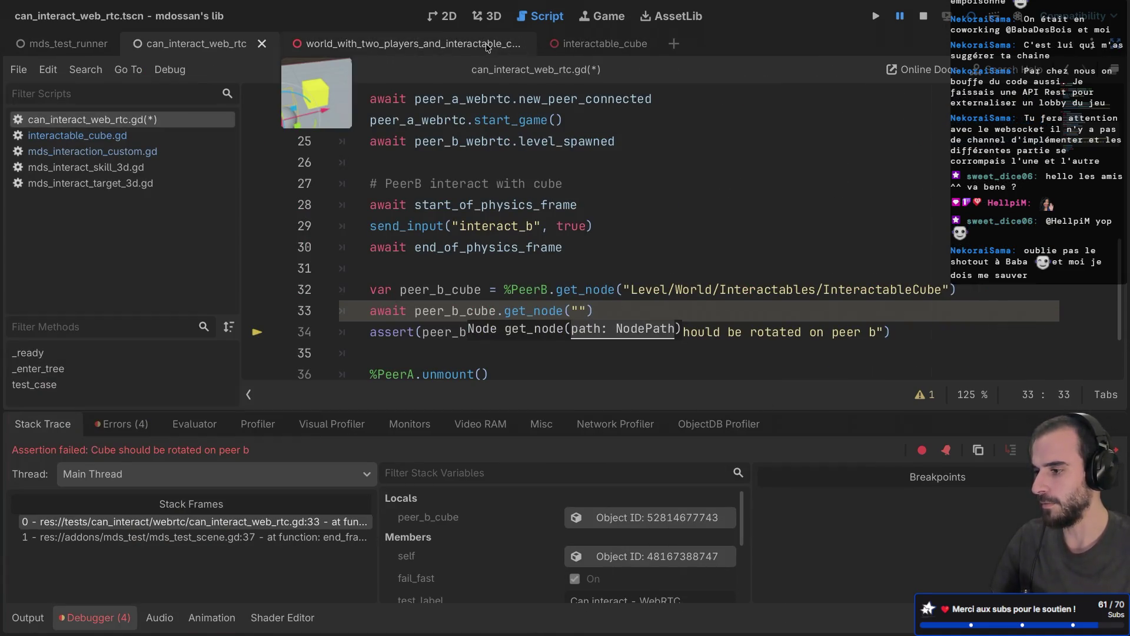
click(504, 42)
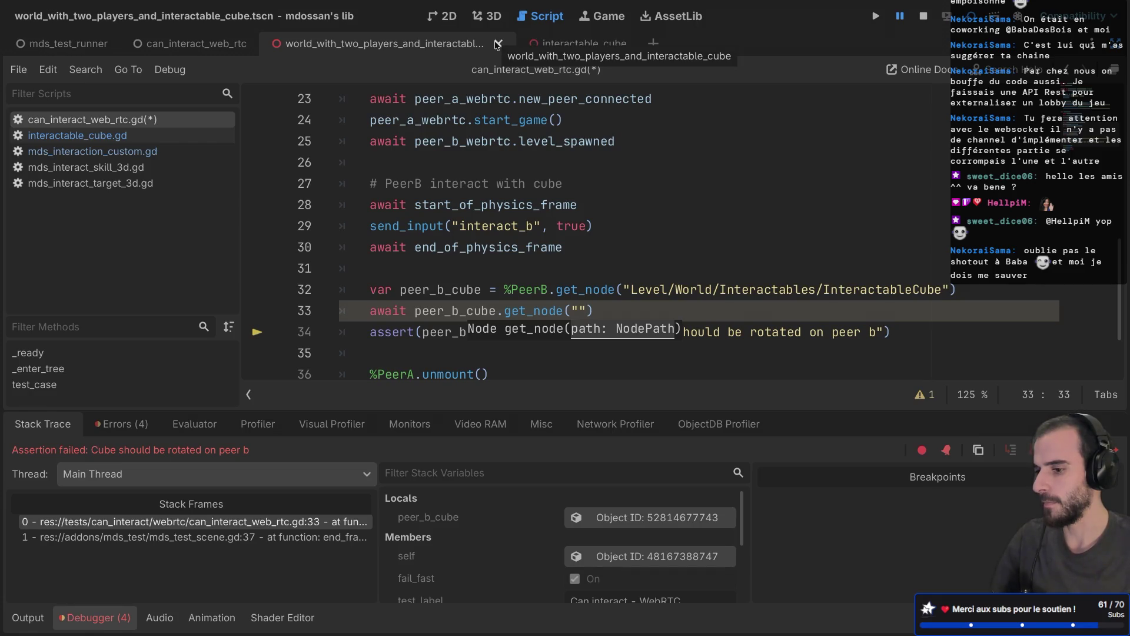
click(497, 45)
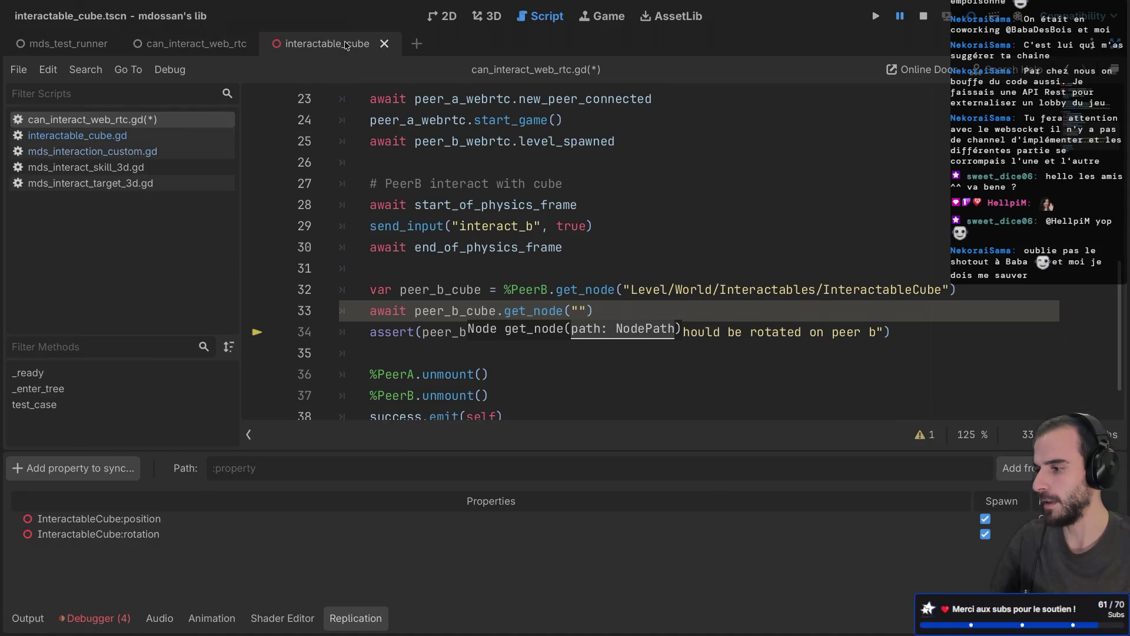
key(ctrl+shift+F11)
double_click(108, 141)
key(ctrl+c)
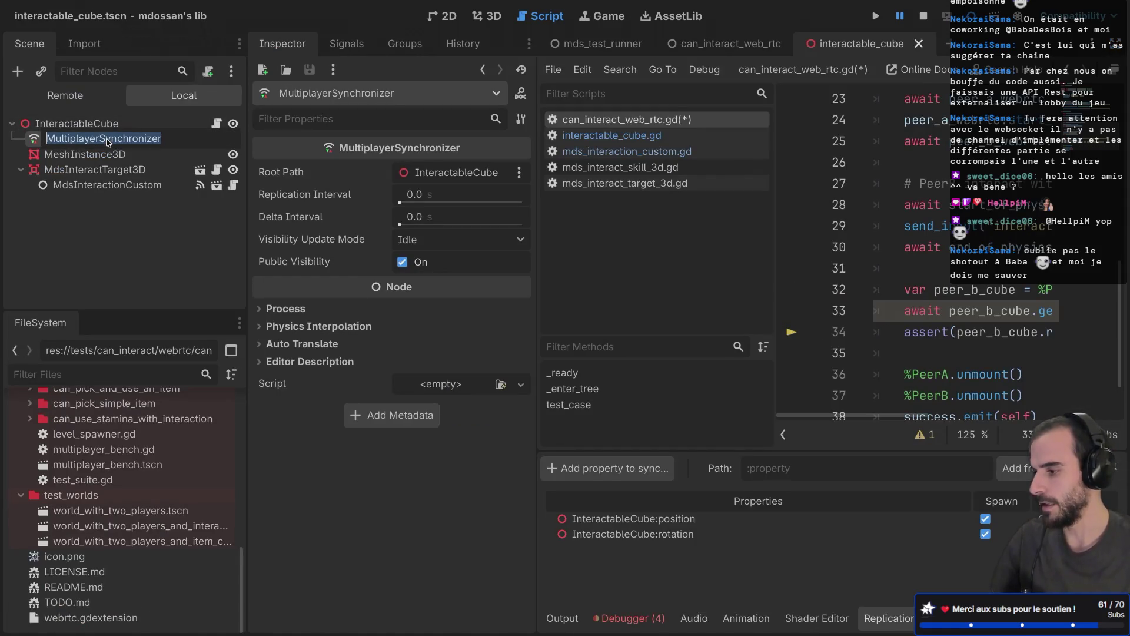
key(Escape)
key(ctrl+shift+F11)
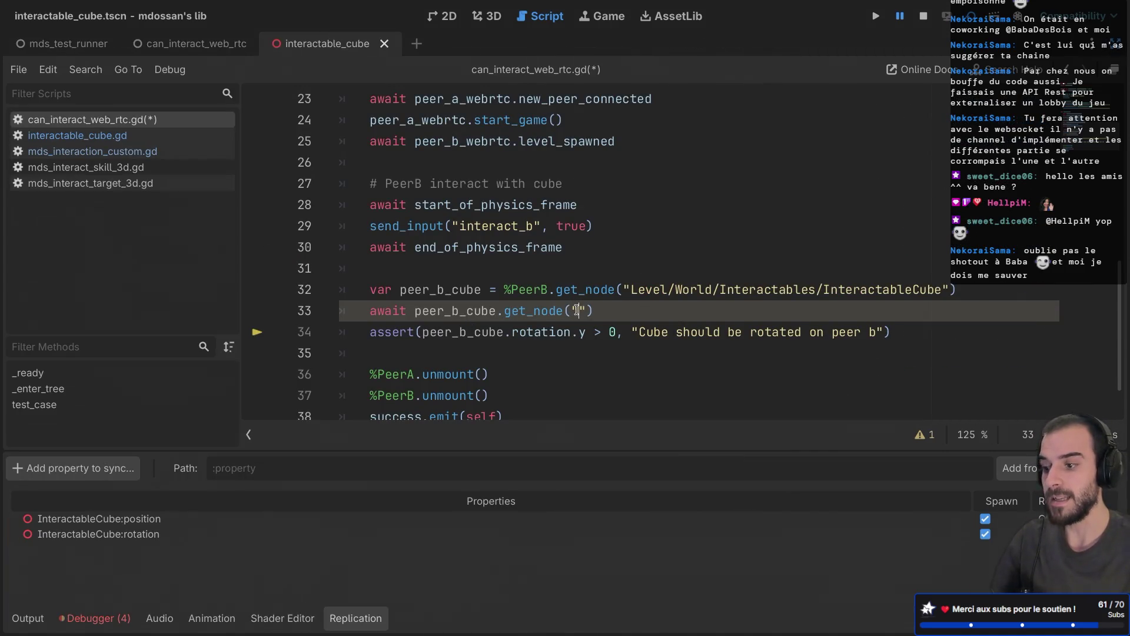
key(ctrl+v)
click(777, 316)
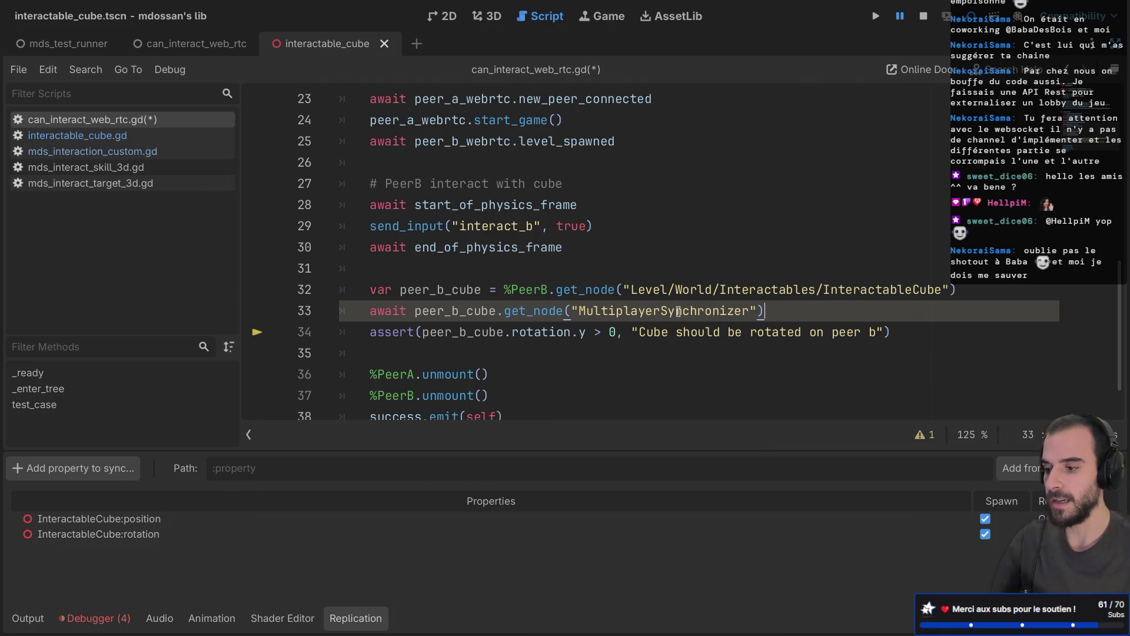
key(ctrl+shift+F11)
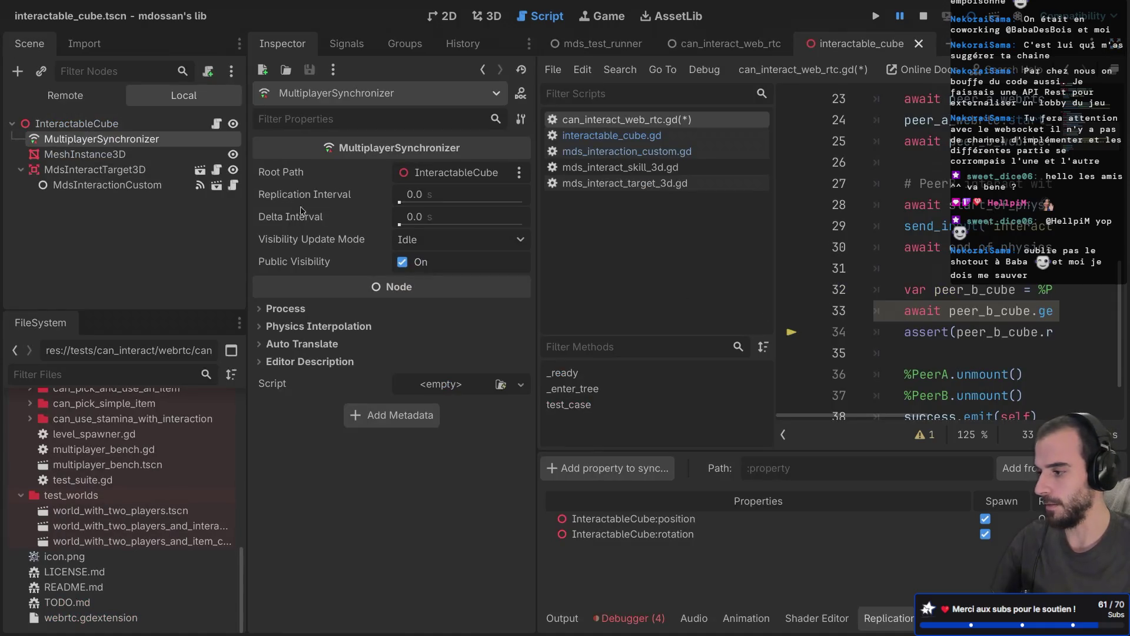
click(355, 47)
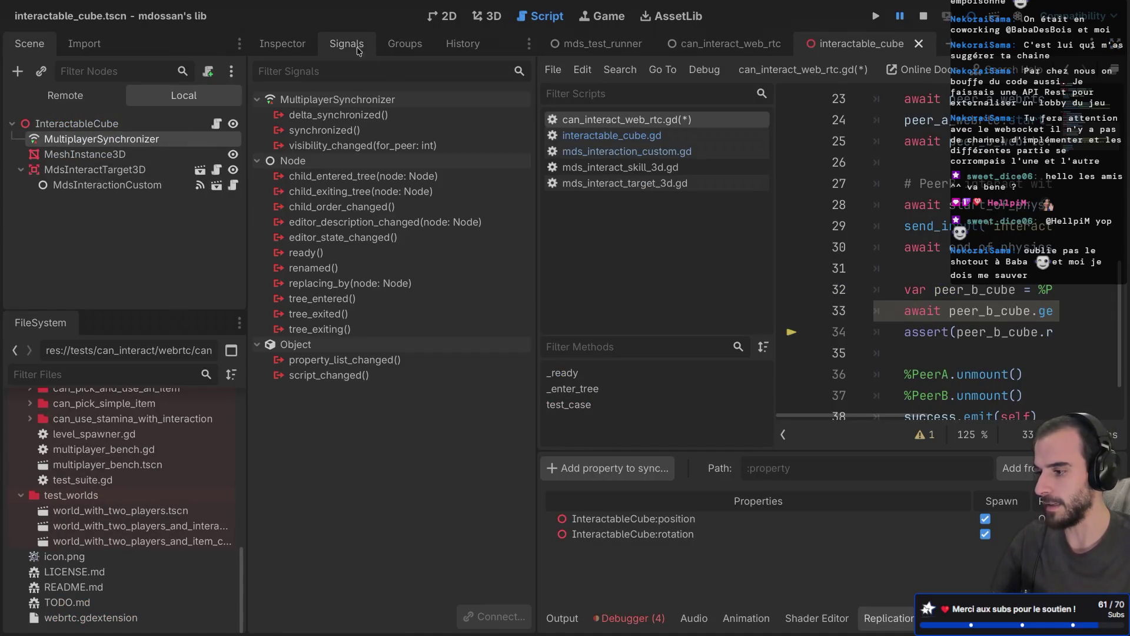
double_click(351, 131)
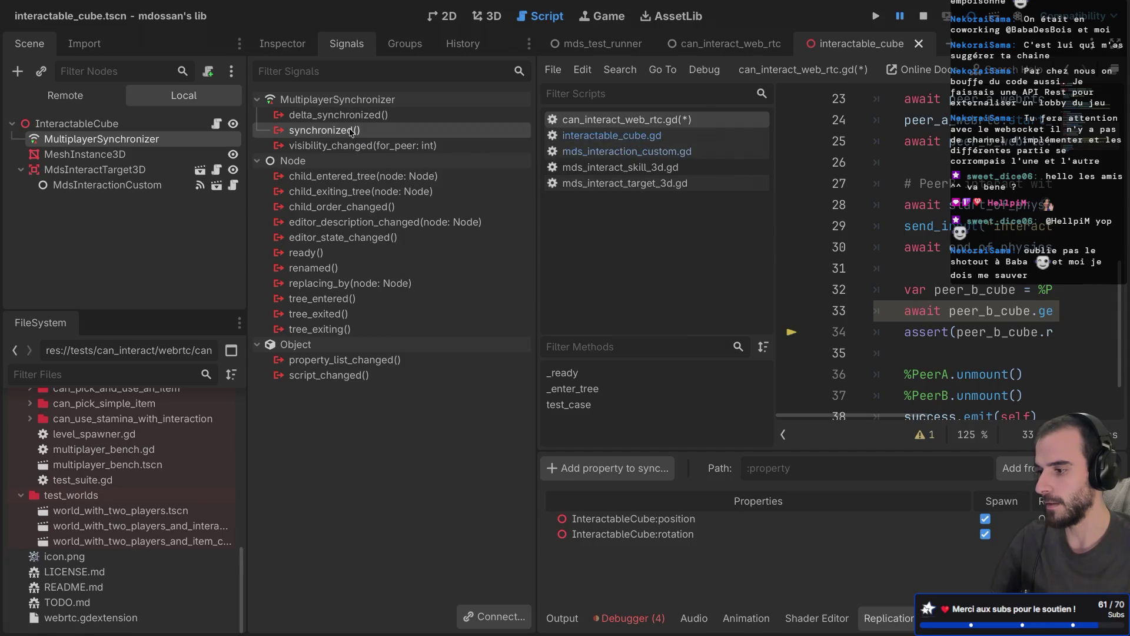
key(Escape)
key(ctrl+shift+F11)
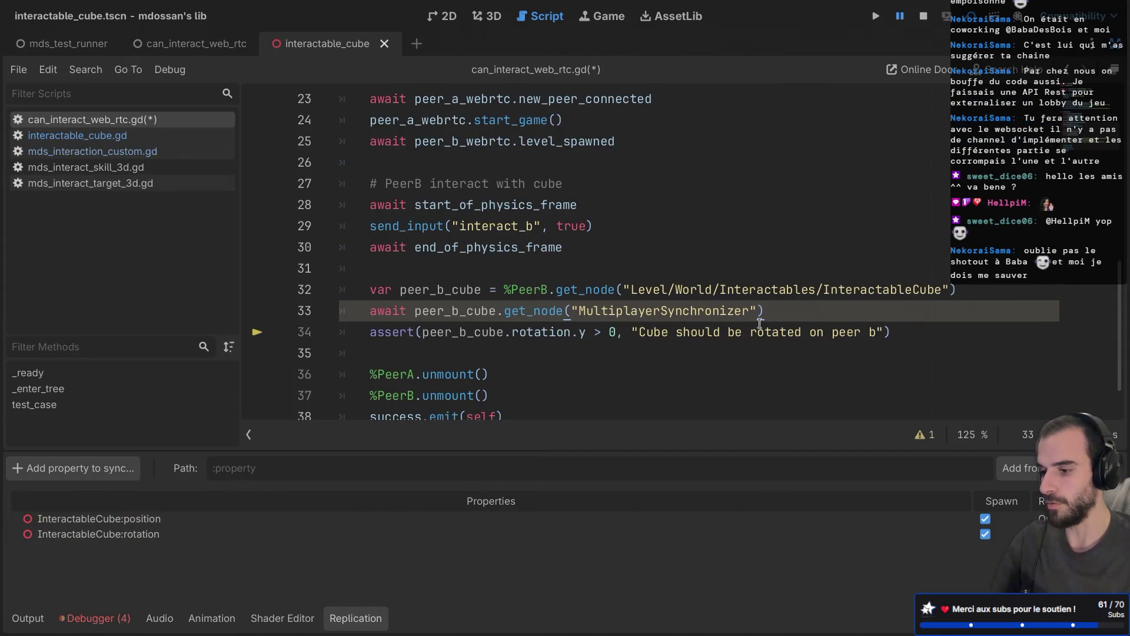
Make line 33 await the cube synchronizer's synchronized signal and save the script
click(797, 310)
text(.synch)
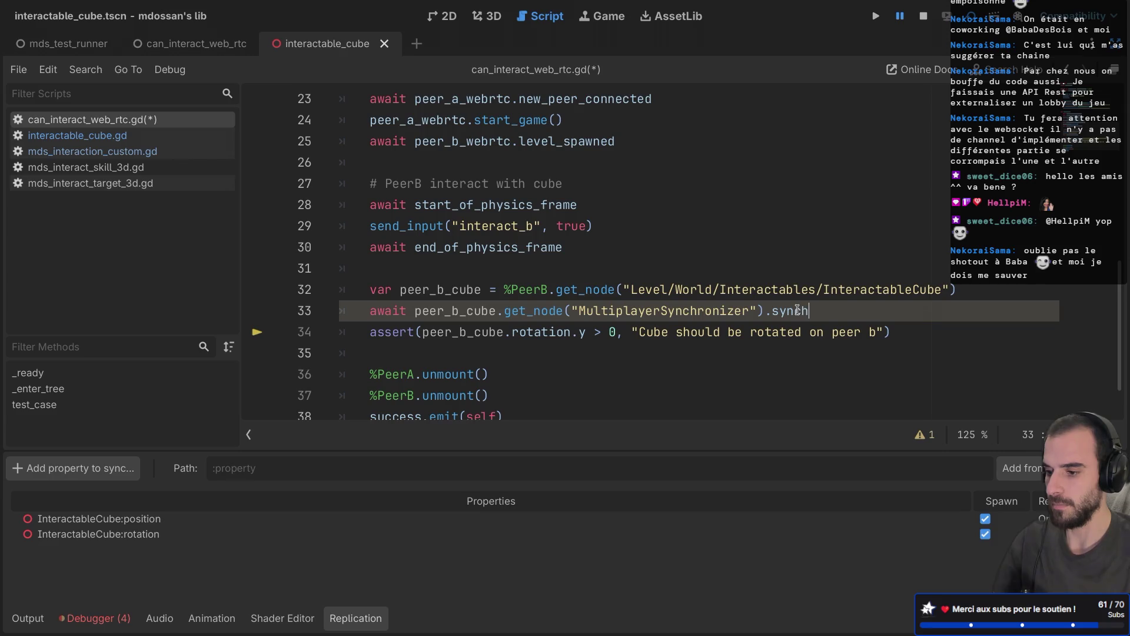
text(ronized)
key(ctrl+s)
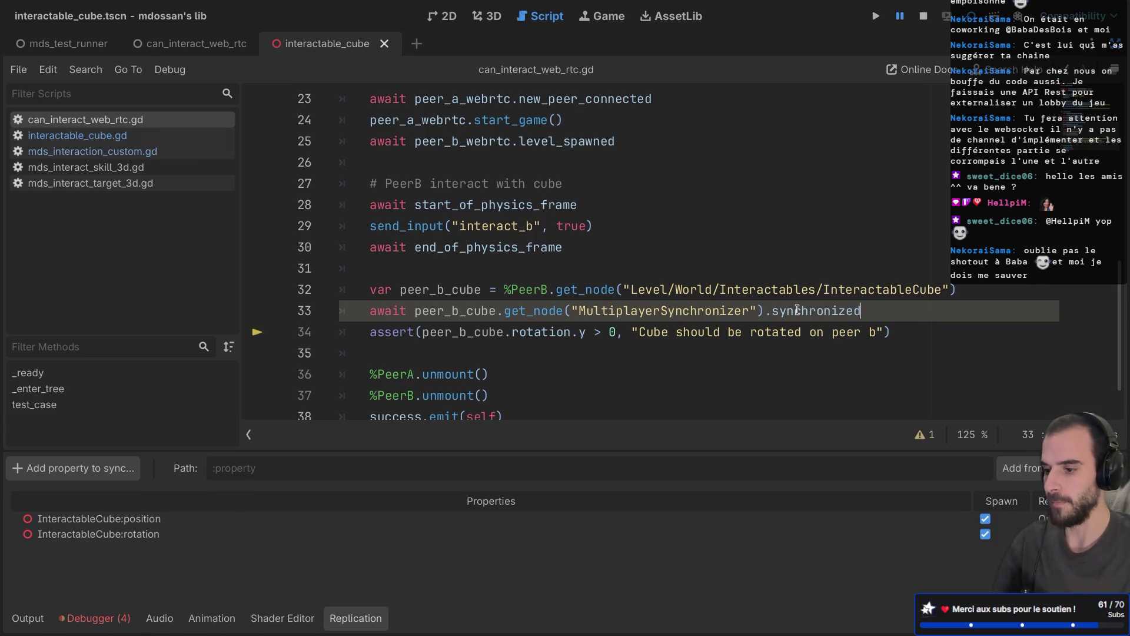
click(363, 292)
drag(362, 292, 607, 311)
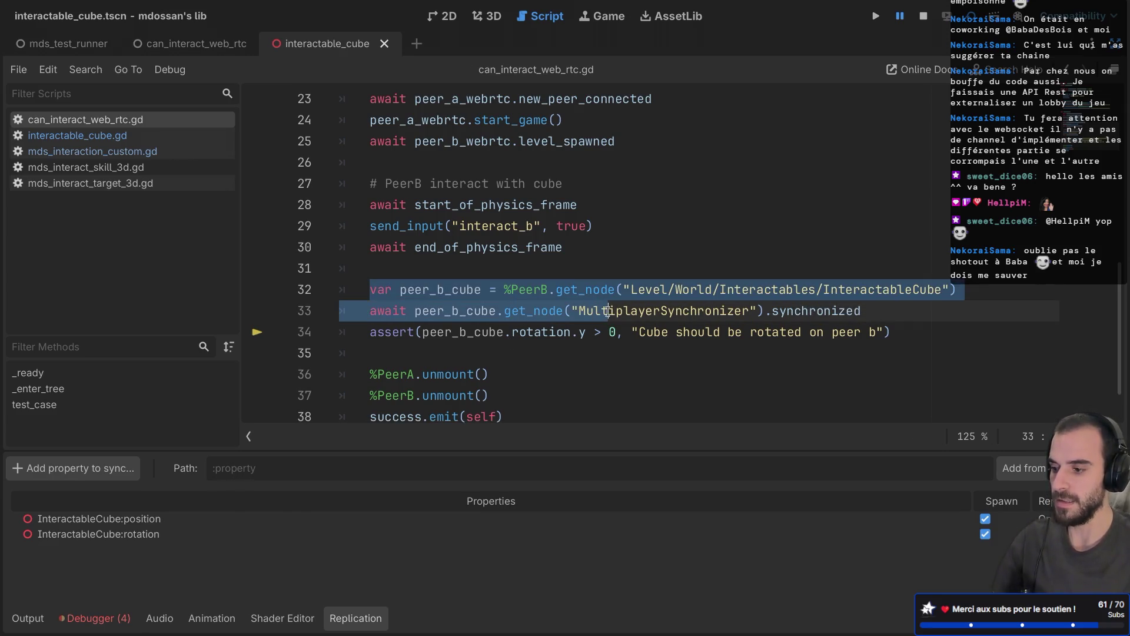
click(438, 345)
drag(348, 333, 593, 333)
Review the get_node call on line 33 and rerun the test scene with F5
click(662, 388)
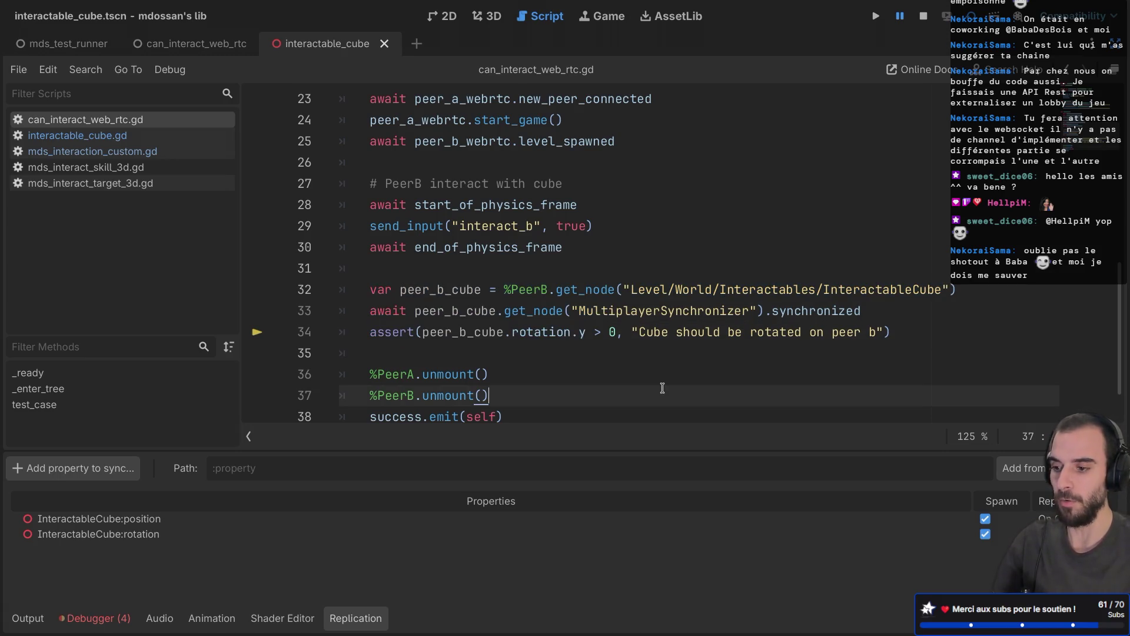
scroll(662, 388, down, 1)
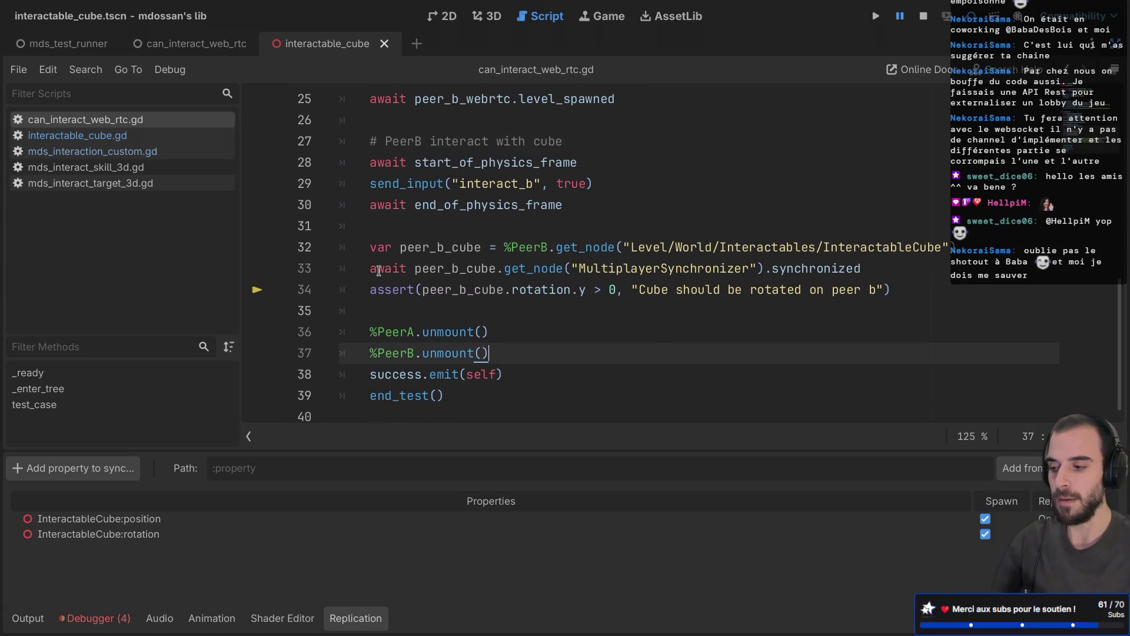
drag(378, 268, 567, 269)
mouse_move(566, 269)
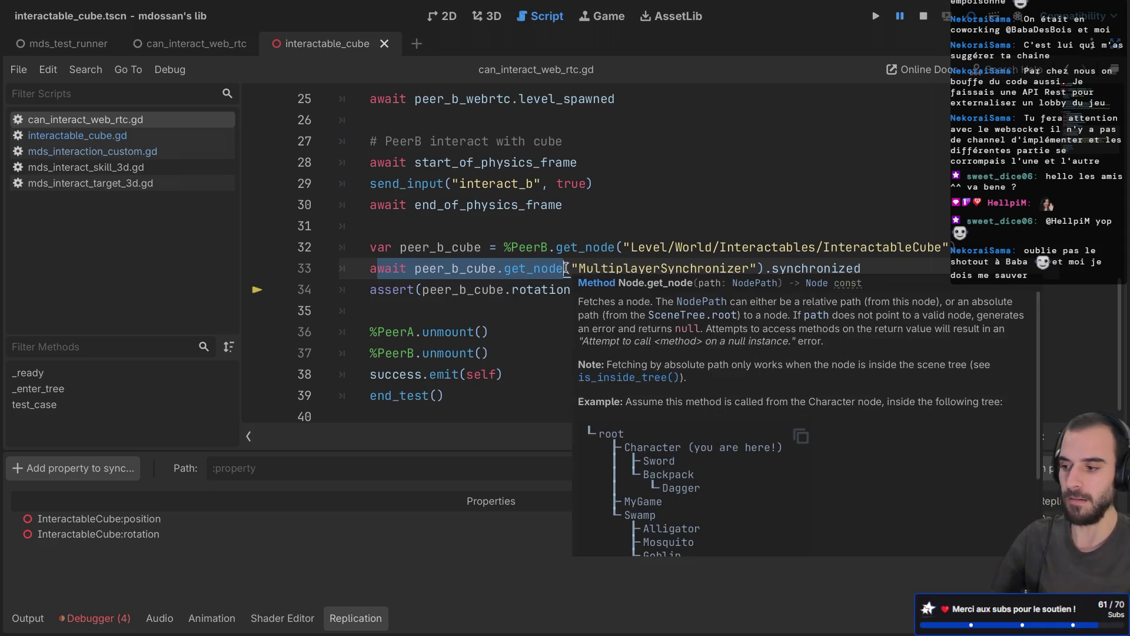
click(502, 288)
drag(444, 269, 637, 269)
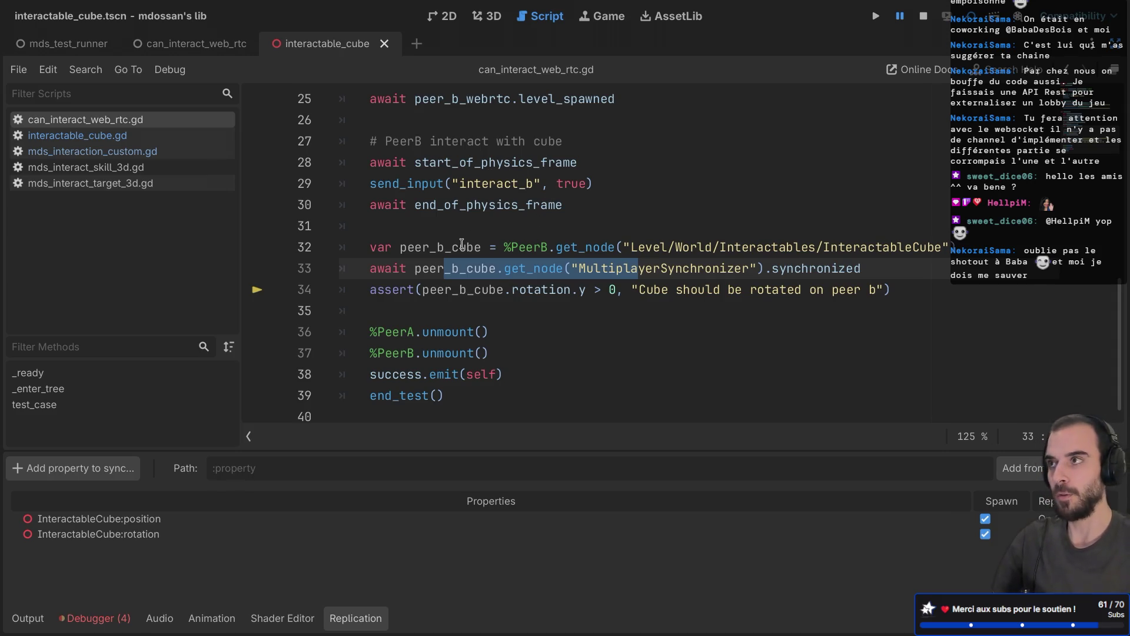
click(419, 325)
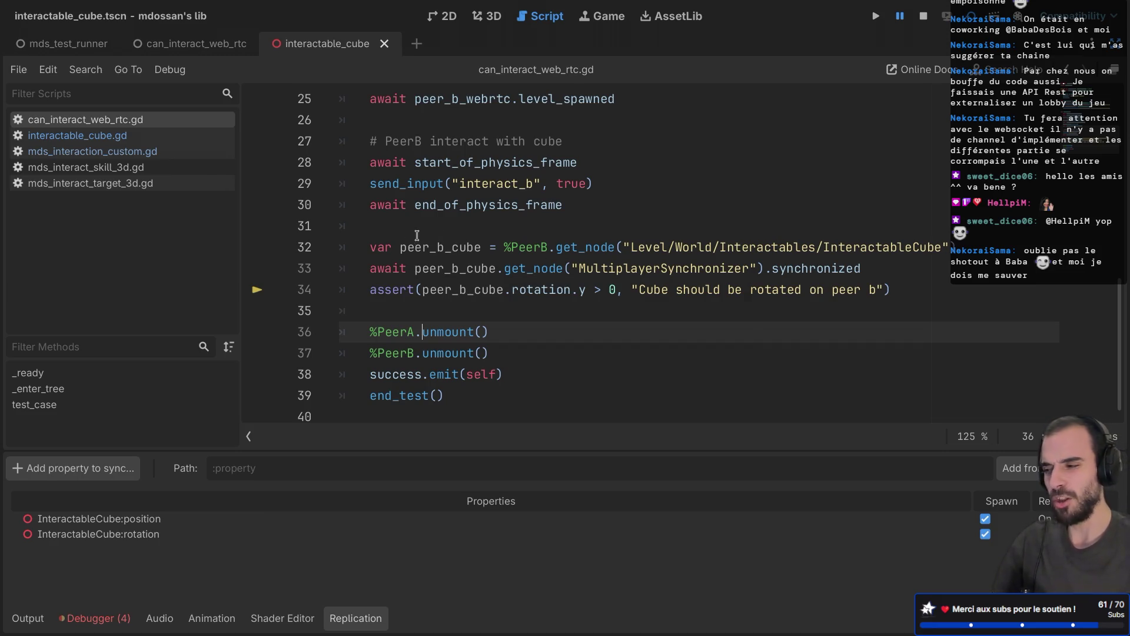
key(F5)
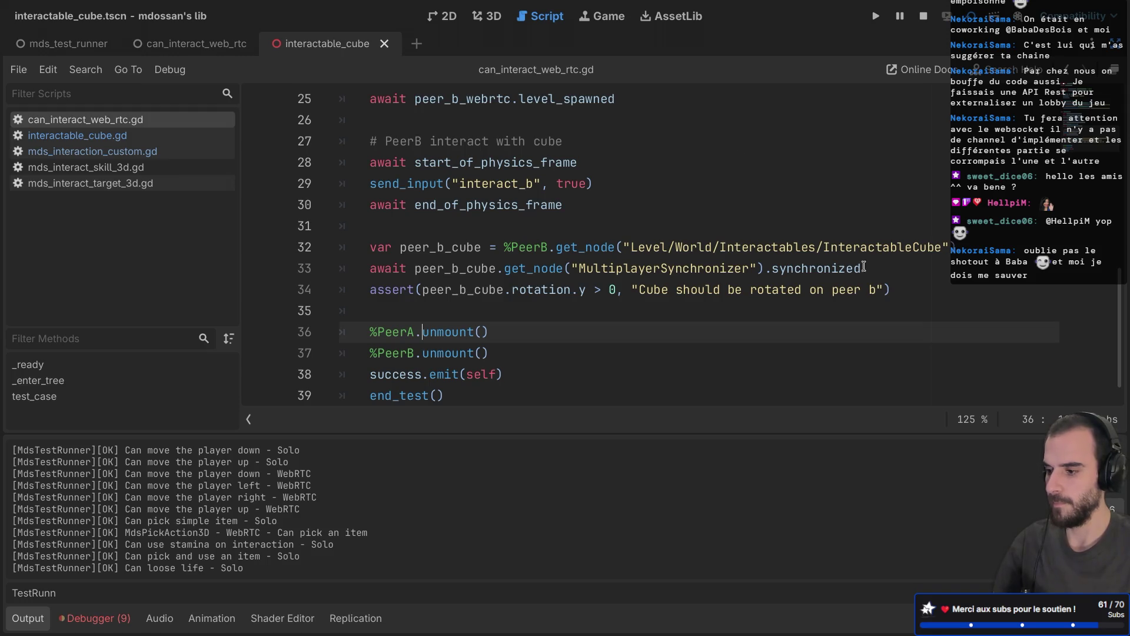
scroll(838, 254, down, 1)
scroll(838, 254, up, 2)
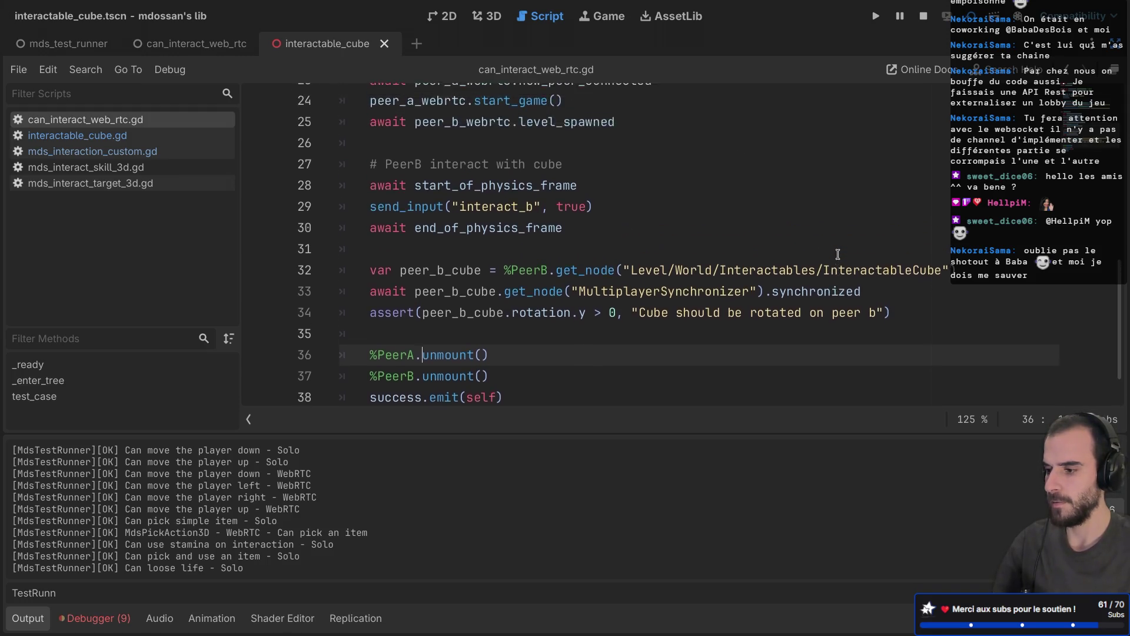
scroll(838, 254, down, 2)
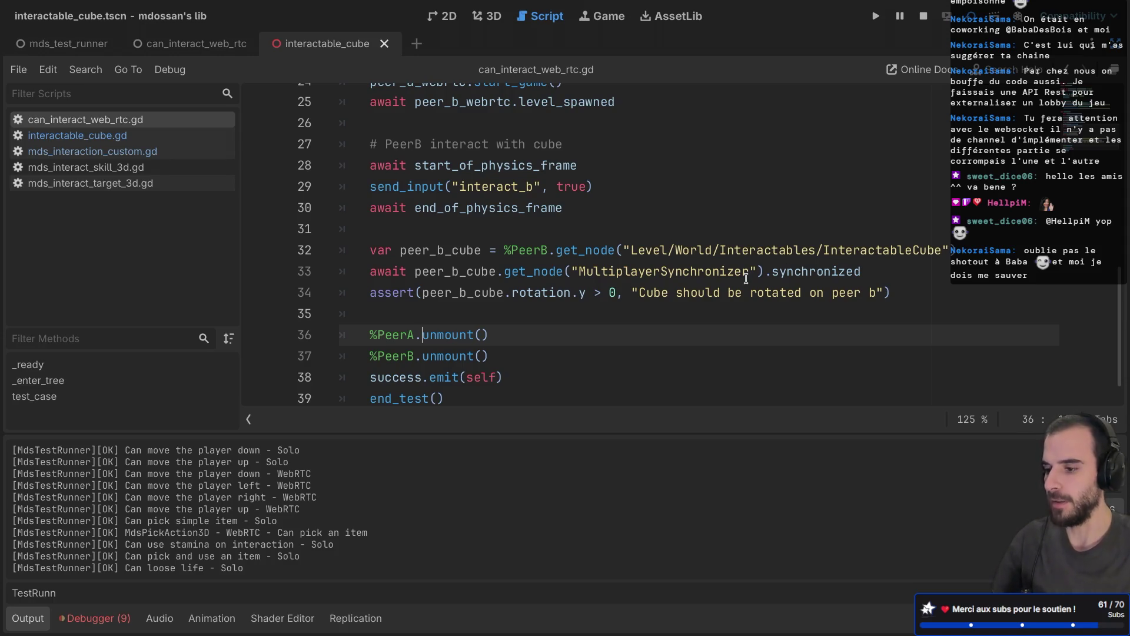
mouse_move(731, 269)
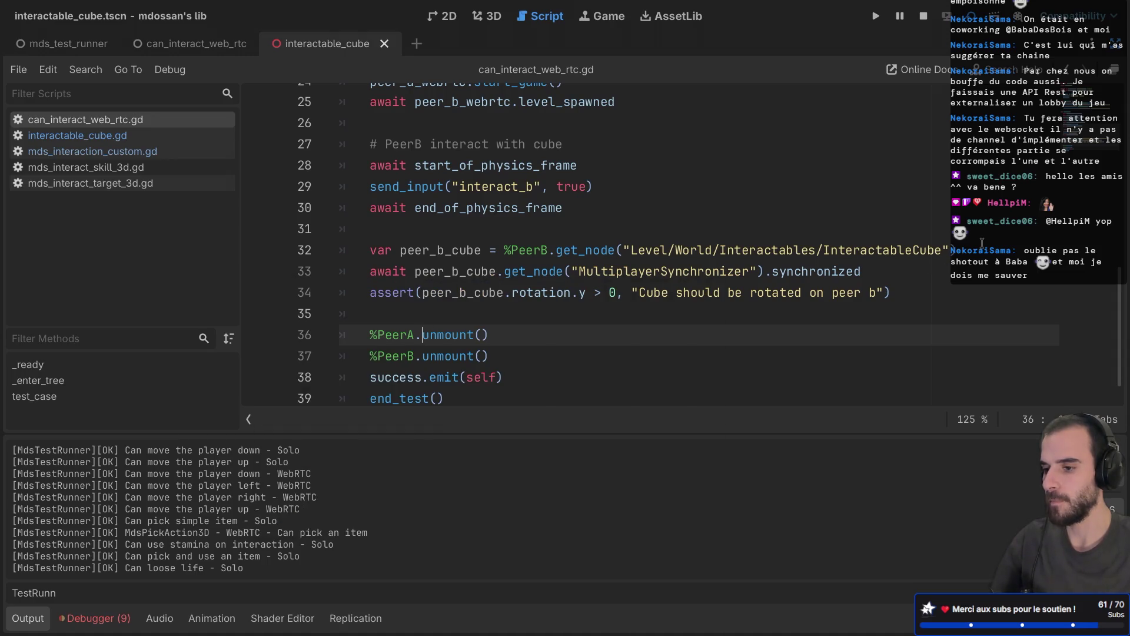
Set a breakpoint on line 33 and browse the paused run's Stack Variables list
drag(884, 271, 436, 271)
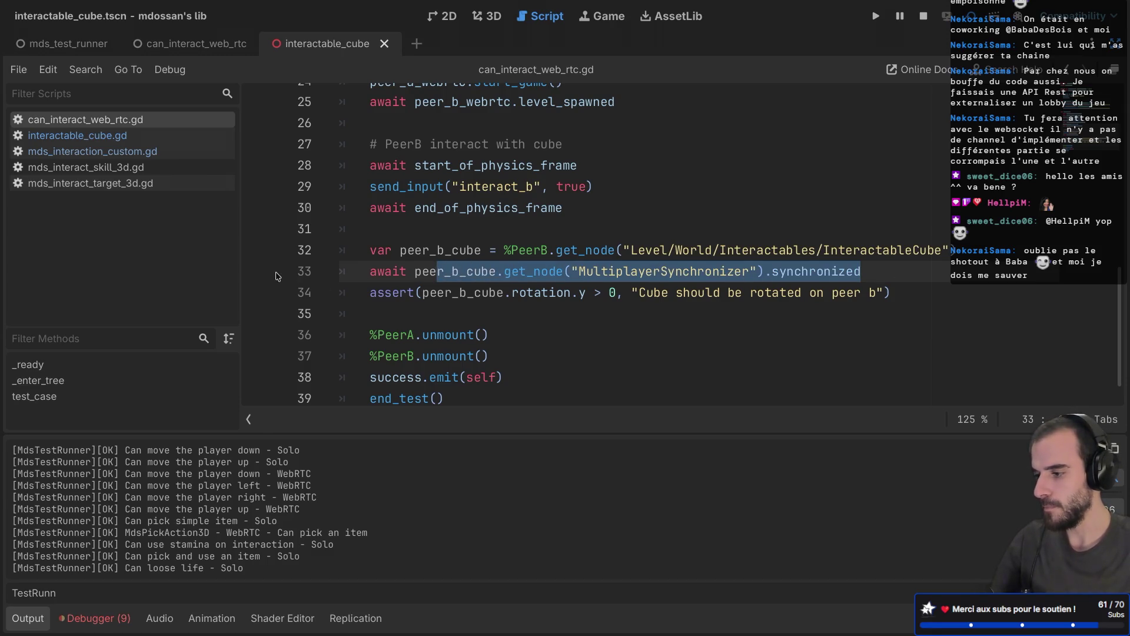
click(258, 271)
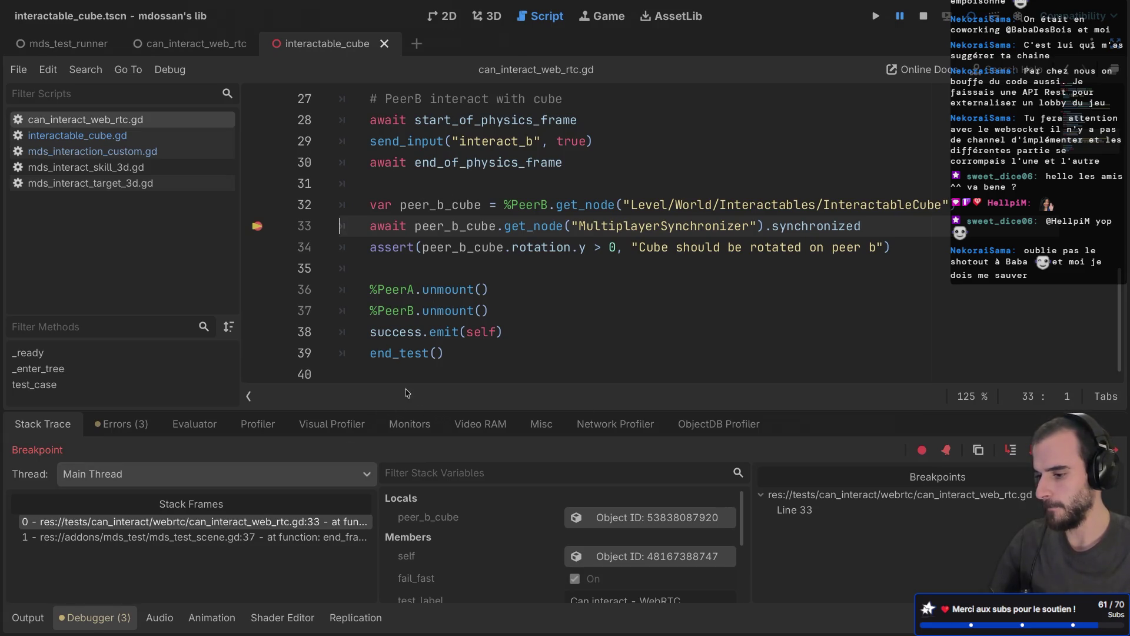
scroll(640, 533, down, 2)
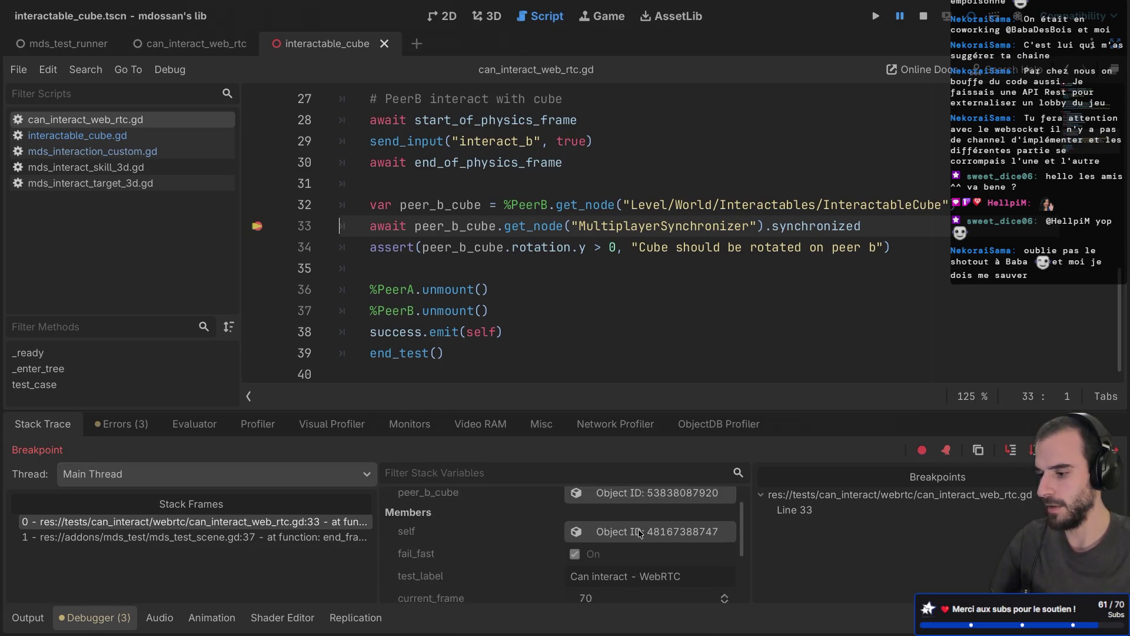
scroll(640, 532, down, 4)
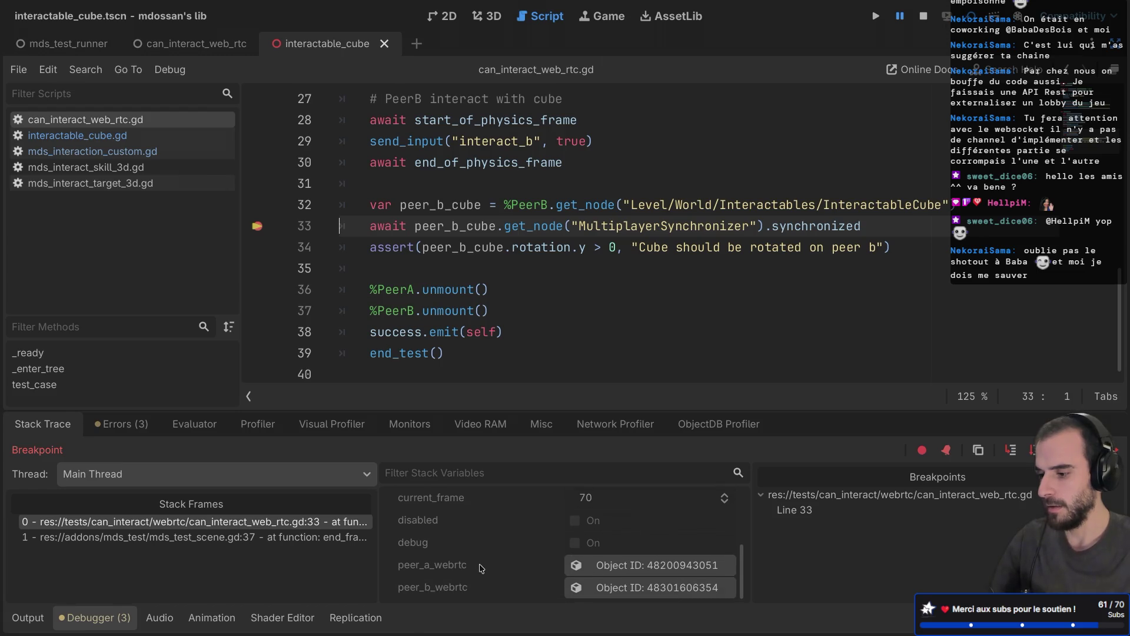
scroll(481, 568, up, 5)
scroll(482, 568, up, 3)
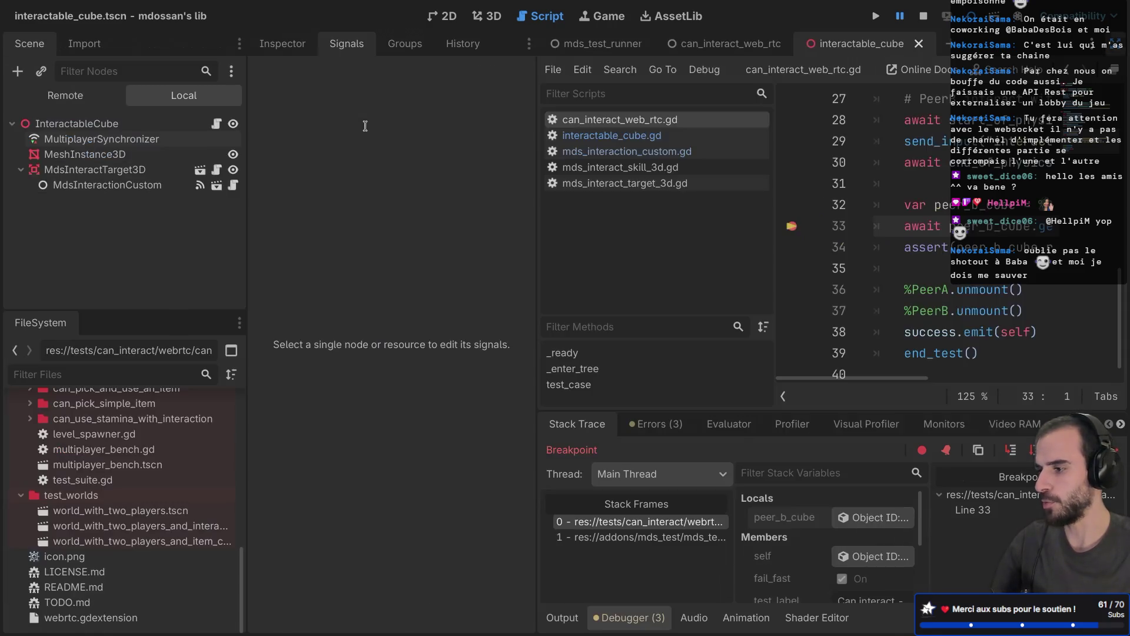
Show the docks and select InteractableCube in the running game's Remote scene tree
key(ctrl+shift+F11)
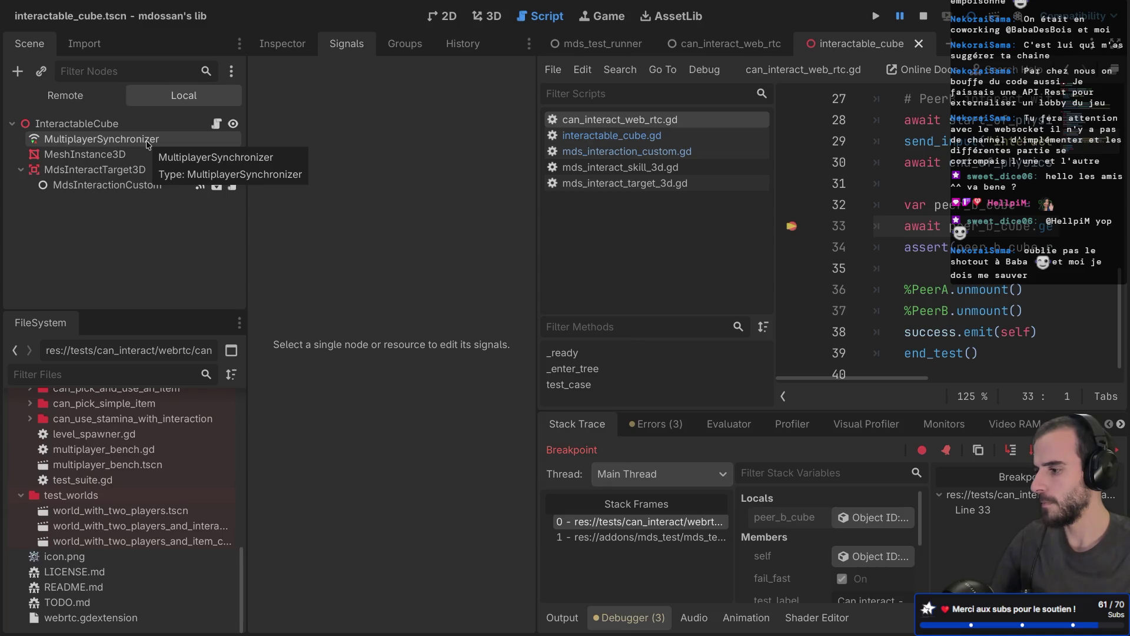
click(150, 145)
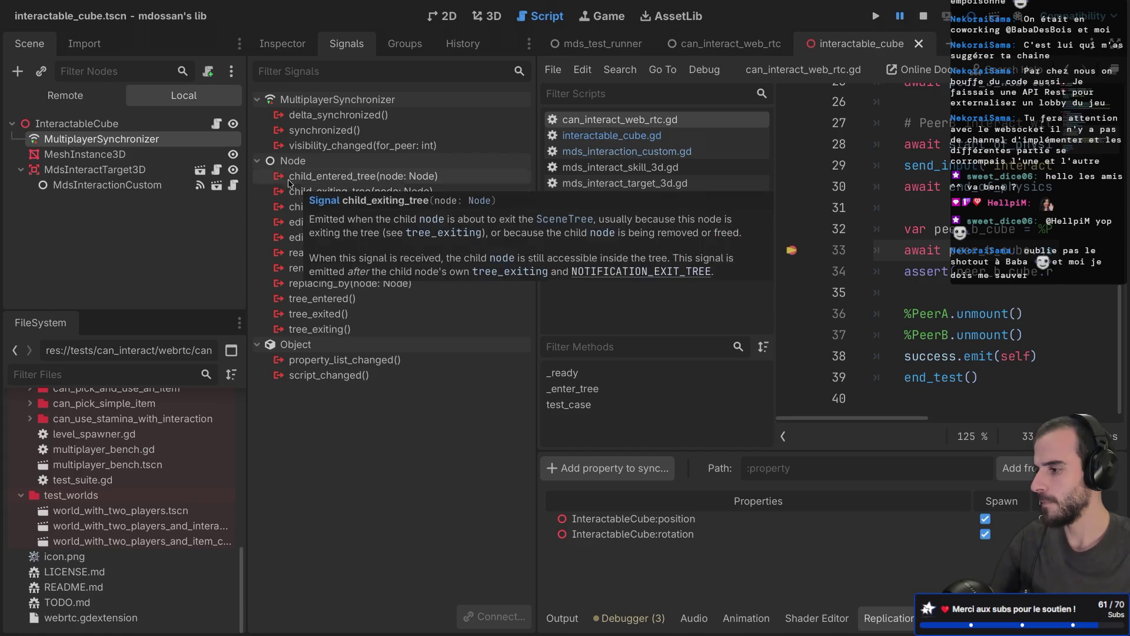
click(90, 93)
scroll(100, 218, down, 4)
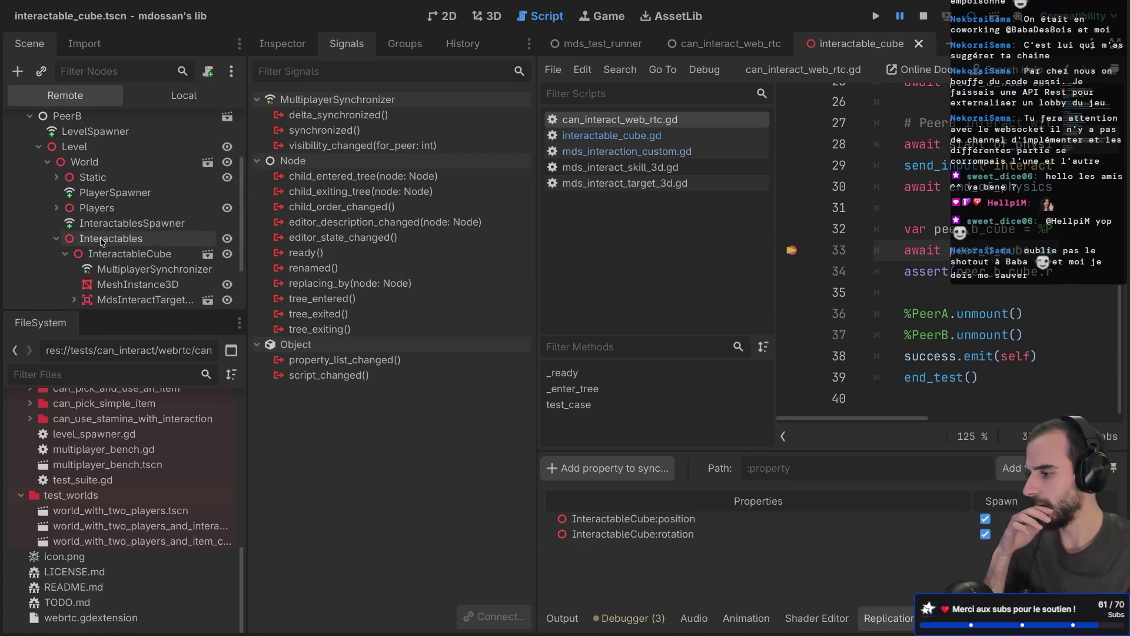
click(127, 186)
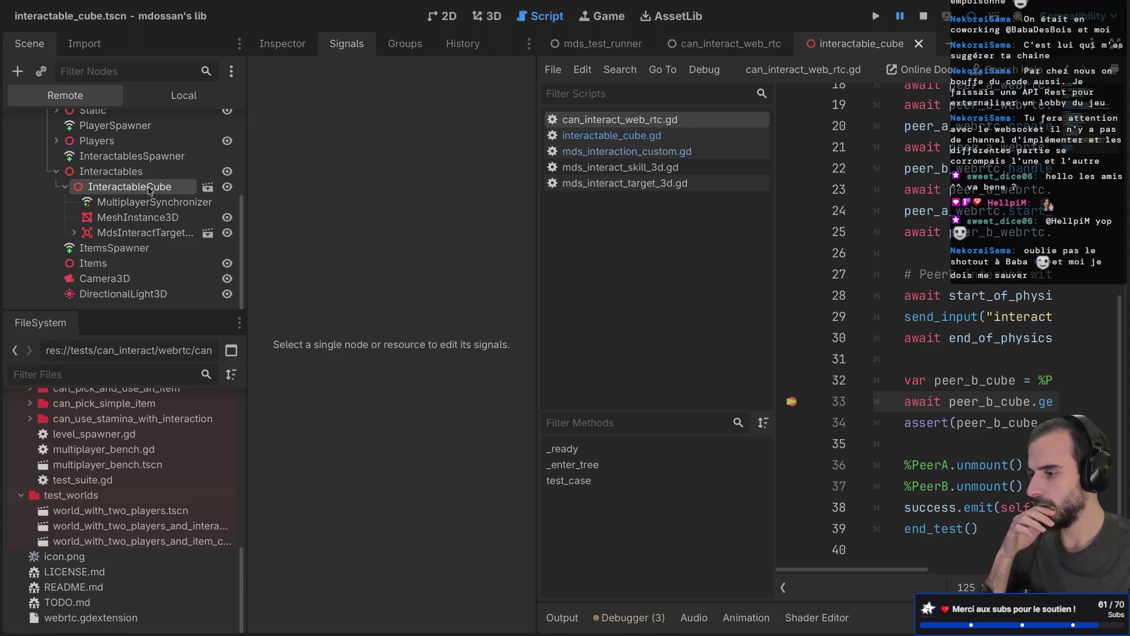
click(303, 51)
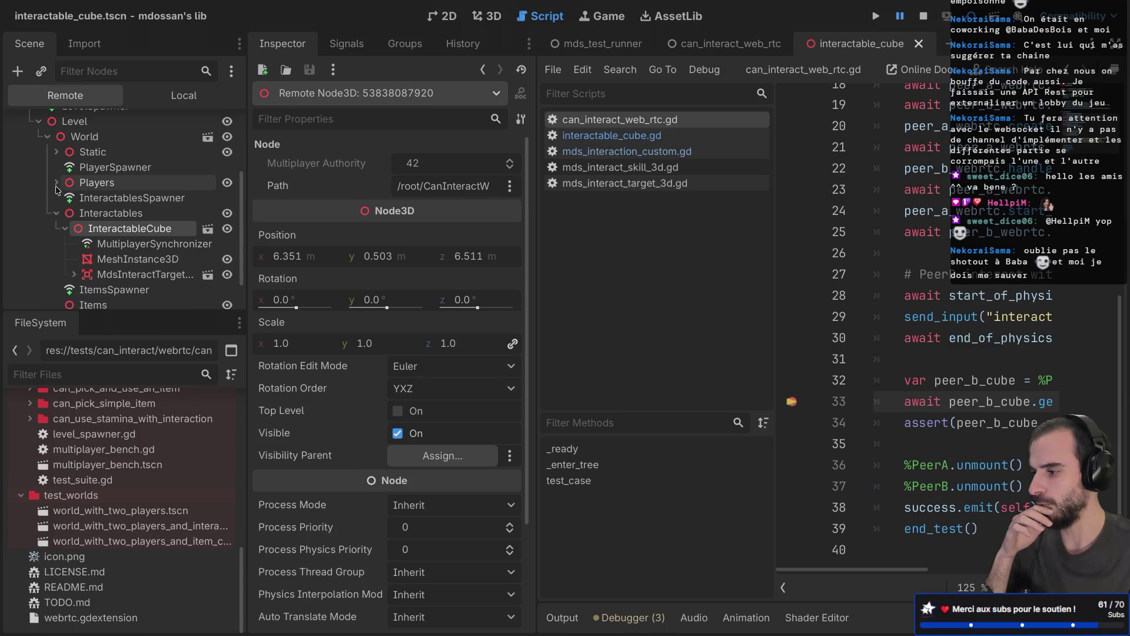
Inspect remote Player2, the cube's still-0° rotation and its MultiplayerSynchronizer settings
click(57, 177)
click(105, 208)
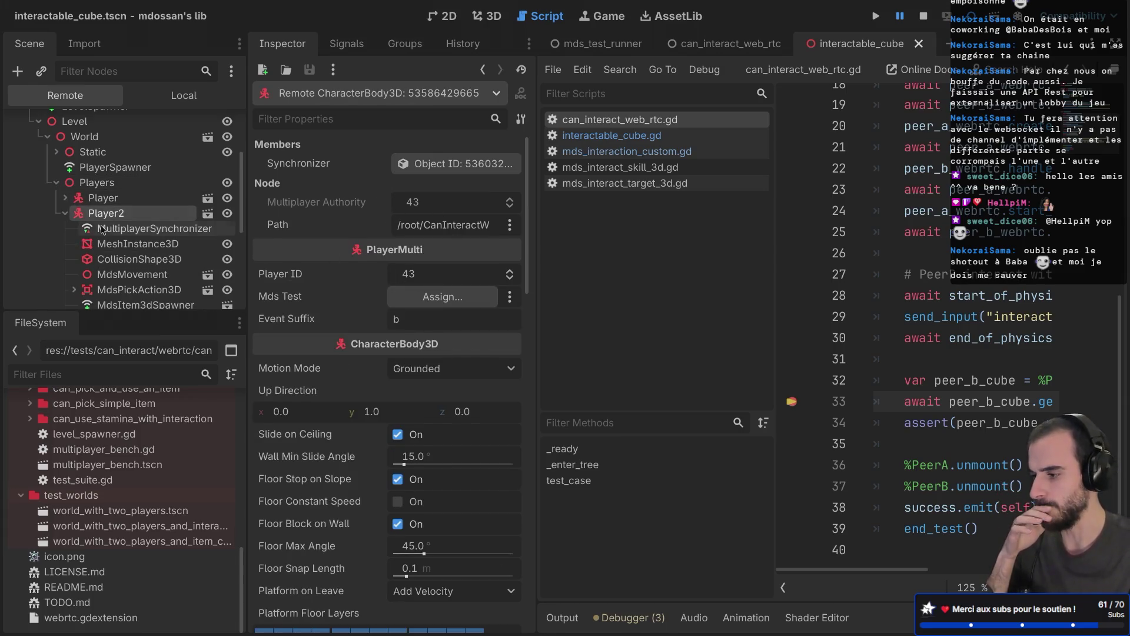
scroll(118, 197, down, 5)
click(130, 188)
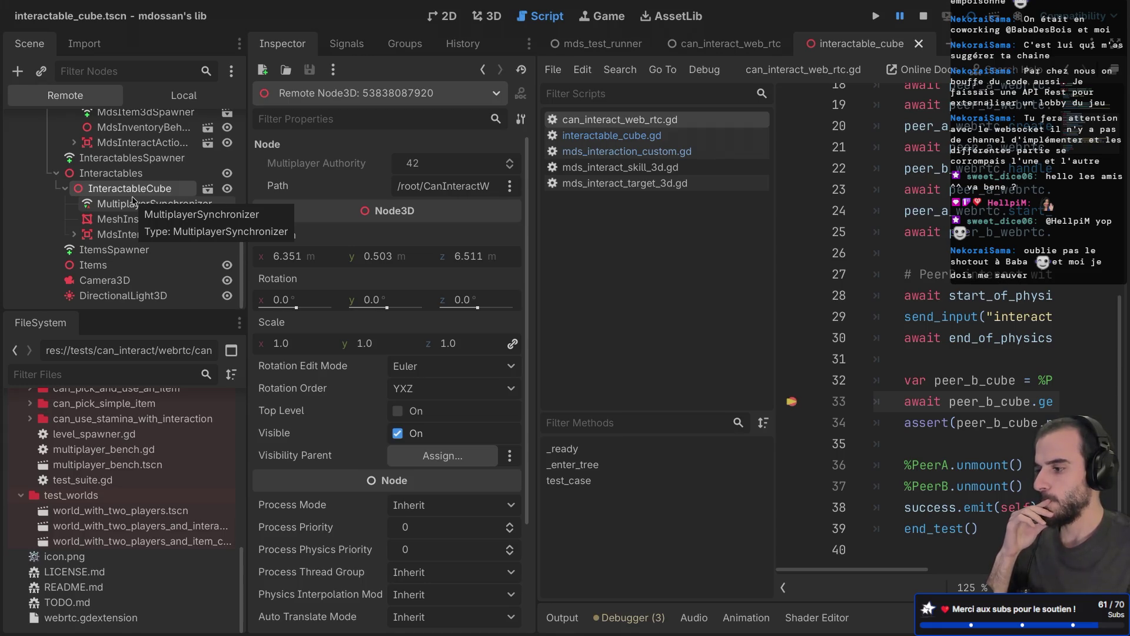
click(129, 208)
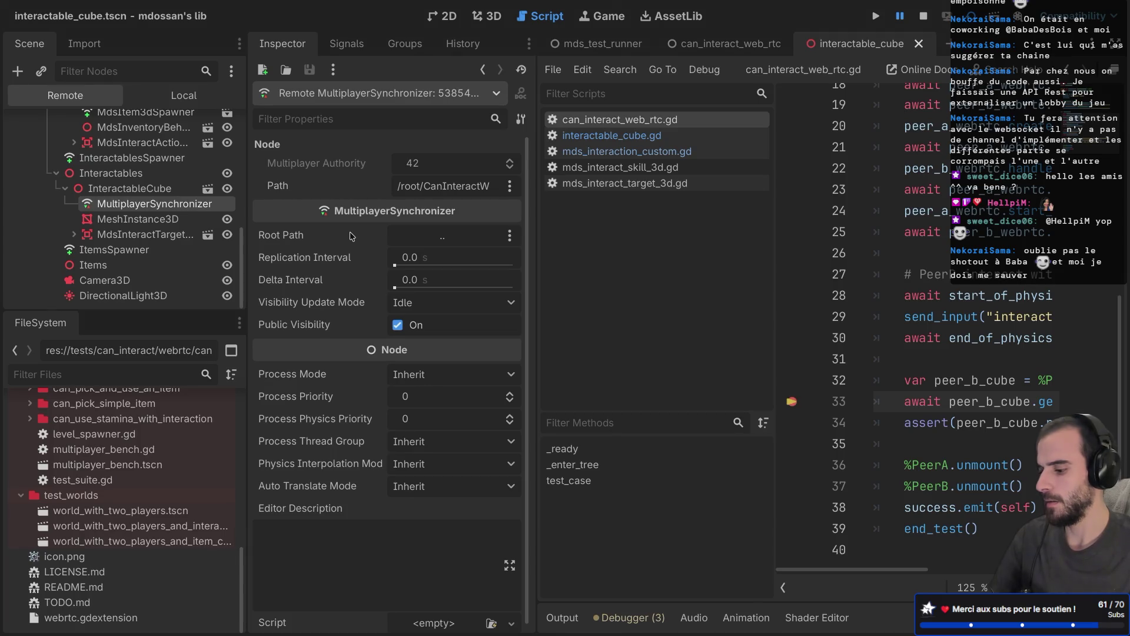
key(ctrl+shift+F11)
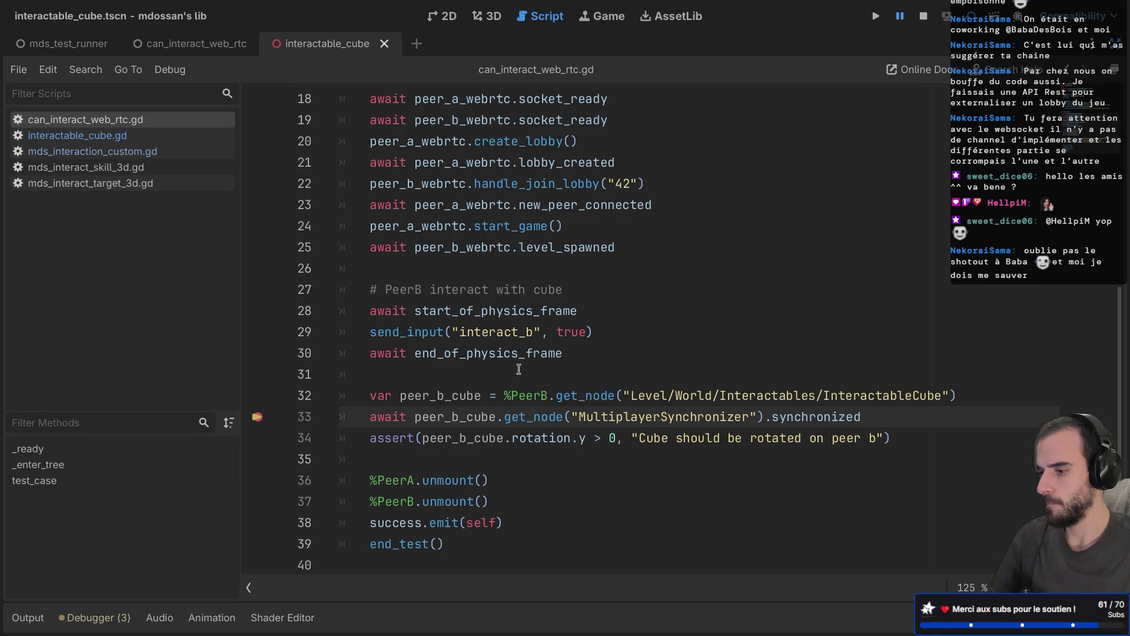
Remove the line 33 breakpoint in can_interact_web_rtc.gd and resume the test with F12
mouse_move(533, 352)
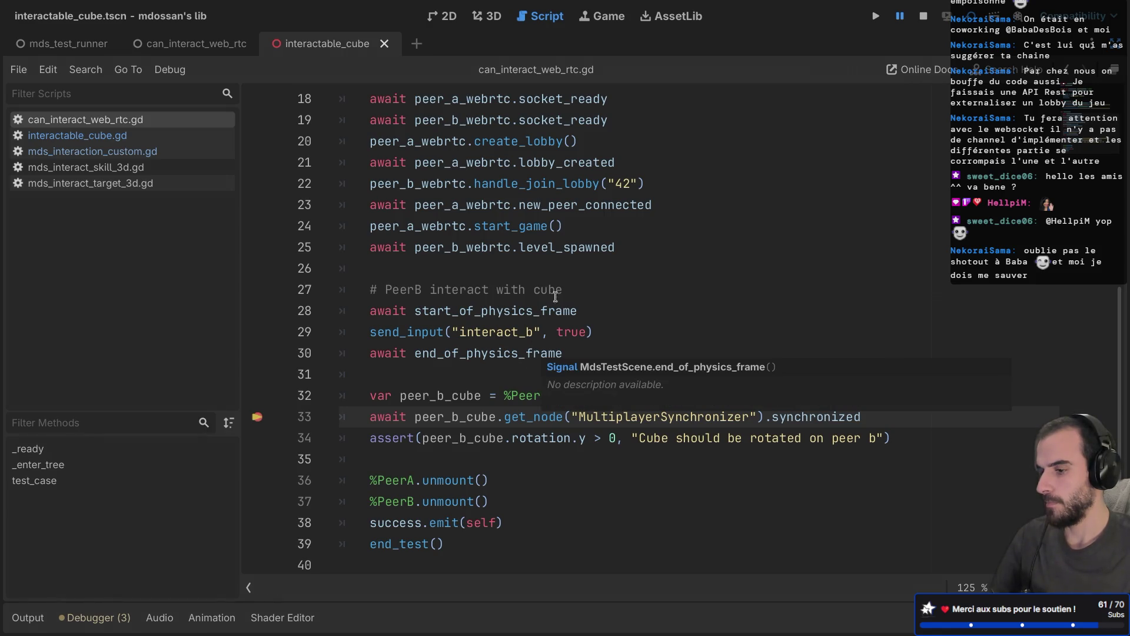
mouse_move(546, 320)
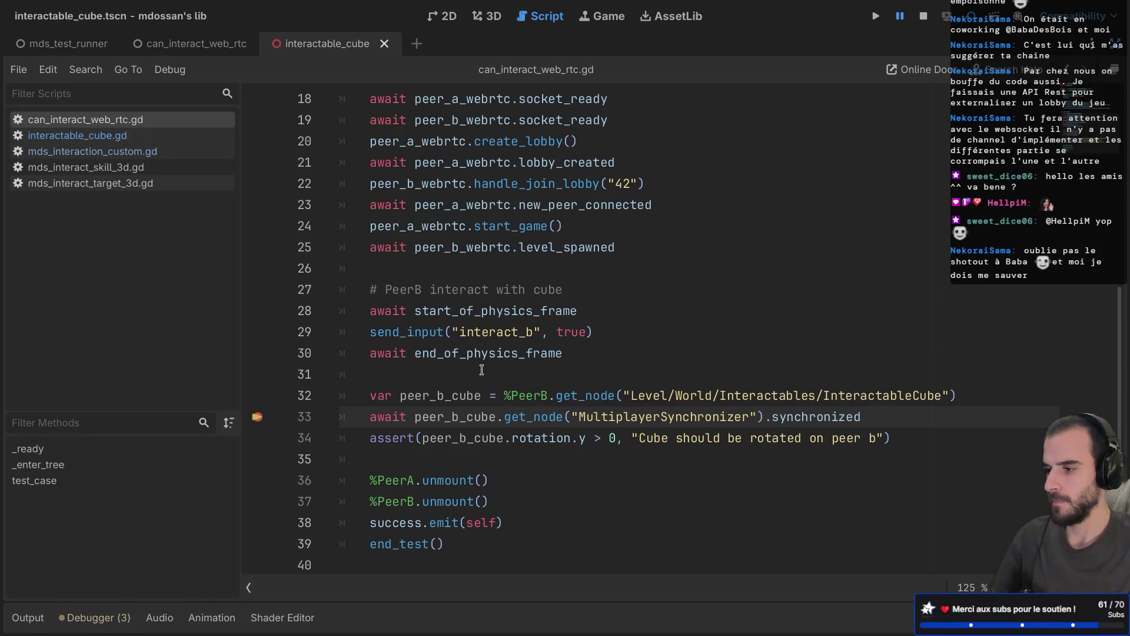
click(235, 50)
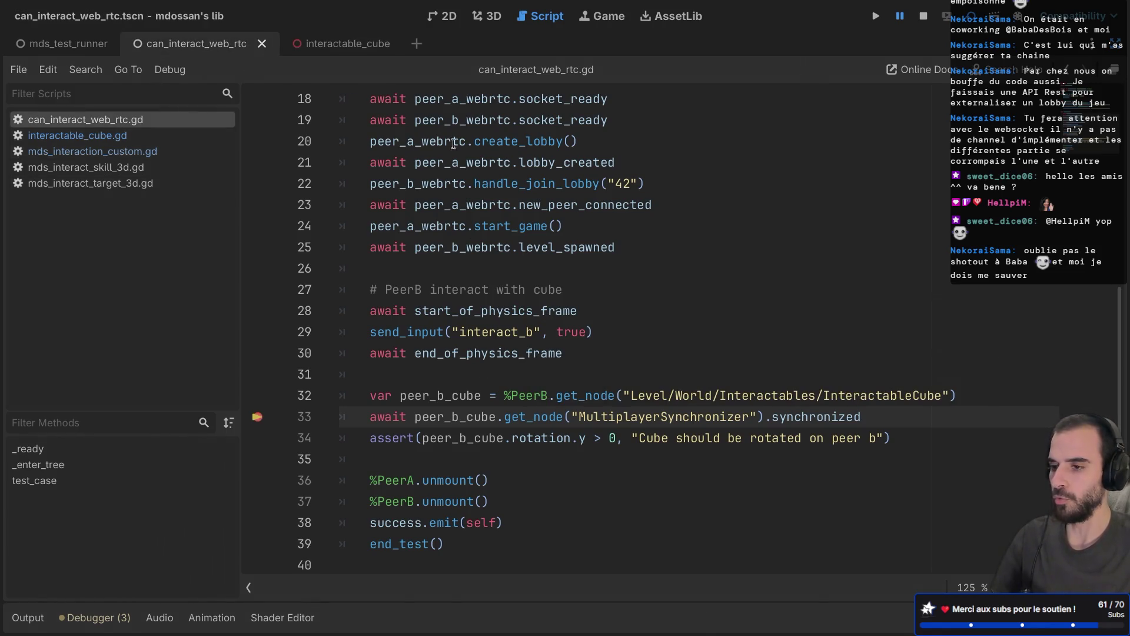
click(257, 416)
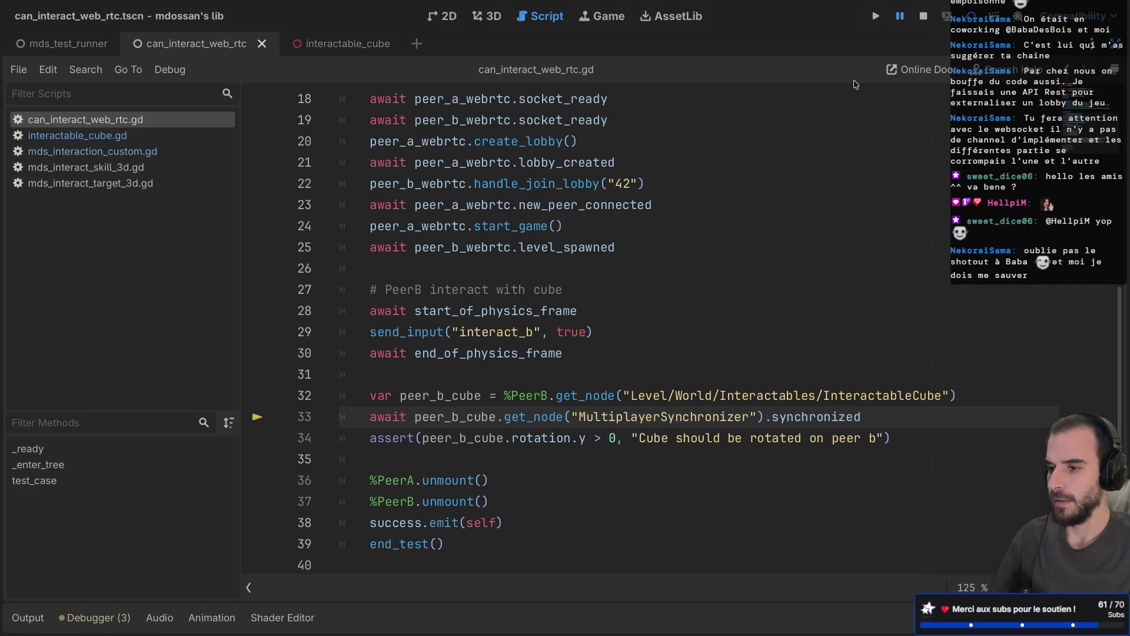
key(F12)
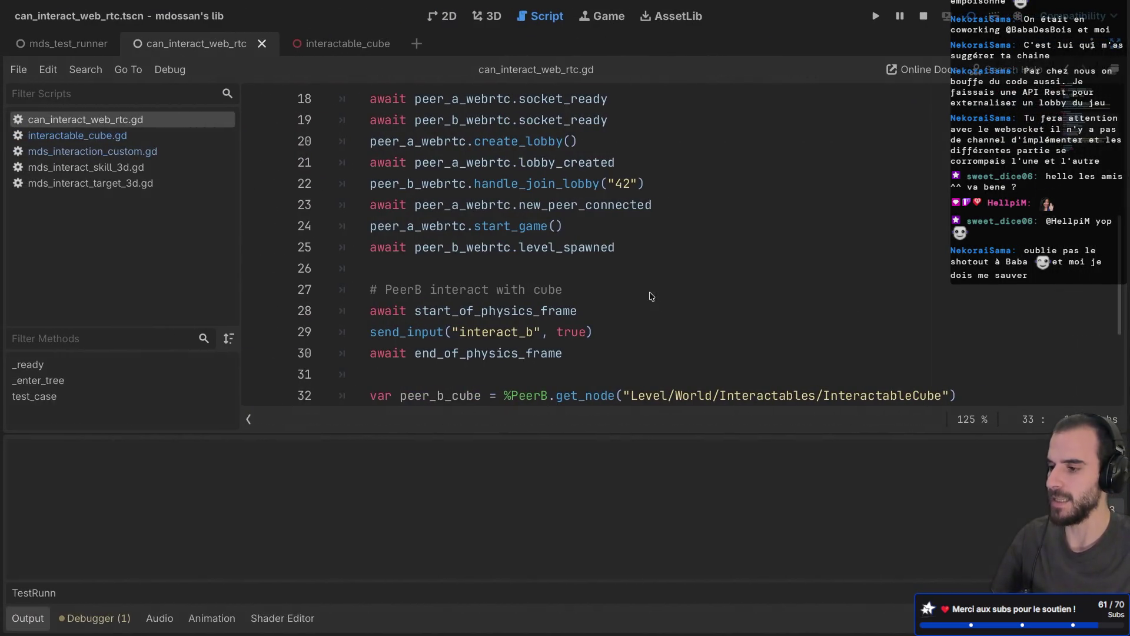
Delete the stray backslashes before await on line 33 and save the script
scroll(651, 296, down, 3)
mouse_move(590, 245)
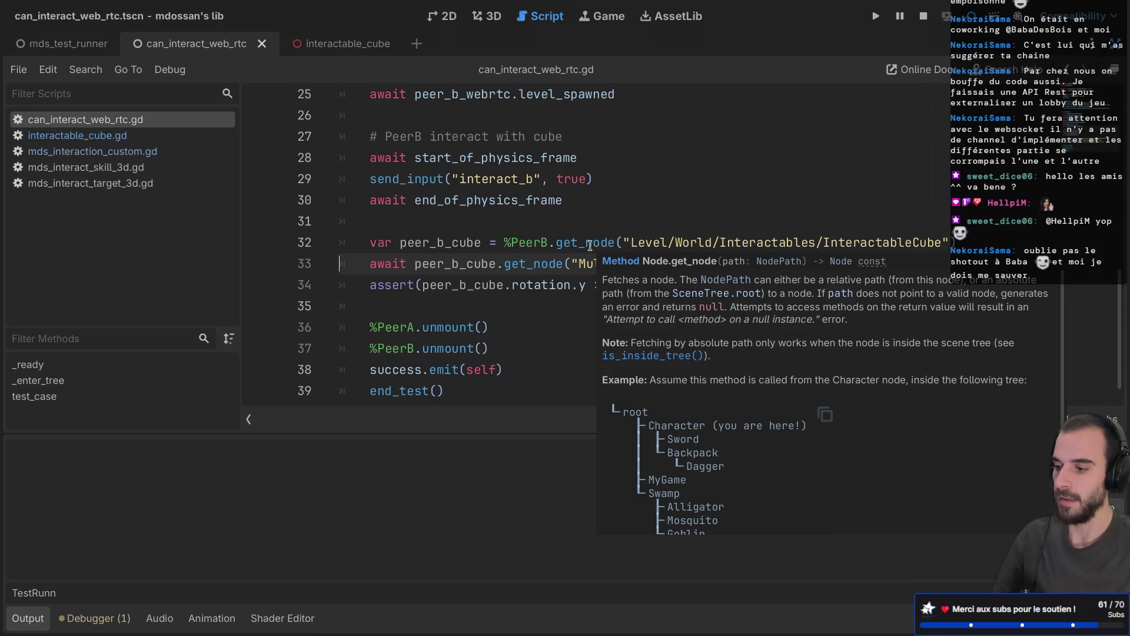
key(F6)
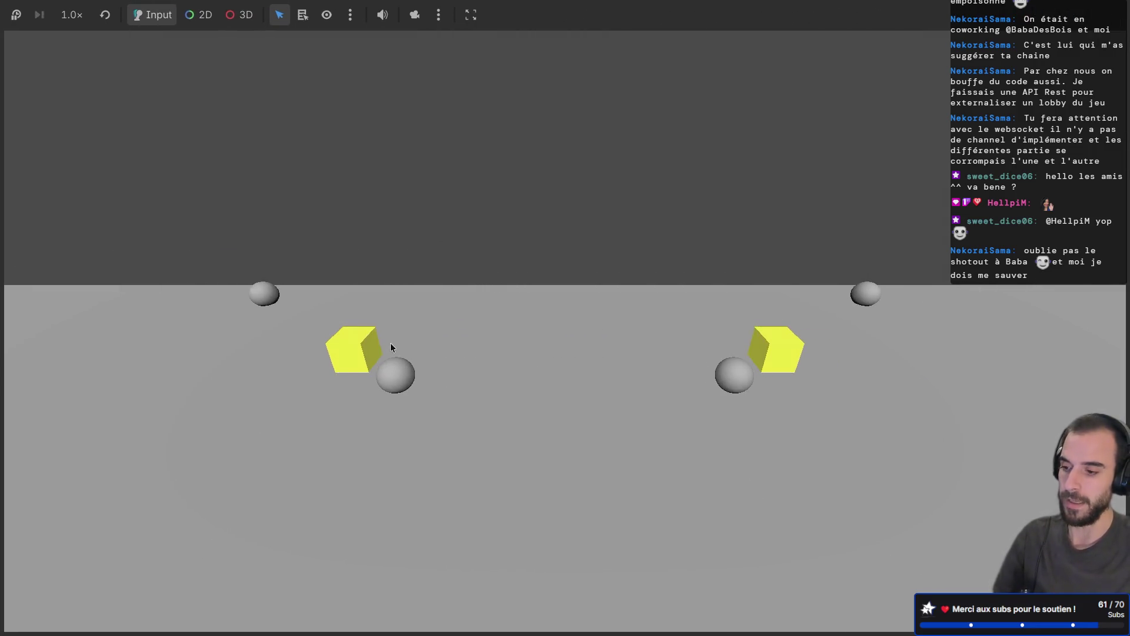
key(alt+Tab)
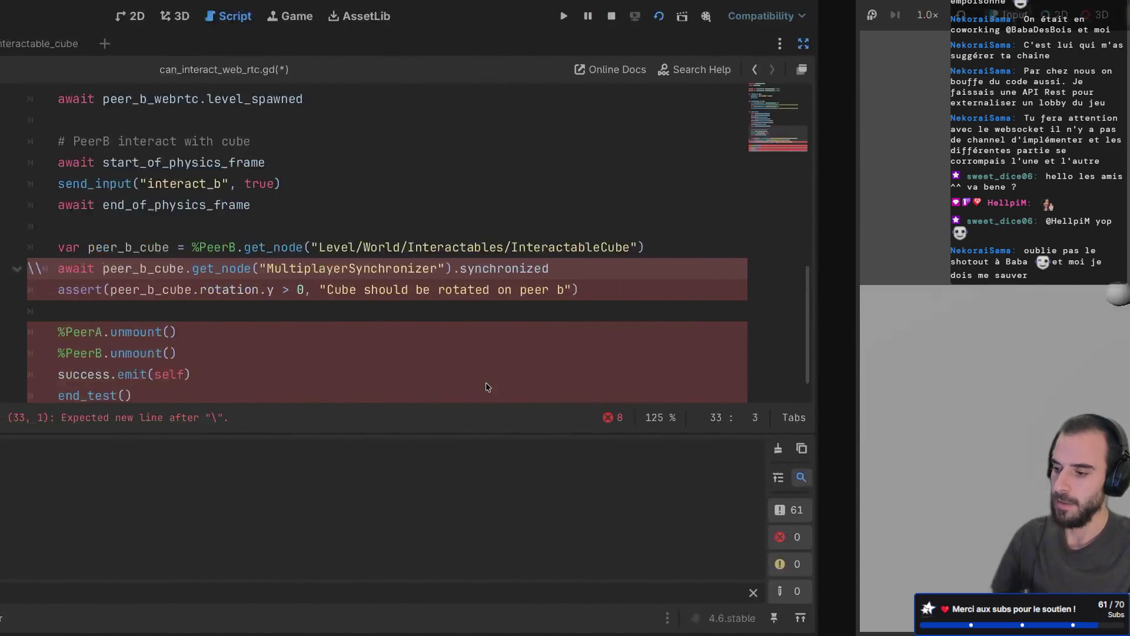
key(BackSpace)
key(BackSpace)
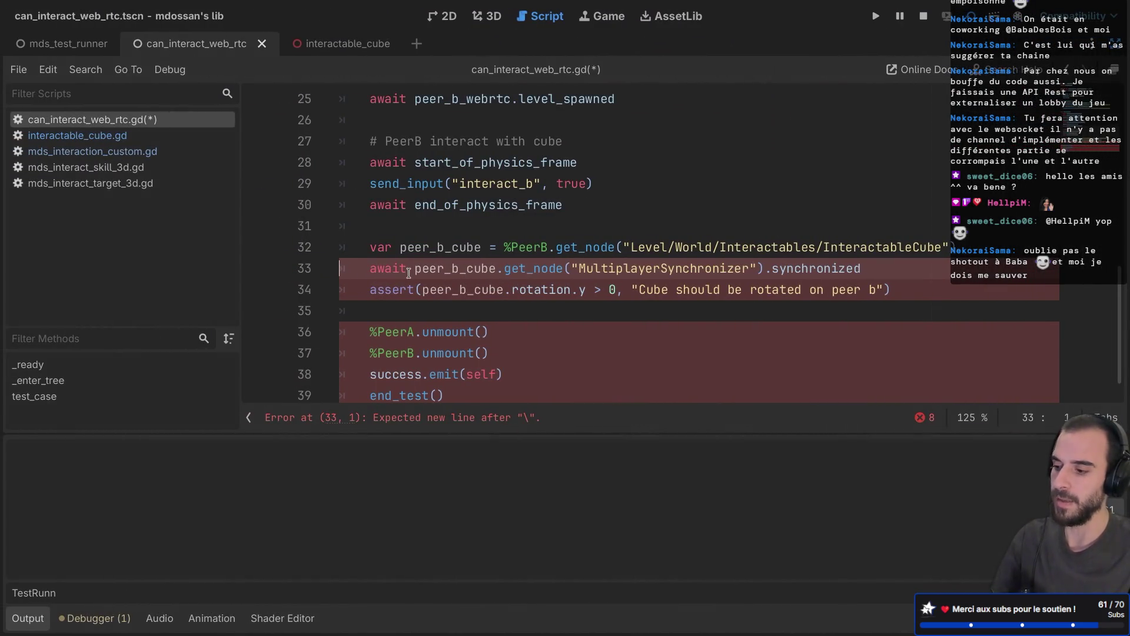
key(ctrl+s)
Restore the scene, inspector and file docks beside the script
scroll(479, 280, down, 1)
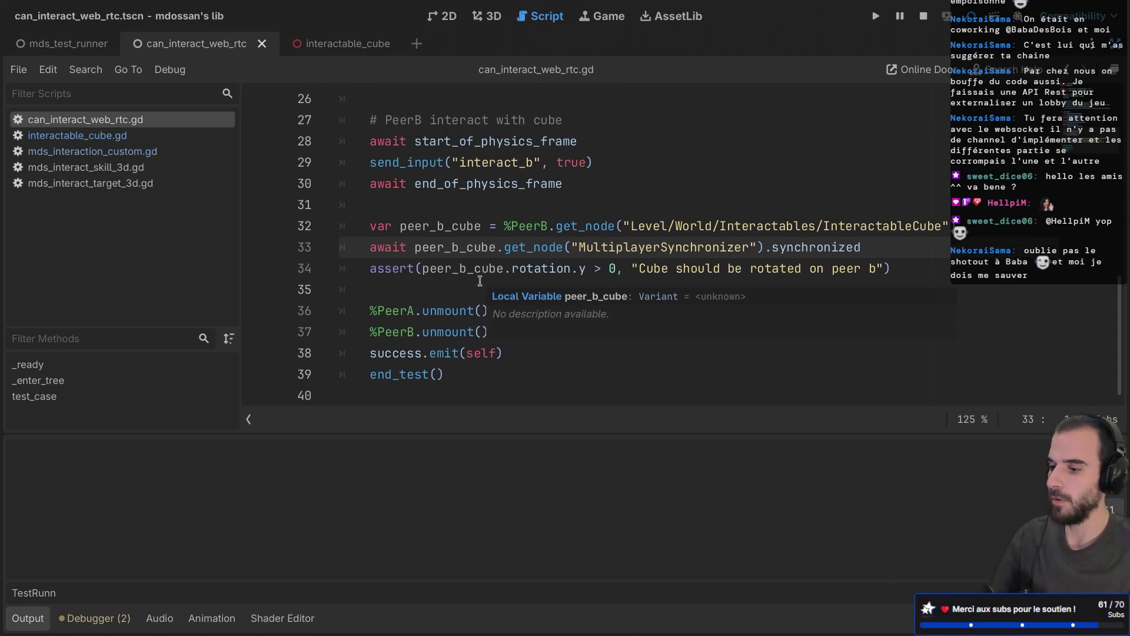
scroll(480, 281, up, 3)
click(497, 228)
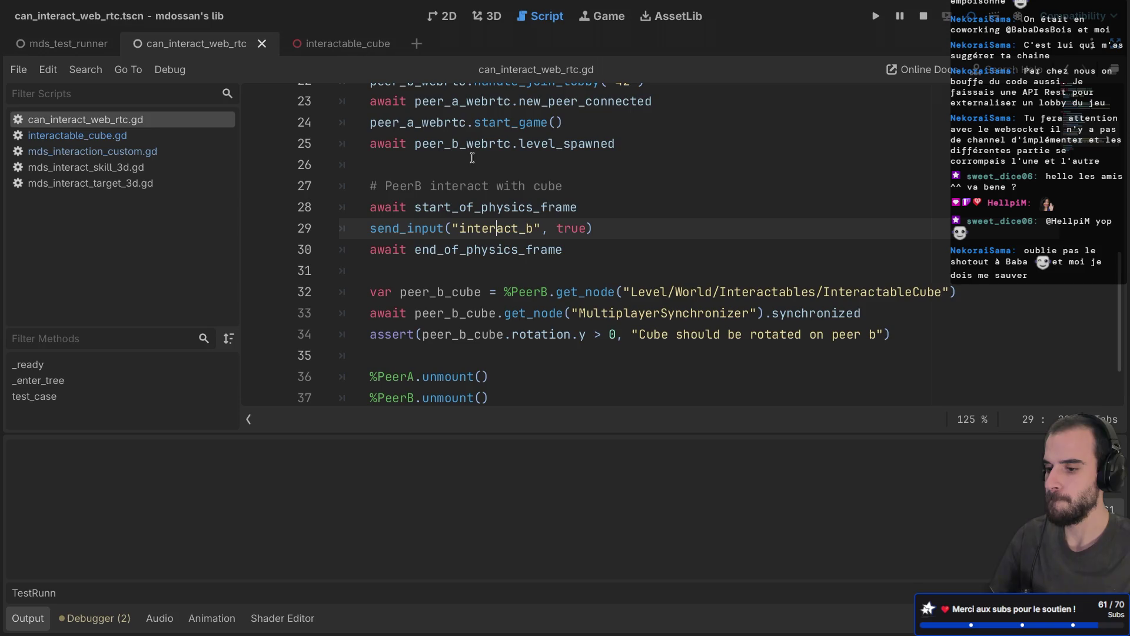
key(ctrl+shift+F11)
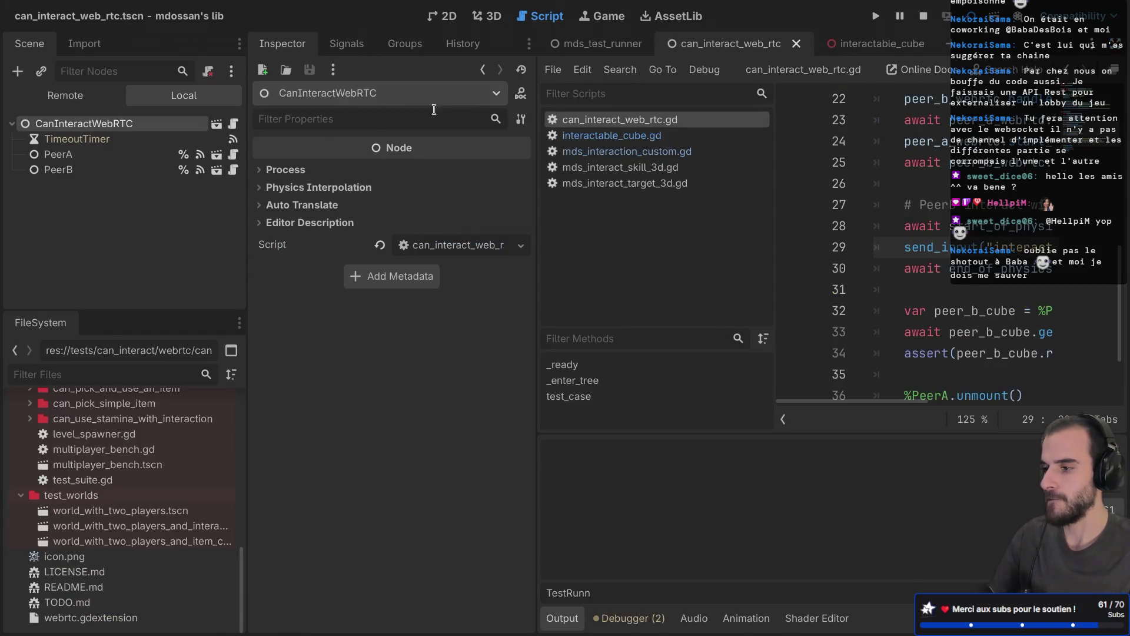
Open the MultiplayerSynchronizer class reference from the cube synchronizer's delta_synchronized signal
click(881, 48)
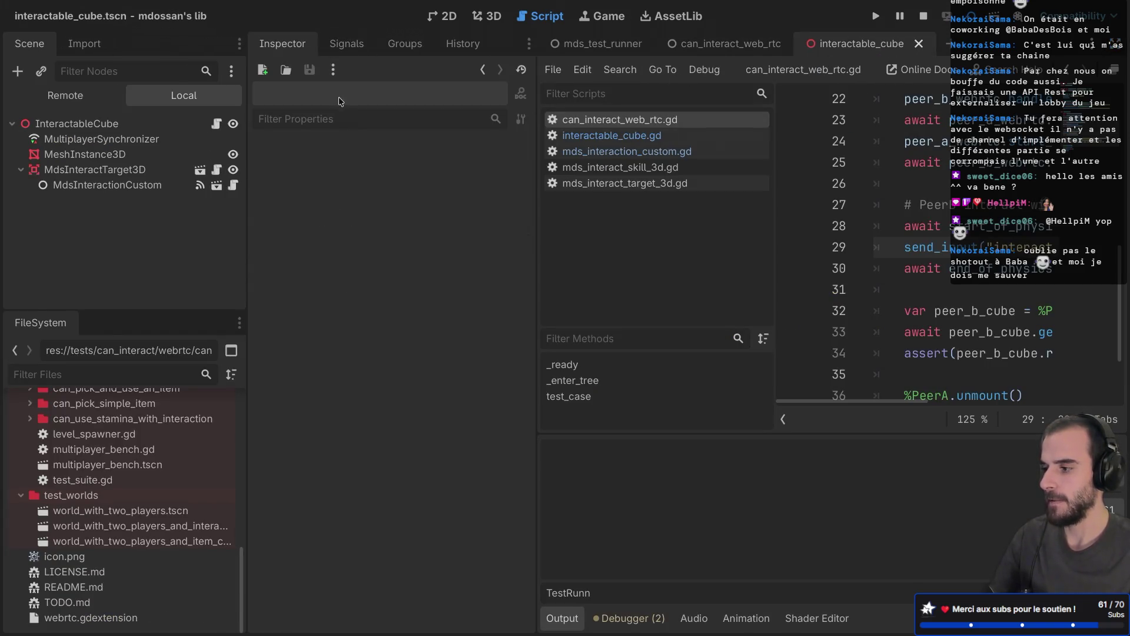
click(177, 138)
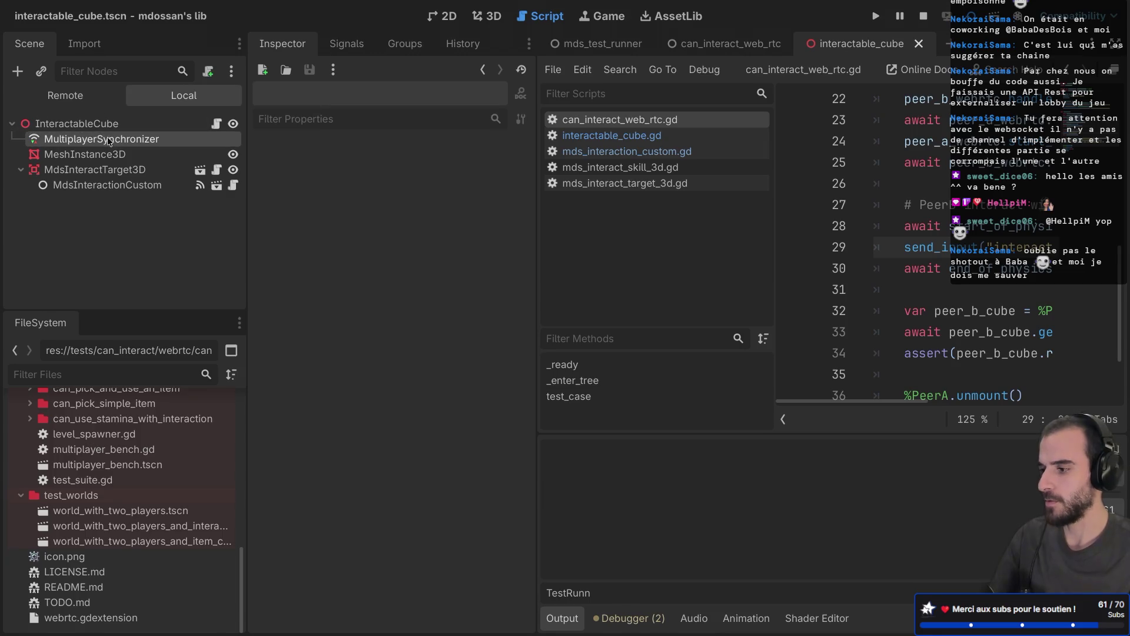
click(336, 47)
right_click(336, 119)
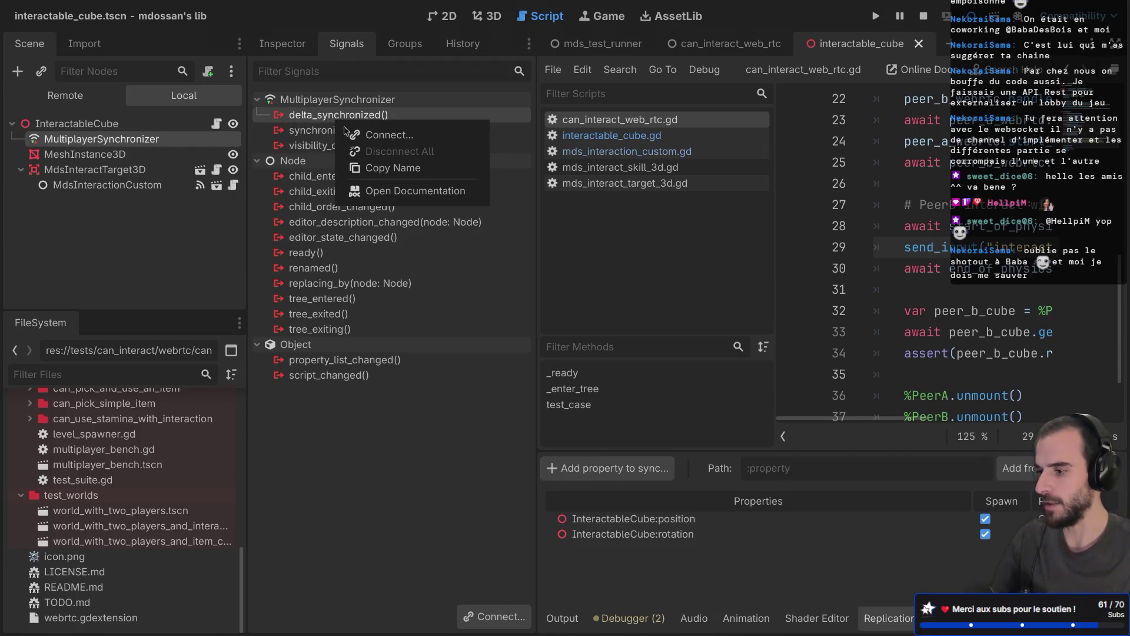
click(371, 192)
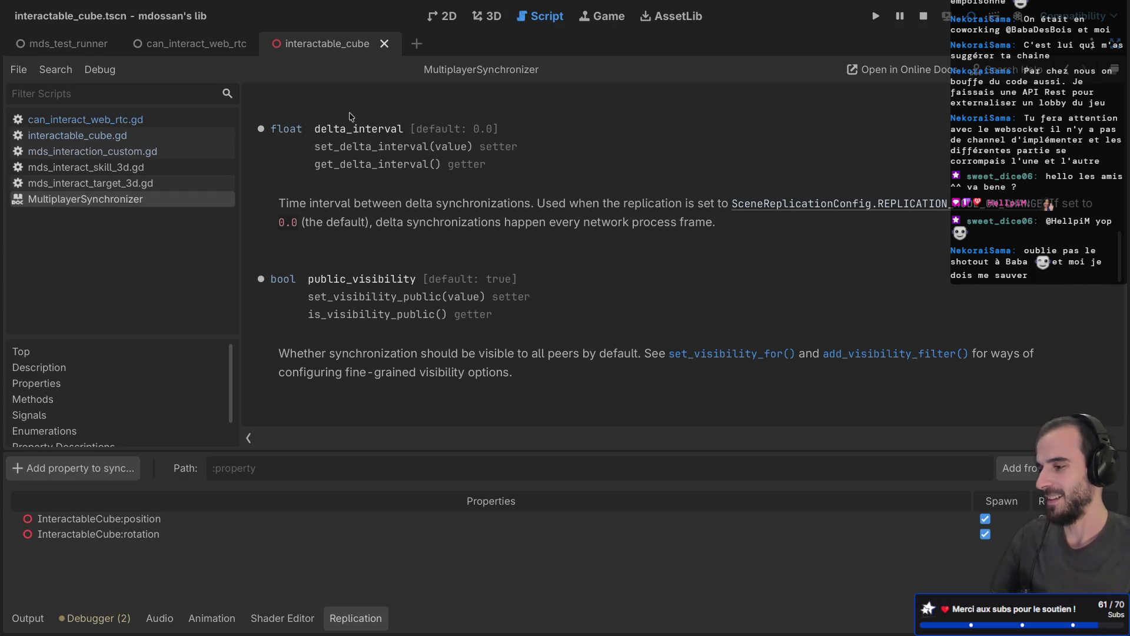
click(196, 46)
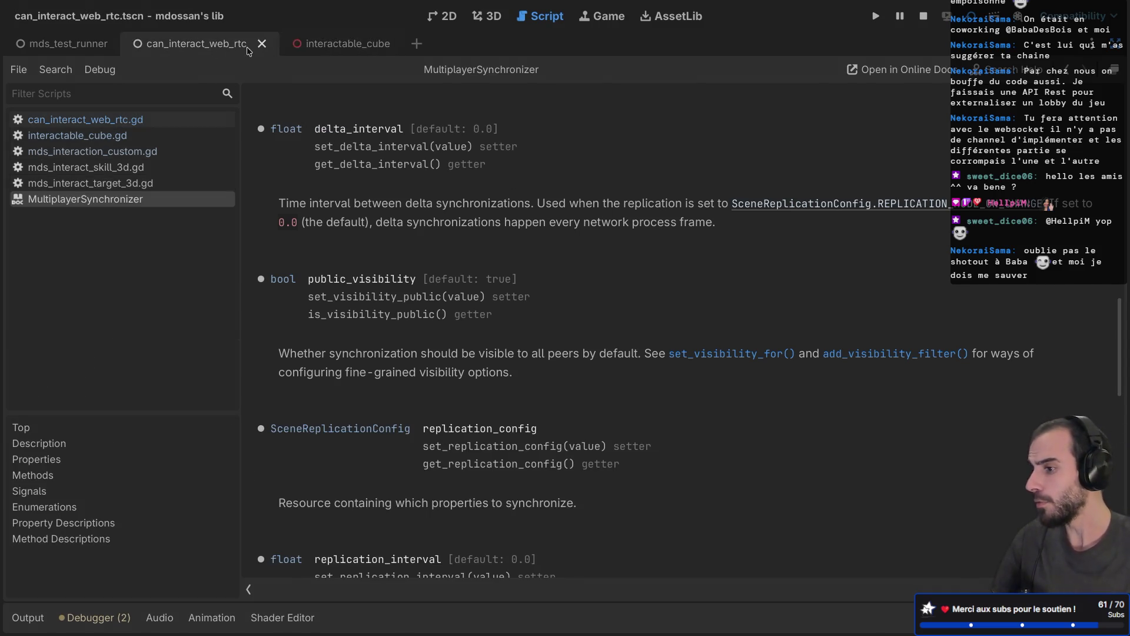
Replace synchronized with delta_synchronized on line 33 of can_interact_web_rtc.gd and save
click(165, 119)
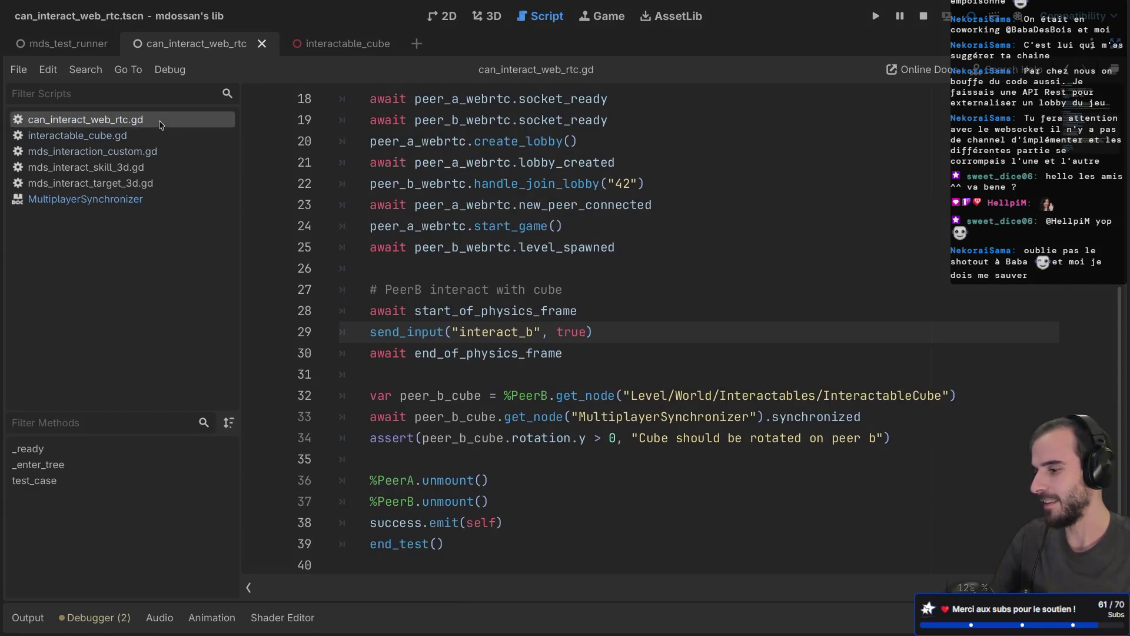
click(807, 417)
double_click(807, 416)
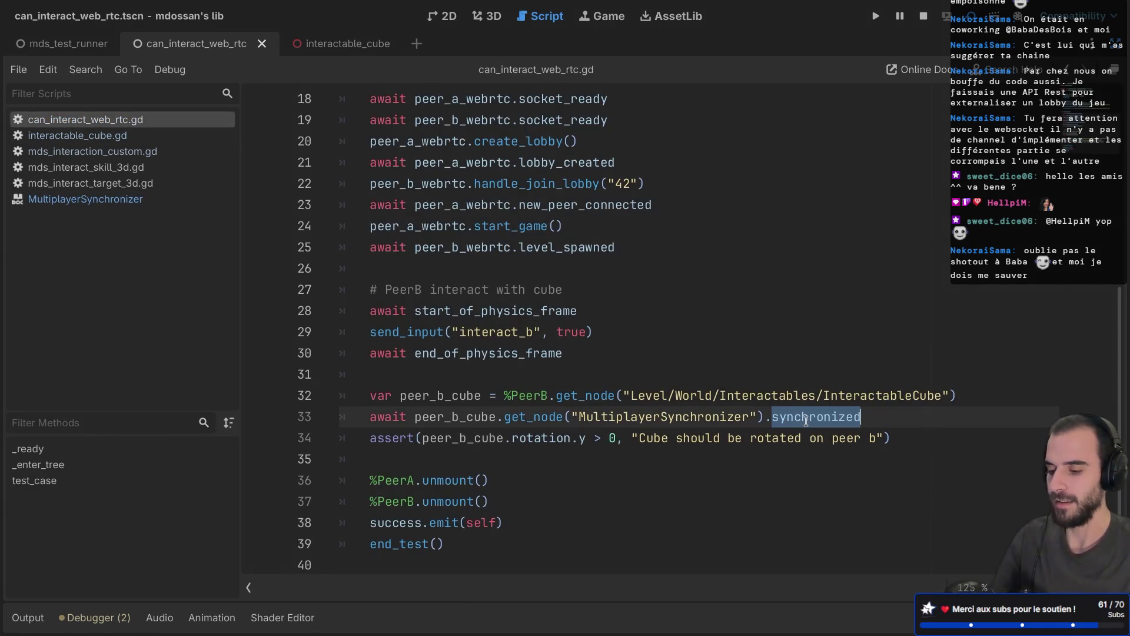
text(de)
text(lta)
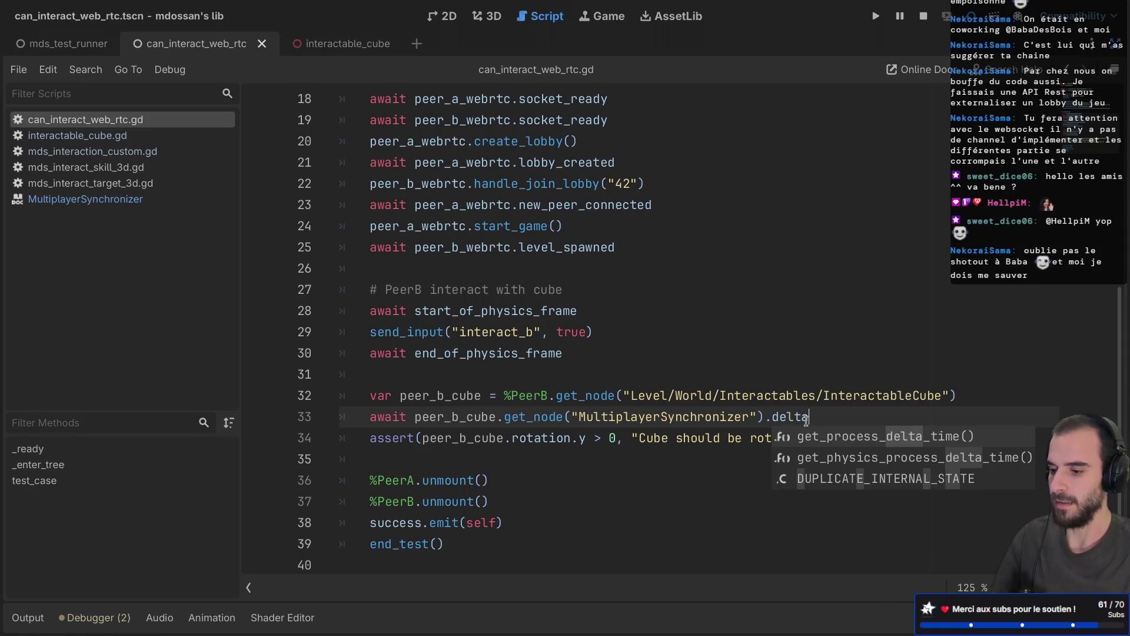
text(_sync)
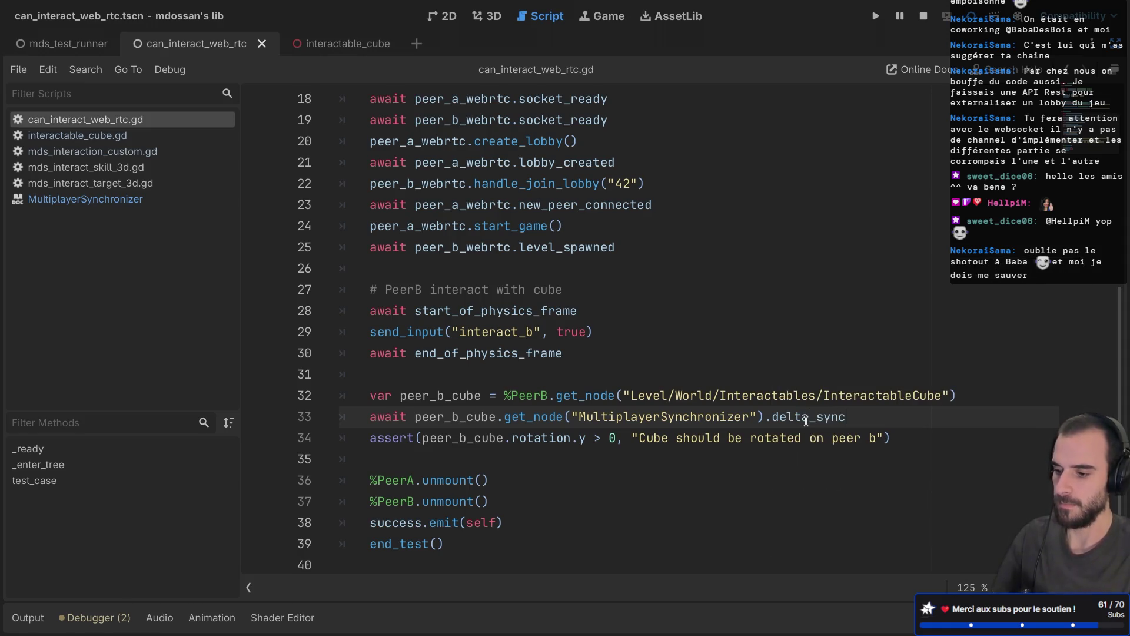
text(hronized)
key(ctrl+s)
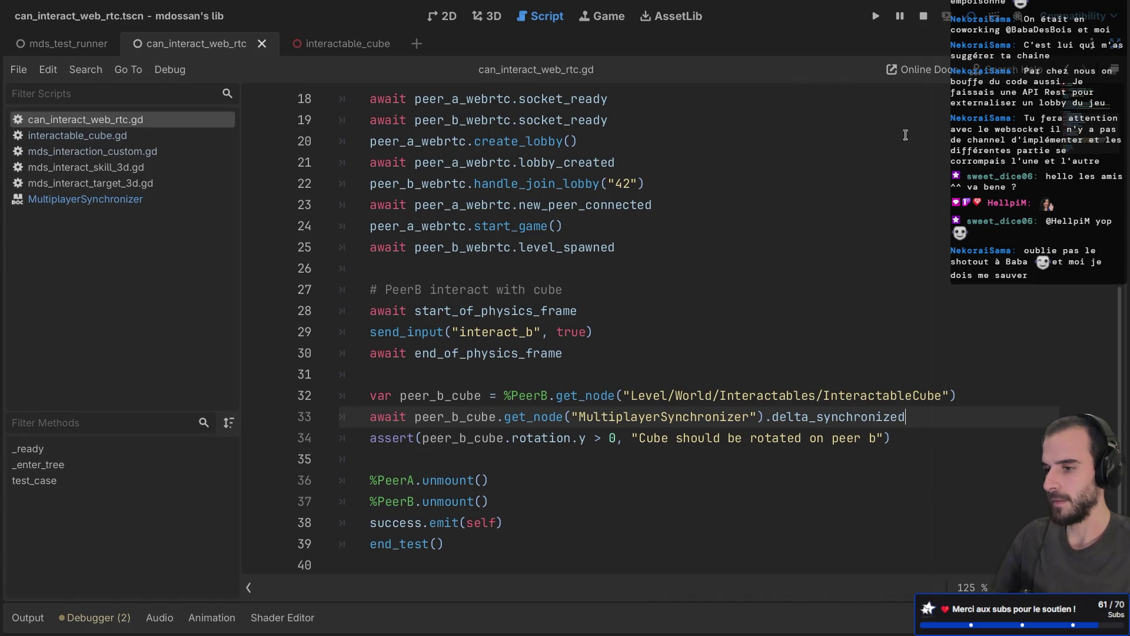
Run the mds_test_runner scene and review the assertion errors from the run
click(62, 44)
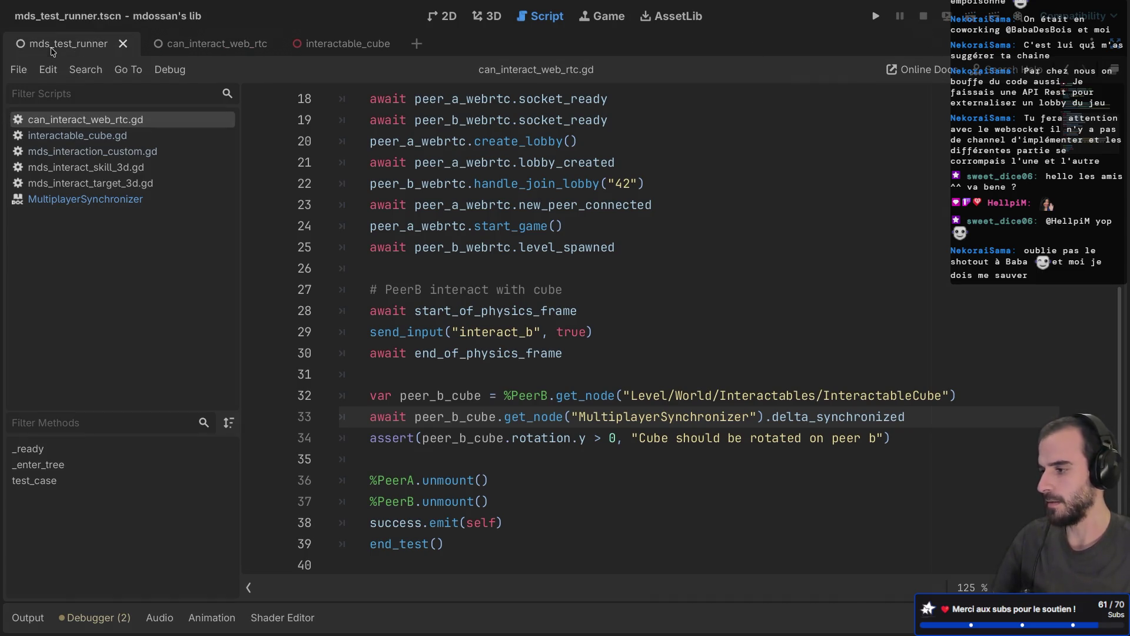
key(F6)
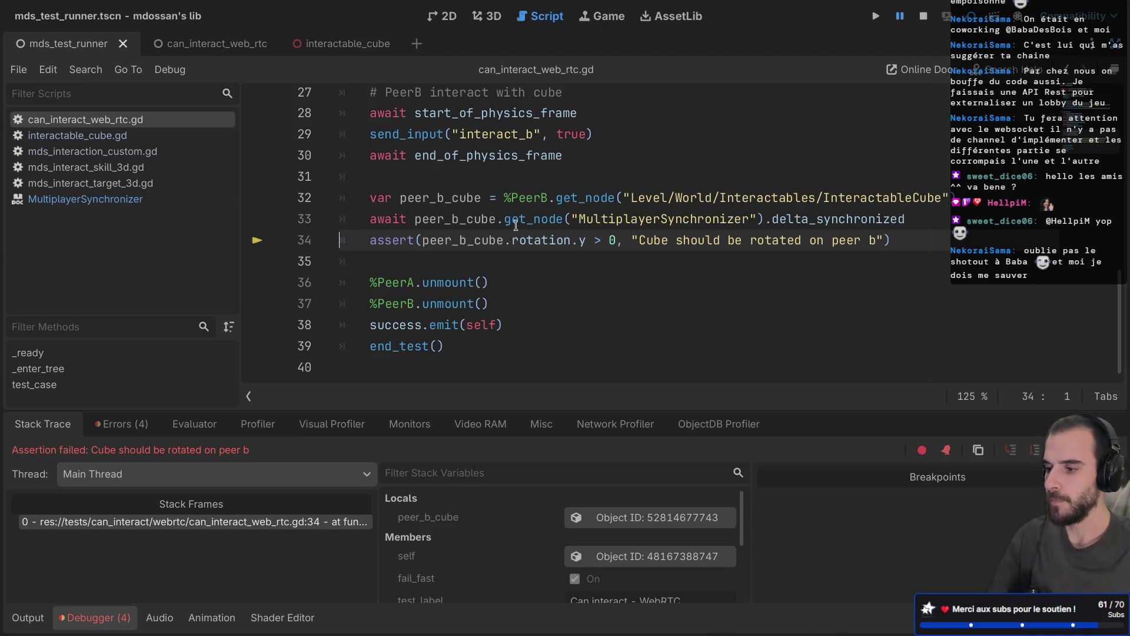
drag(520, 240, 581, 241)
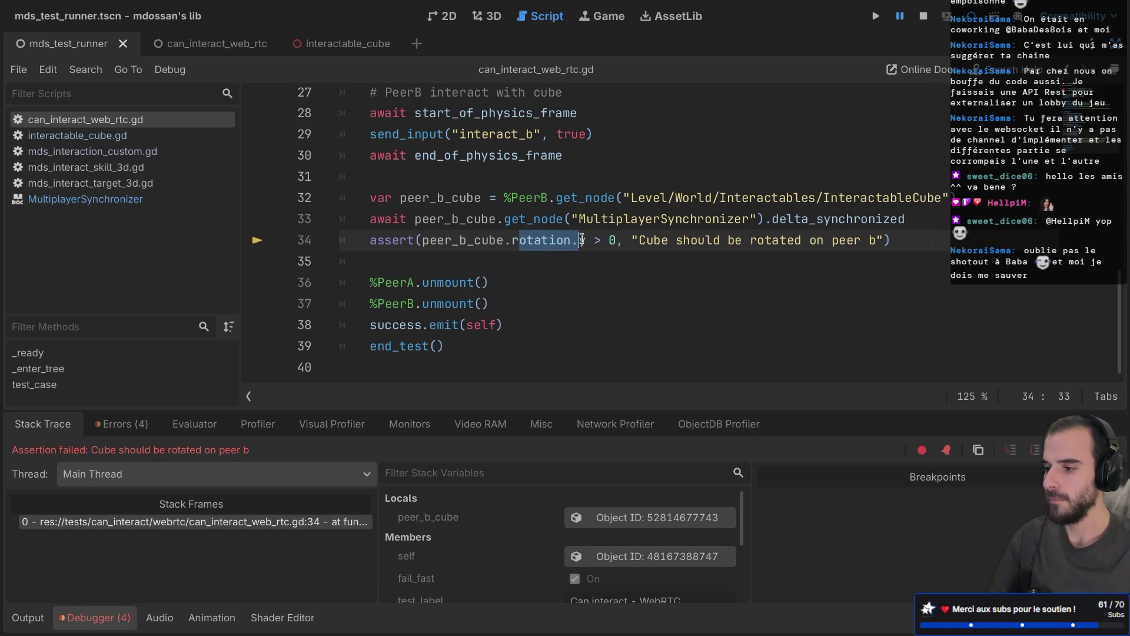
scroll(586, 125, up, 1)
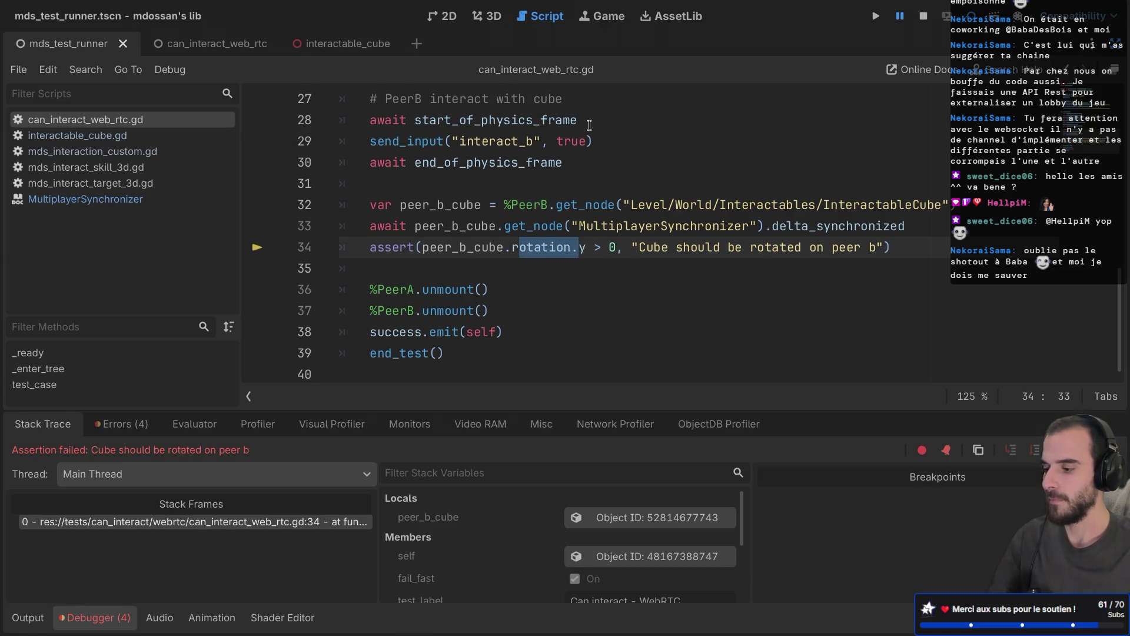
click(148, 420)
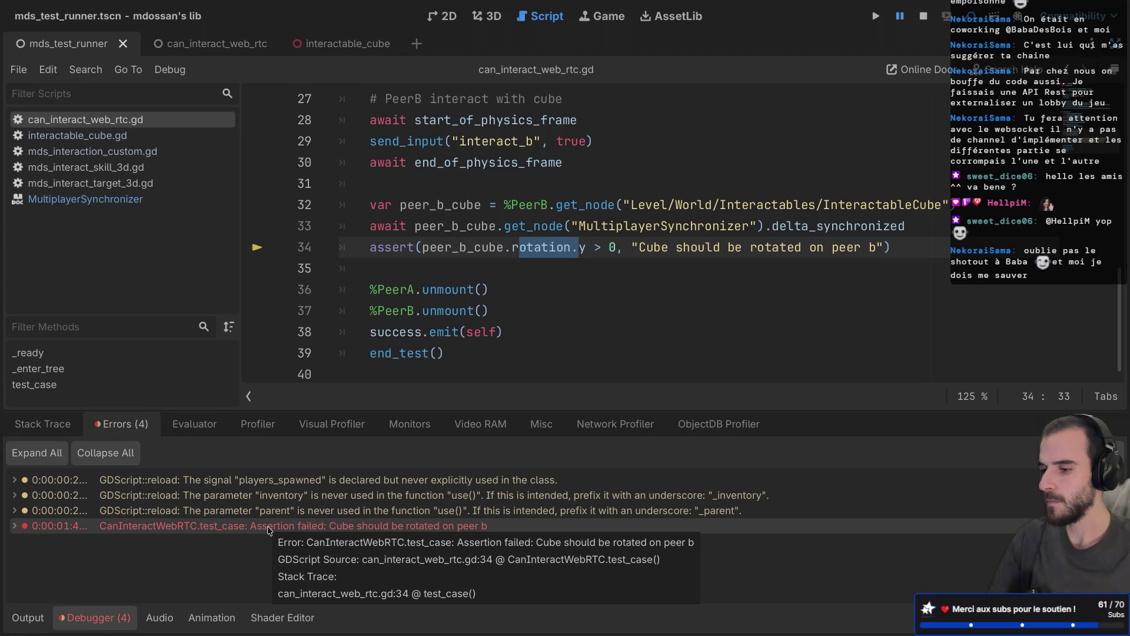
click(592, 248)
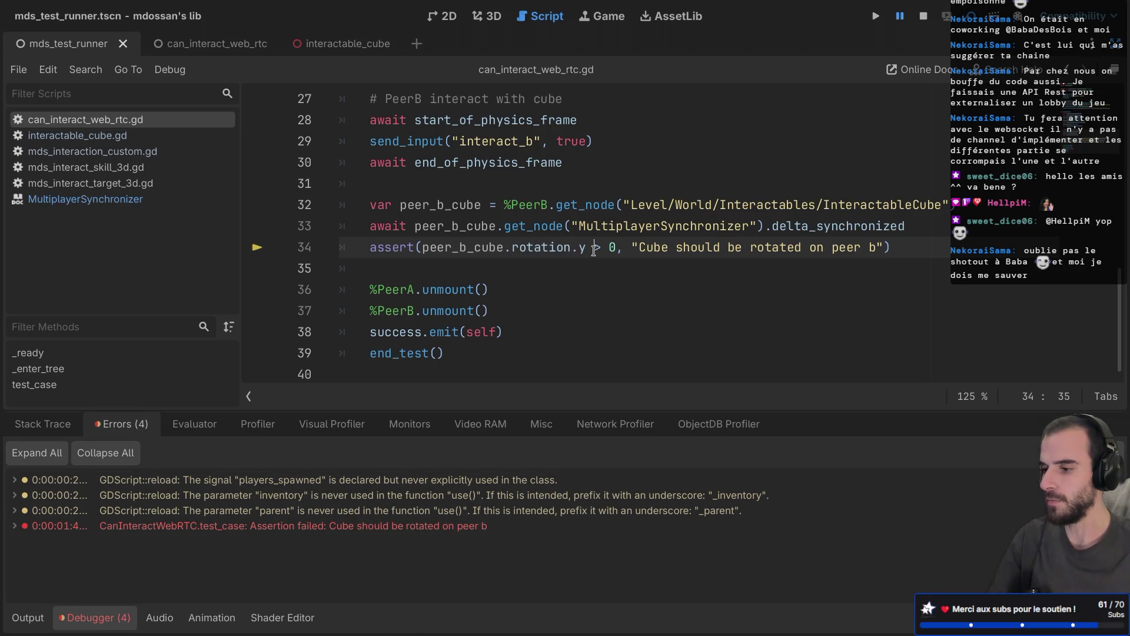
Copy the start_of_physics_frame wait below line 33, before the assert, and rerun the test
drag(905, 226, 773, 222)
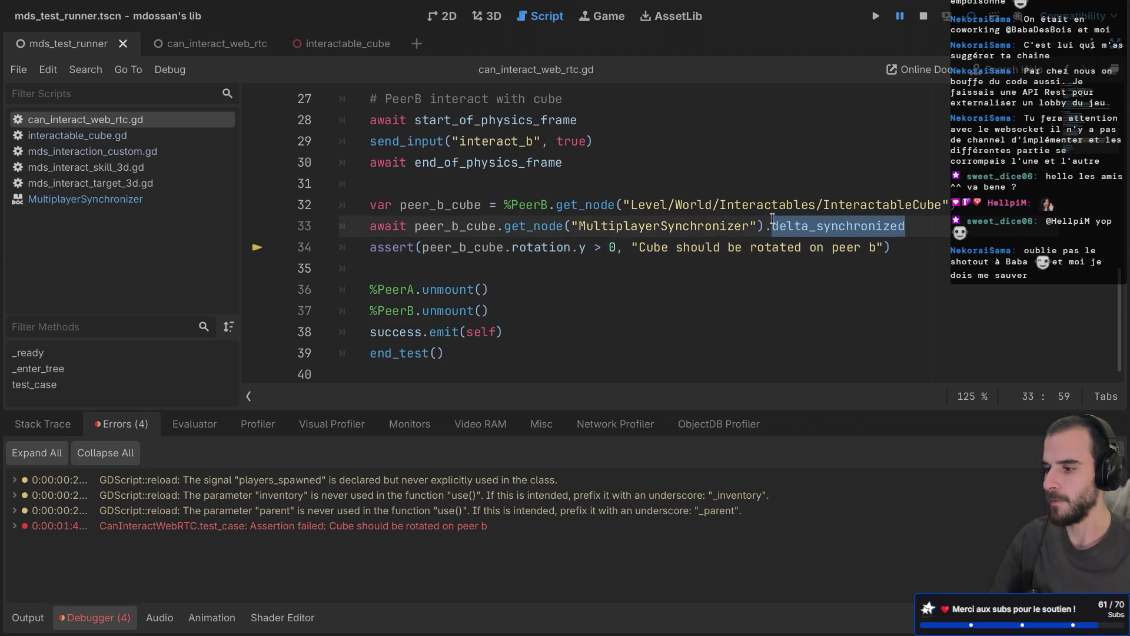
drag(589, 119, 587, 105)
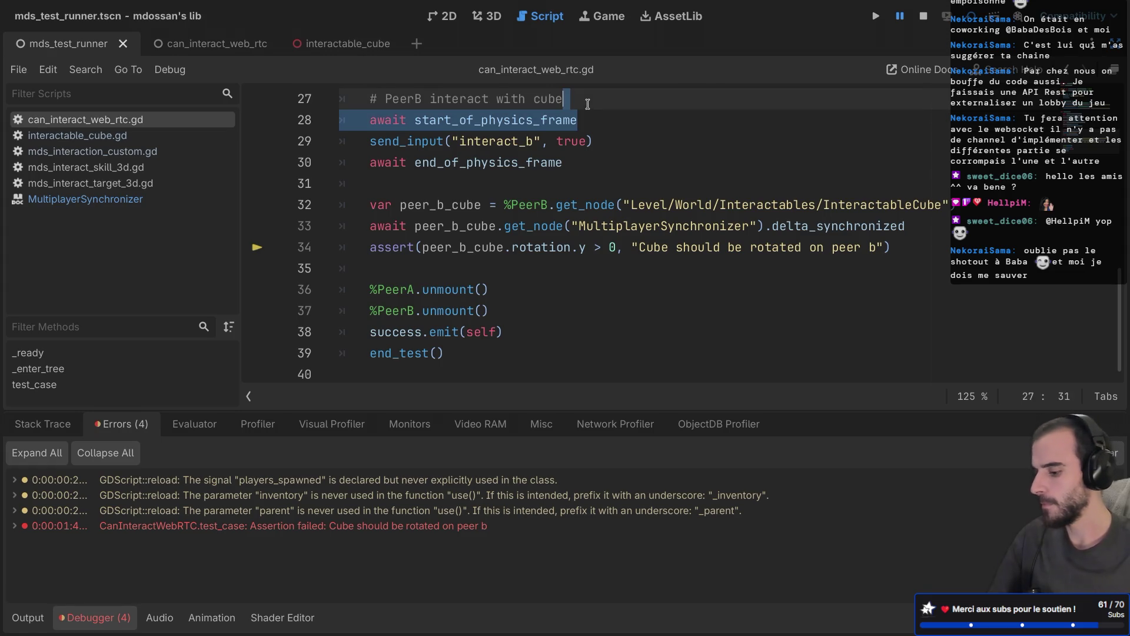
key(ctrl+c)
click(911, 224)
key(Return)
key(ctrl+v)
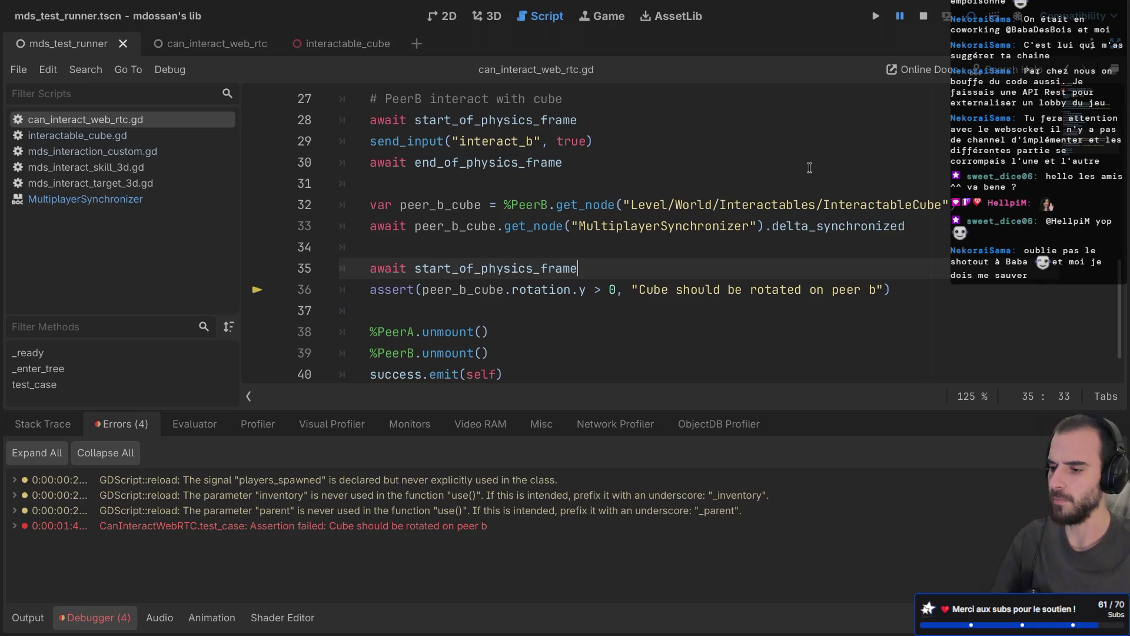
drag(773, 226, 905, 225)
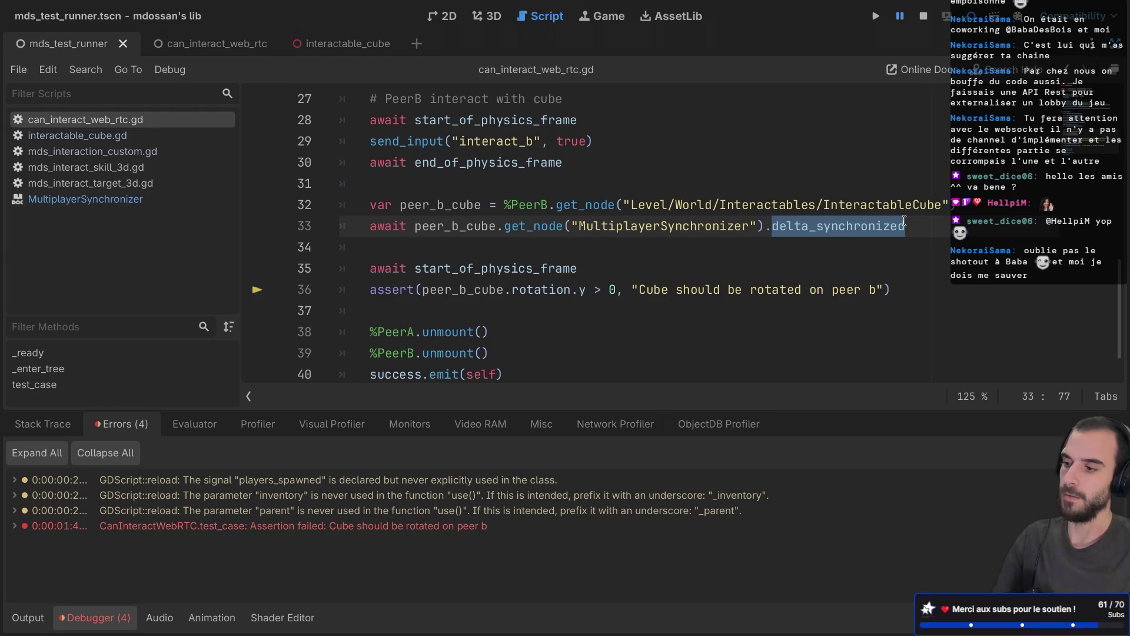
key(F5)
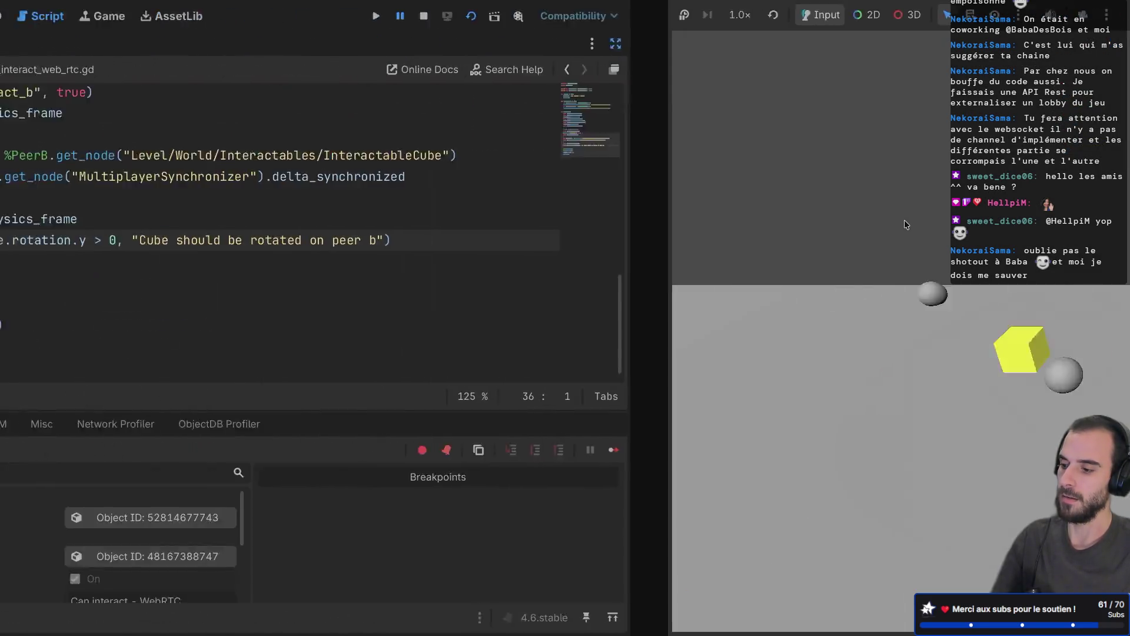
Move the start_of_physics_frame wait above the peer_b_cube lookup and delete the leftover blank line
mouse_move(507, 247)
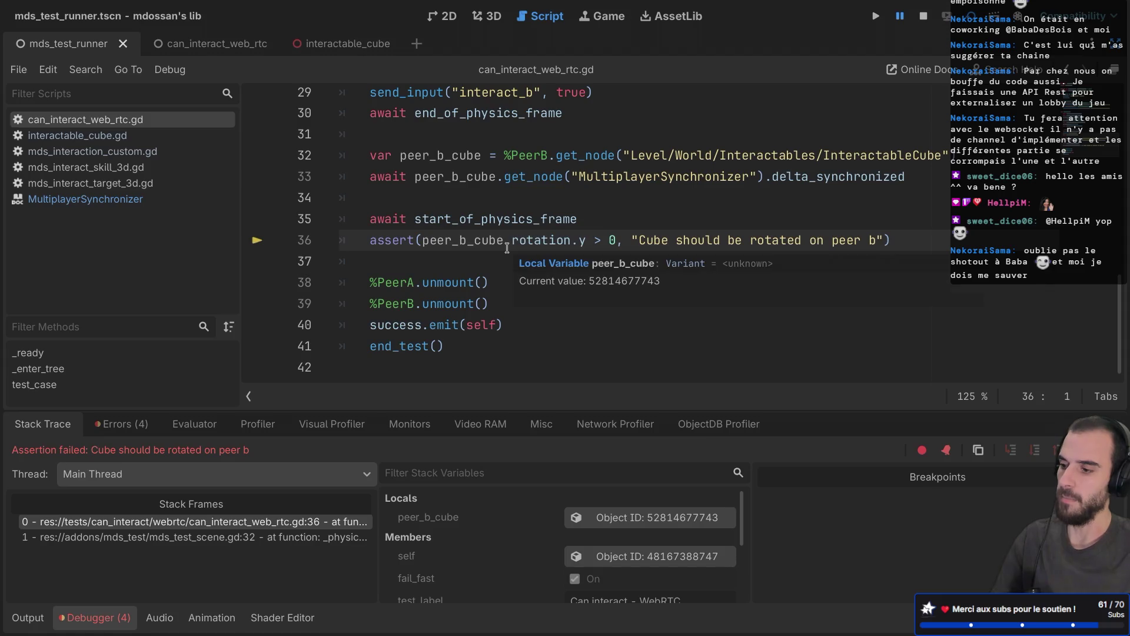
click(584, 219)
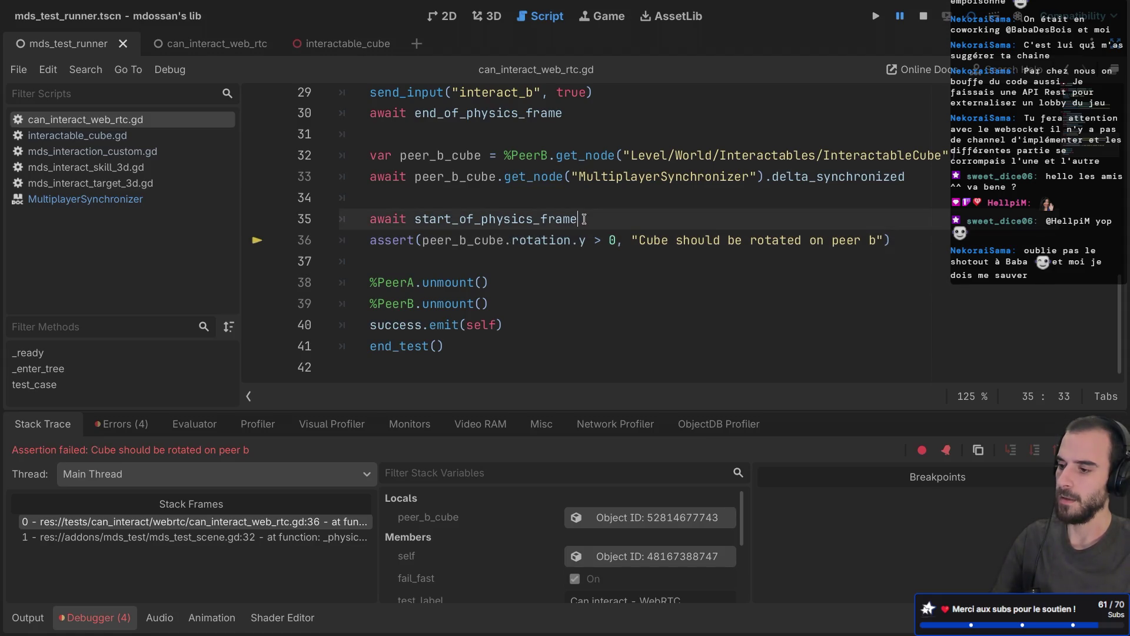
drag(584, 219, 329, 197)
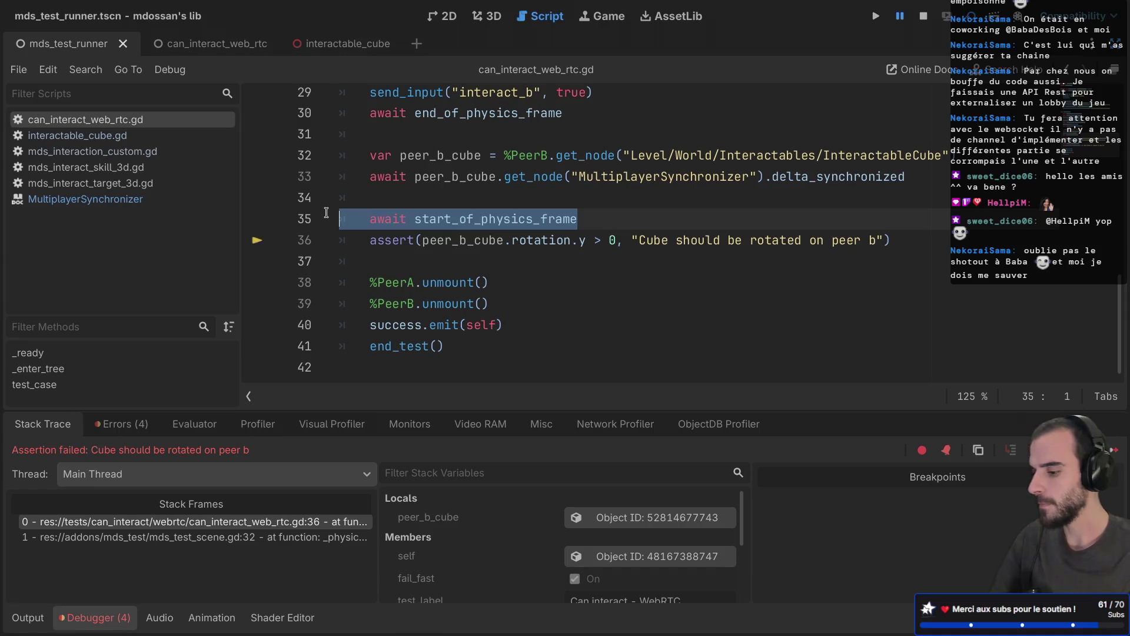
key(ctrl+x)
click(383, 128)
key(Return)
key(ctrl+v)
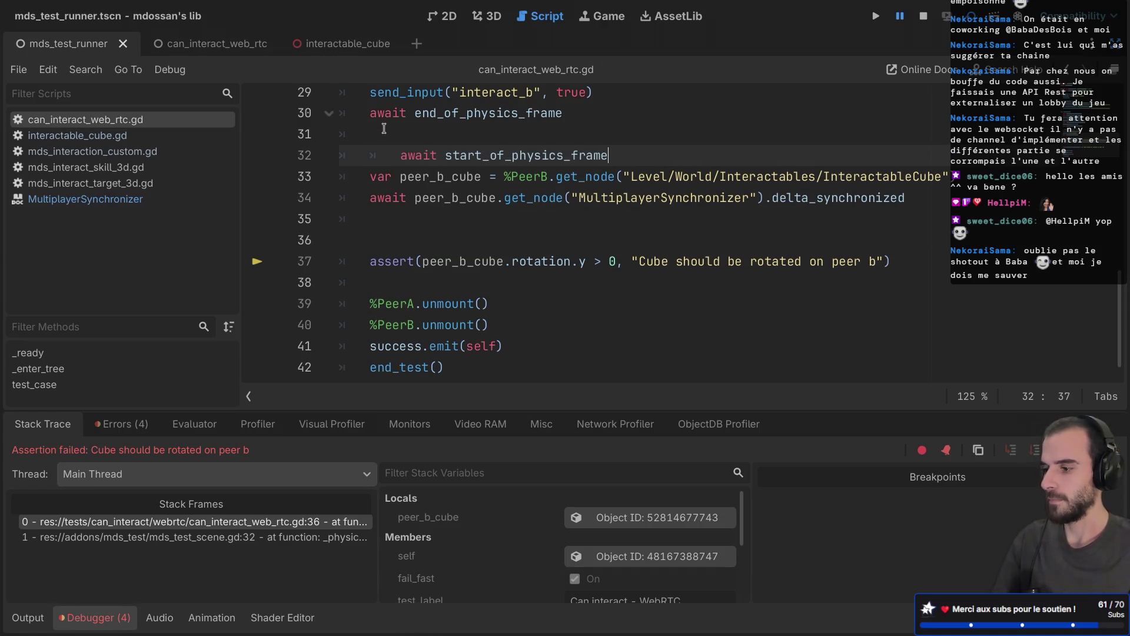
click(391, 156)
key(BackSpace)
scroll(410, 155, up, 1)
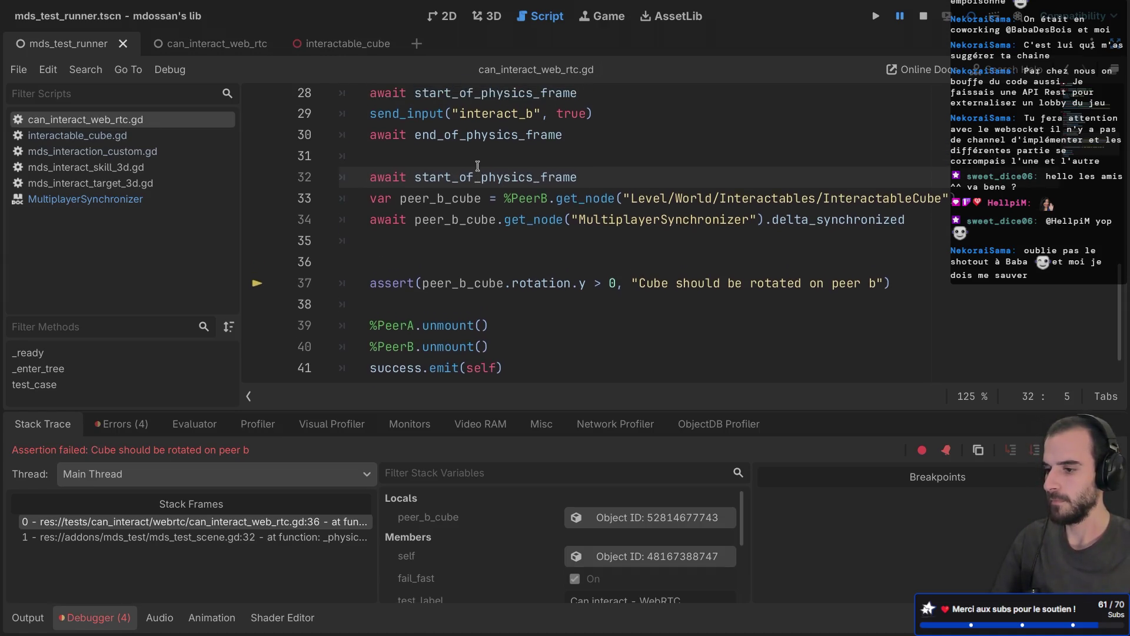
click(372, 270)
key(BackSpace)
key(BackSpace)
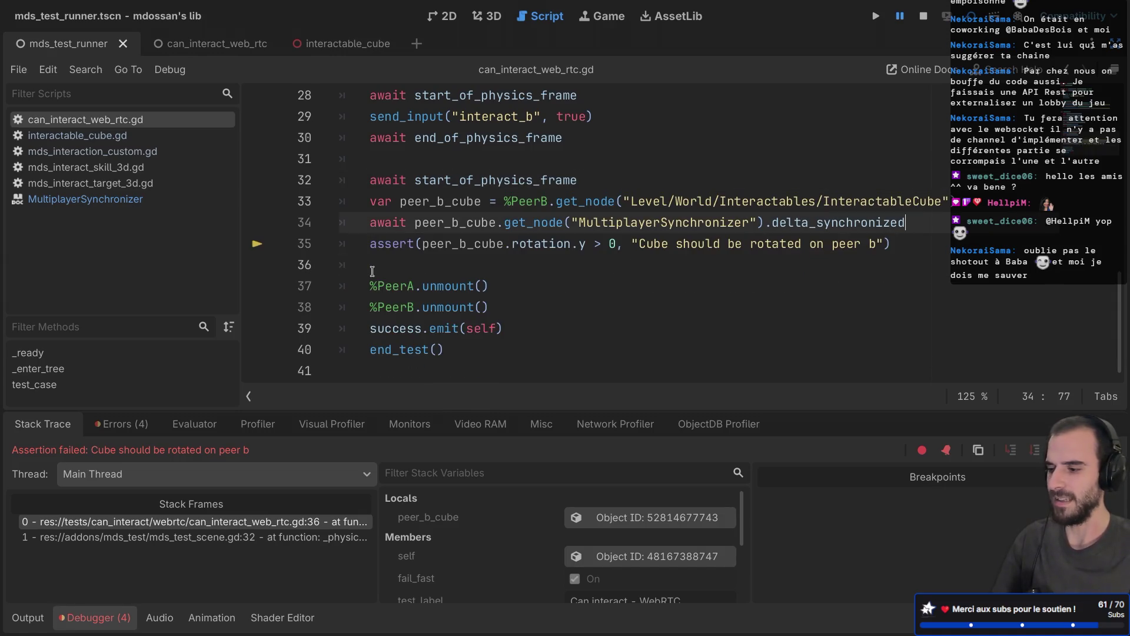
Add an await end_of_physics_frame line after the assert, save the script and rerun the tests
mouse_move(589, 178)
mouse_down()
mouse_move(583, 162)
mouse_move(612, 113)
mouse_up()
key(ctrl+c)
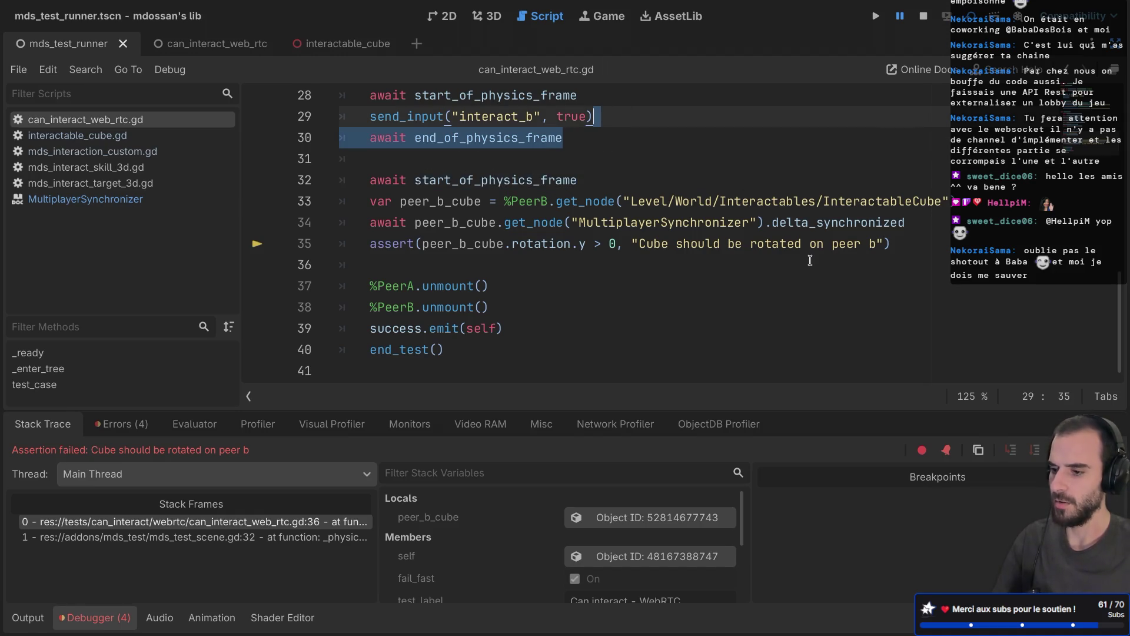
click(909, 243)
key(ctrl+v)
key(ctrl+s)
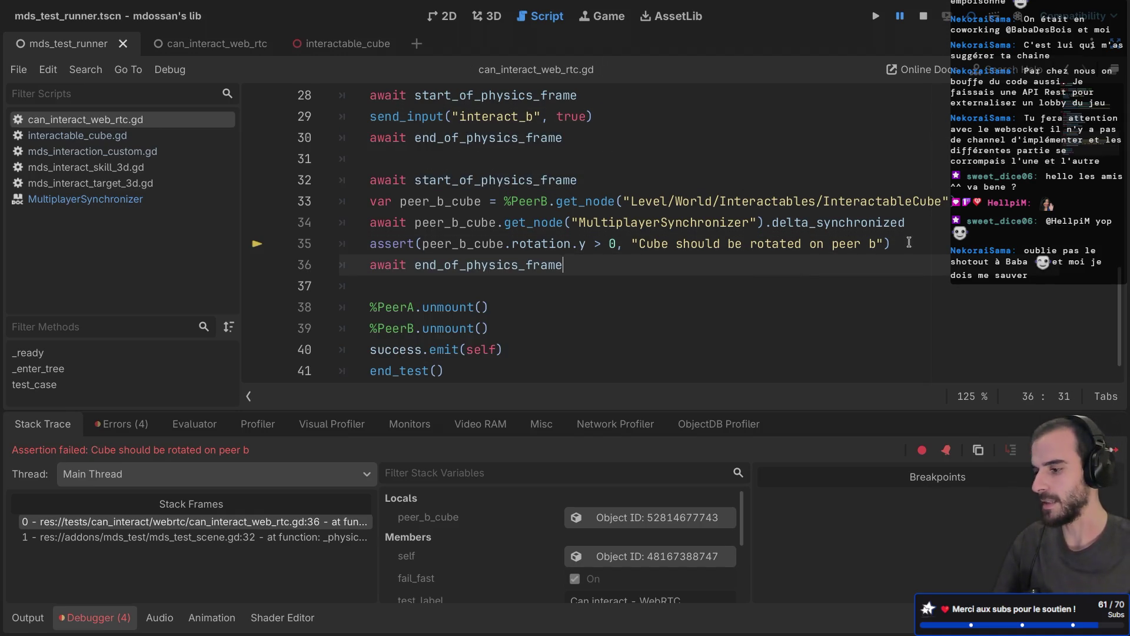
click(890, 137)
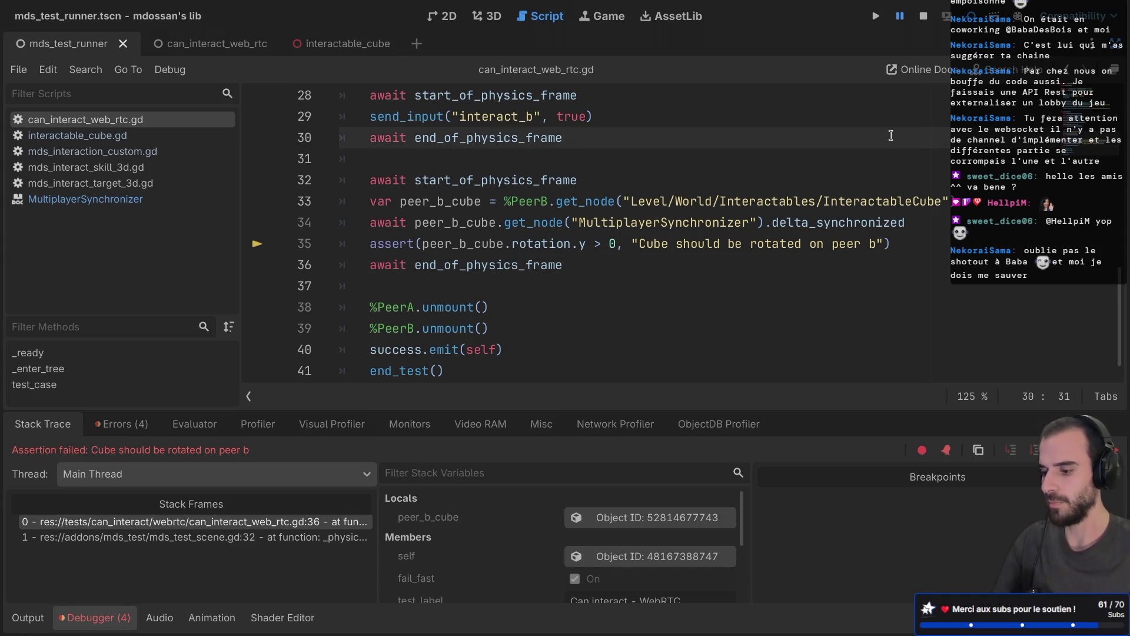
key(F6)
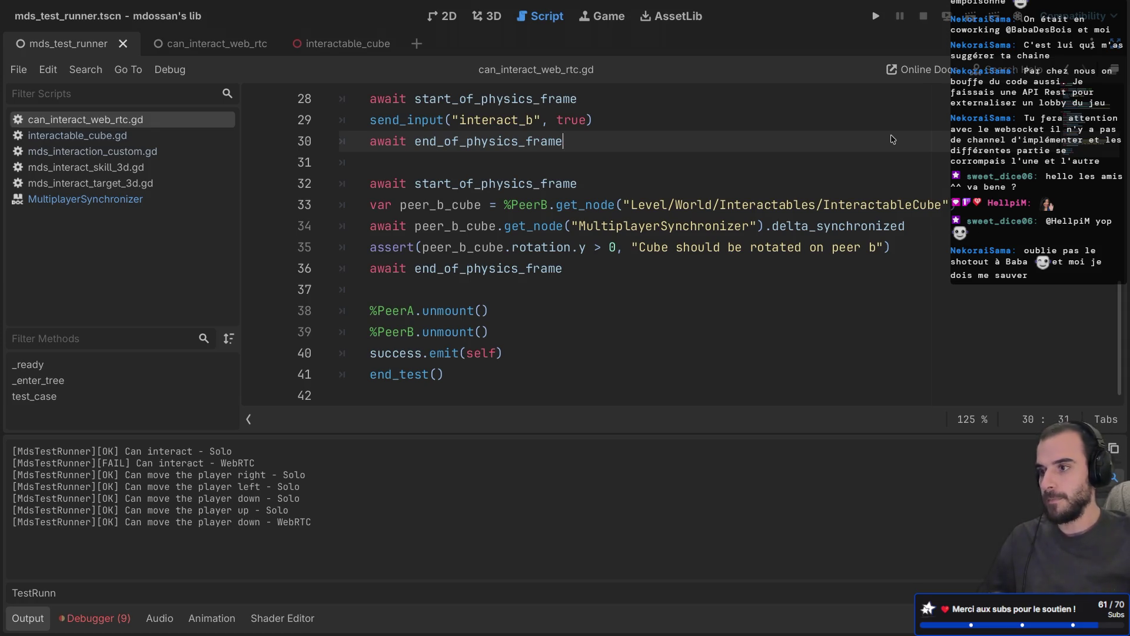
Review the test script, then switch to the interactable_cube scene to see its replicated position and rotation
scroll(883, 213, up, 1)
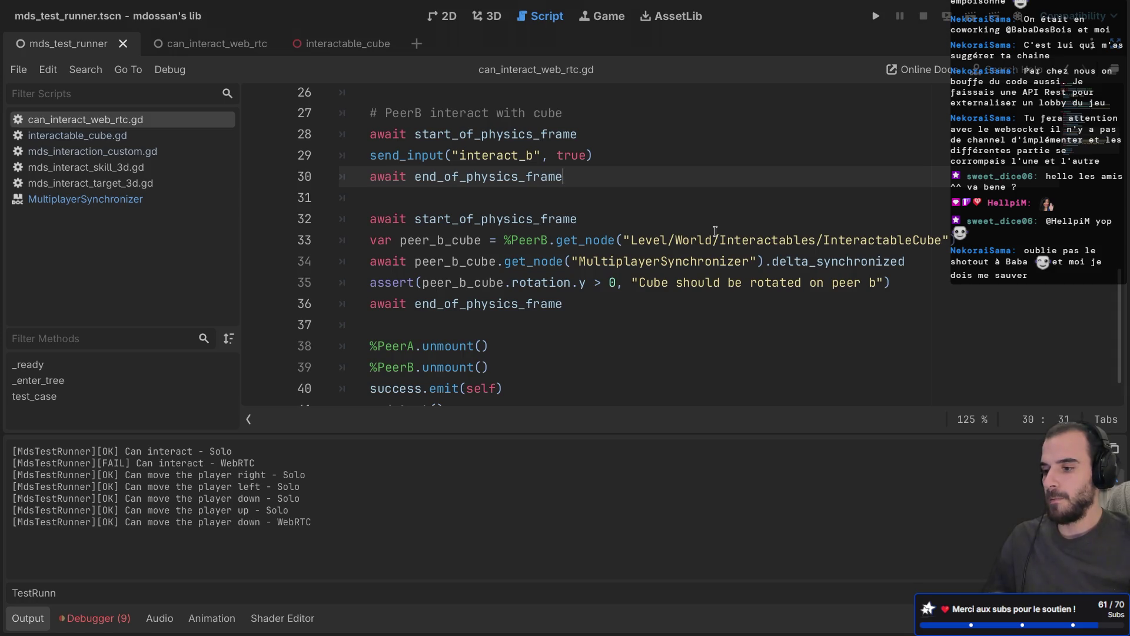
scroll(672, 244, up, 2)
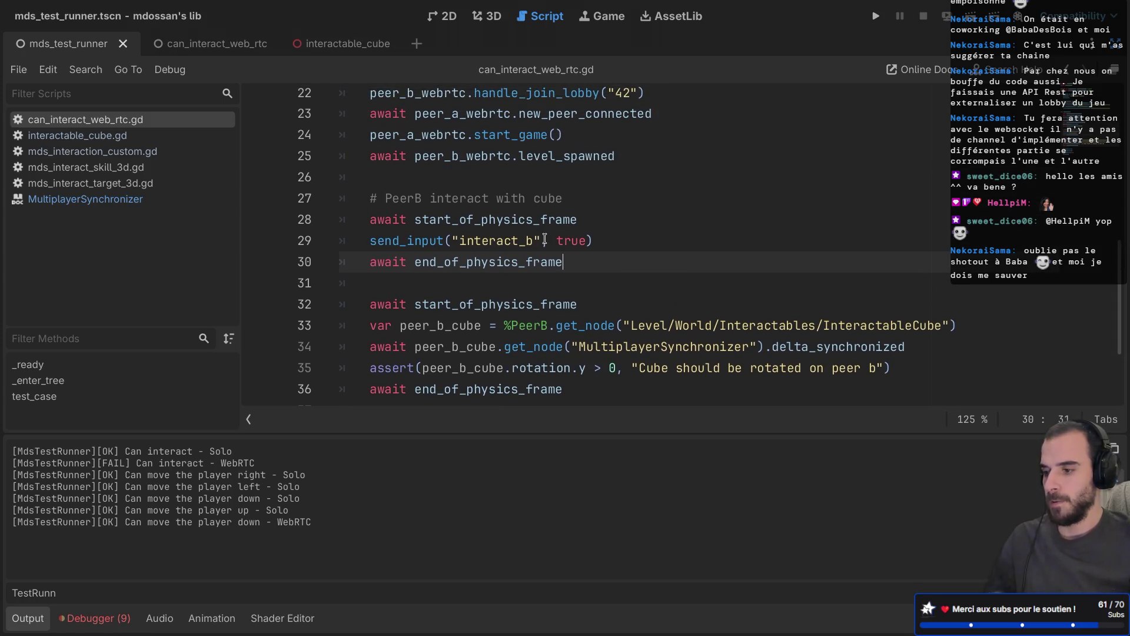
scroll(544, 240, down, 2)
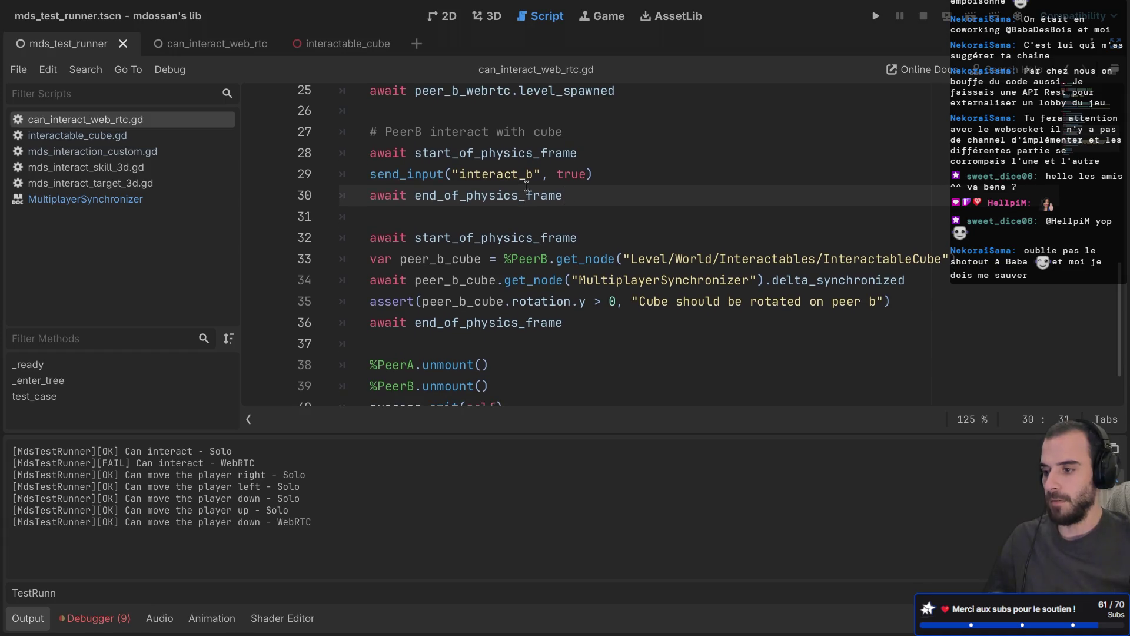
click(527, 176)
click(543, 222)
scroll(544, 223, down, 1)
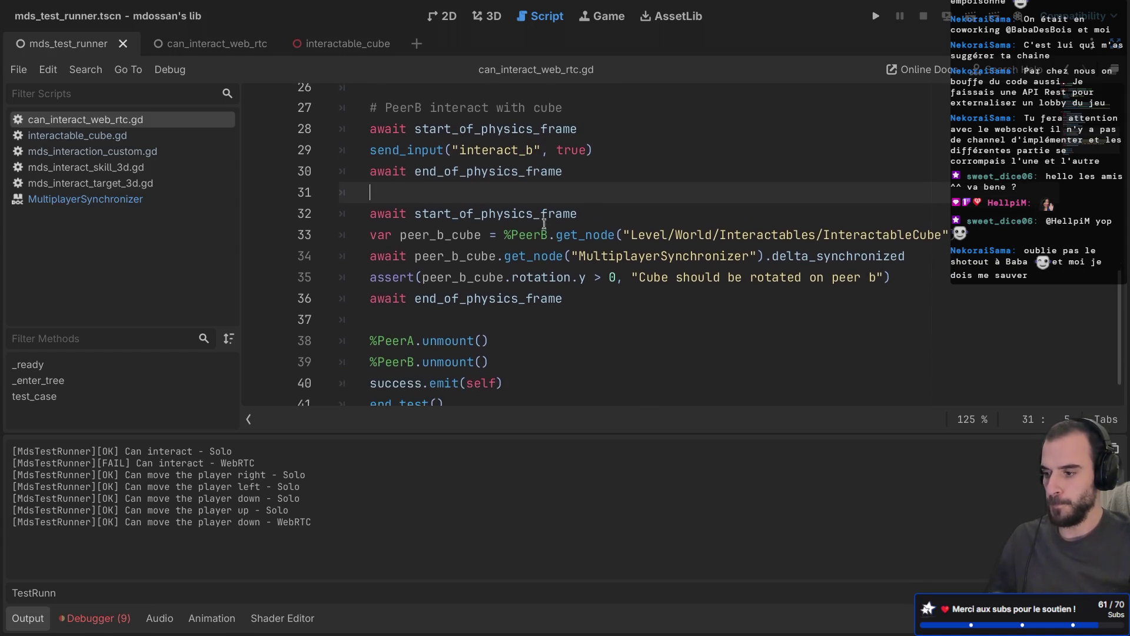
scroll(545, 224, down, 1)
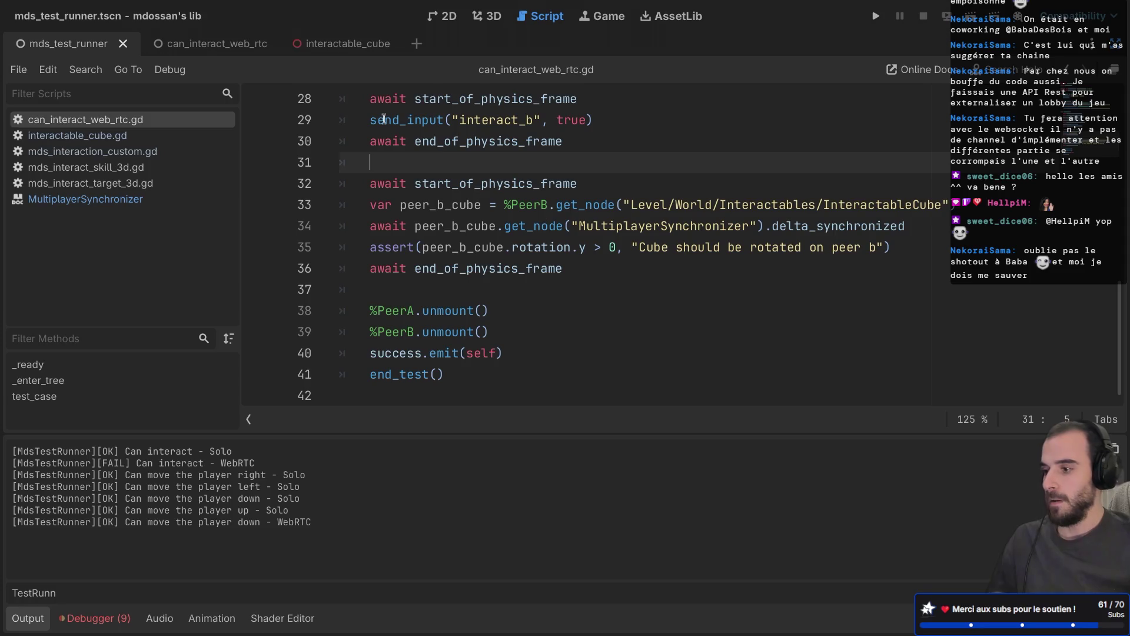
click(338, 47)
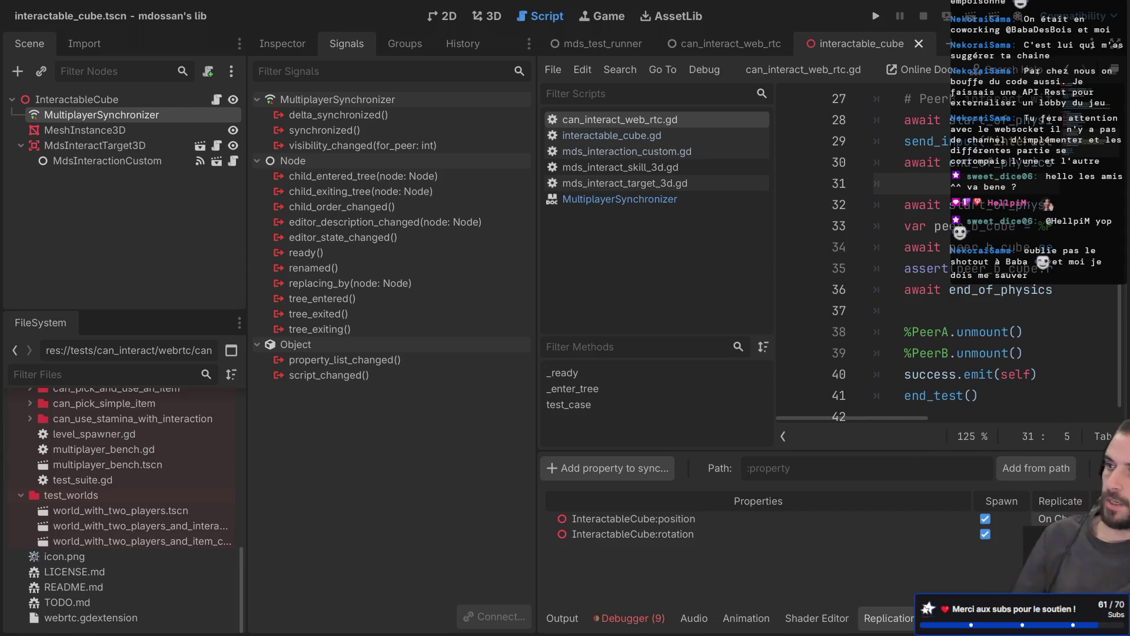
Set the cube's position replication to Always, change line 34 to await synchronized, and save
click(1050, 518)
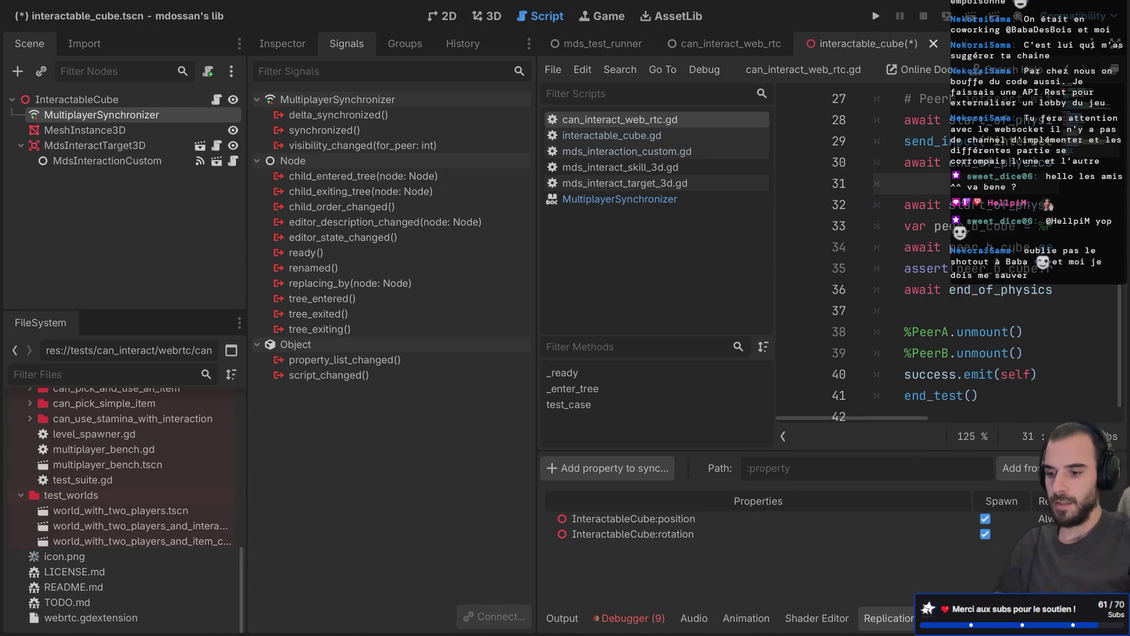
key(ctrl+shift+F11)
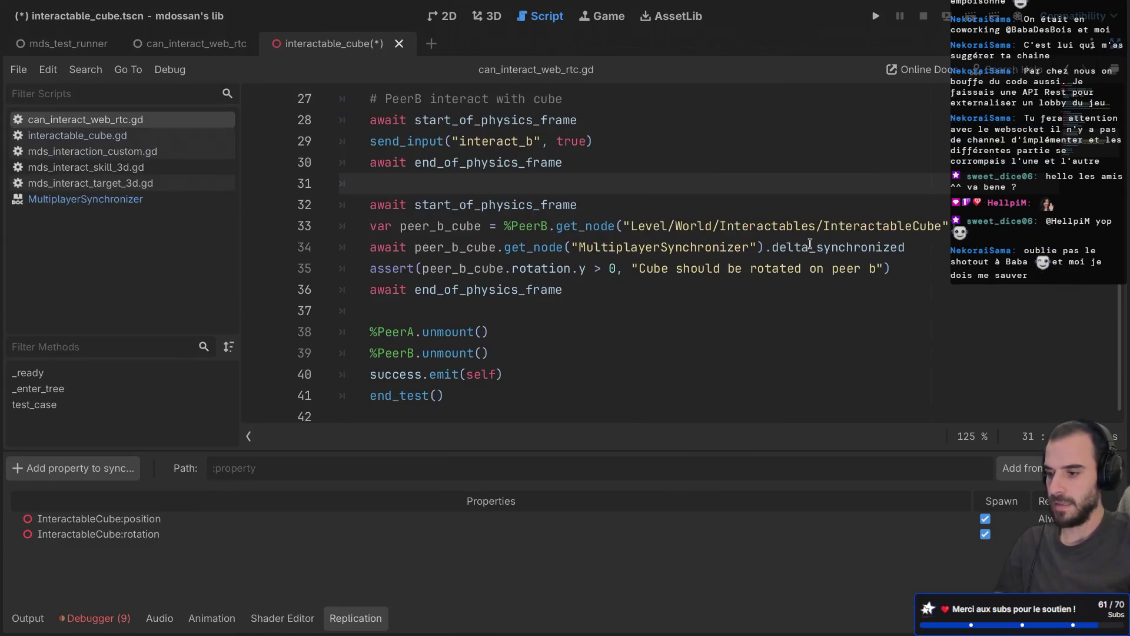
click(822, 249)
key(BackSpace)
key(BackSpace)
key(BackSpace)
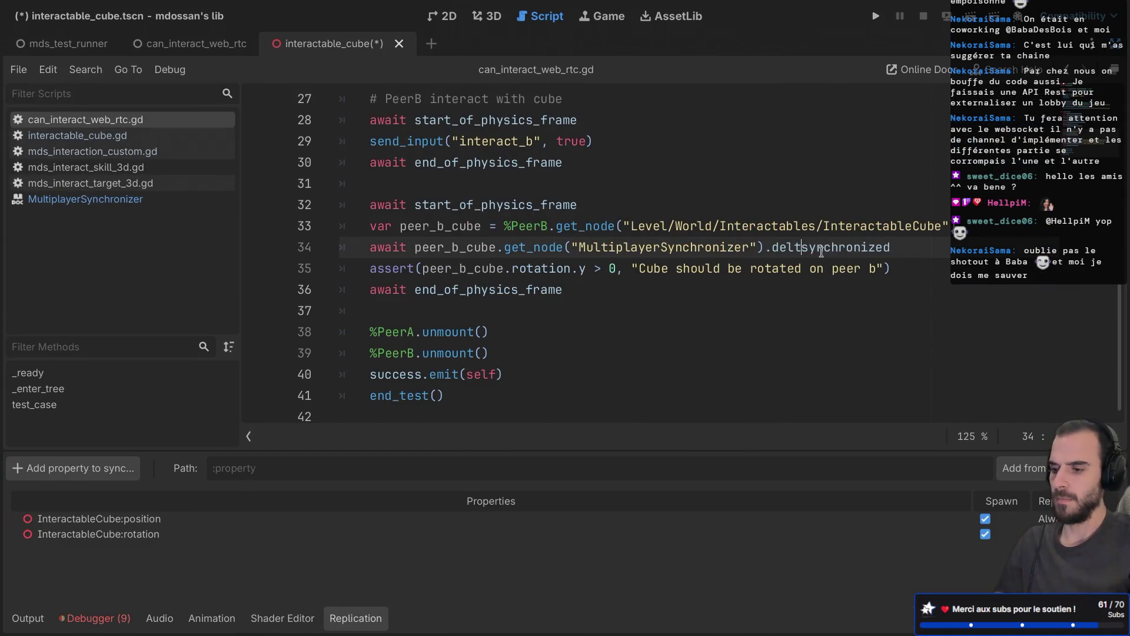
key(ctrl+s)
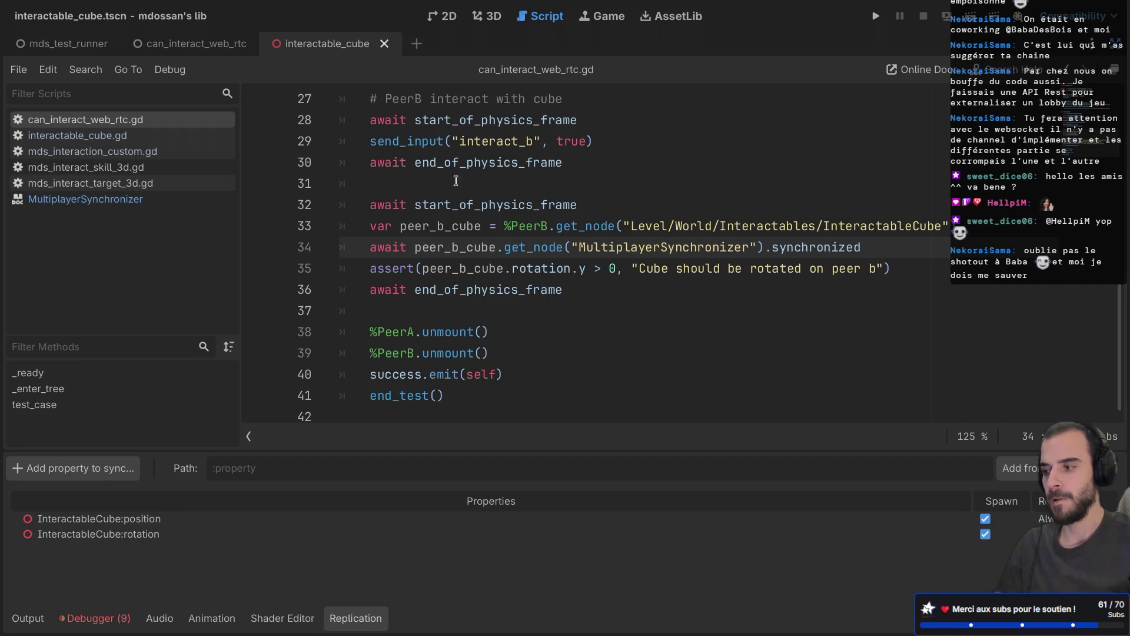
Rerun the tests, duplicate the start_of_physics_frame wait on line 32, and run again
click(88, 37)
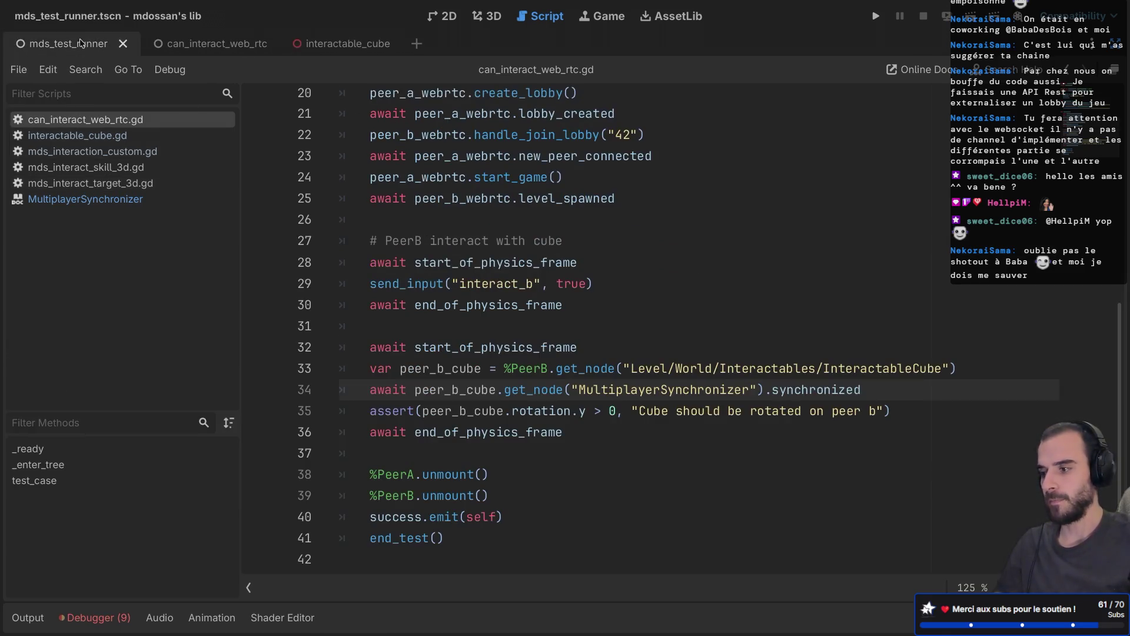
key(F6)
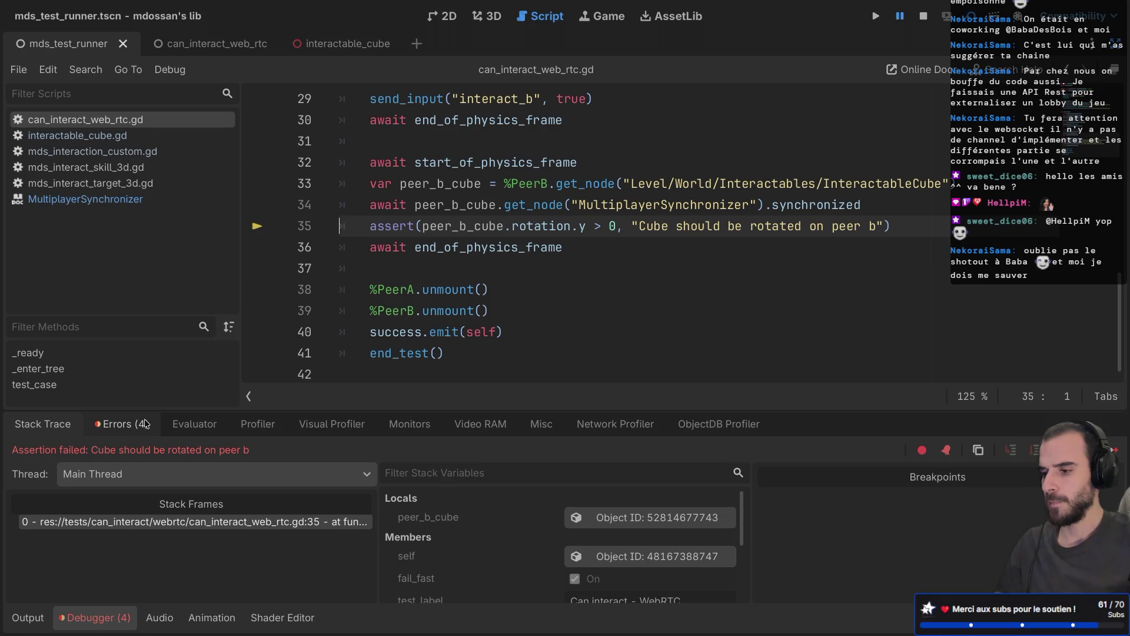
scroll(600, 249, up, 2)
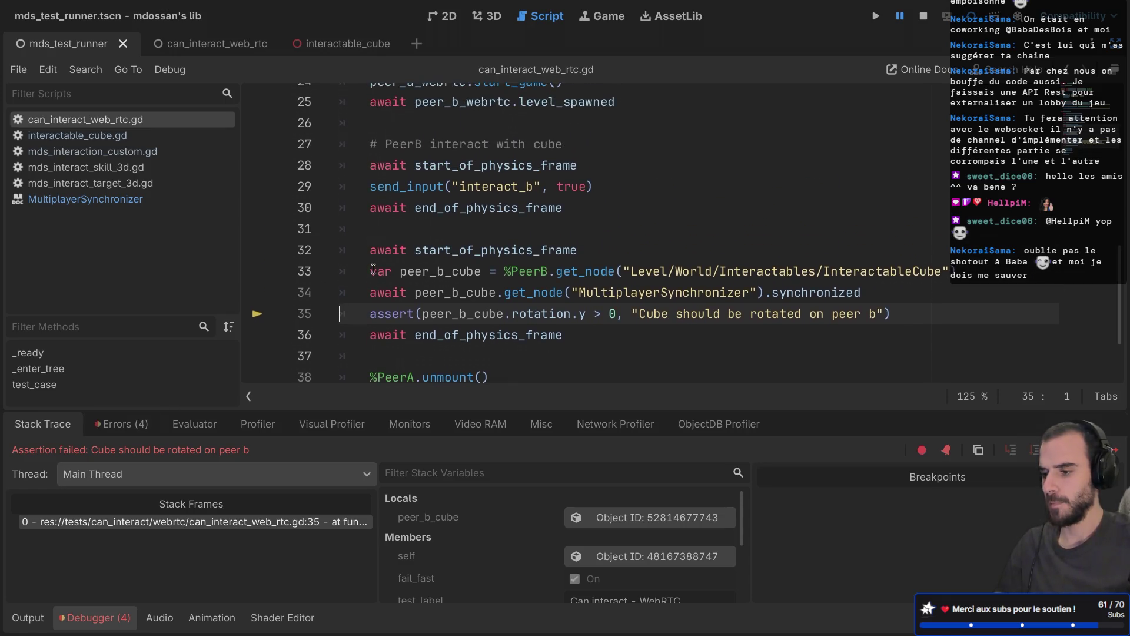
click(600, 249)
key(ctrl+shift+d)
key(ctrl+shift+d)
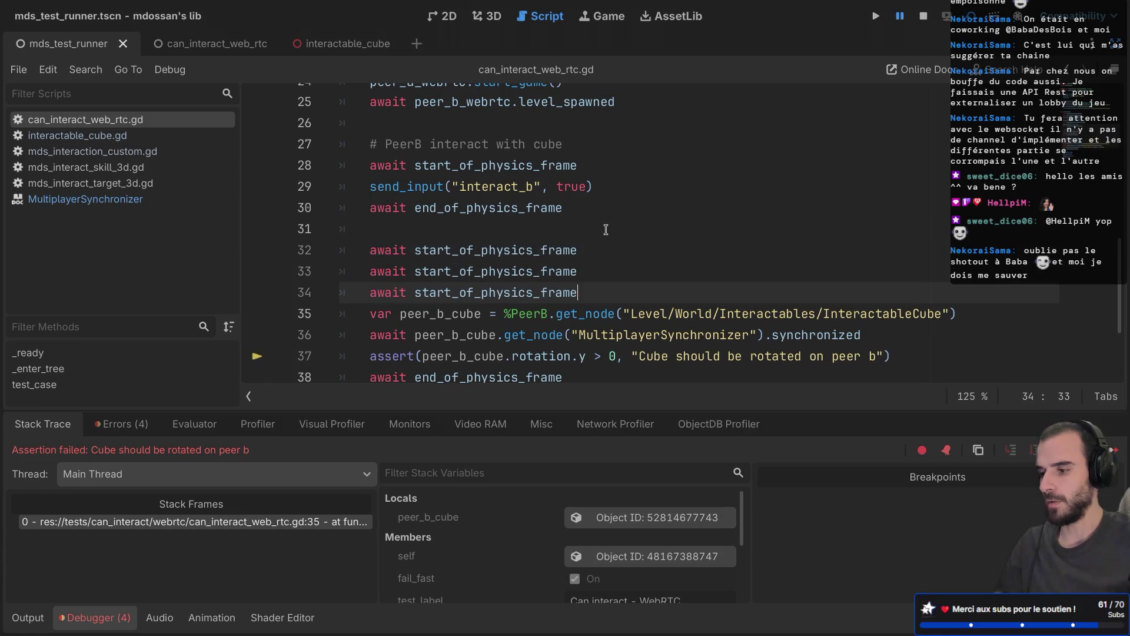
key(F6)
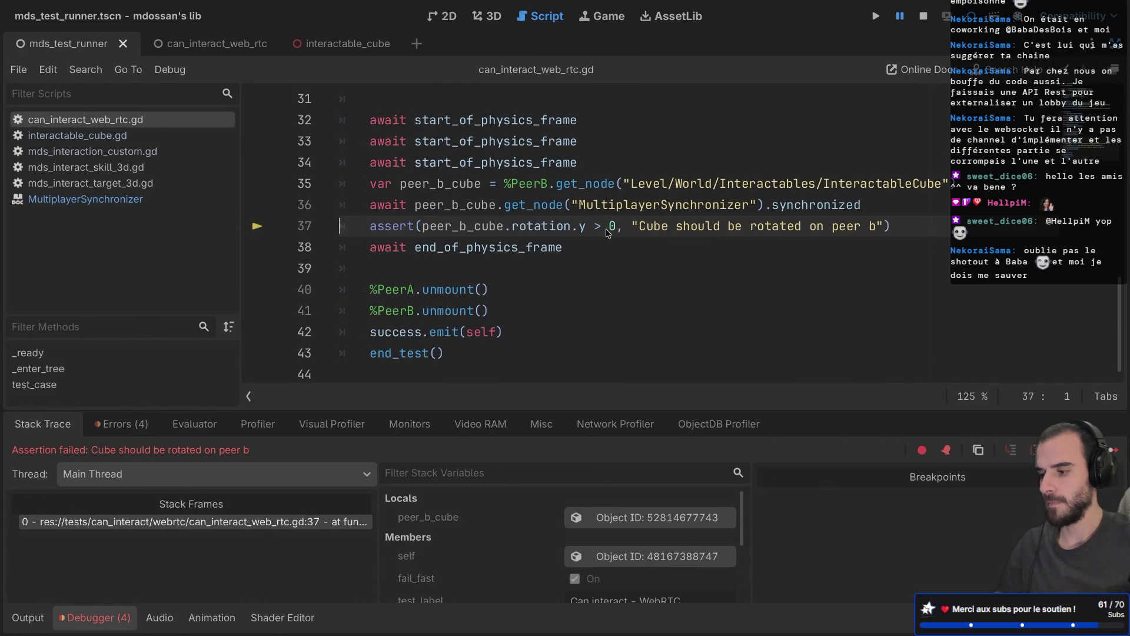
Paste two more copies of the three physics-frame waits and rerun the tests
scroll(608, 233, up, 2)
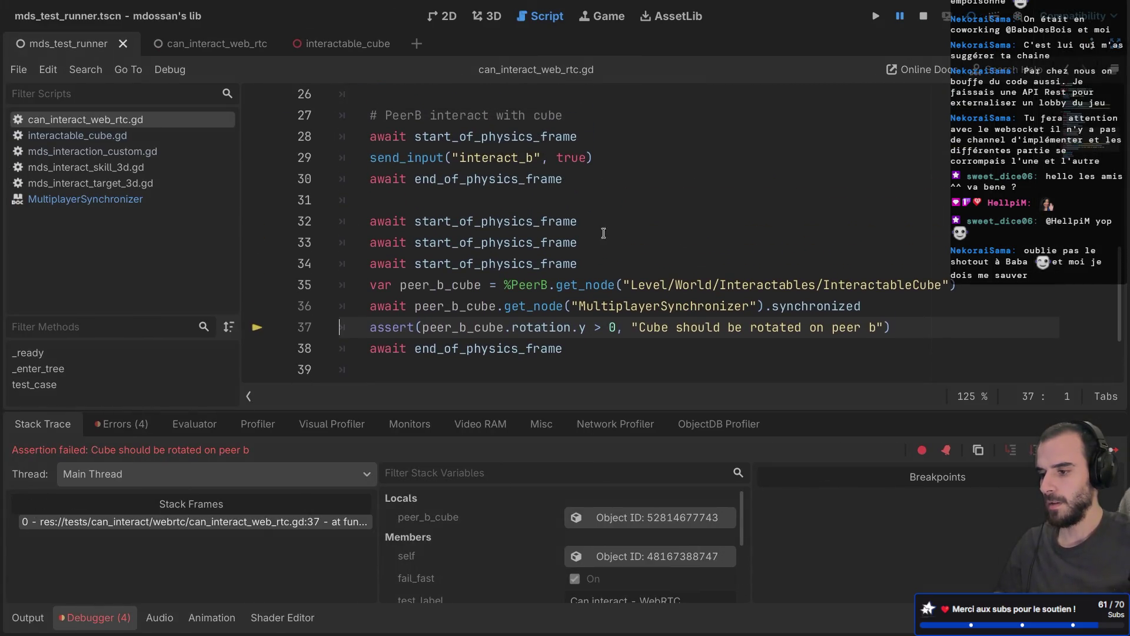
drag(585, 257, 584, 201)
key(ctrl+c)
key(ctrl+v)
key(ctrl+v)
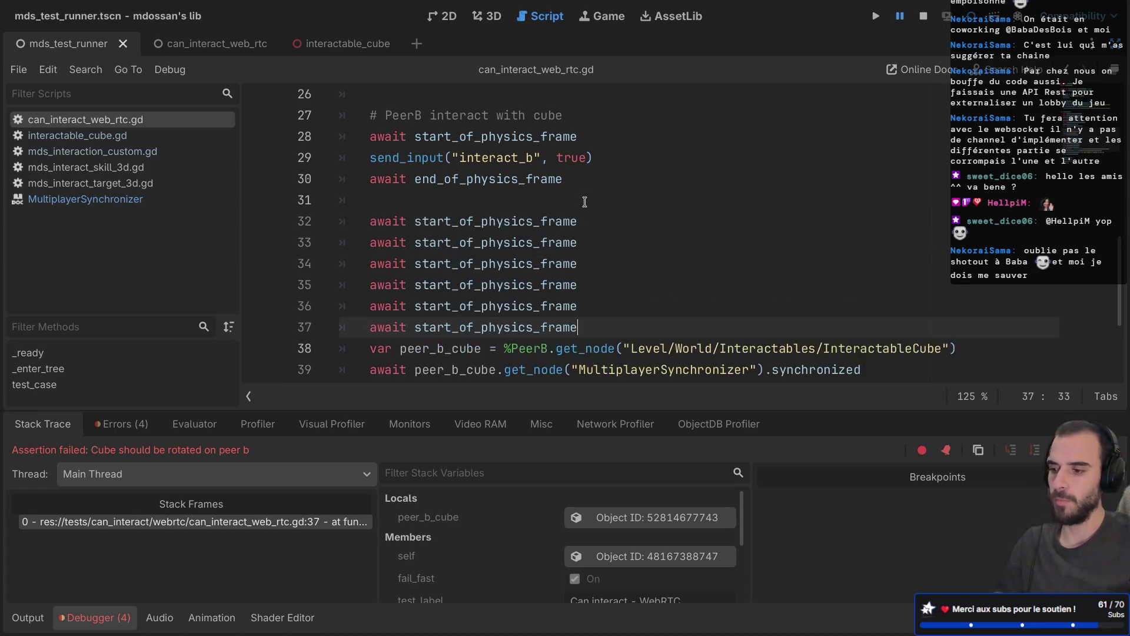
key(ctrl+v)
key(F5)
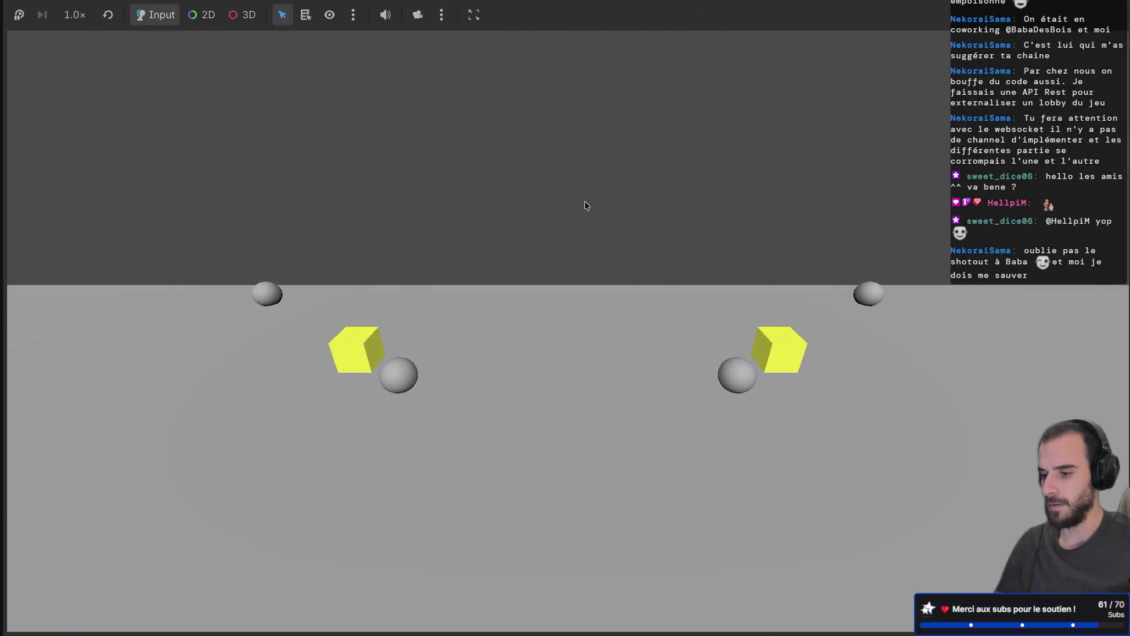
Delete the extra physics-frame waits, leaving one start_of_physics_frame wait on line 32
scroll(471, 247, up, 3)
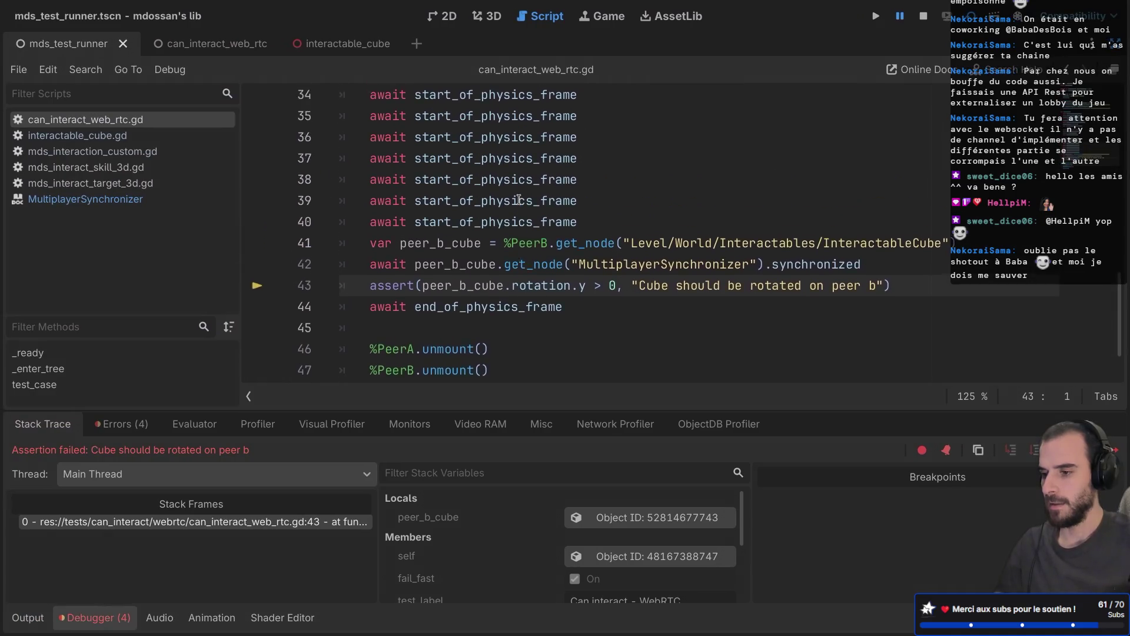
click(459, 272)
drag(583, 335, 608, 175)
key(BackSpace)
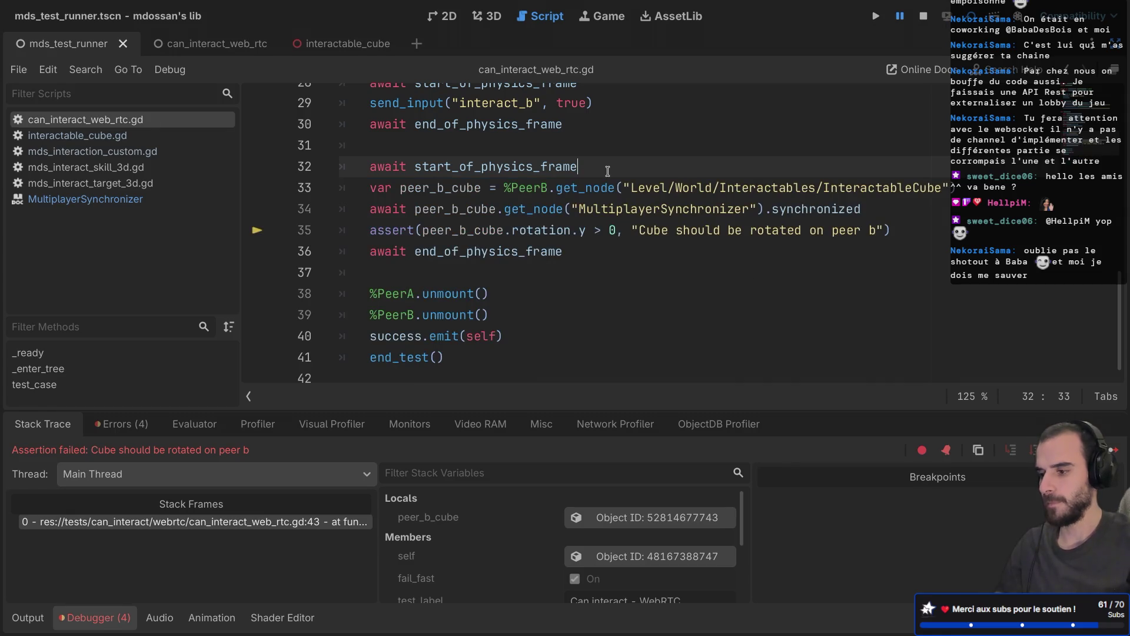
scroll(607, 171, up, 3)
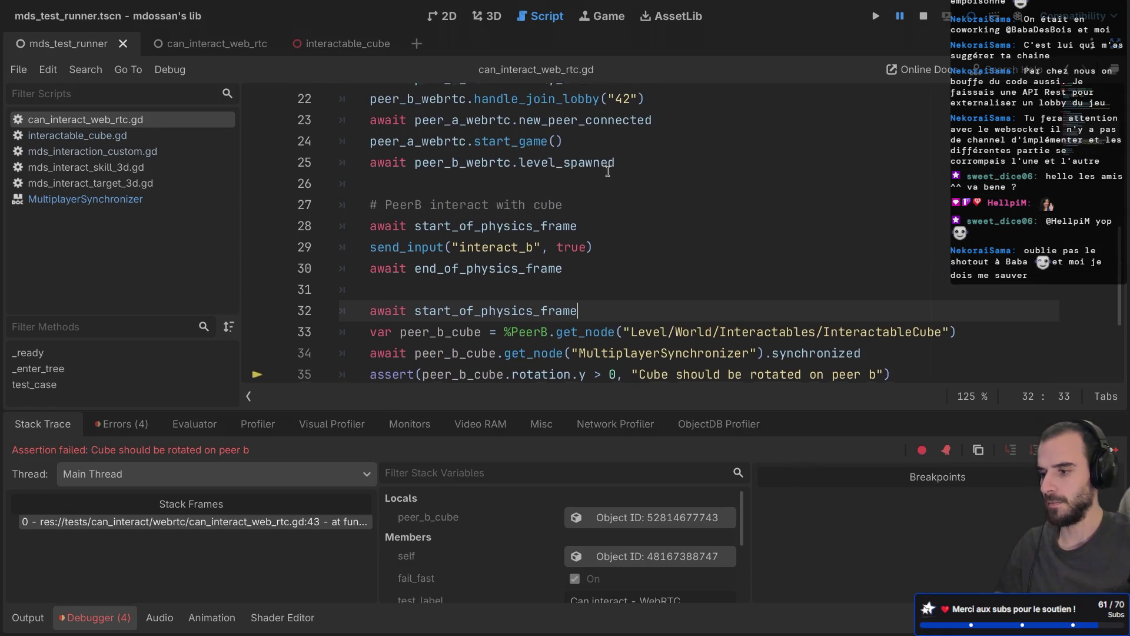
scroll(608, 171, down, 3)
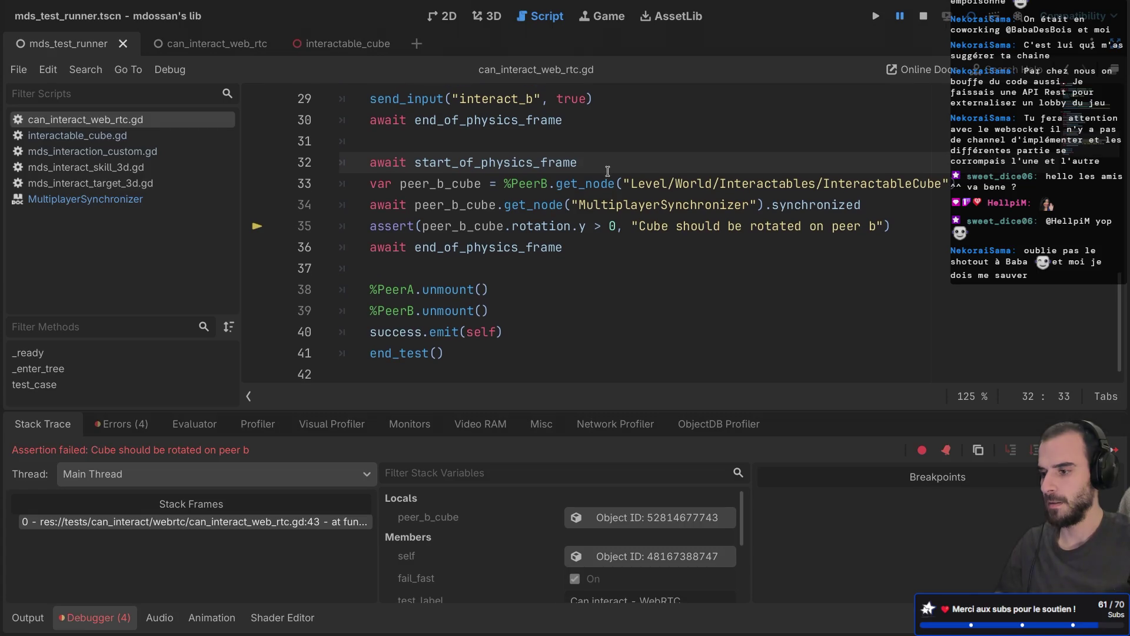
scroll(607, 172, up, 2)
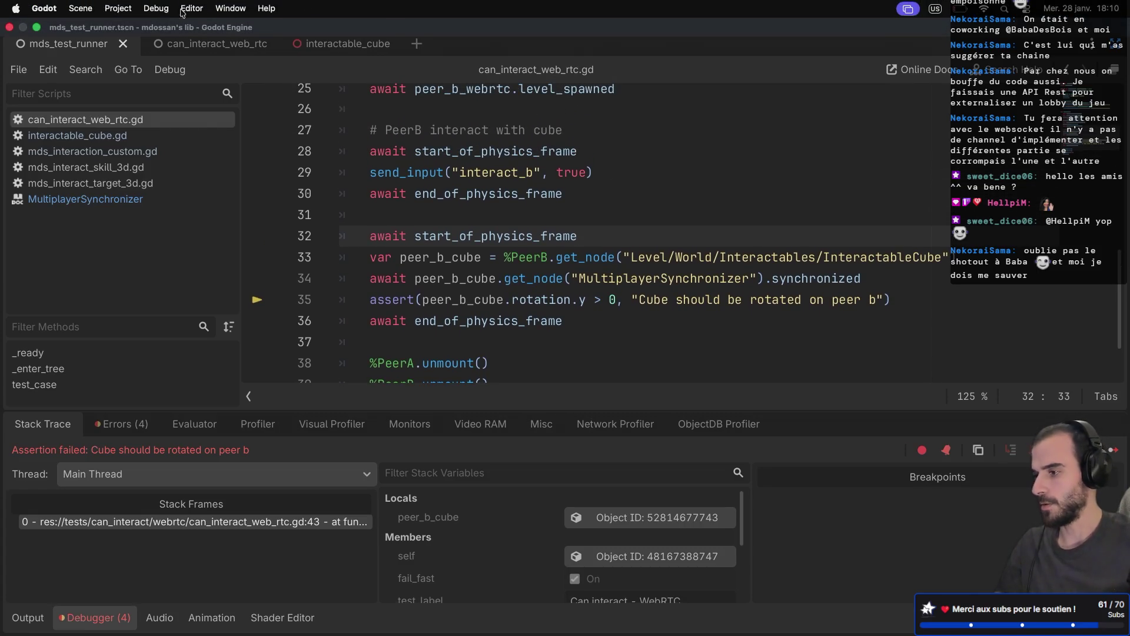
click(156, 8)
click(139, 28)
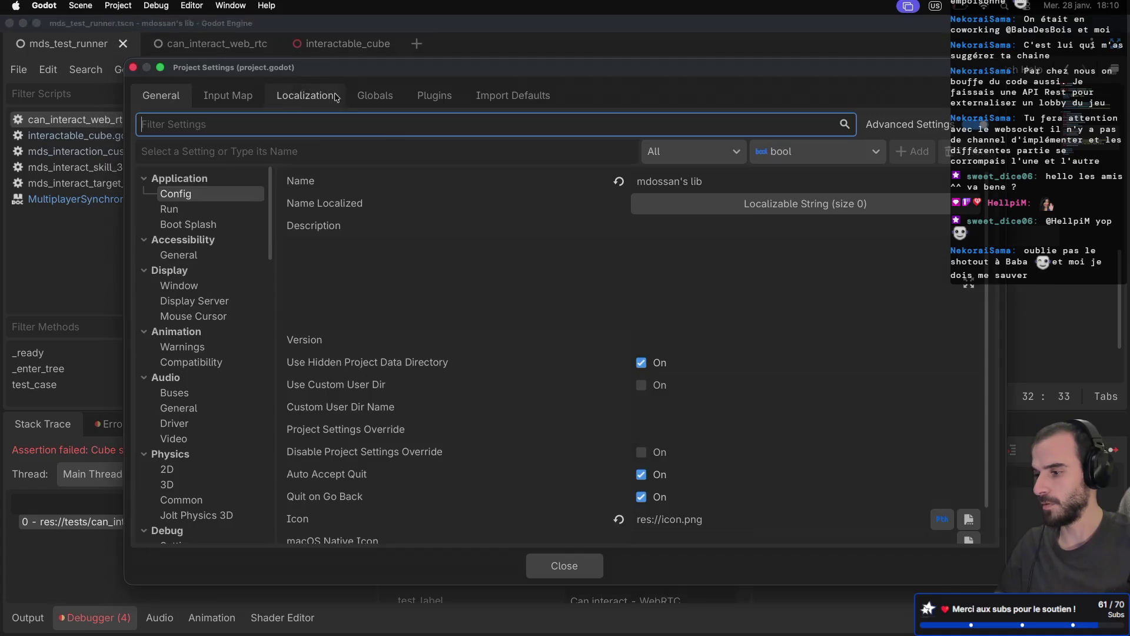
click(372, 95)
click(324, 98)
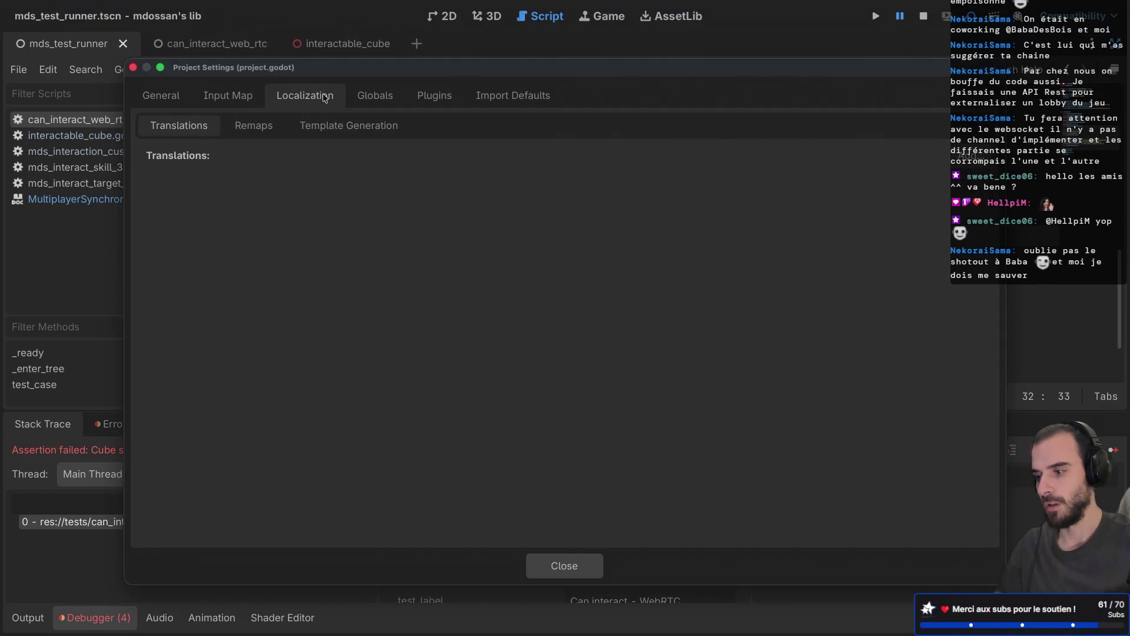
click(228, 95)
scroll(370, 325, down, 5)
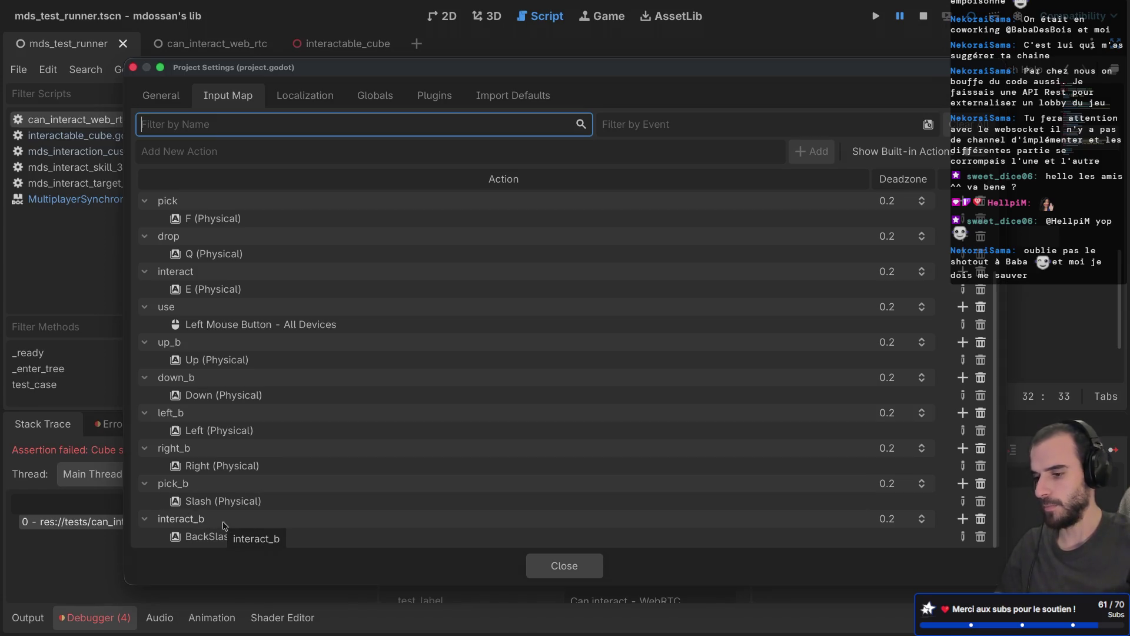
key(Escape)
scroll(513, 230, down, 2)
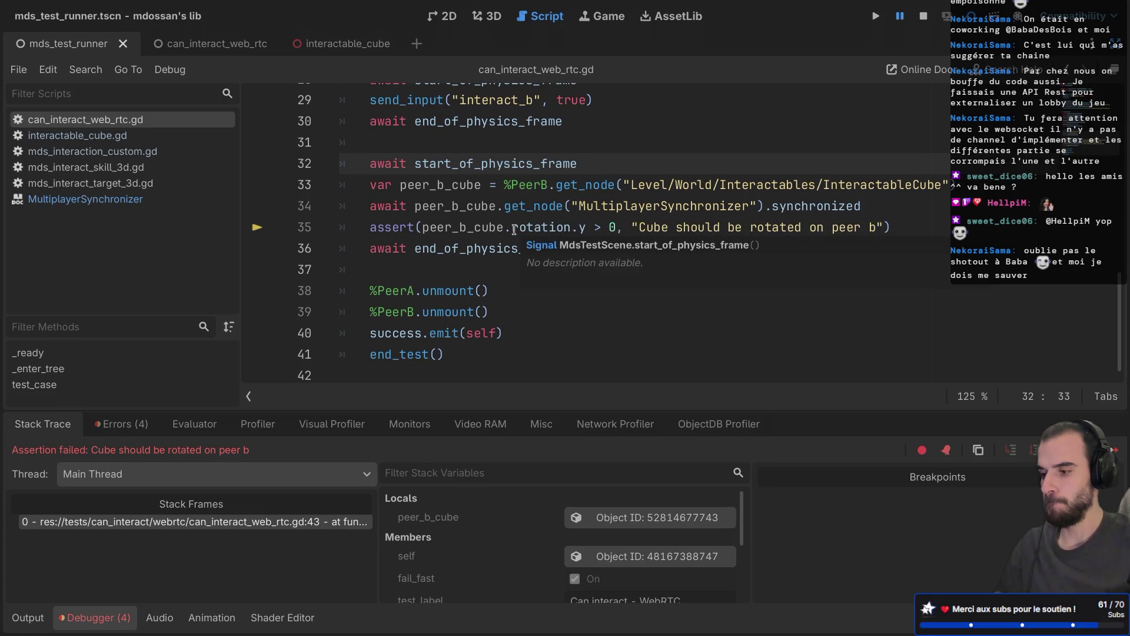
Return to the script editor in distraction-free mode, then open and run the can_interact_web_rtc scene
click(510, 289)
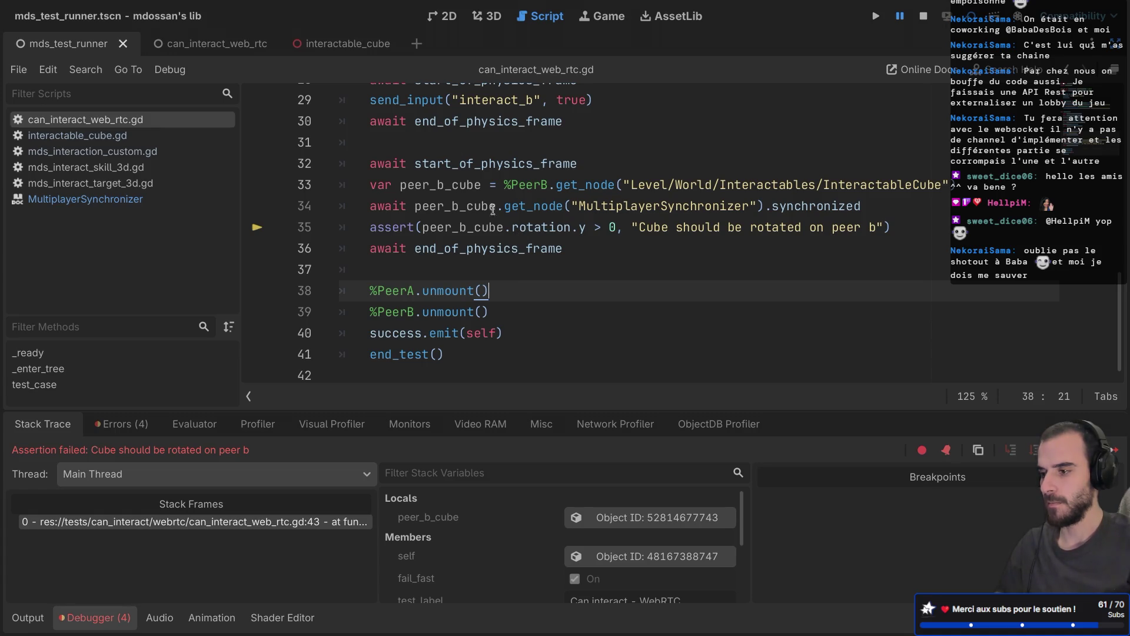
click(498, 11)
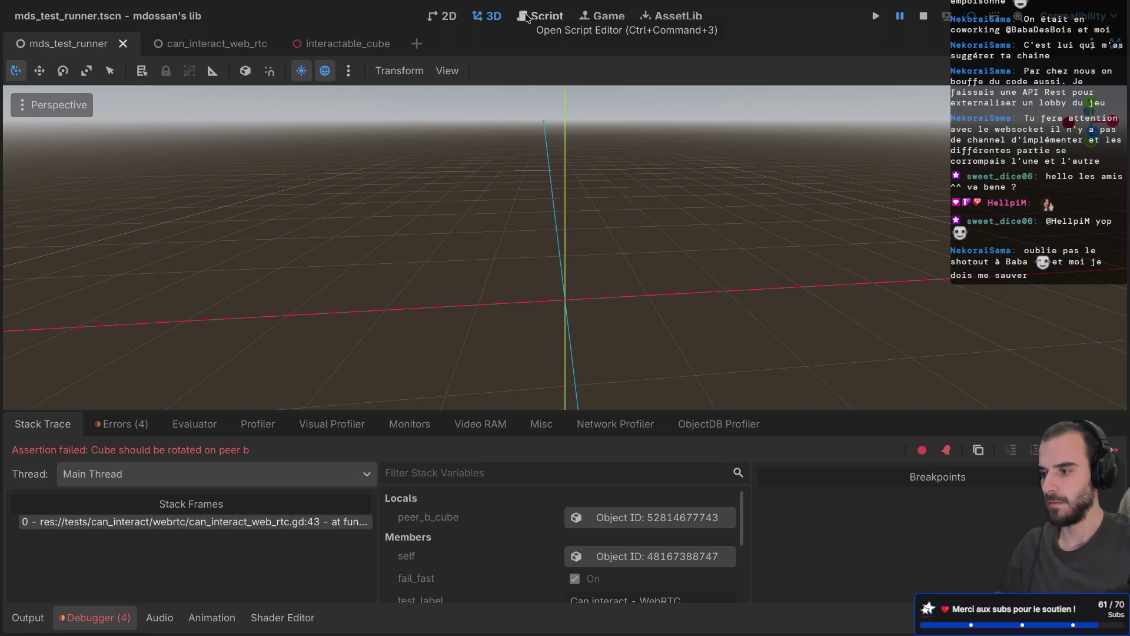
click(527, 16)
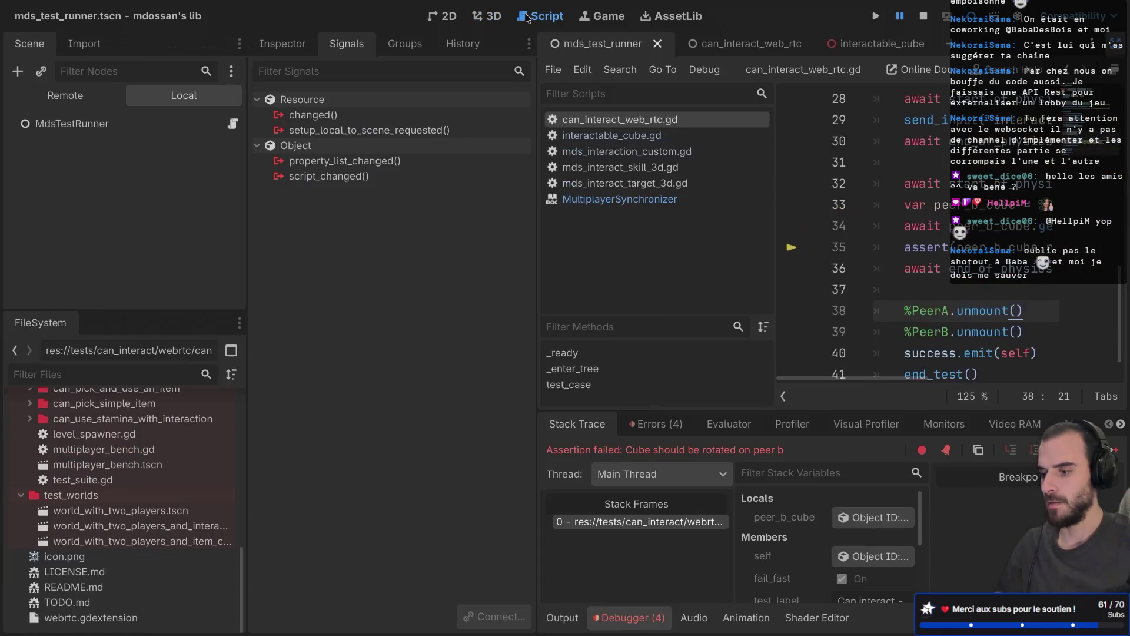
key(ctrl+shift+F11)
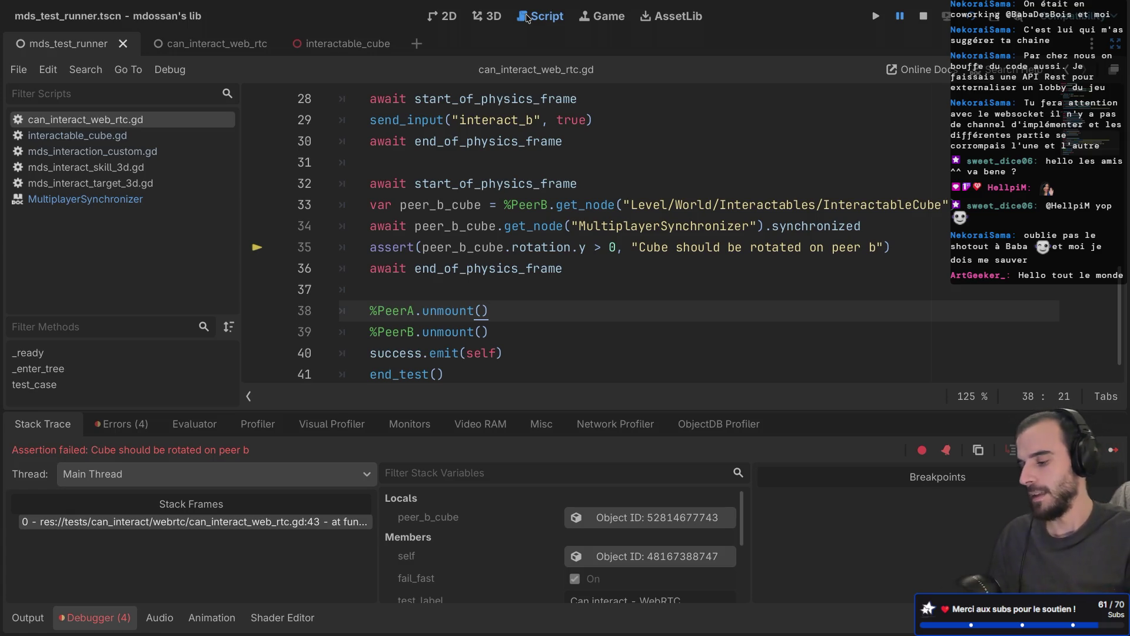
key(XF86MonBrightnessUp)
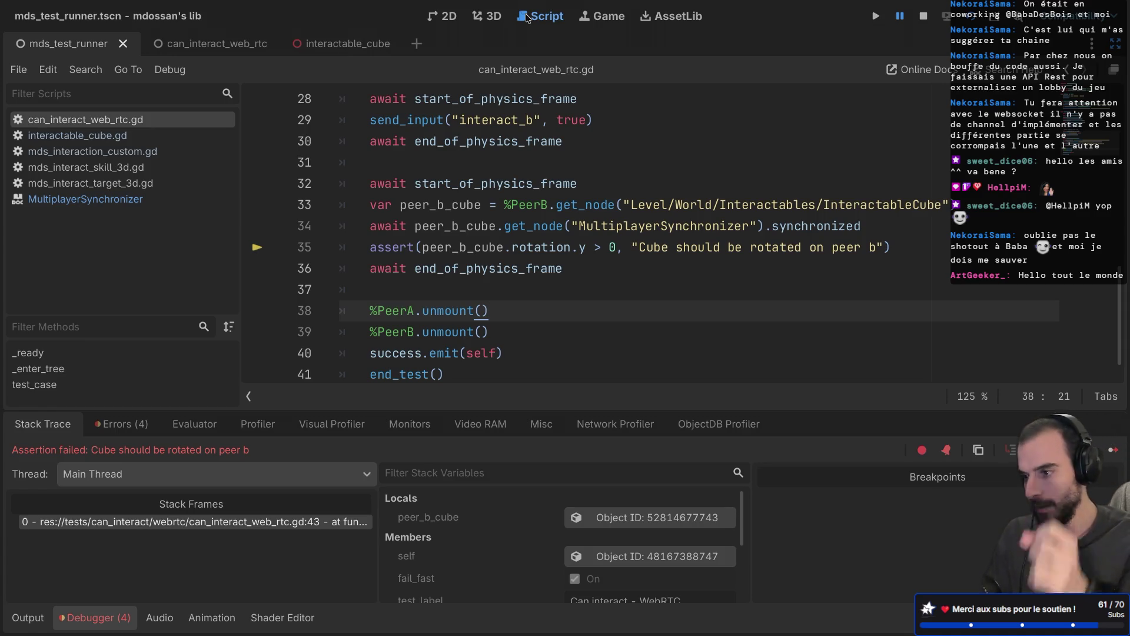
click(224, 43)
key(super+r)
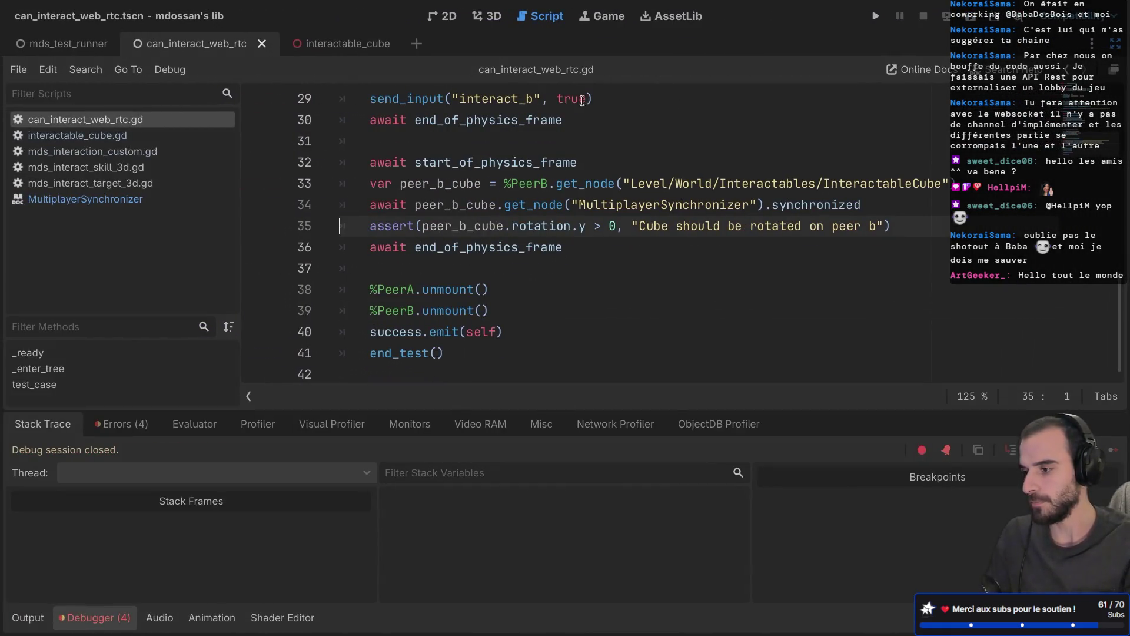
Bring the running two-cube WebRTC game window forward, then switch to the browser and open a new tab
click(937, 25)
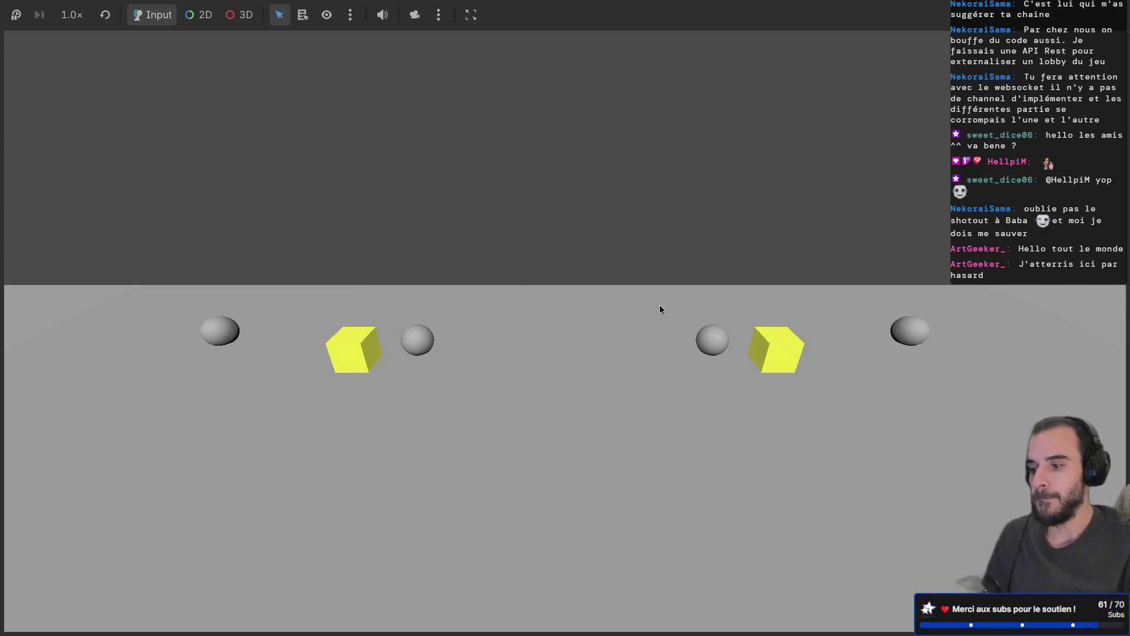
key(ctrl+Right)
key(ctrl+Right)
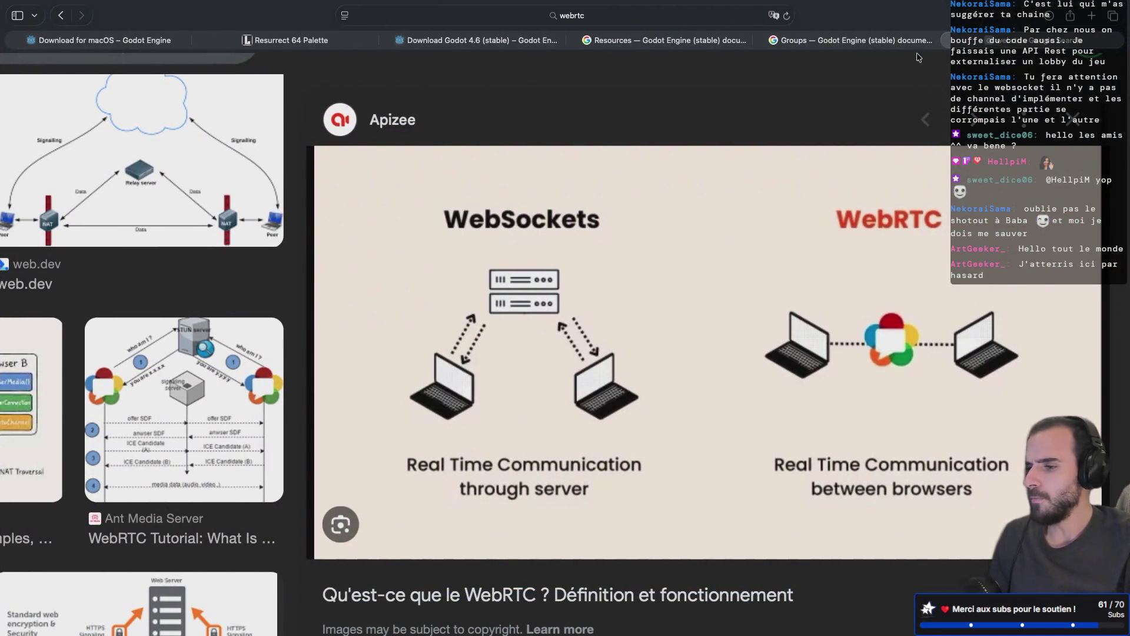
click(1091, 16)
Go to itch.io, pass the verification check, and launch My Mini Farm from your creator profile
text(itch.io)
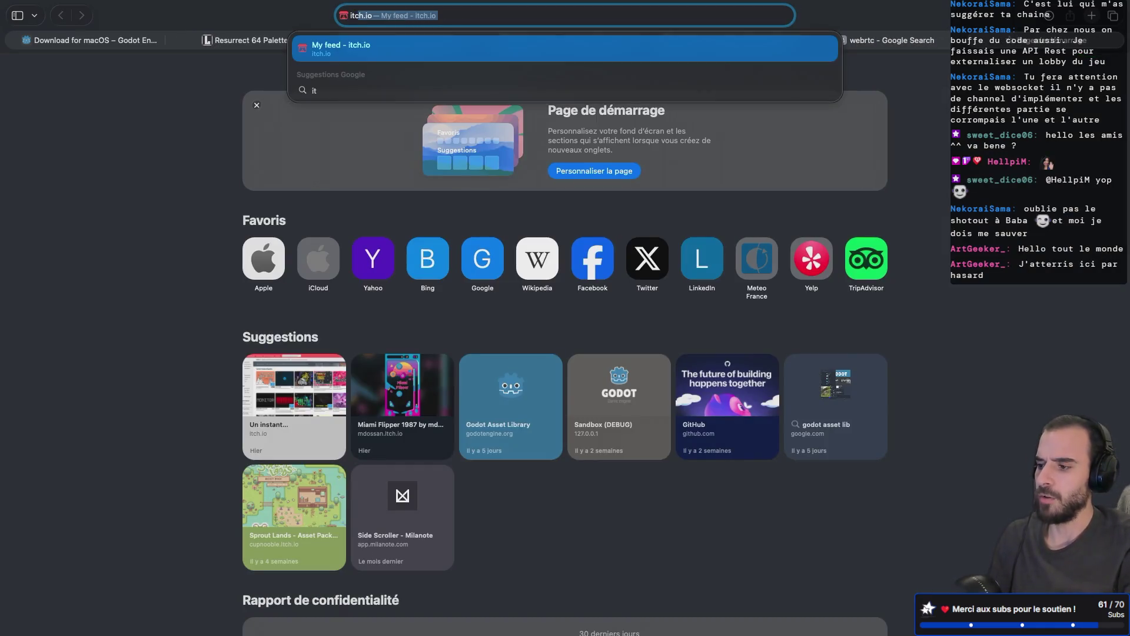
key(Return)
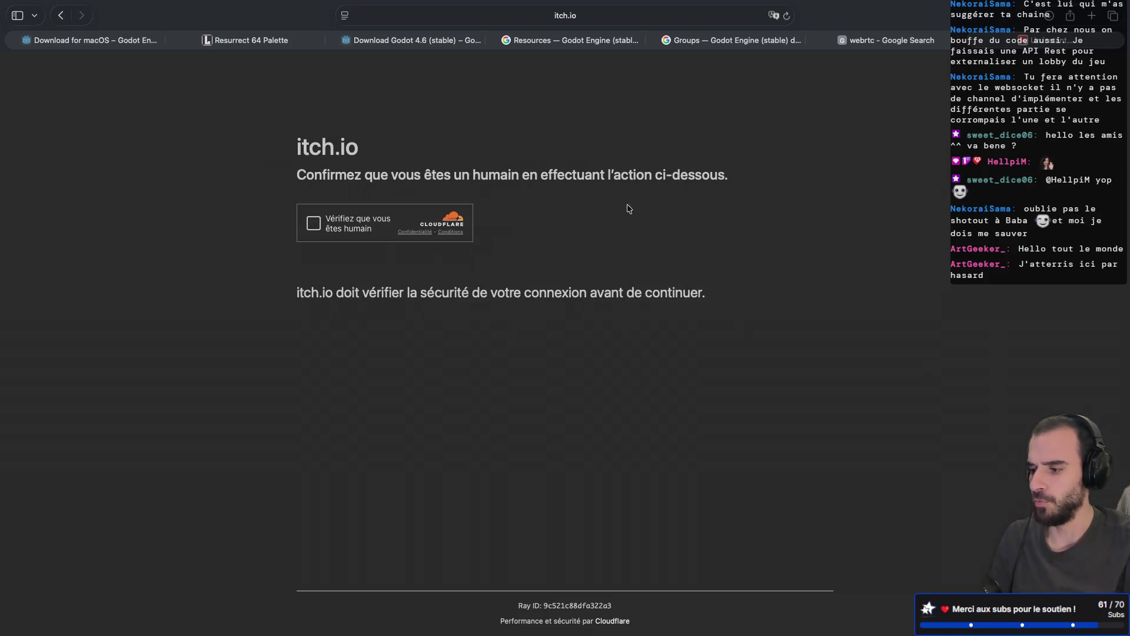
click(313, 224)
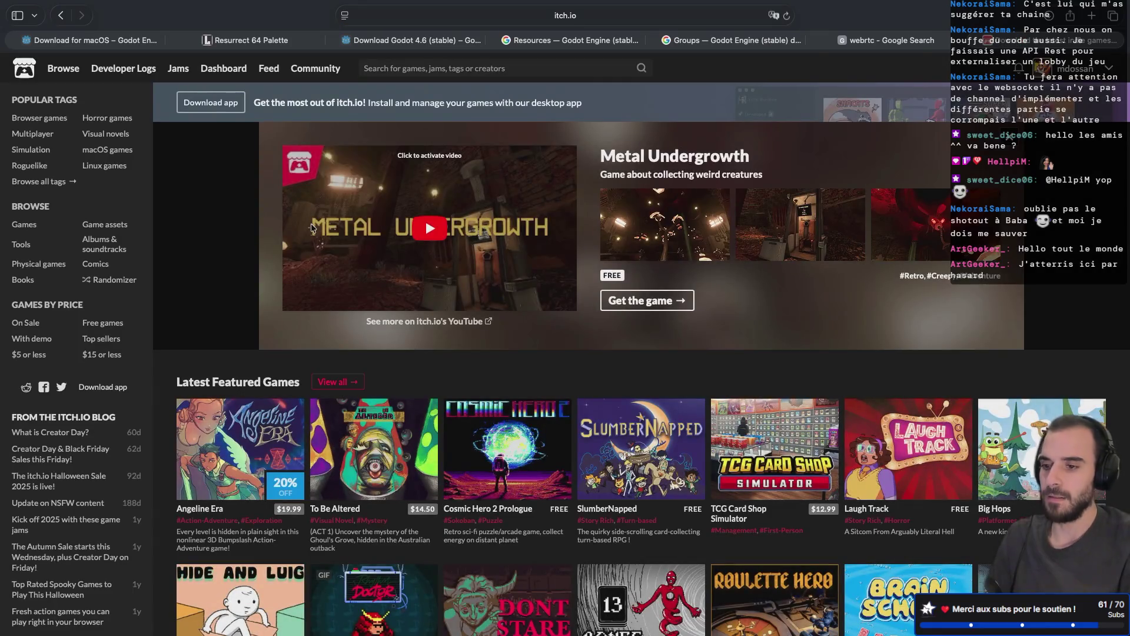
click(1075, 69)
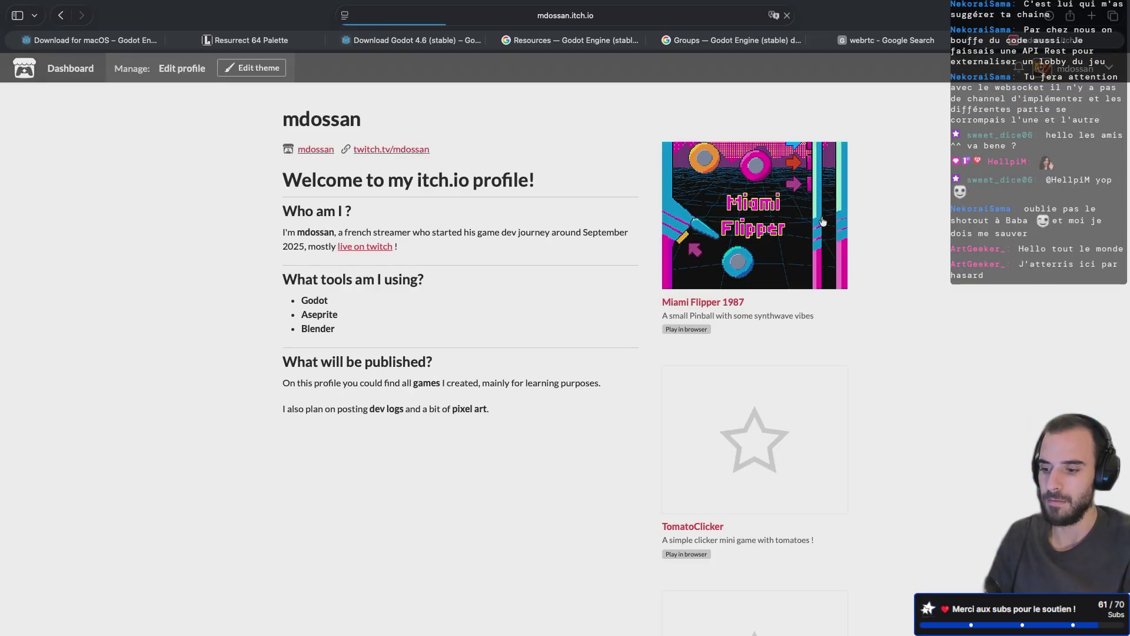
scroll(799, 413, down, 5)
click(738, 451)
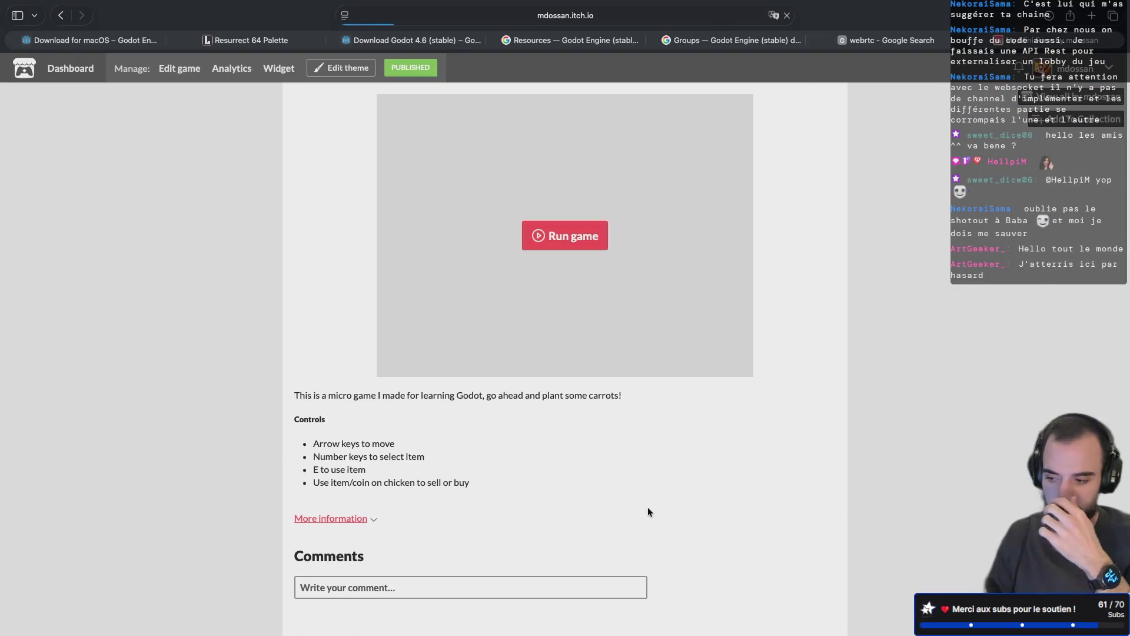
click(538, 236)
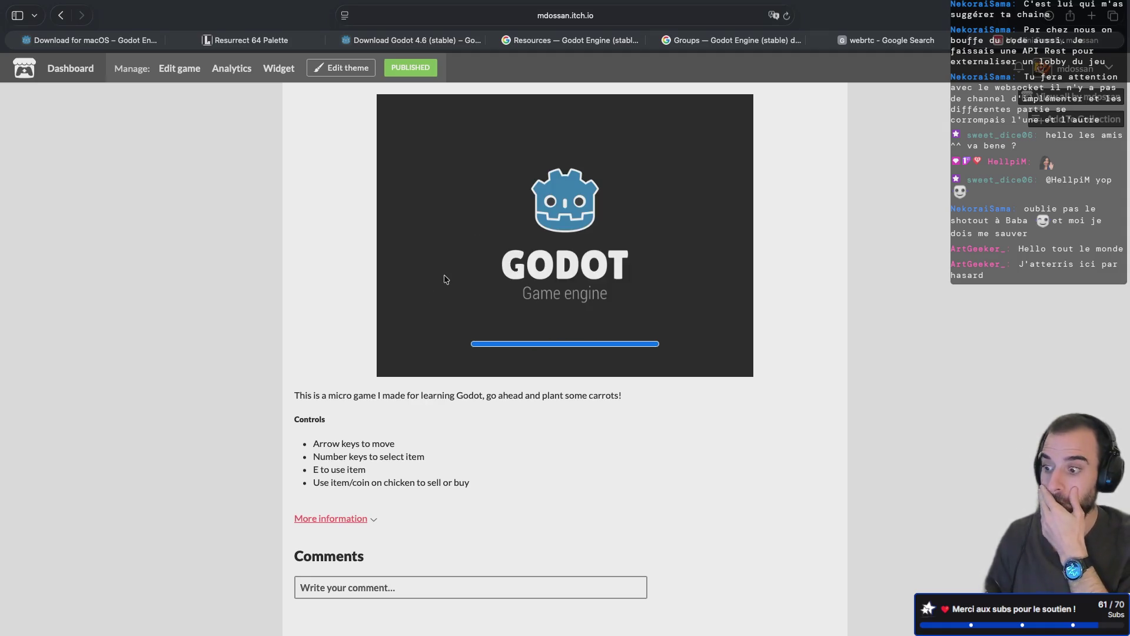
click(444, 278)
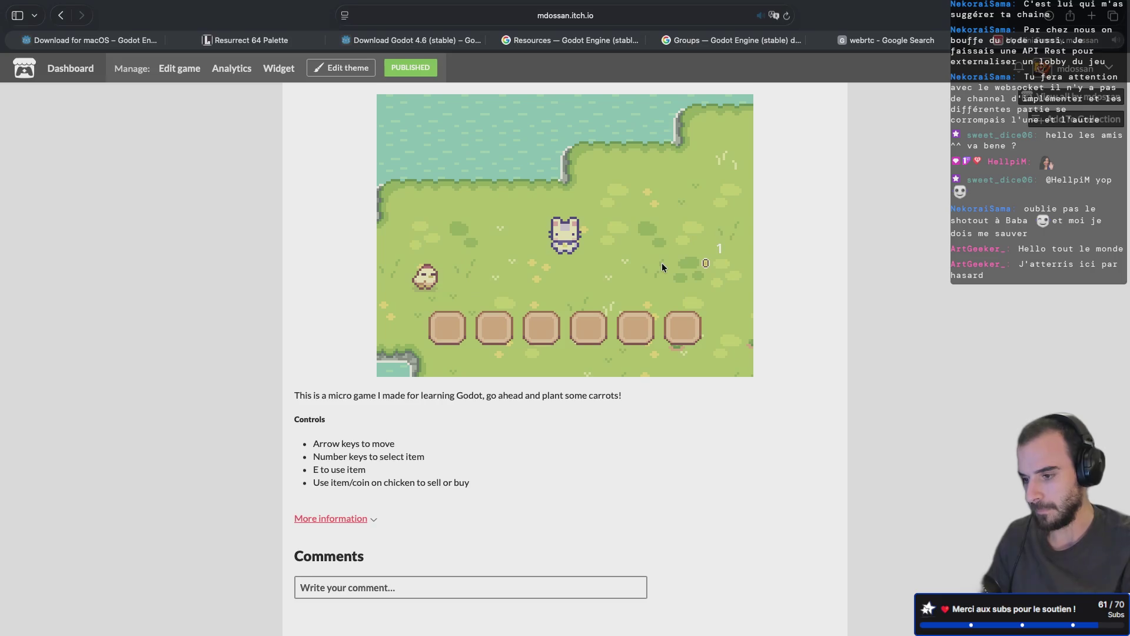
Walk the farmer around the grass and select the first hotbar item
key(Up)
key(Down)
key(1)
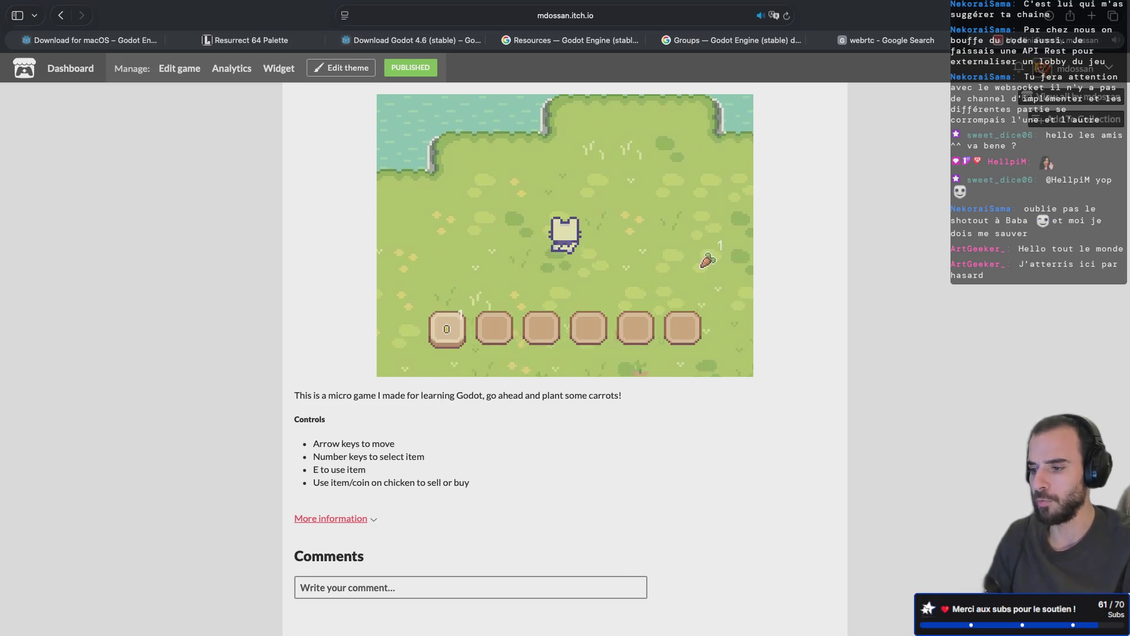
key(Left)
key(Up)
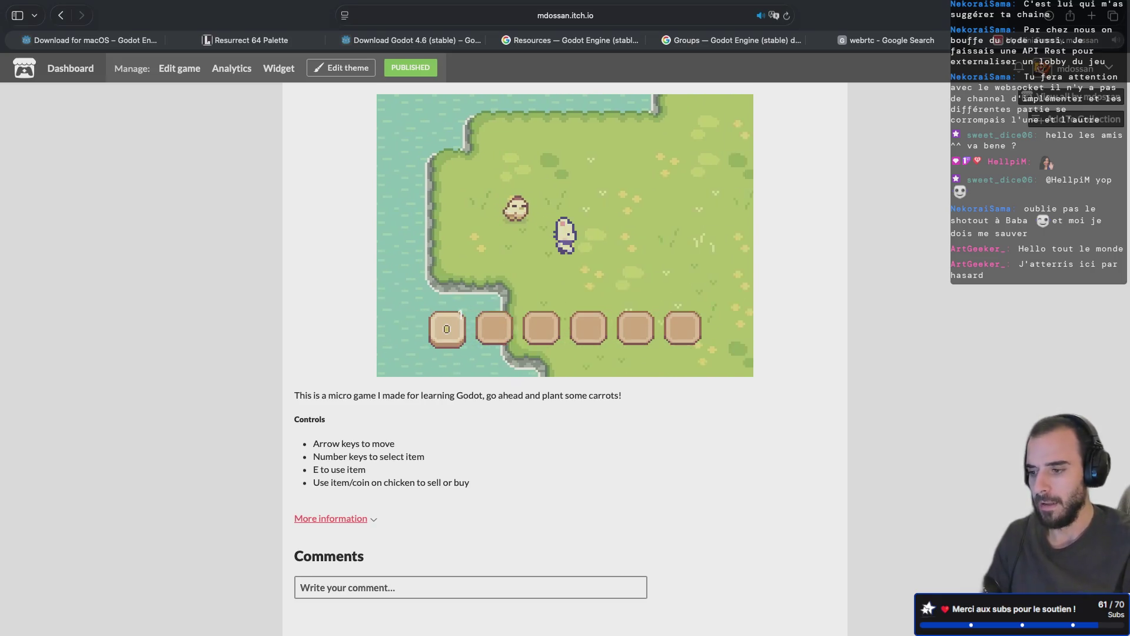
key(Right)
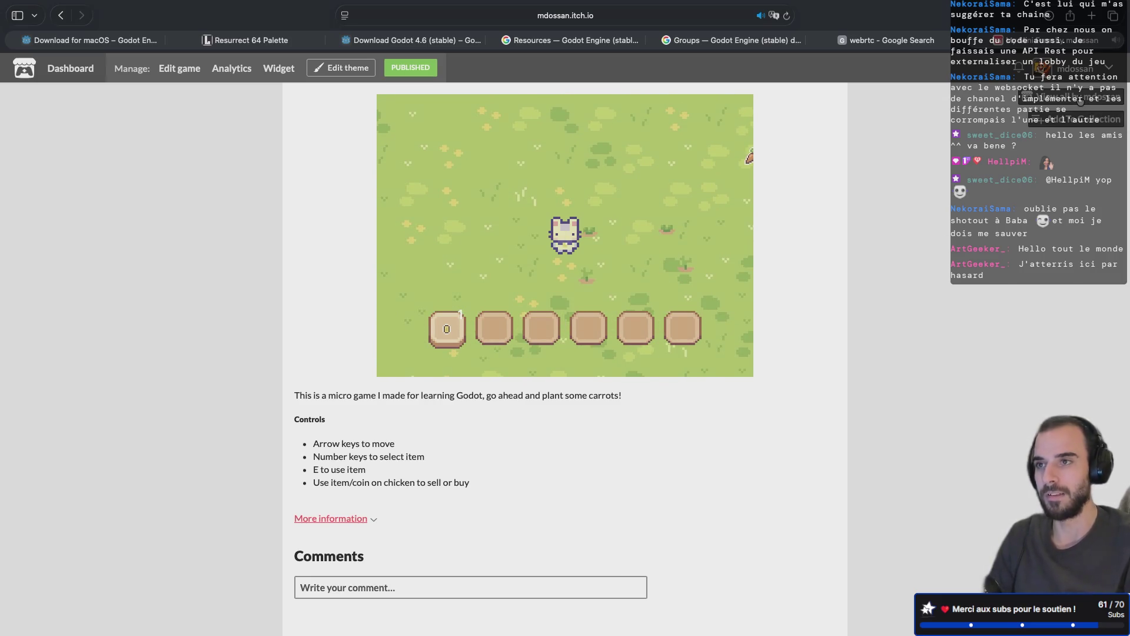
Open TomatoClicker from the full games list, collect tomatoes, buy Ketchup, and return to the profile
click(1085, 99)
click(741, 478)
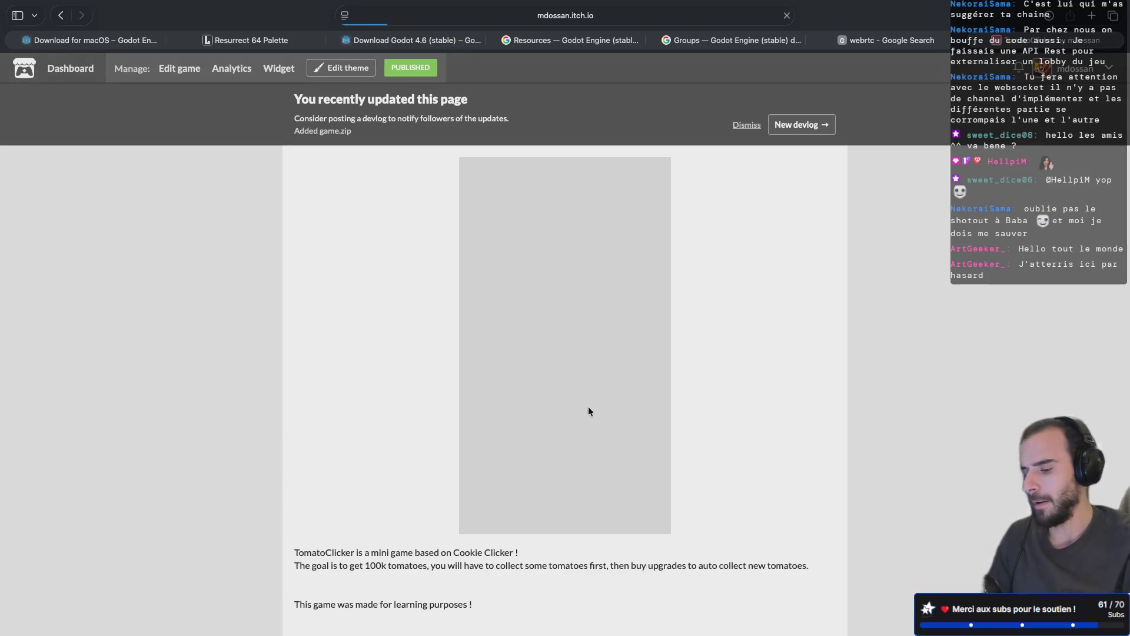
click(539, 318)
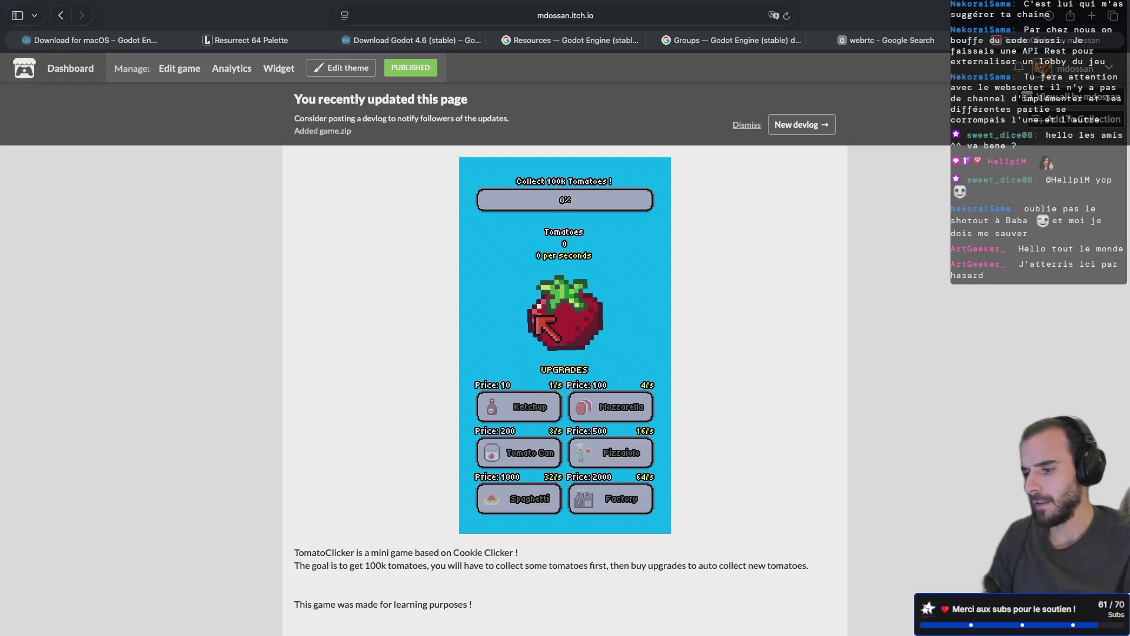
click(537, 315)
click(538, 315)
click(537, 313)
click(537, 313)
click(536, 312)
click(536, 312)
click(536, 310)
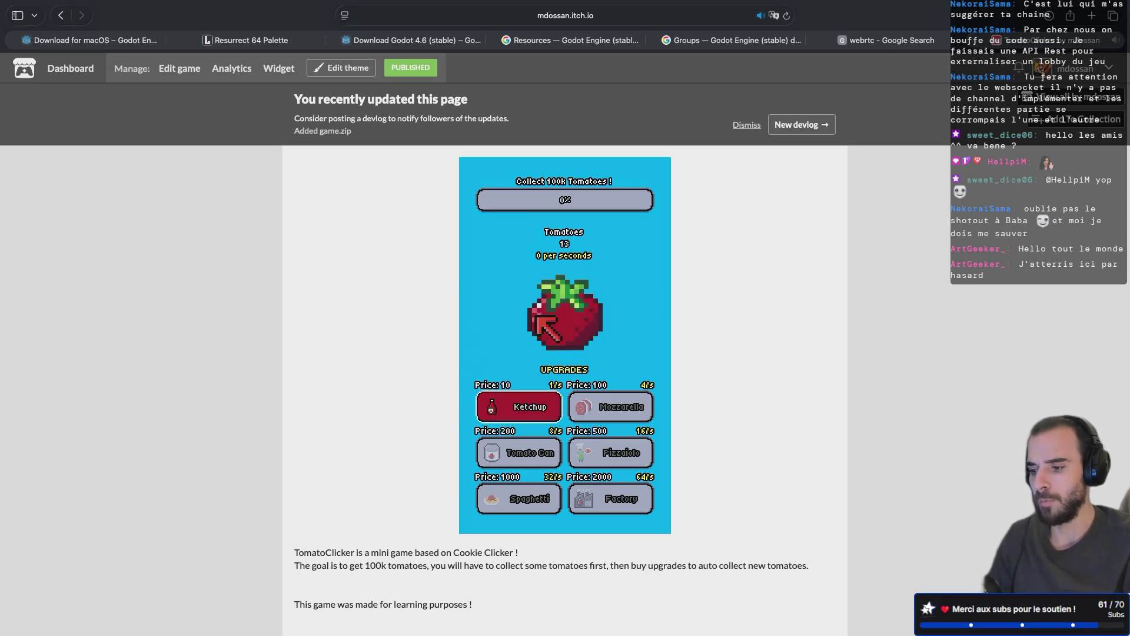
click(518, 408)
click(541, 279)
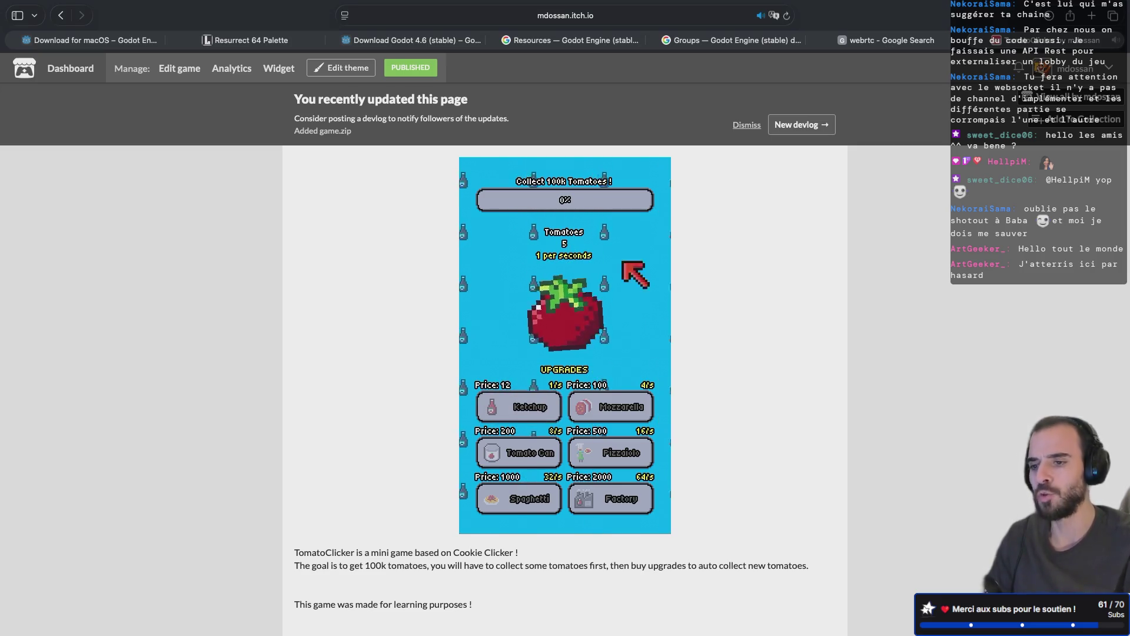
key(super+bracketleft)
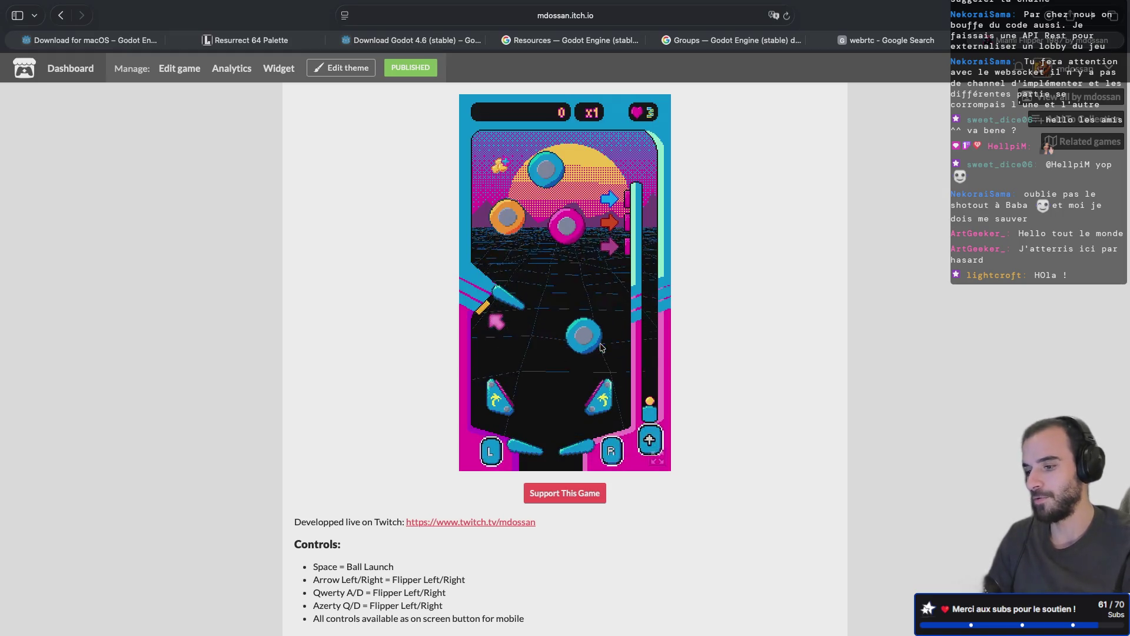
Launch the pinball with Space and work the flippers with the arrow keys
scroll(601, 347, down, 10)
scroll(565, 347, up, 10)
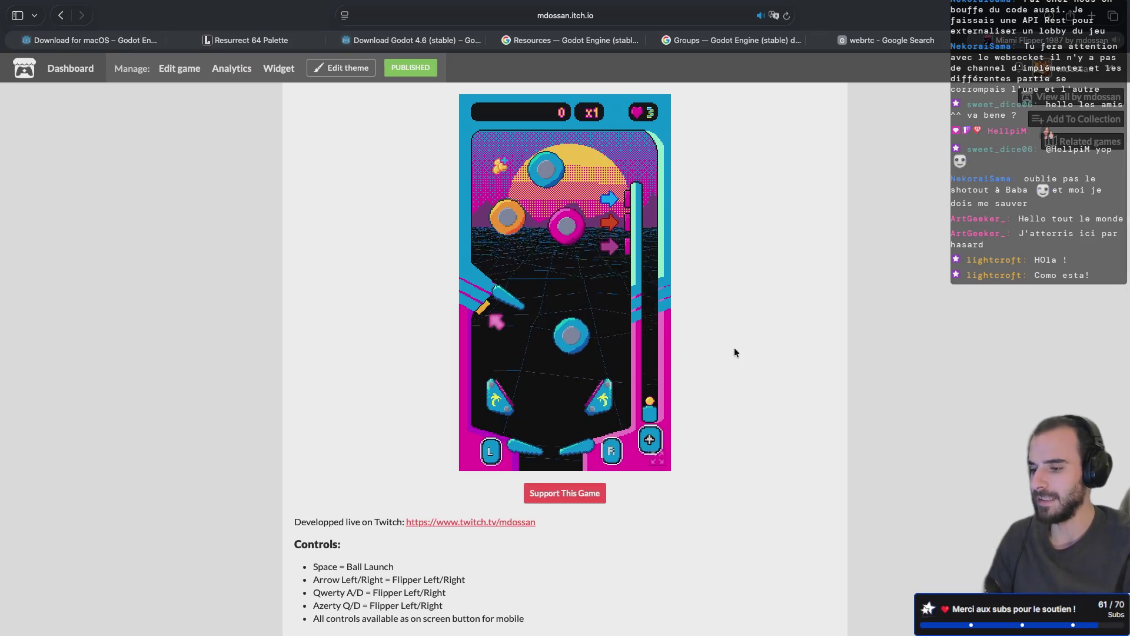
key(space)
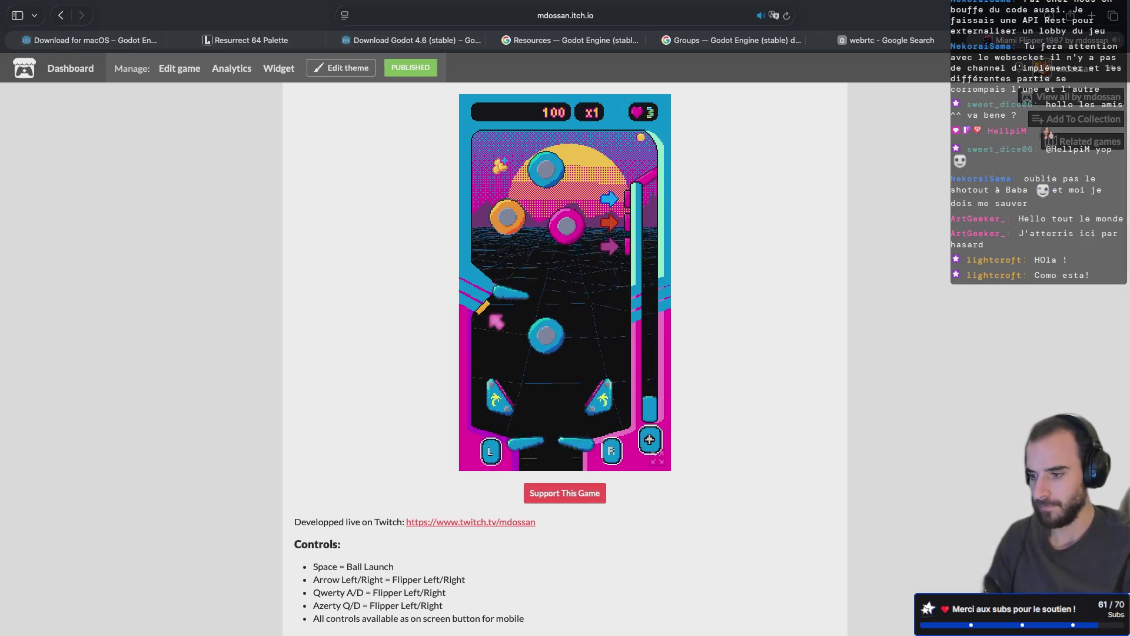
key(Left)
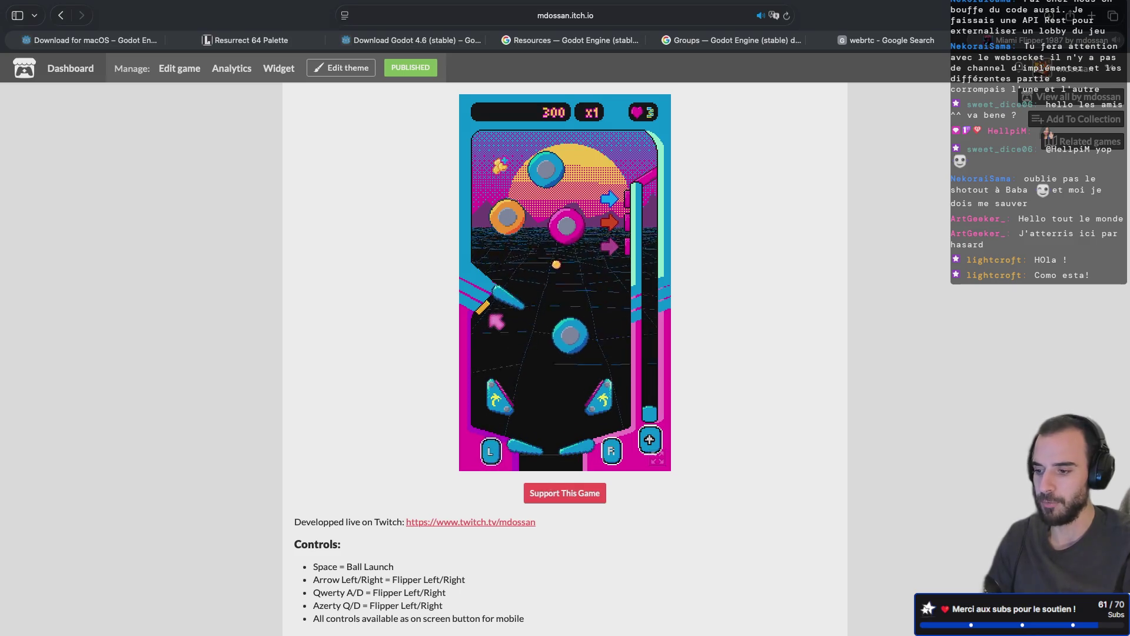
key(Right)
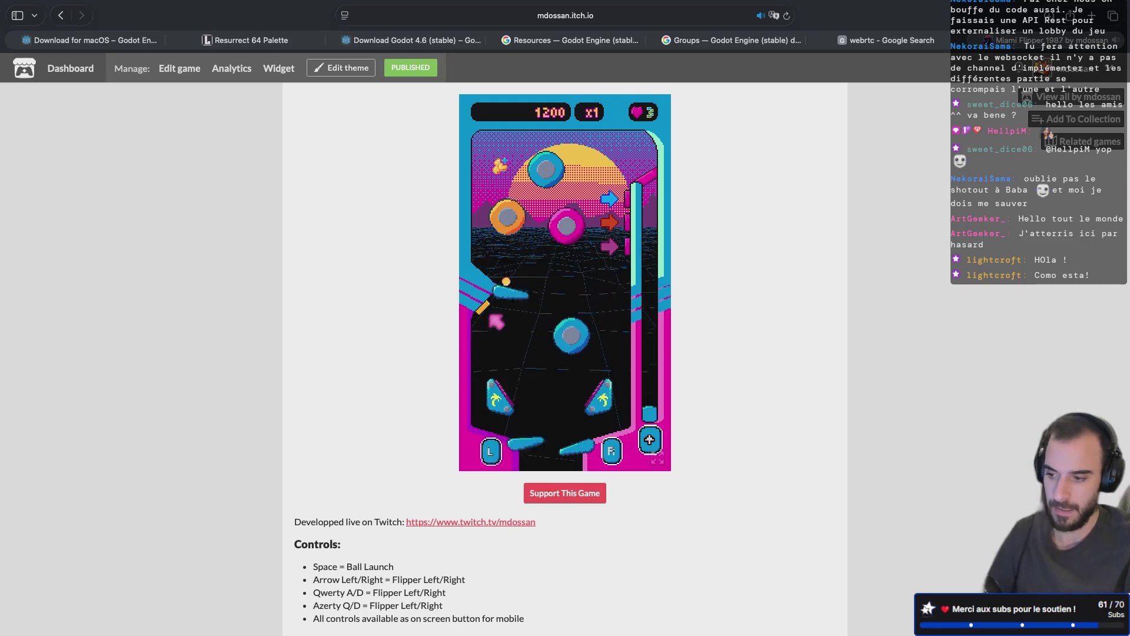
key(Left)
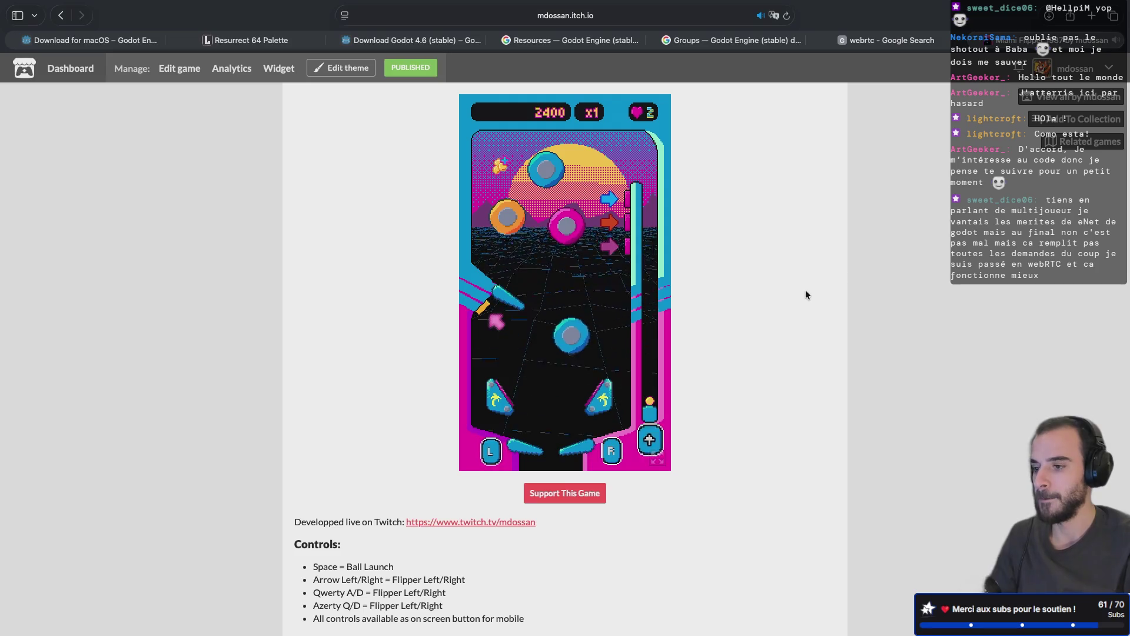
Switch to the WebRTC image search tab, then move to the desktop holding Godot
scroll(807, 288, down, 1)
scroll(806, 287, up, 1)
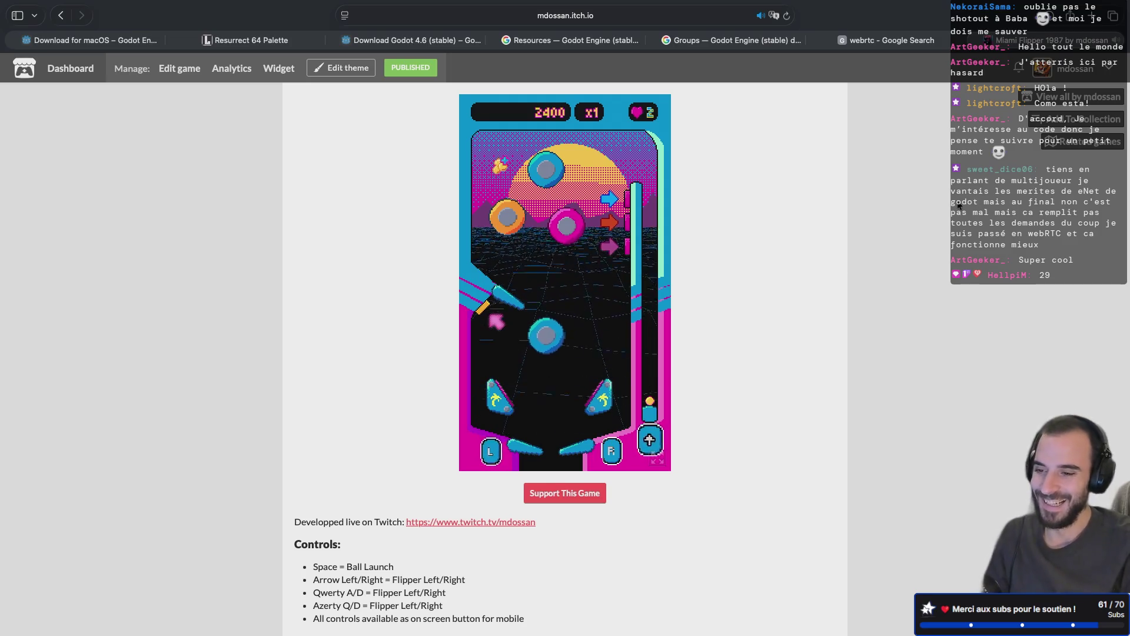
key(ctrl+shift+Tab)
key(ctrl+Left)
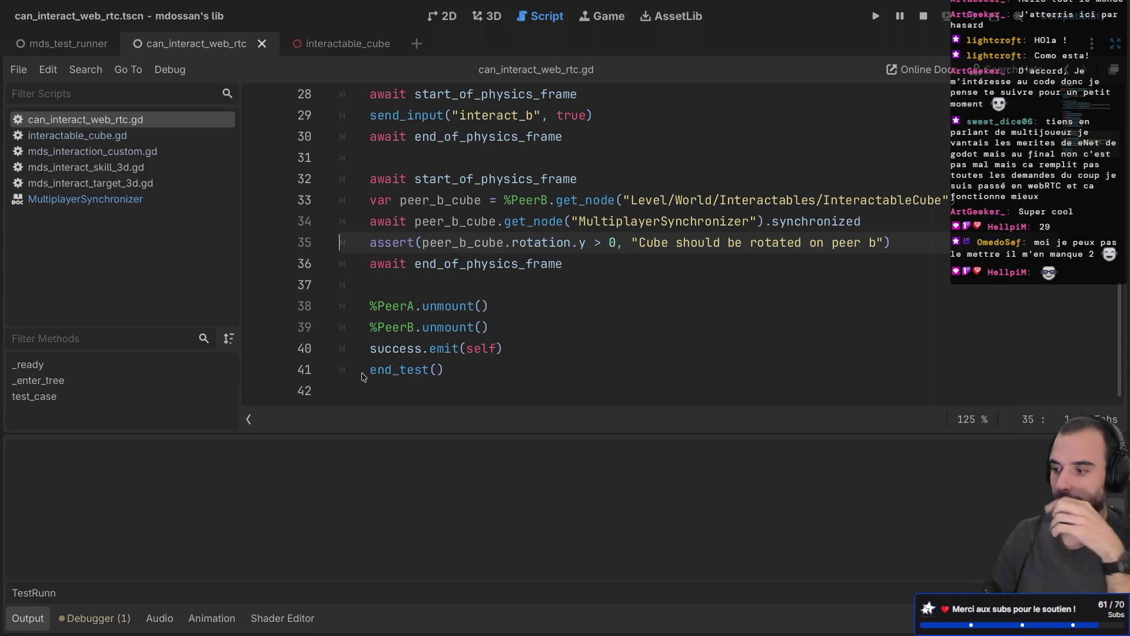
Toggle the side docks back on and off, leaving the test script full width
key(ctrl+shift+F11)
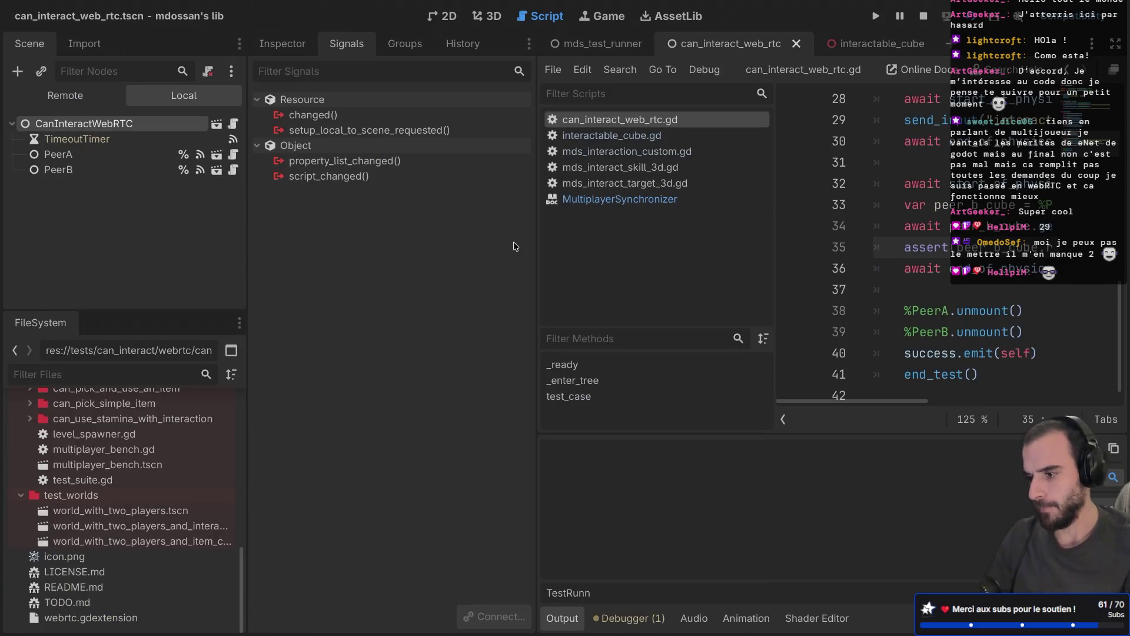
key(ctrl+shift+F11)
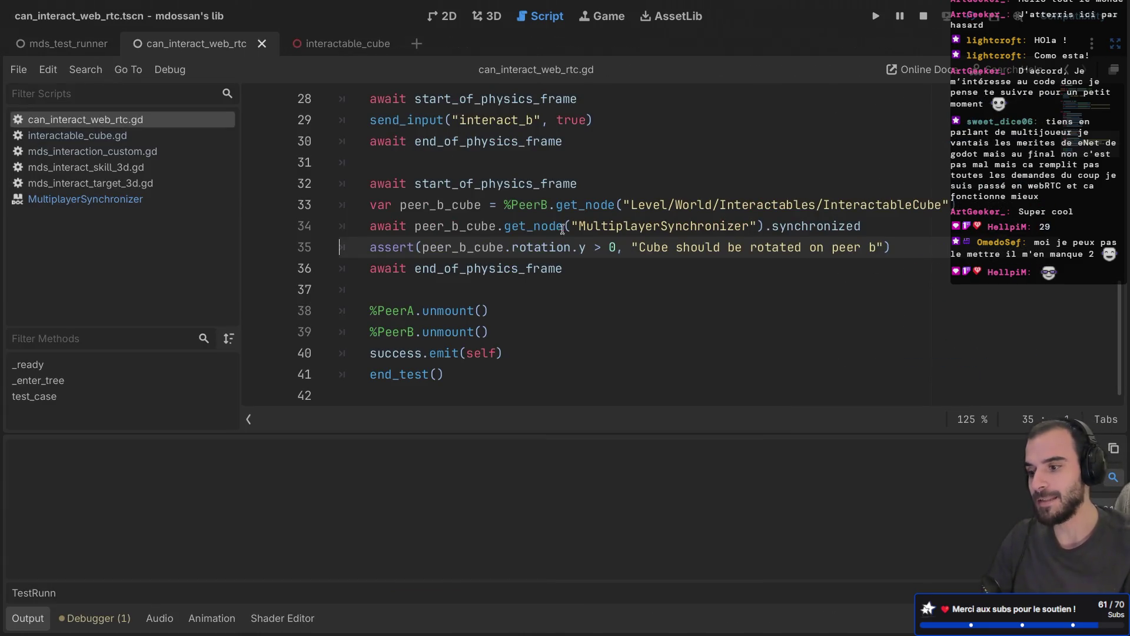
mouse_move(559, 214)
key(XF86MonBrightnessUp)
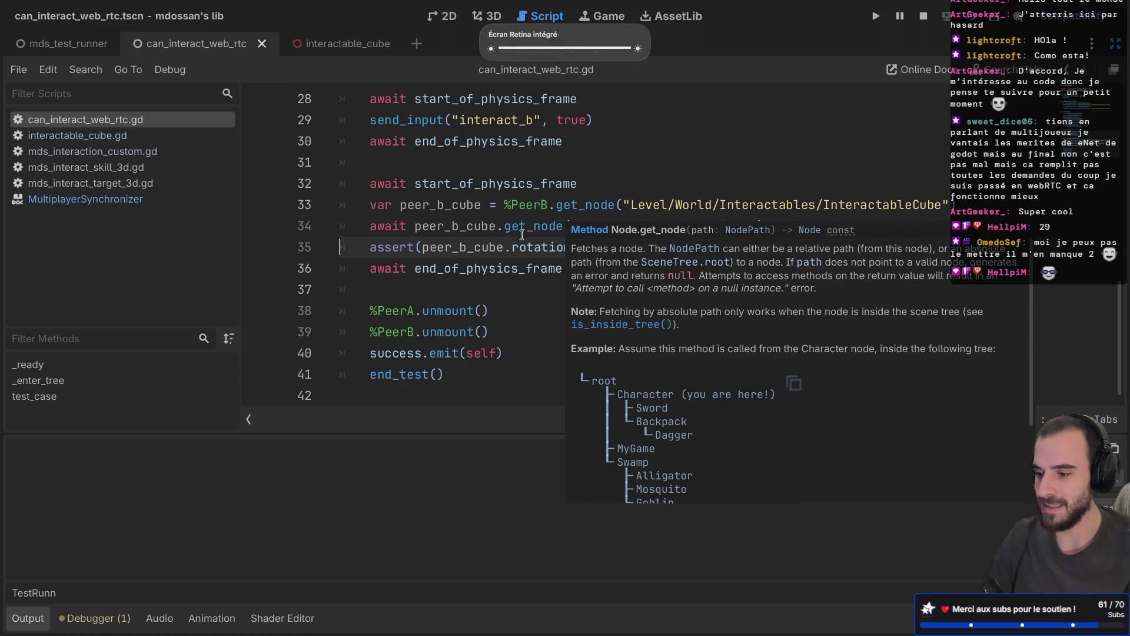
scroll(443, 321, up, 5)
scroll(442, 321, down, 4)
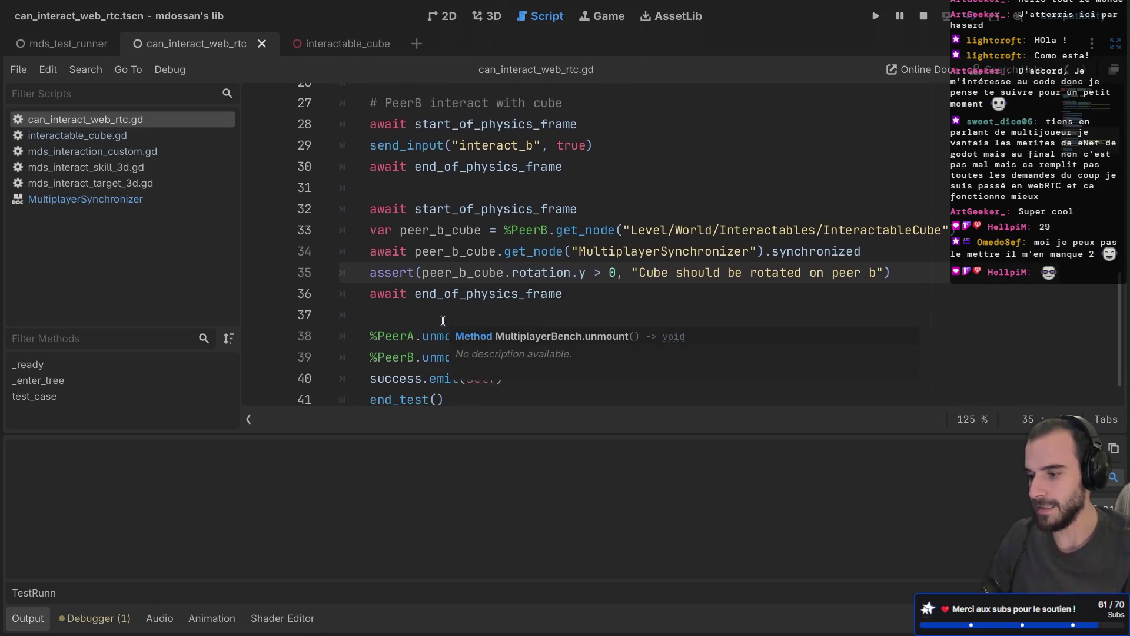
Select peer_b_cube on line 34, then stop the game and rerun the current scene
click(402, 299)
scroll(402, 299, up, 1)
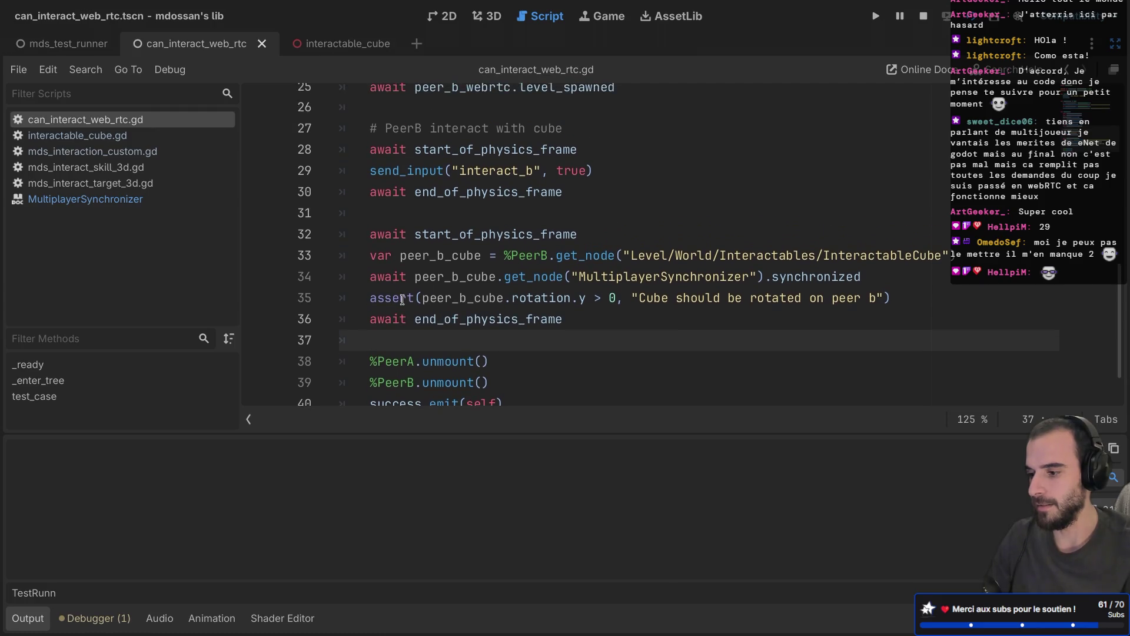
double_click(457, 277)
click(503, 280)
mouse_move(503, 280)
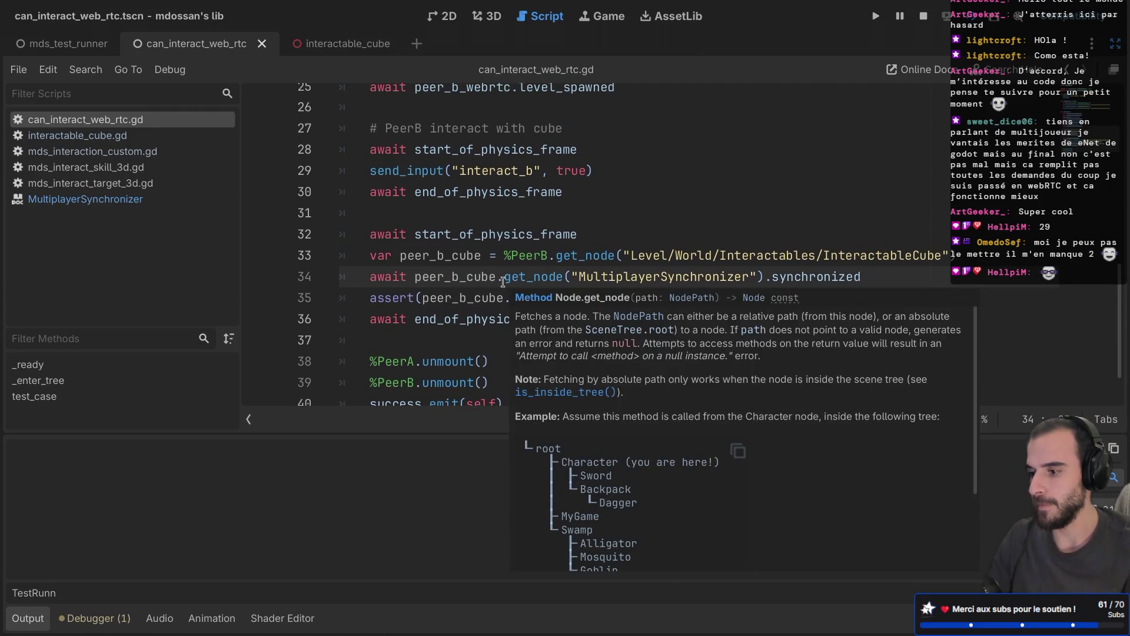
scroll(502, 280, up, 12)
scroll(503, 281, down, 11)
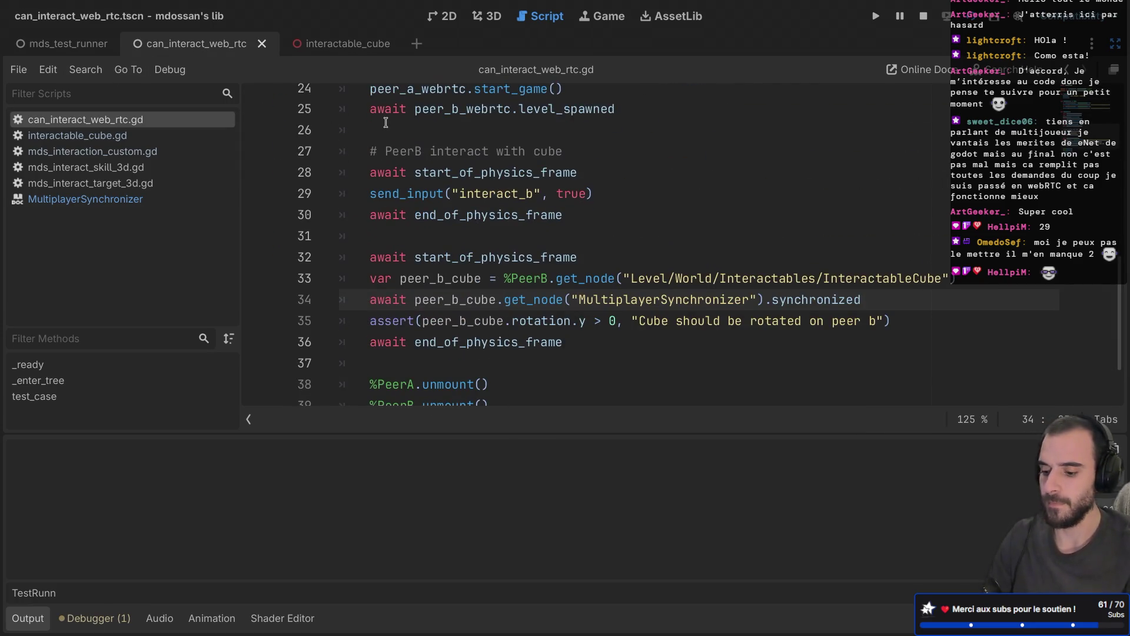
click(925, 19)
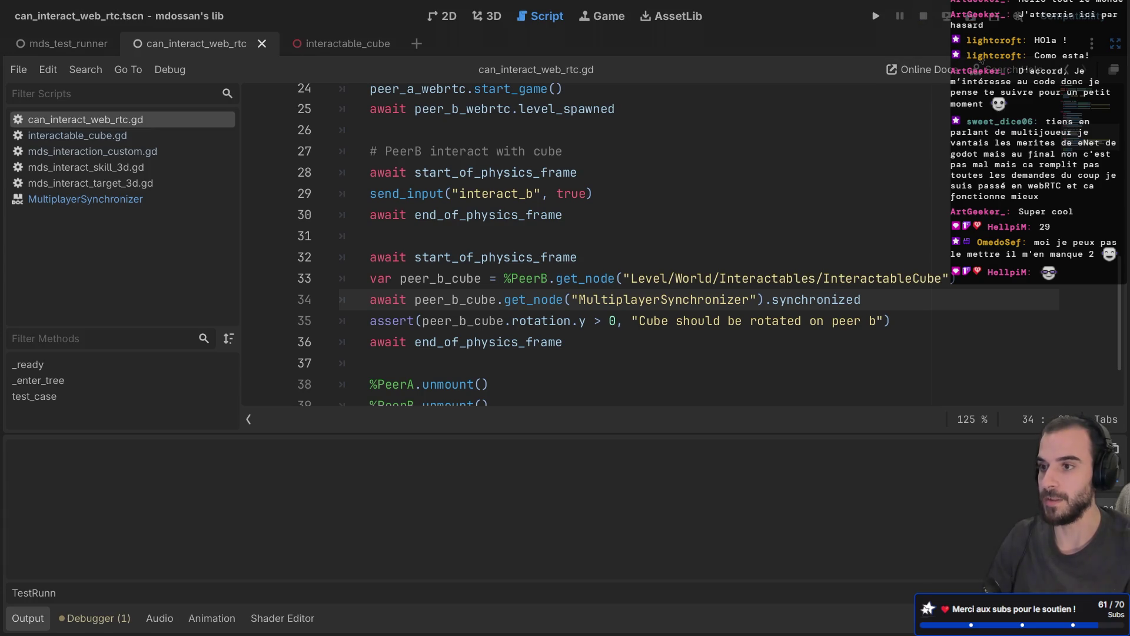
click(975, 29)
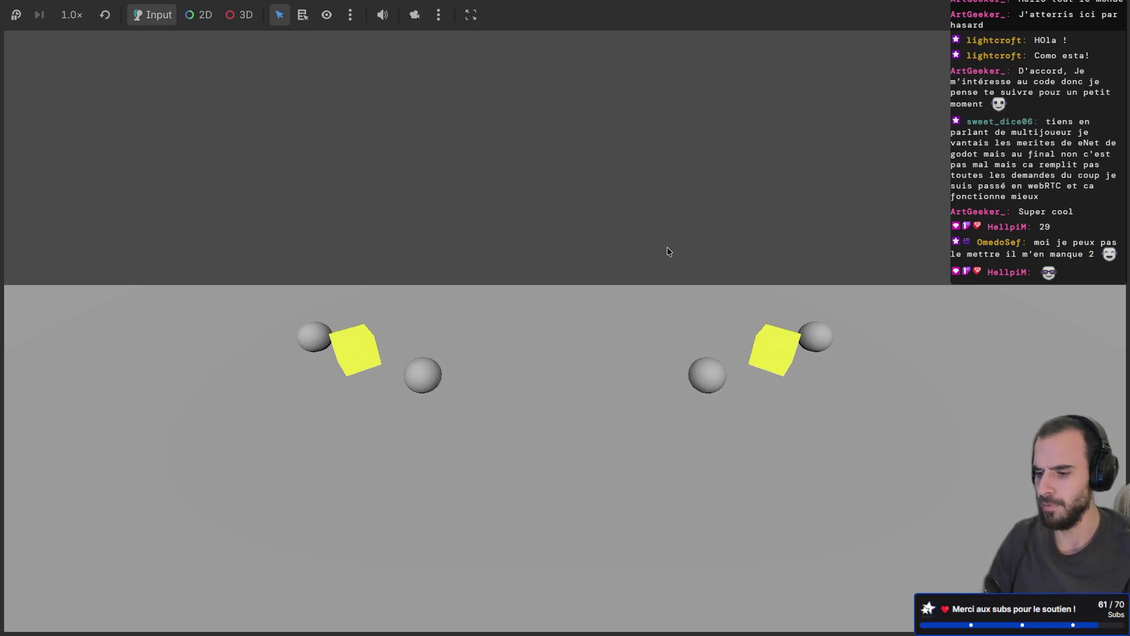
Review line 29's send_input call on interact_b with its true argument
scroll(512, 311, down, 2)
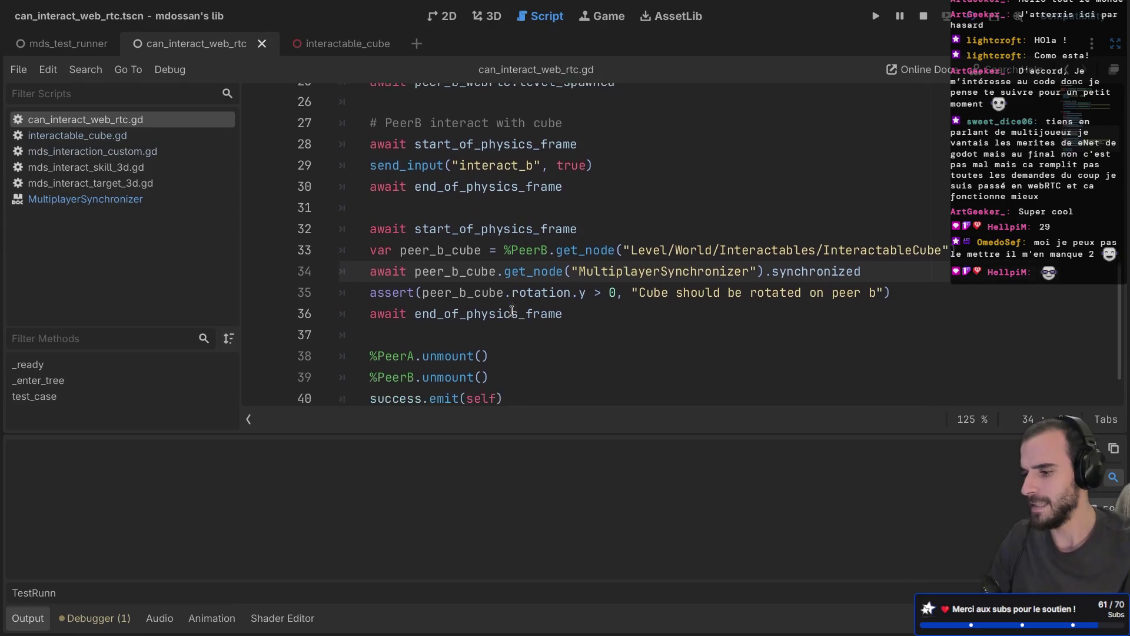
scroll(403, 227, up, 3)
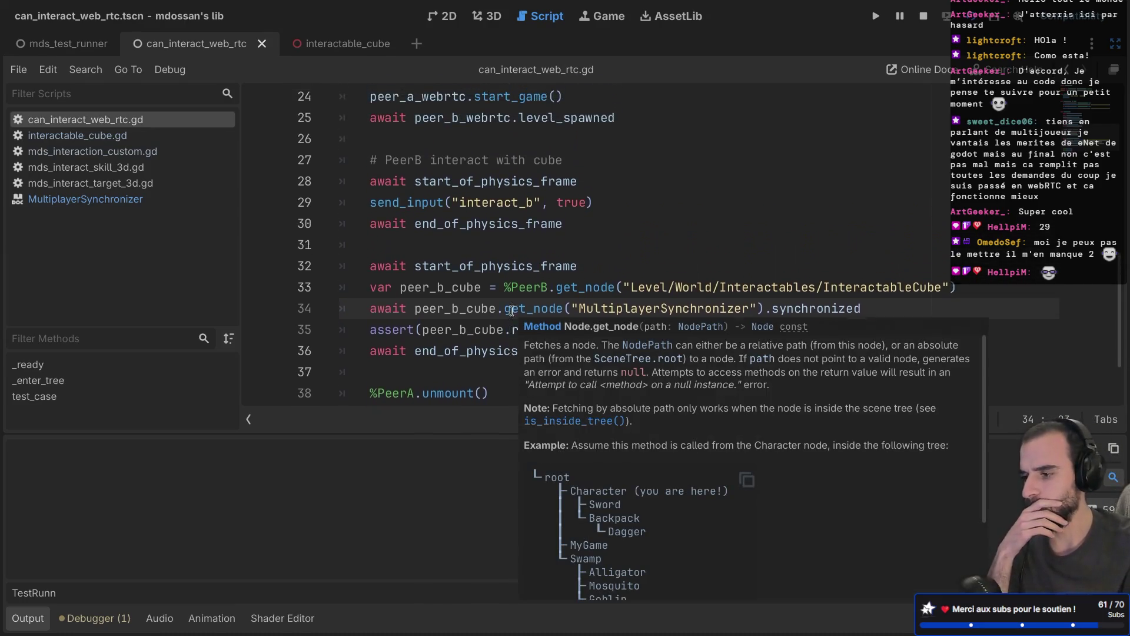
double_click(400, 217)
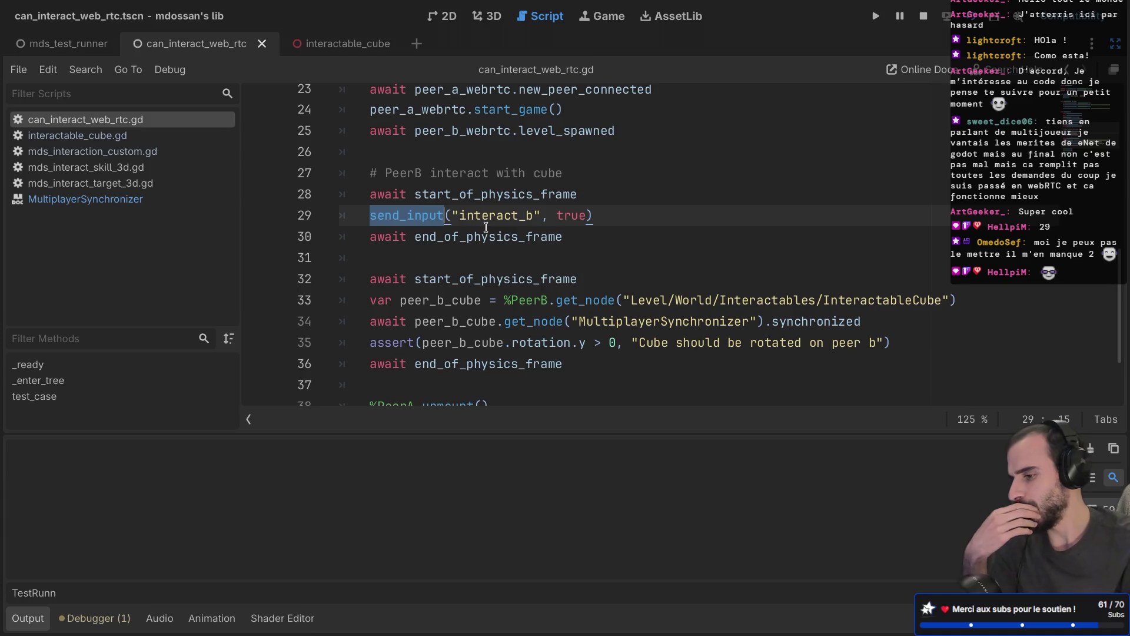
click(523, 216)
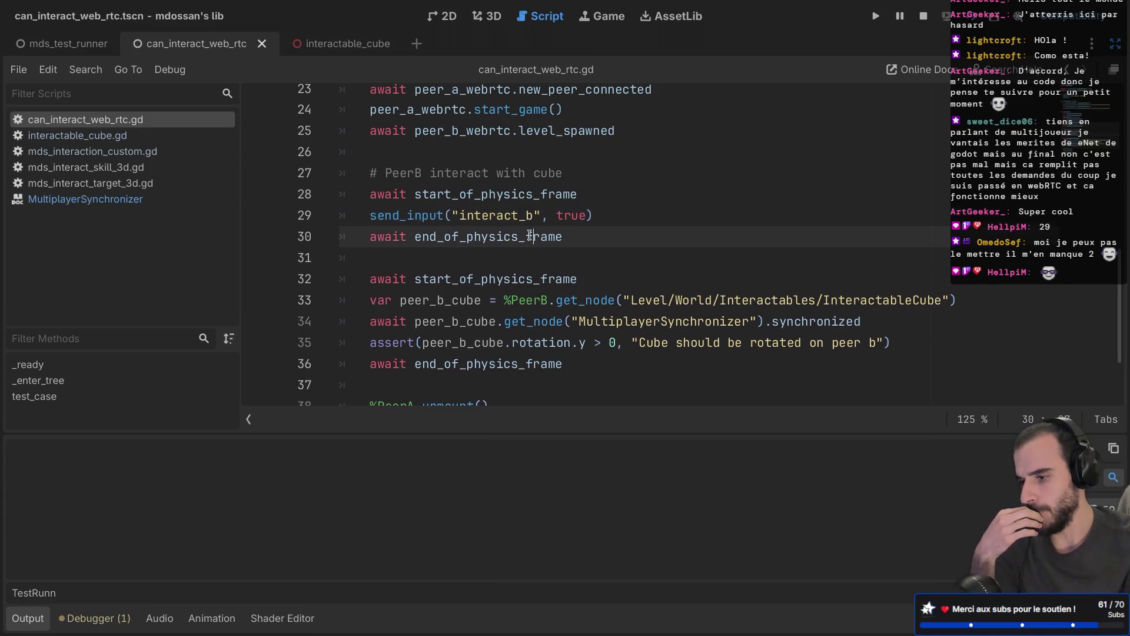
scroll(530, 229, down, 1)
double_click(585, 193)
scroll(557, 245, down, 3)
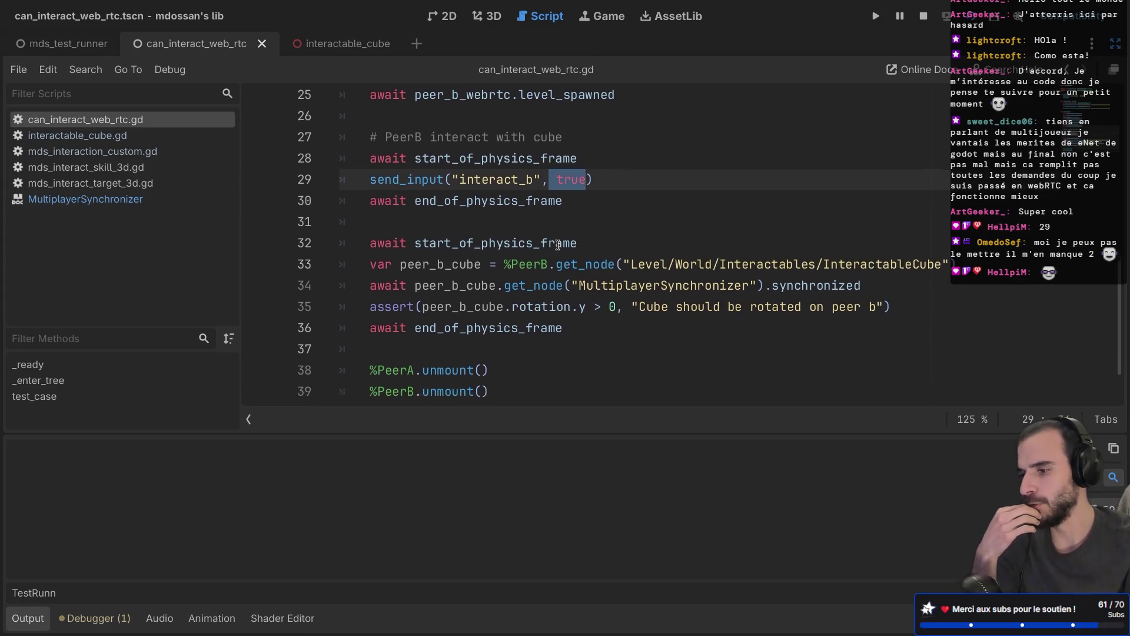
Select the cube synchronizer's synchronized wait on line 34 up to the end of line 33
mouse_move(466, 185)
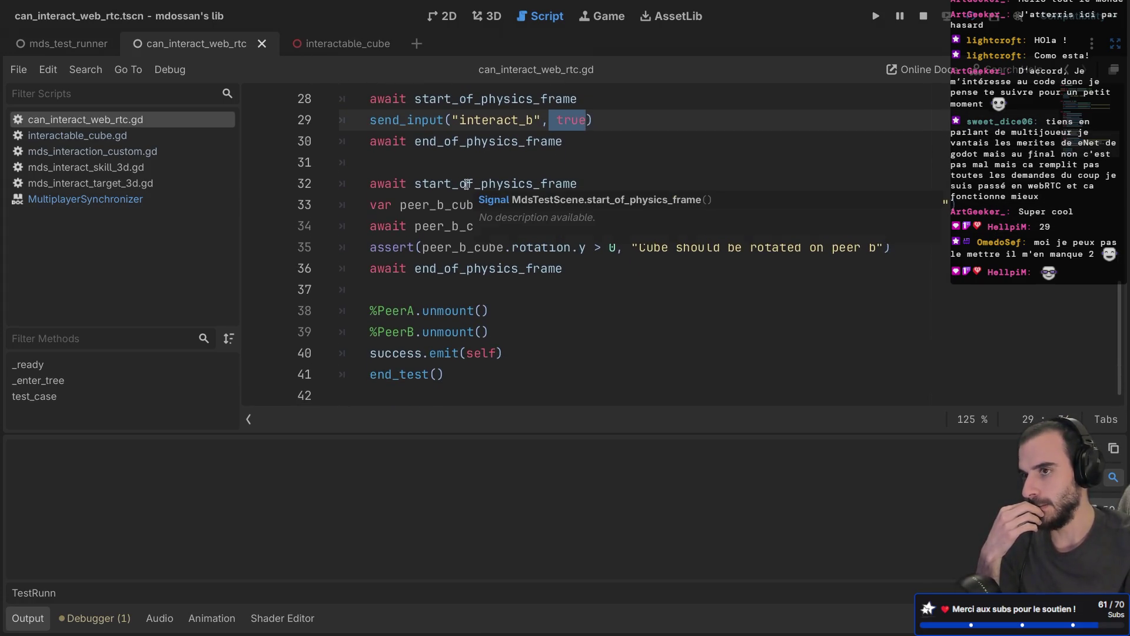
mouse_move(441, 252)
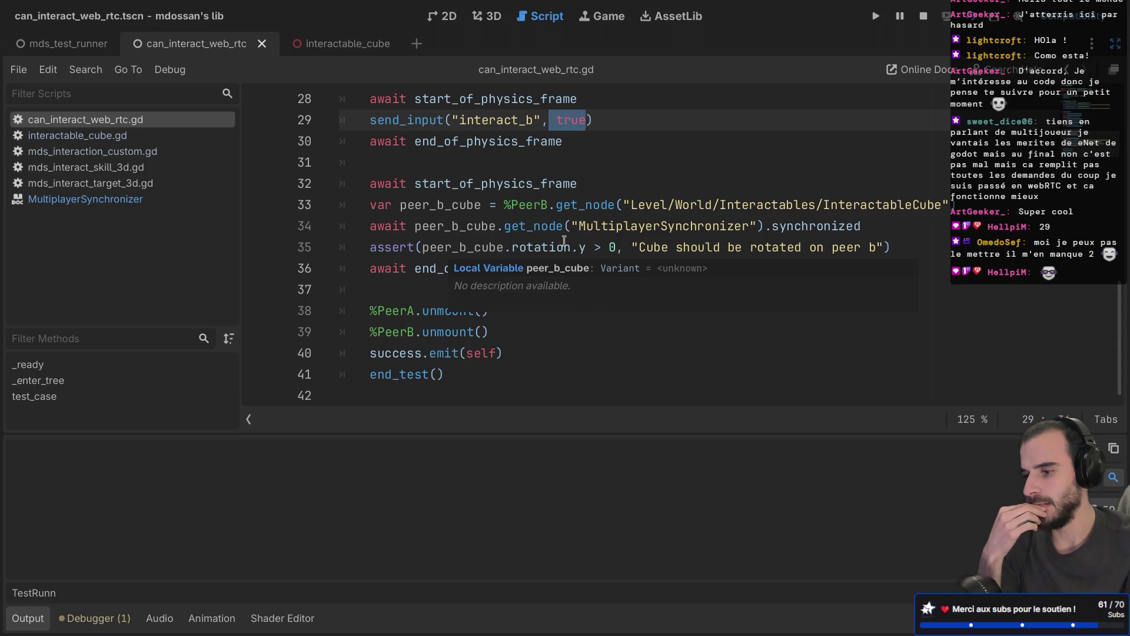
double_click(813, 229)
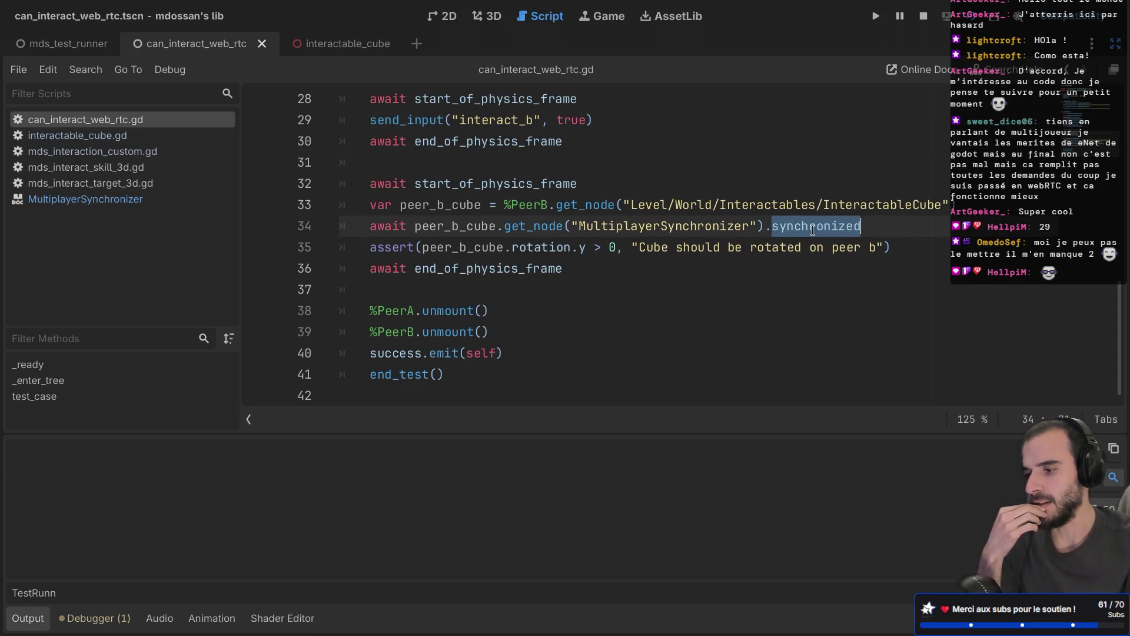
drag(853, 226, 334, 232)
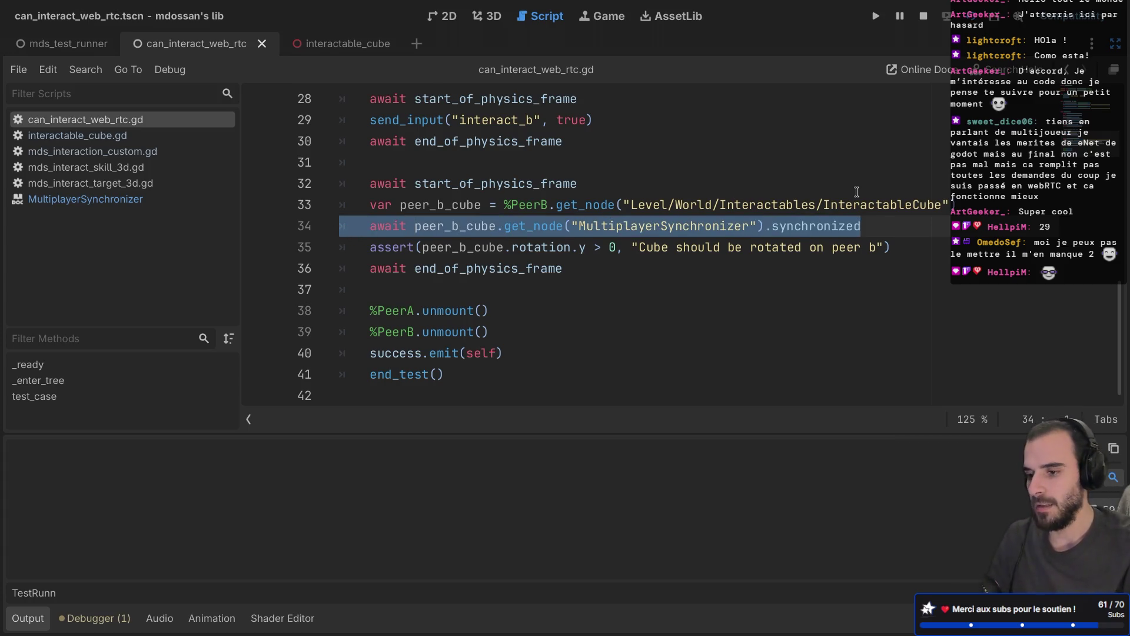
double_click(886, 230)
drag(889, 229, 977, 209)
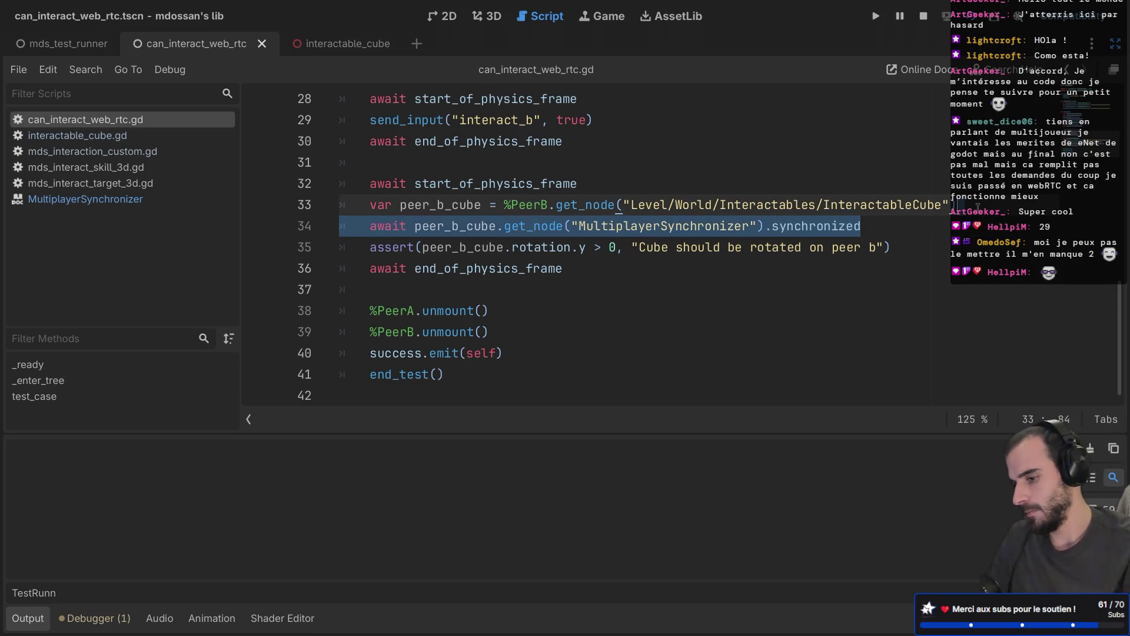
Duplicate the synchronized wait on line 34 three times and run the mds_test_runner scene
key(ctrl+shift+d)
key(ctrl+shift+d)
key(ctrl+shift+d)
key(F6)
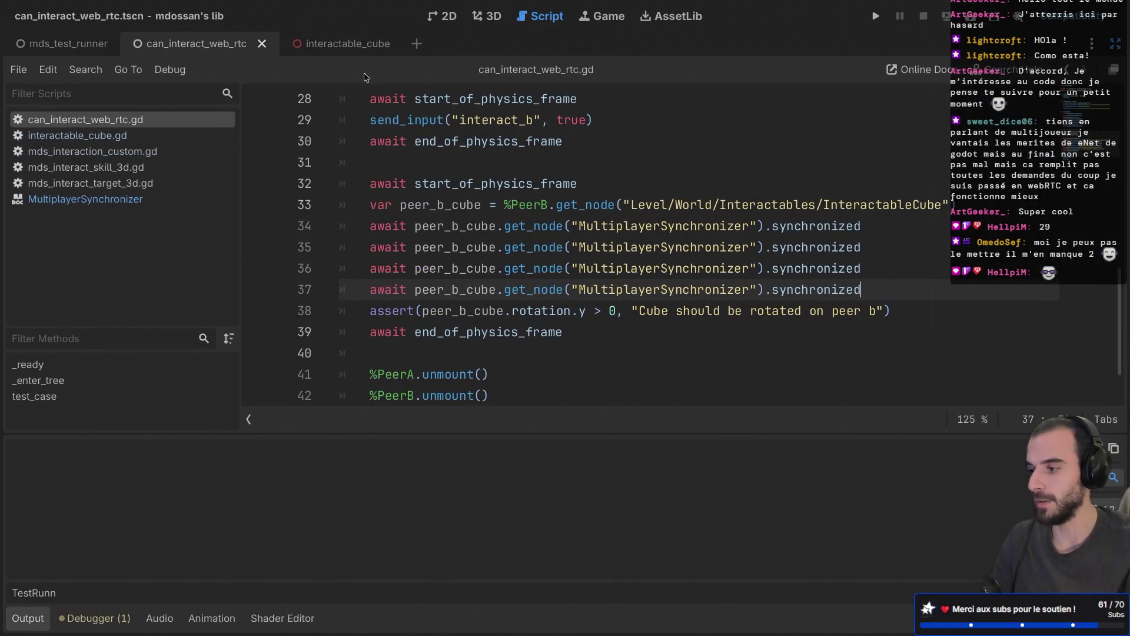
click(58, 43)
key(F6)
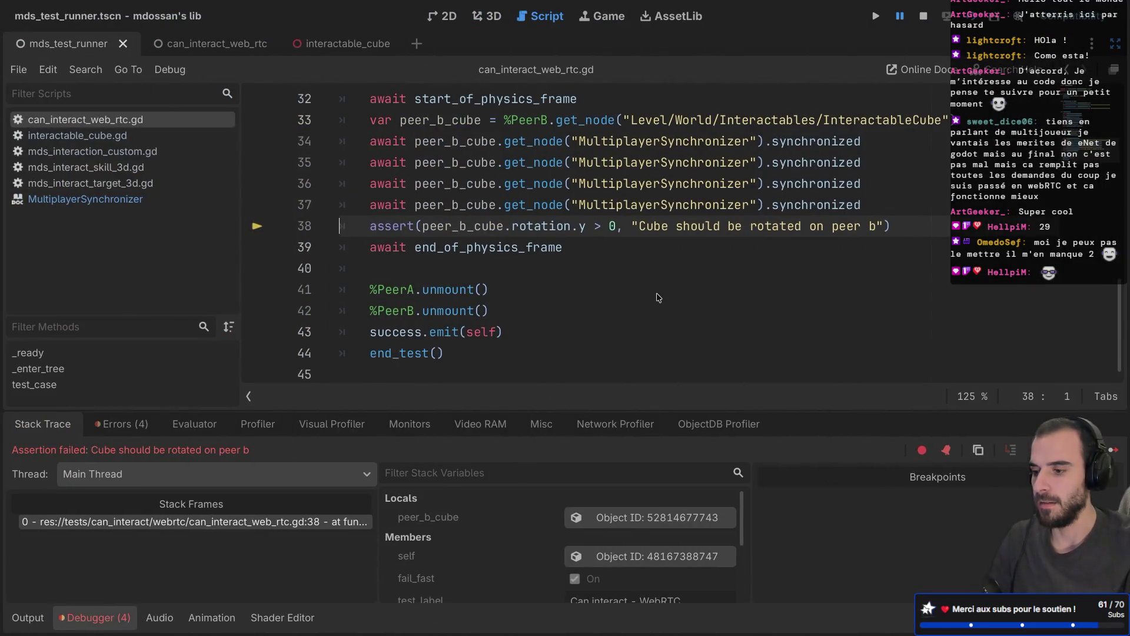
Delete the three extra synchronized wait lines and show the test runner's output log
scroll(658, 296, down, 1)
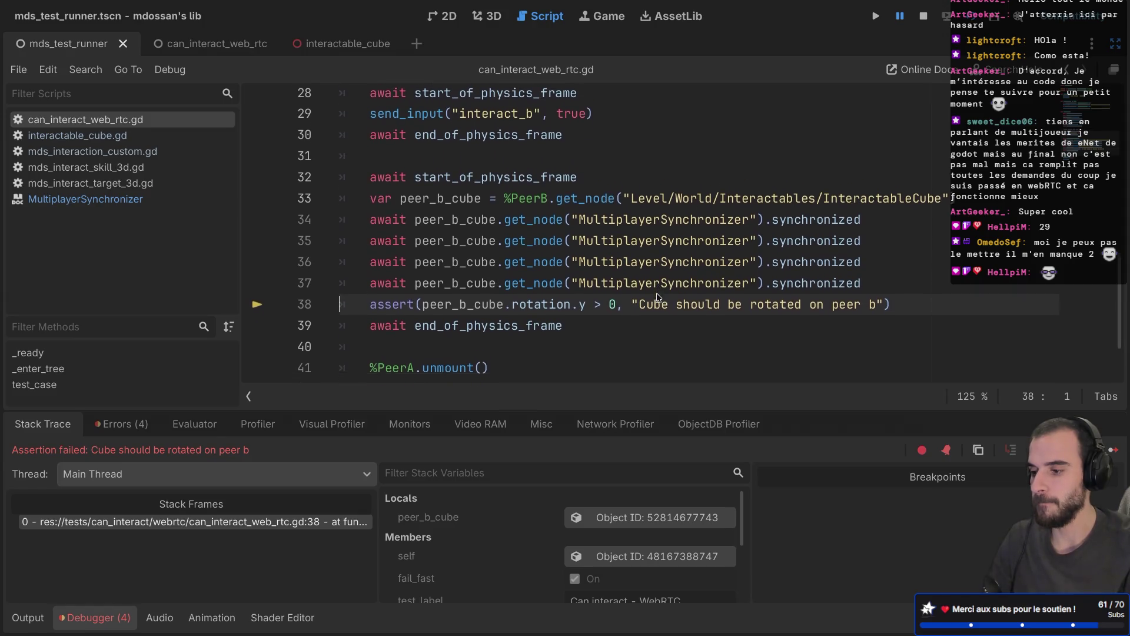
drag(899, 264, 894, 207)
key(BackSpace)
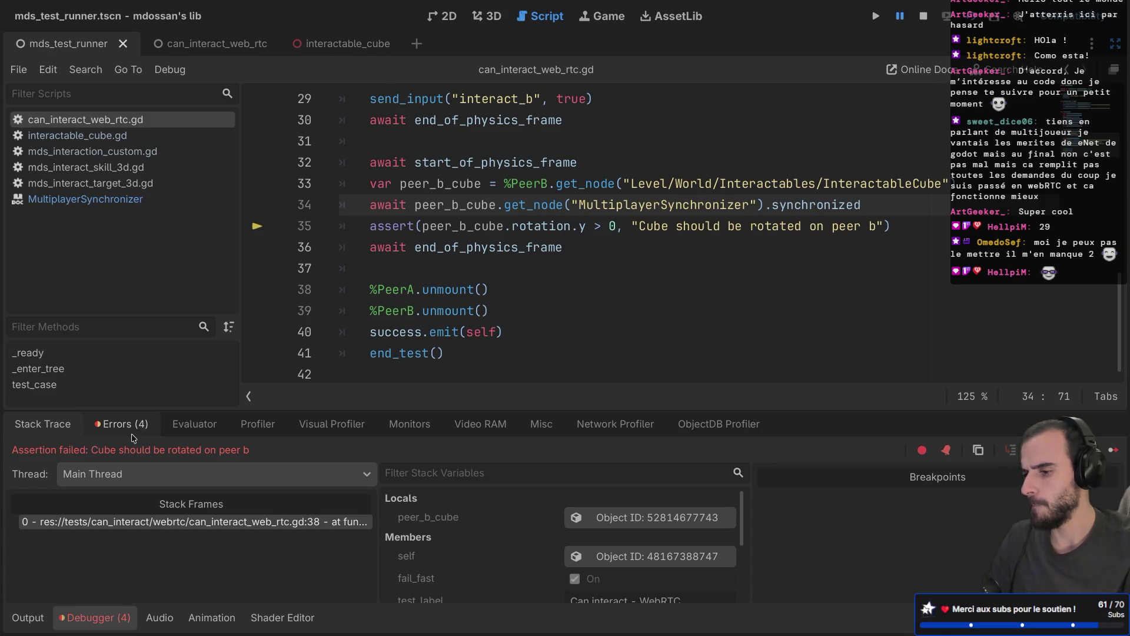
key(ctrl+shift+F11)
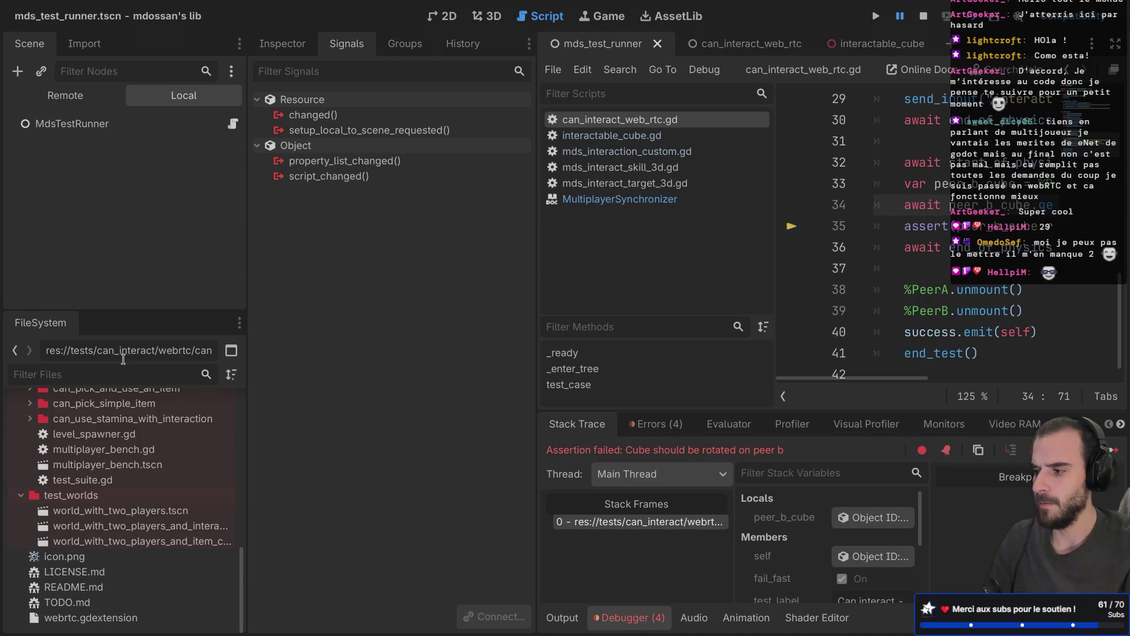
click(281, 53)
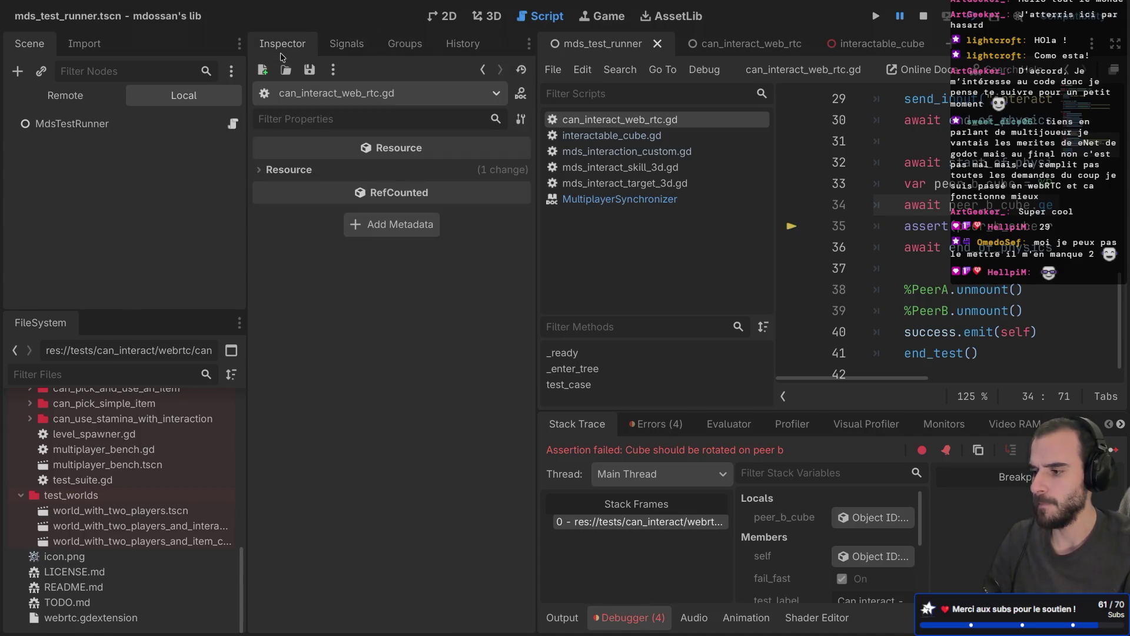
key(ctrl+shift+F11)
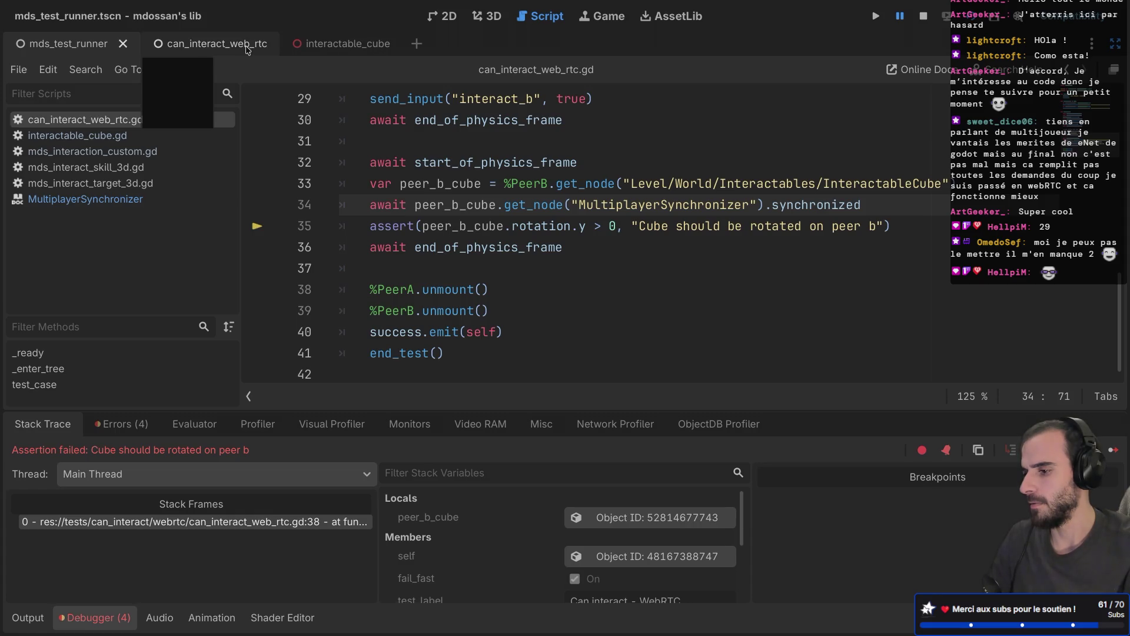
click(27, 617)
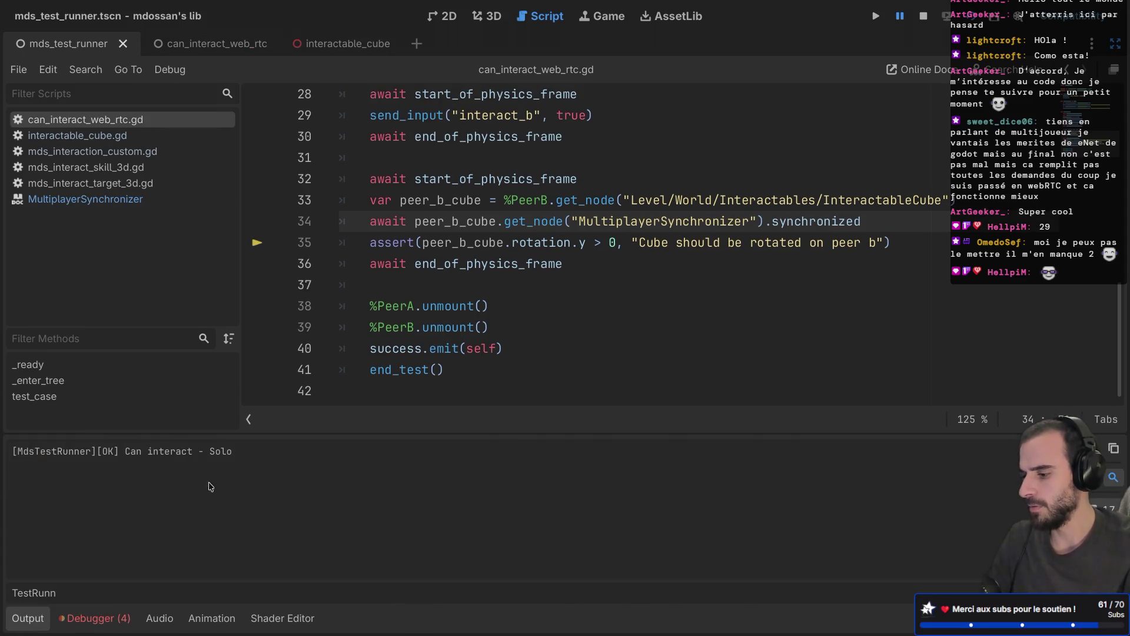
Enlarge the Output panel and clear its 'TestRunn' filter field
mouse_move(301, 435)
mouse_down()
mouse_move(353, 512)
mouse_move(544, 366)
mouse_up()
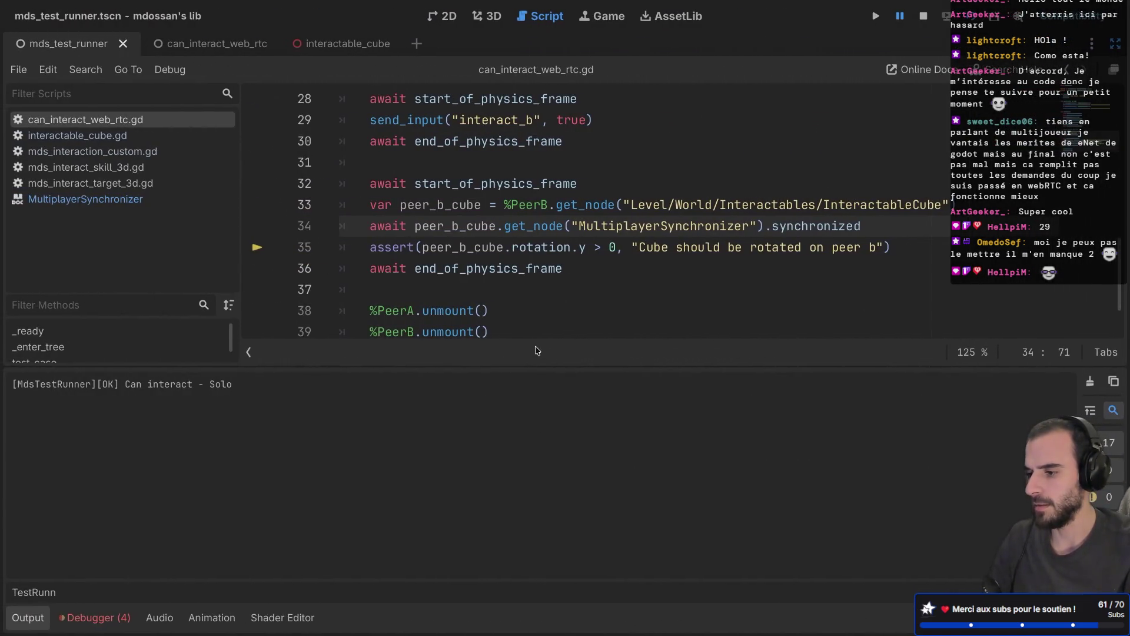
scroll(464, 282, down, 1)
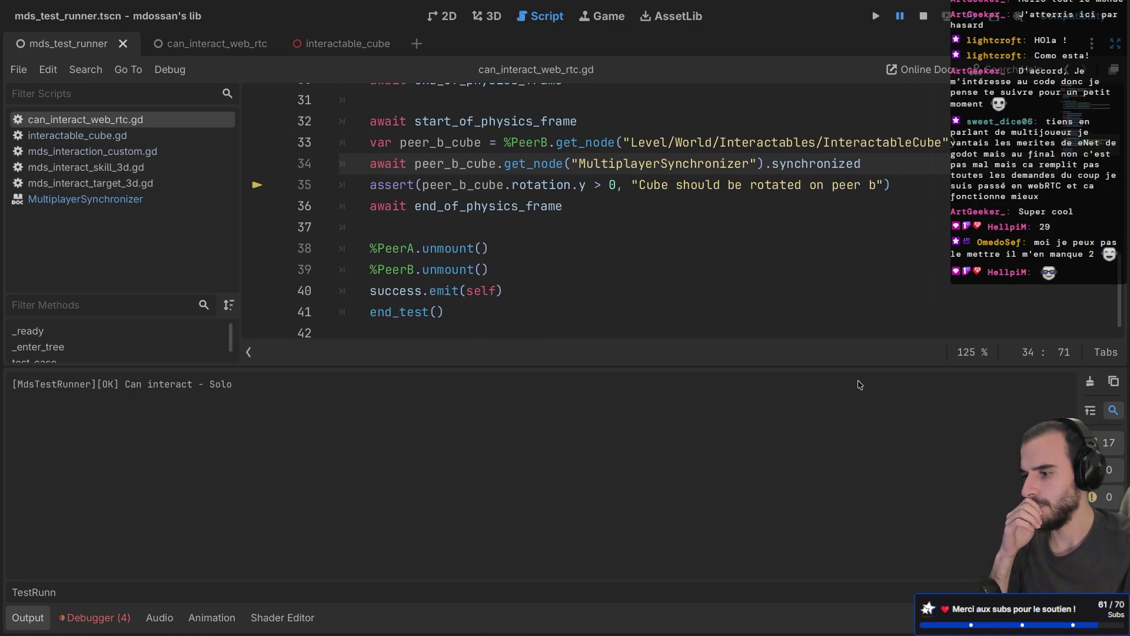
scroll(625, 236, up, 2)
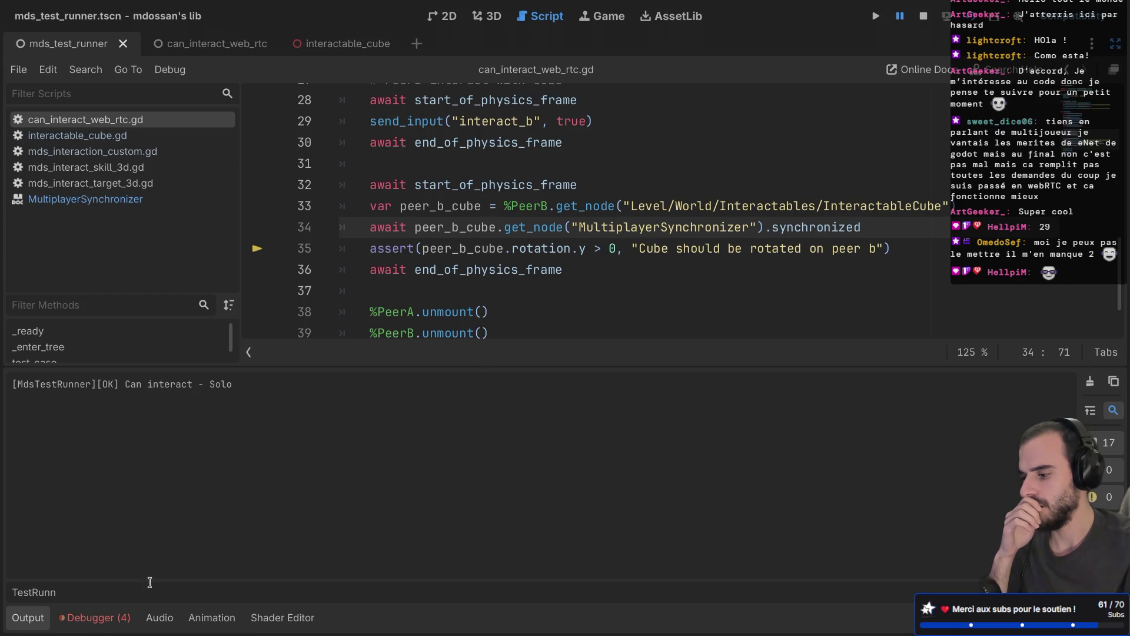
key(ctrl+a)
key(BackSpace)
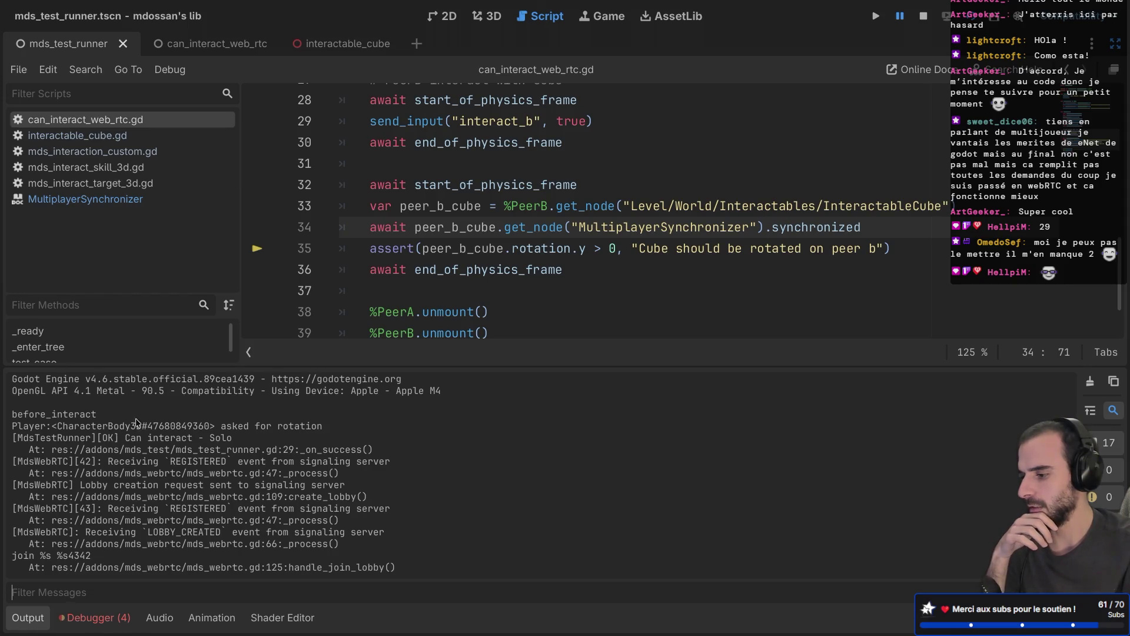
Select the 'asked for rotation' message and the before_interact and Player log lines
drag(215, 427, 323, 428)
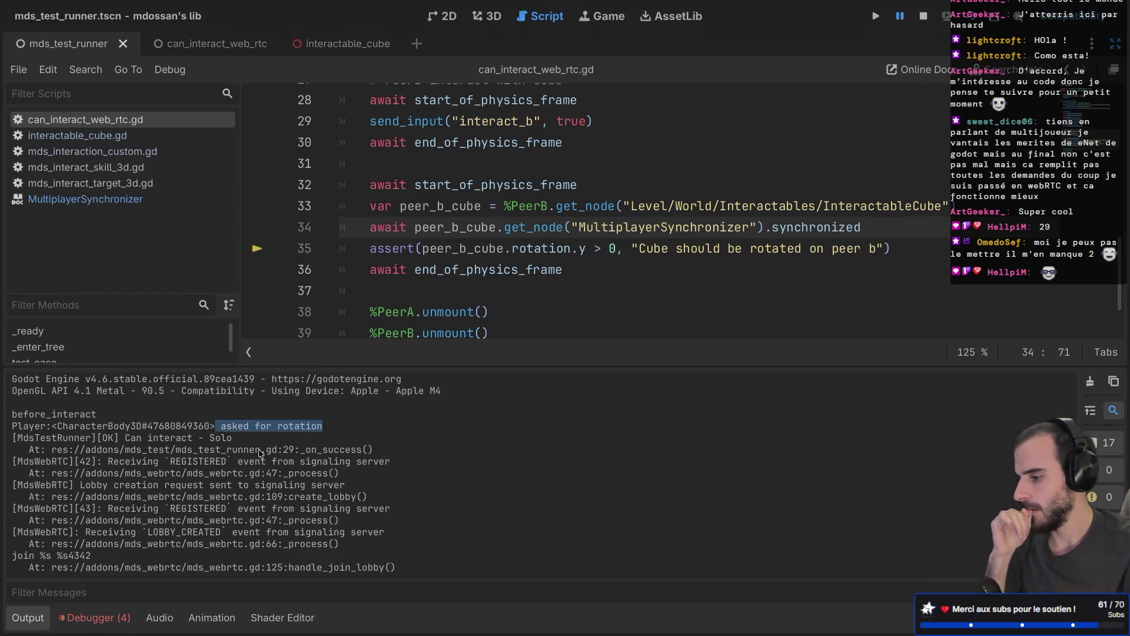
drag(34, 414, 115, 426)
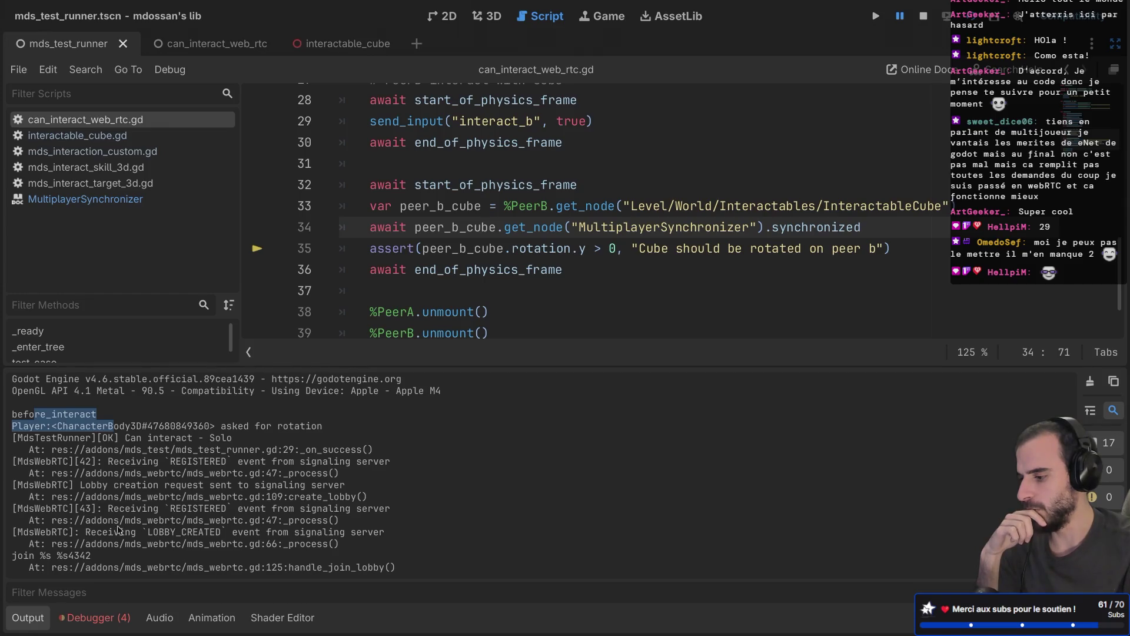
scroll(422, 193, up, 4)
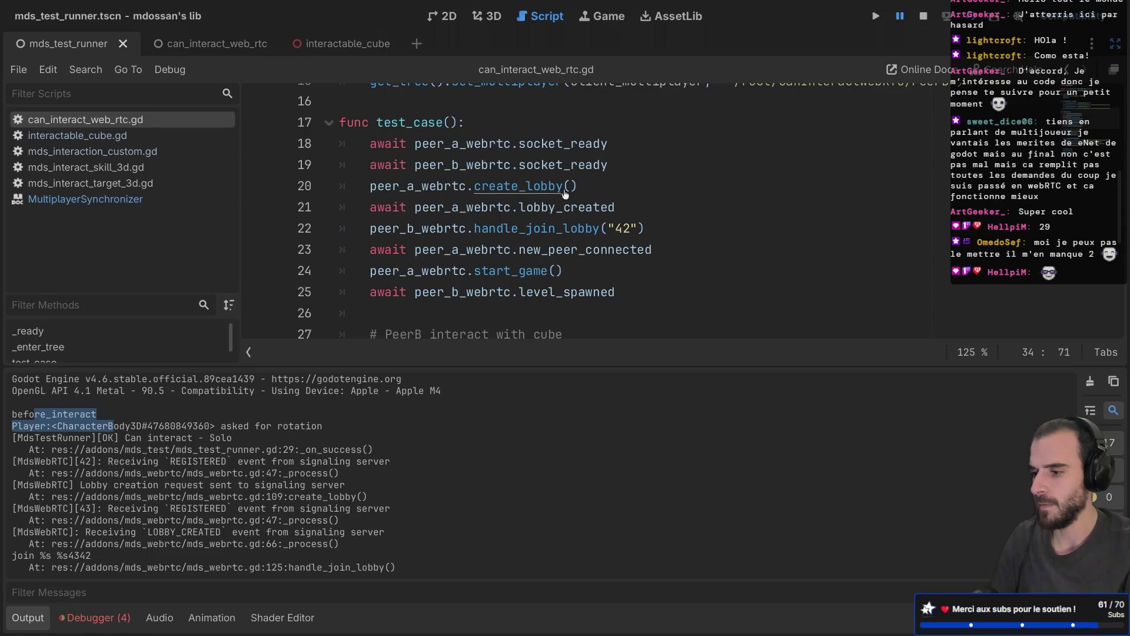
Delete the print_debug join line in handle_join_lobby and return to the test's call
ctrl+click(531, 229)
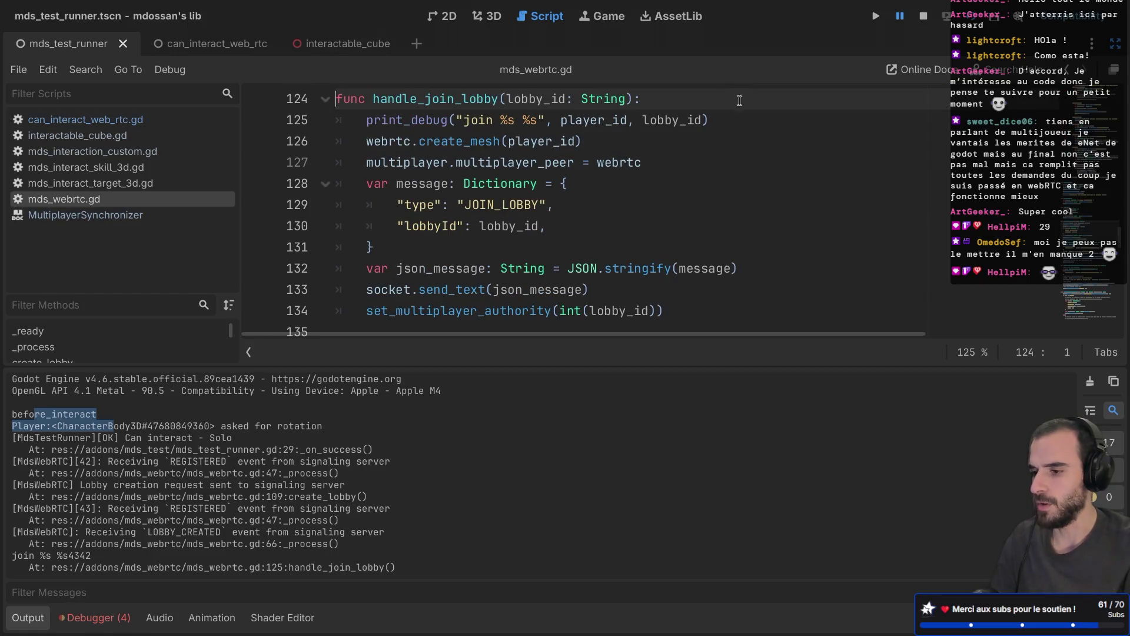
drag(711, 121, 721, 105)
key(BackSpace)
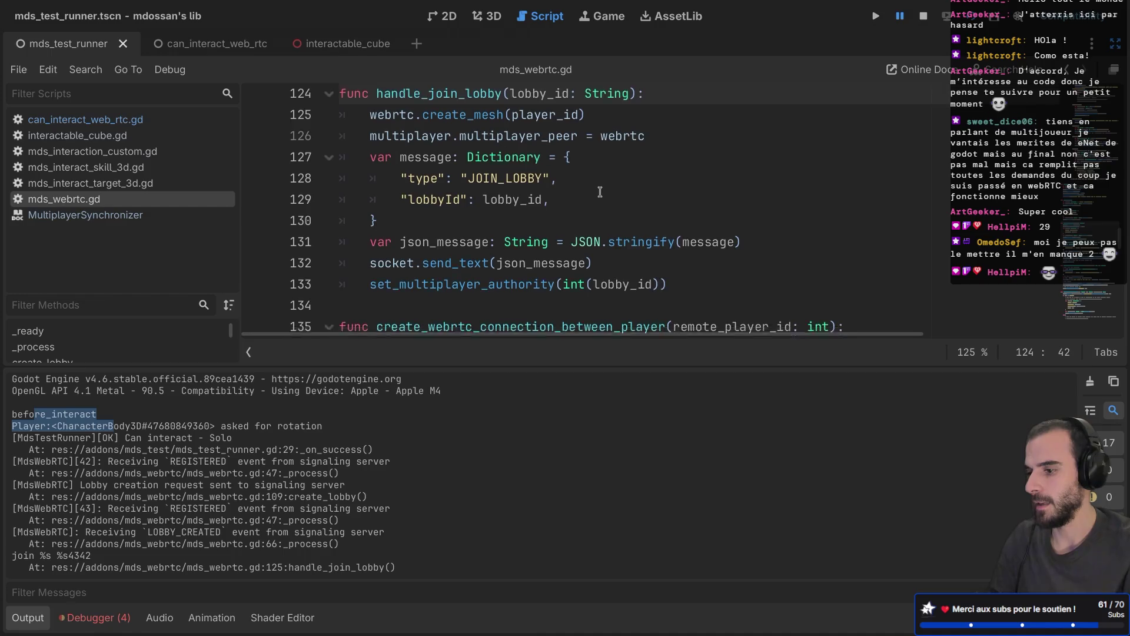
scroll(600, 192, down, 3)
mouse_move(529, 233)
scroll(528, 233, down, 2)
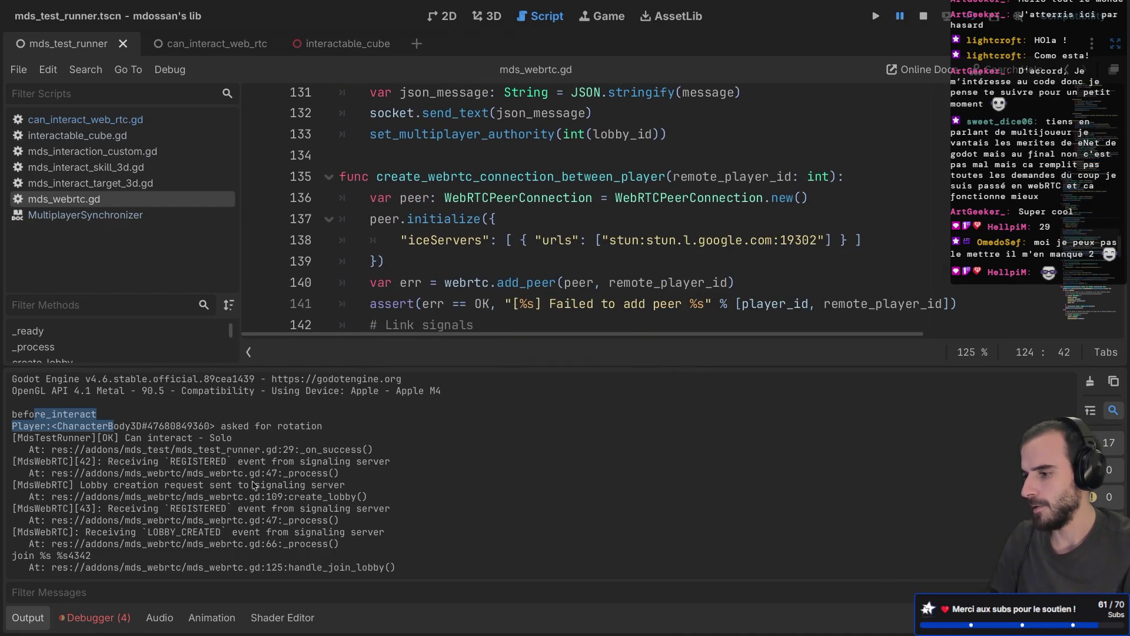
scroll(472, 179, down, 1)
key(alt+Left)
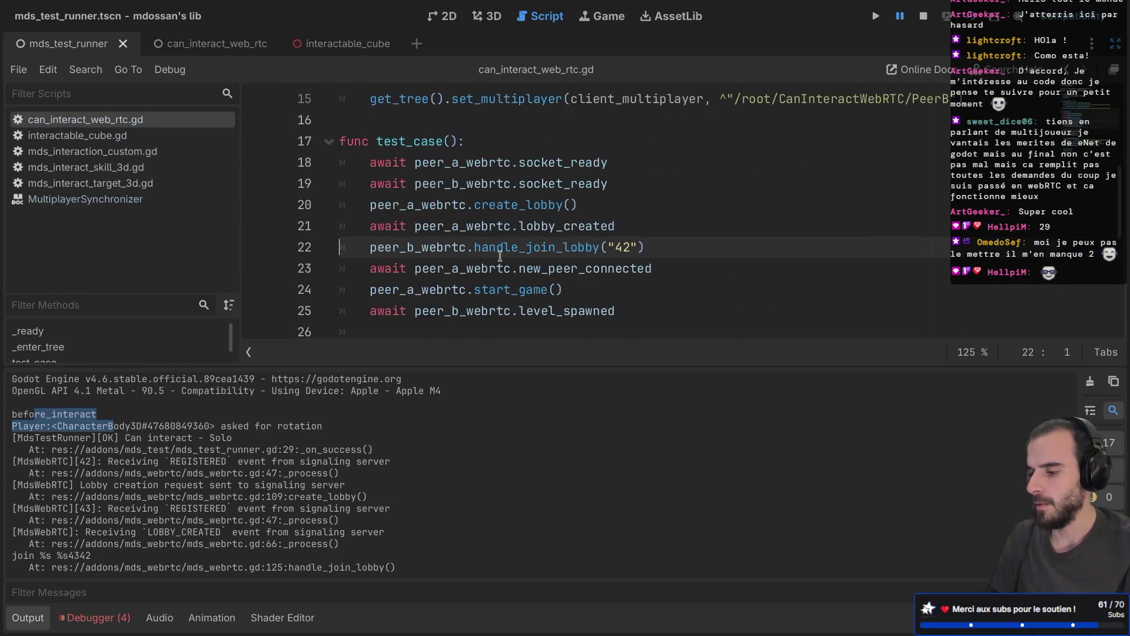
Jump to the start_game definition in mds_webrtc.gd and review it
scroll(500, 257, down, 4)
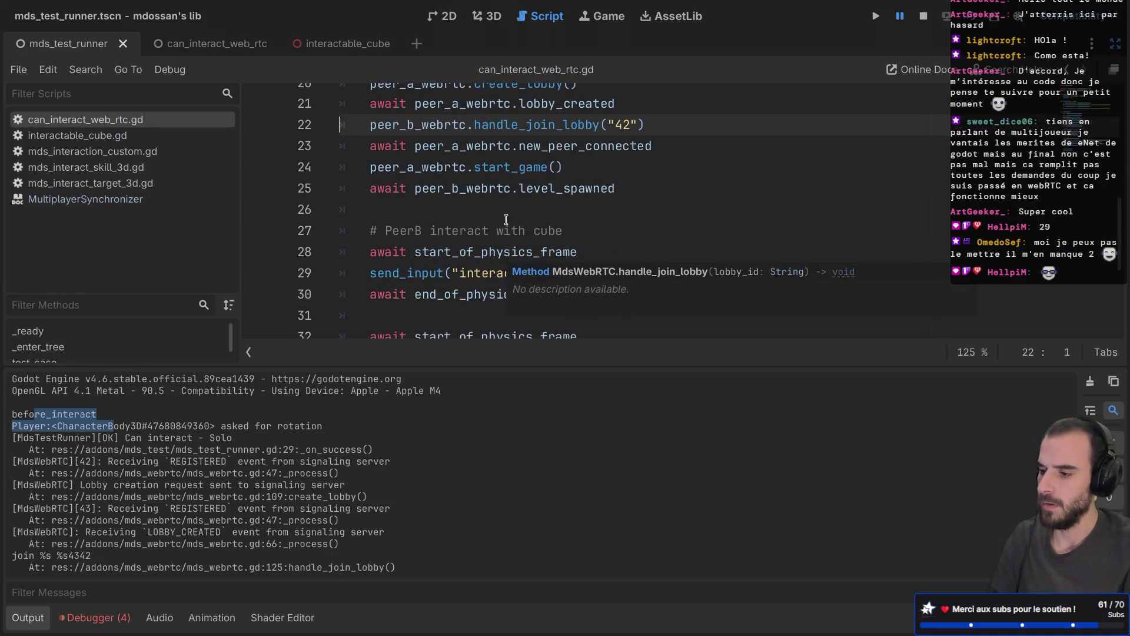
click(520, 169)
ctrl+click(520, 168)
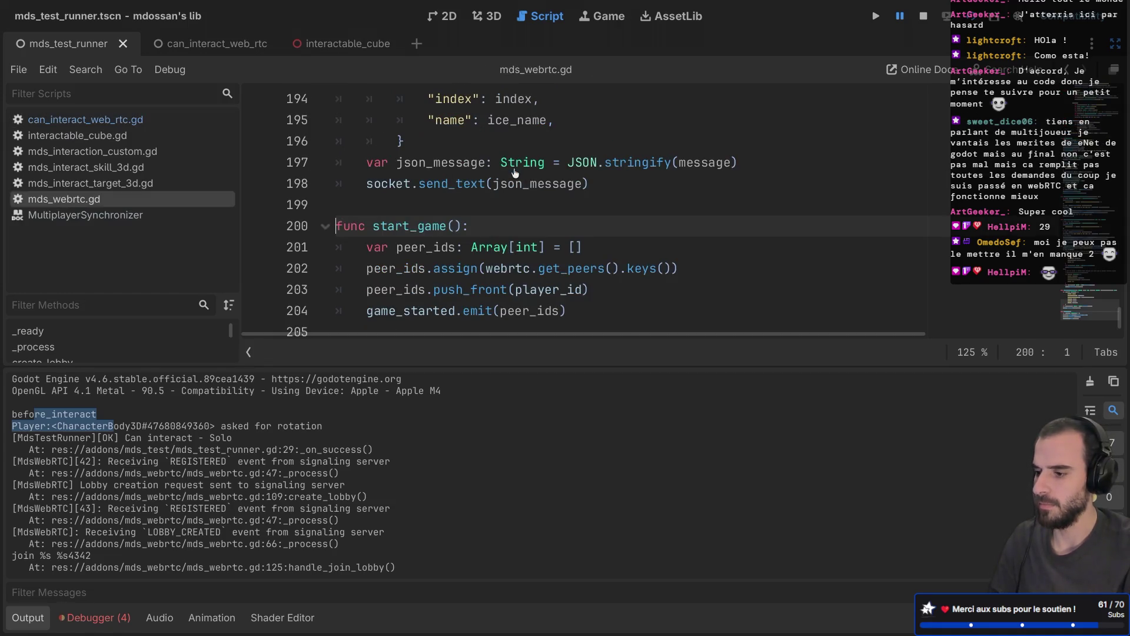
scroll(515, 212, down, 1)
scroll(515, 212, up, 3)
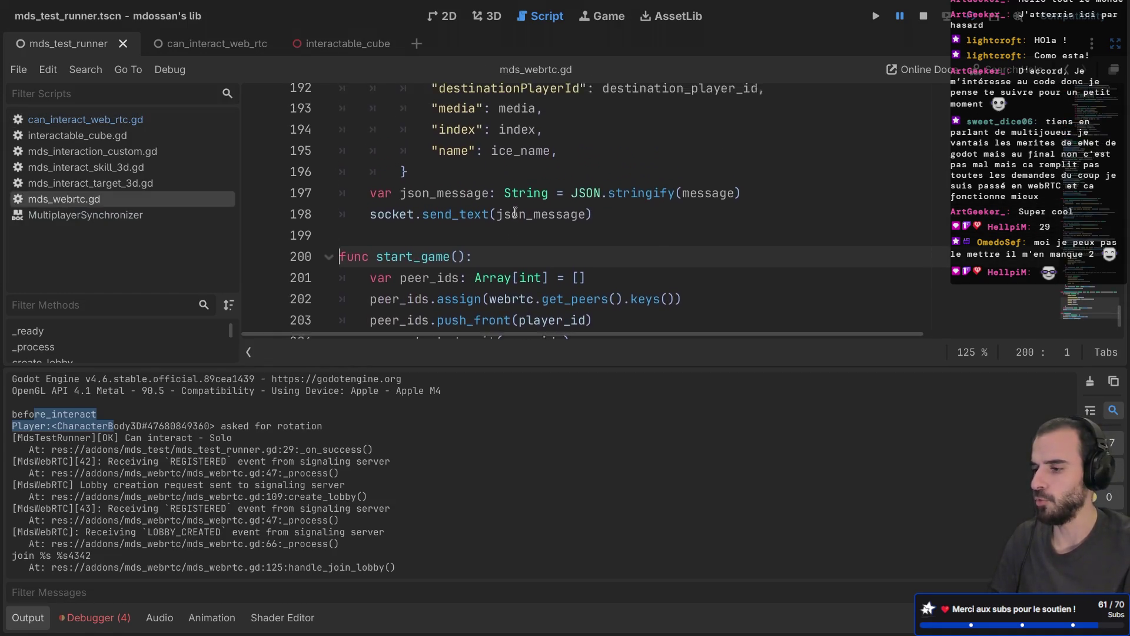
scroll(515, 211, down, 3)
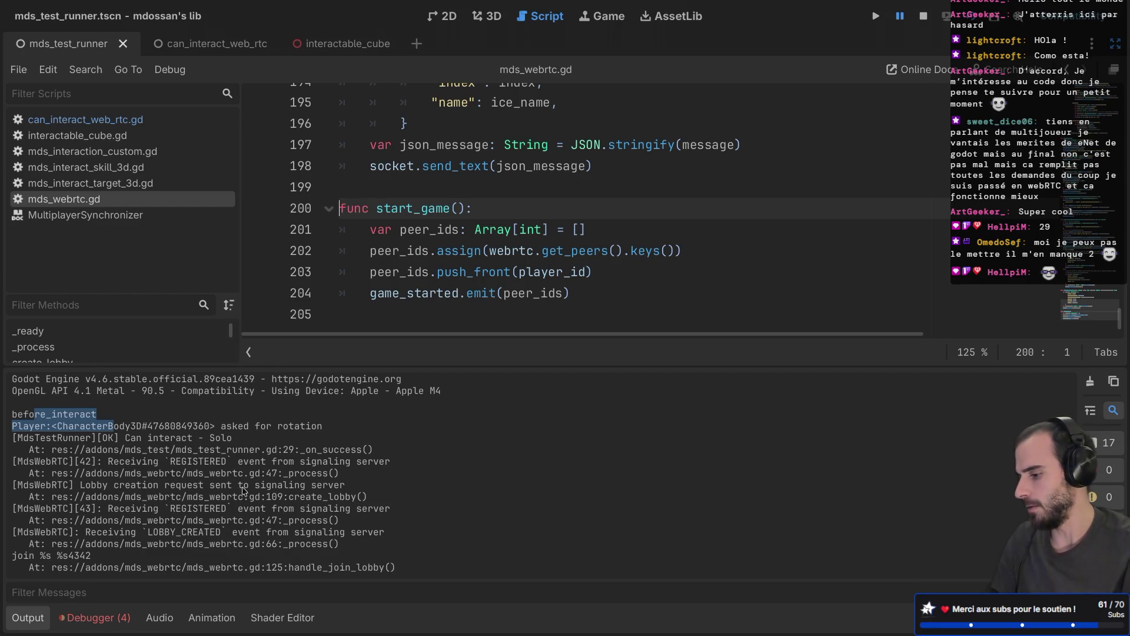
In the Debugger, list the 4 errors and show the failed assertion's stack trace
click(89, 618)
click(122, 424)
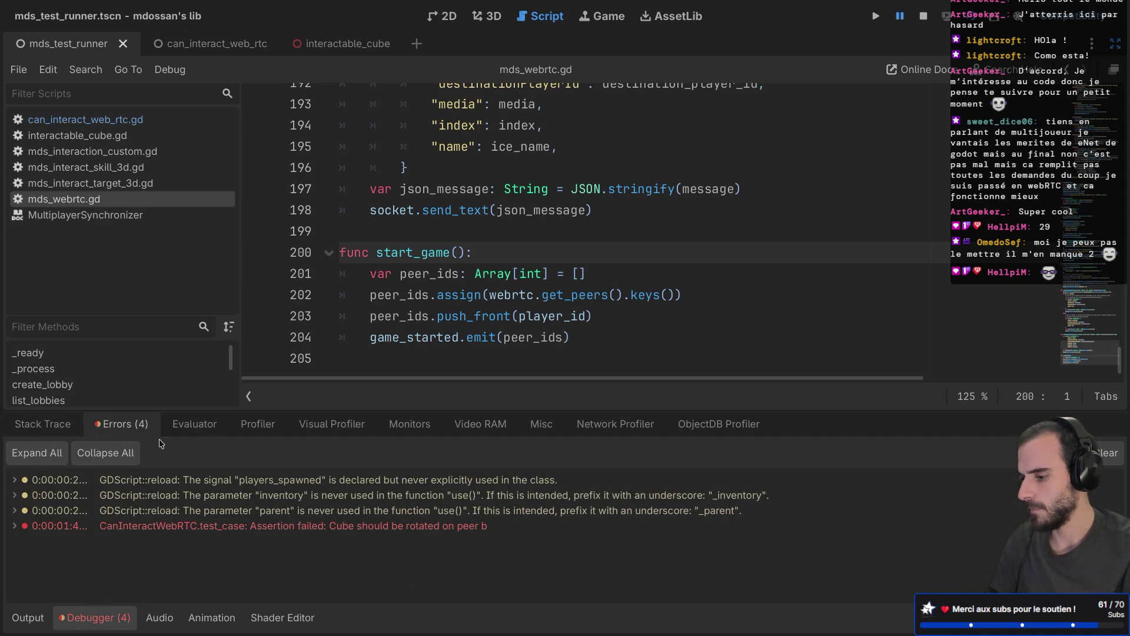
click(36, 425)
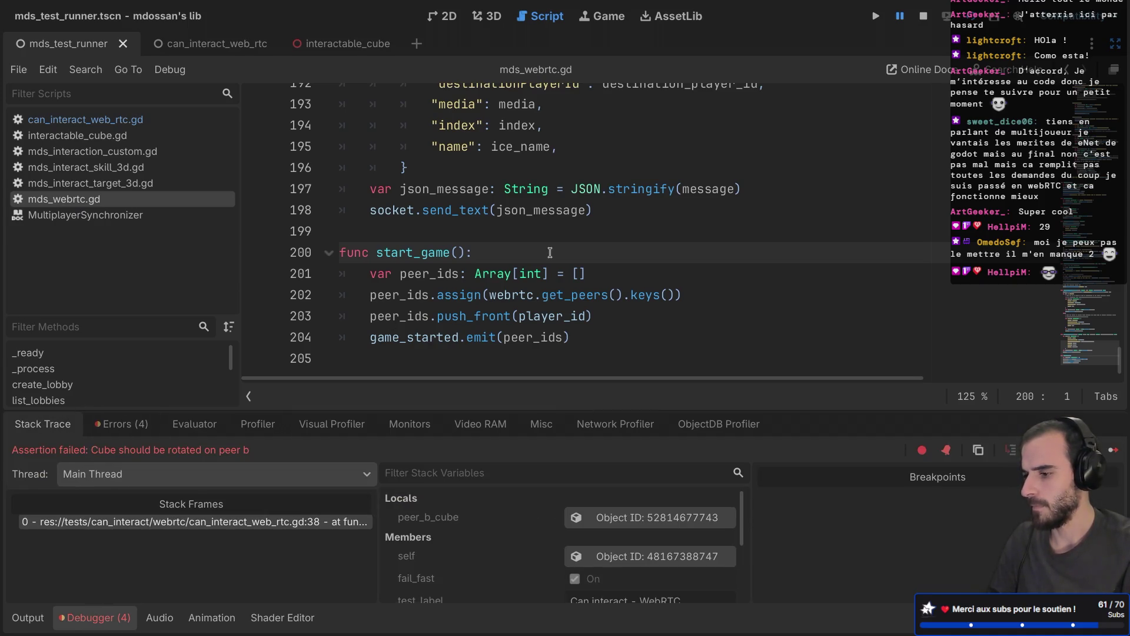
scroll(550, 252, up, 5)
scroll(550, 252, down, 5)
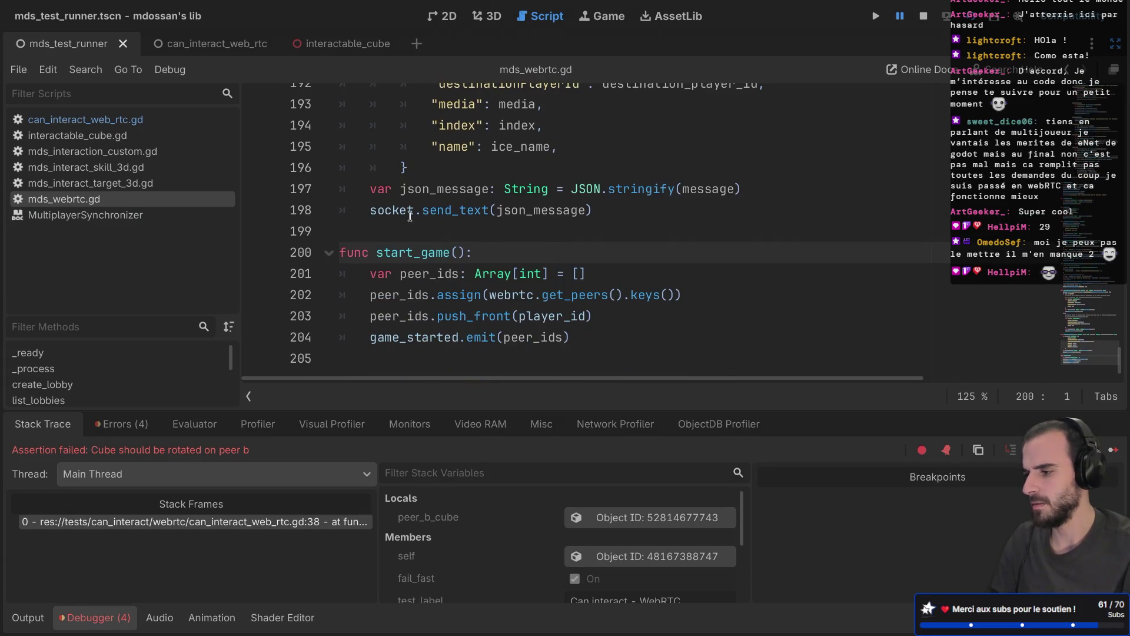
Open can_interact_web_rtc.gd from the script list and scroll to the test code
click(85, 120)
scroll(471, 183, up, 7)
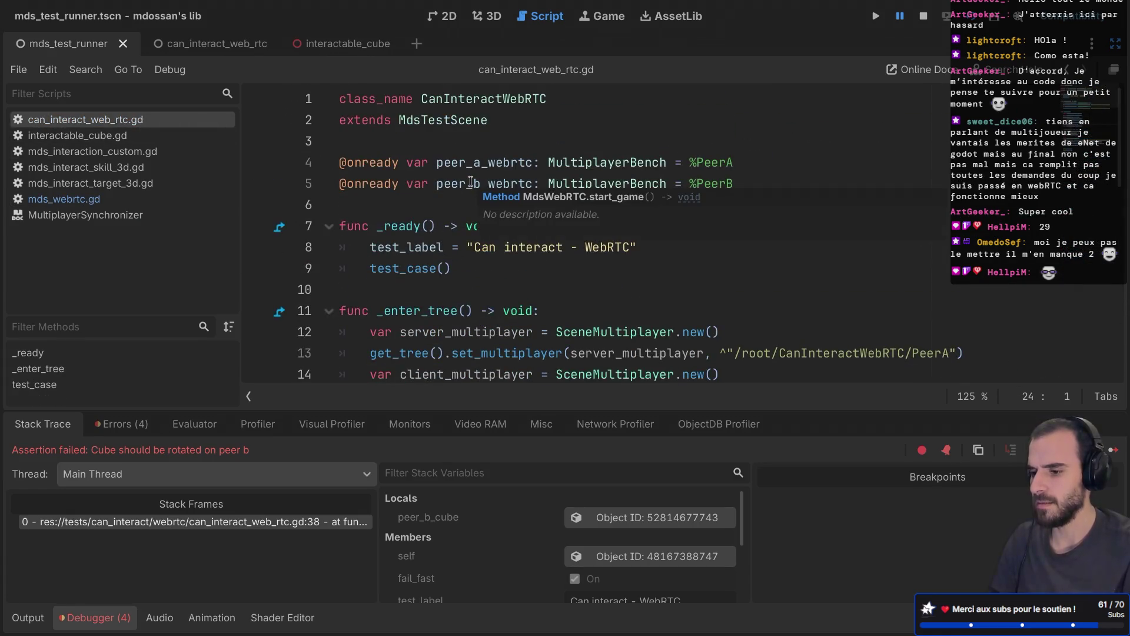
scroll(471, 181, down, 3)
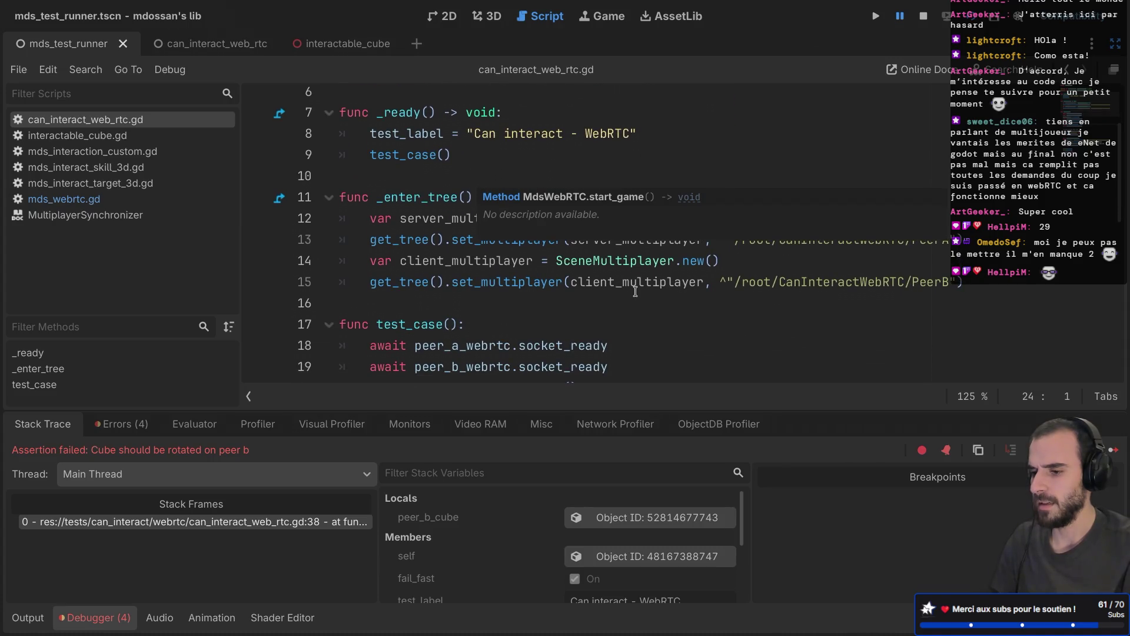
scroll(677, 281, down, 5)
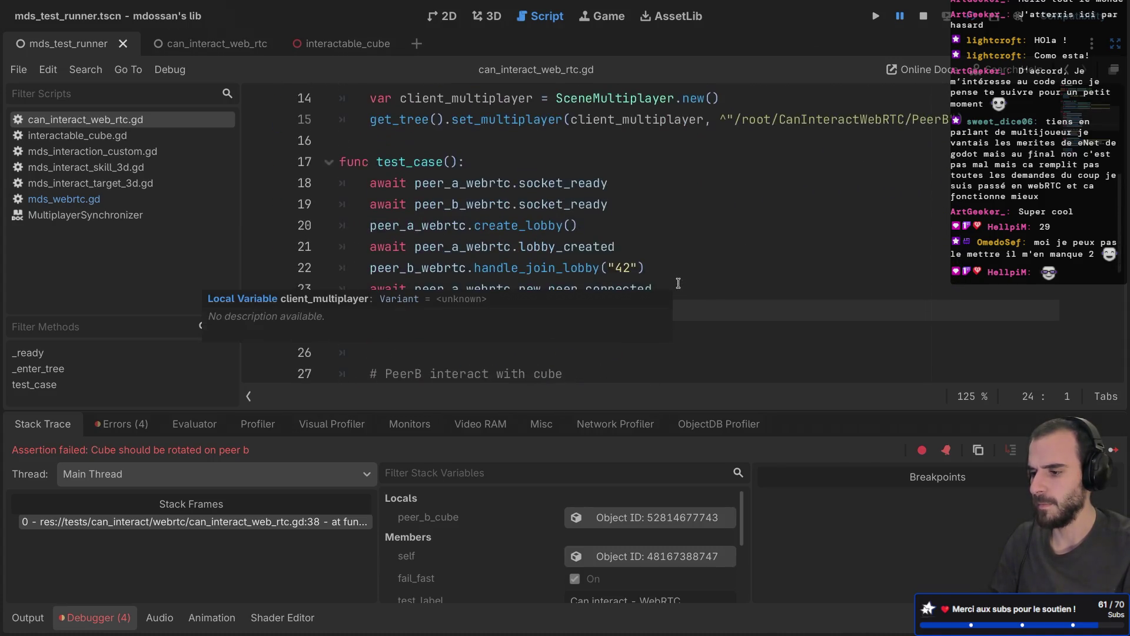
scroll(677, 279, down, 2)
scroll(648, 259, down, 4)
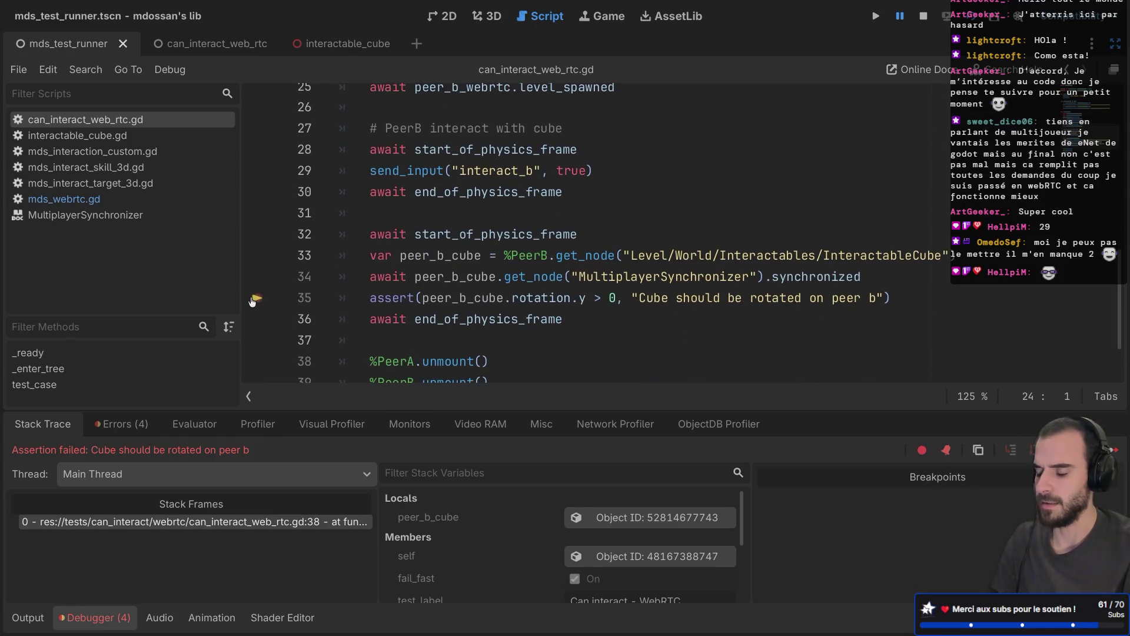
scroll(252, 301, up, 3)
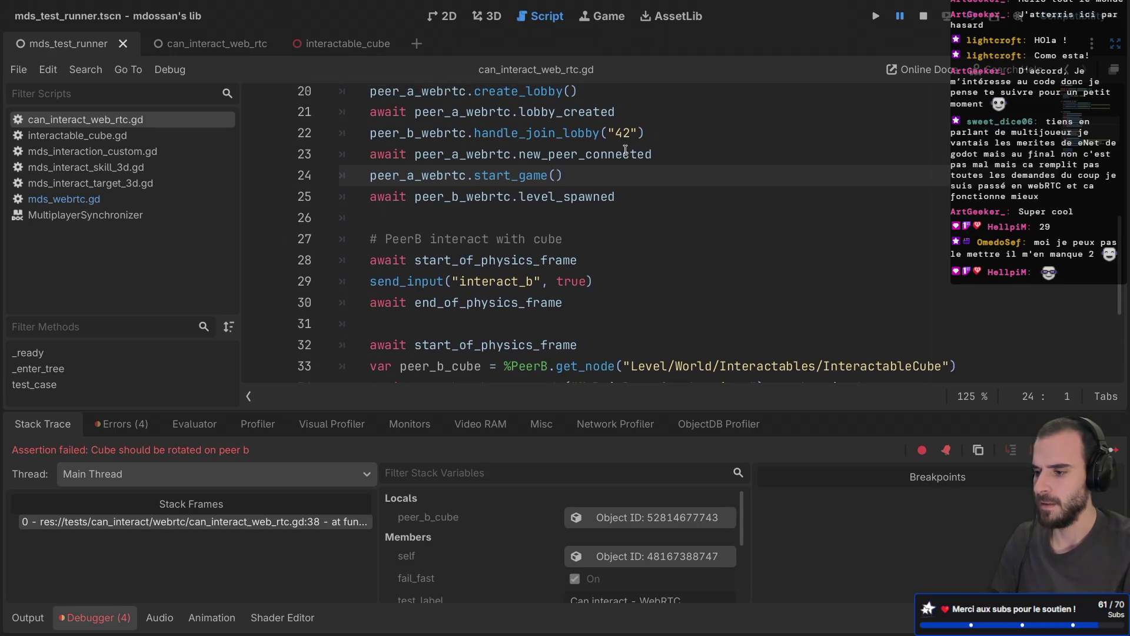
Examine peer_b_webrtc's level_spawned wait on line 25 and the peer_b_cube value
double_click(500, 200)
double_click(547, 198)
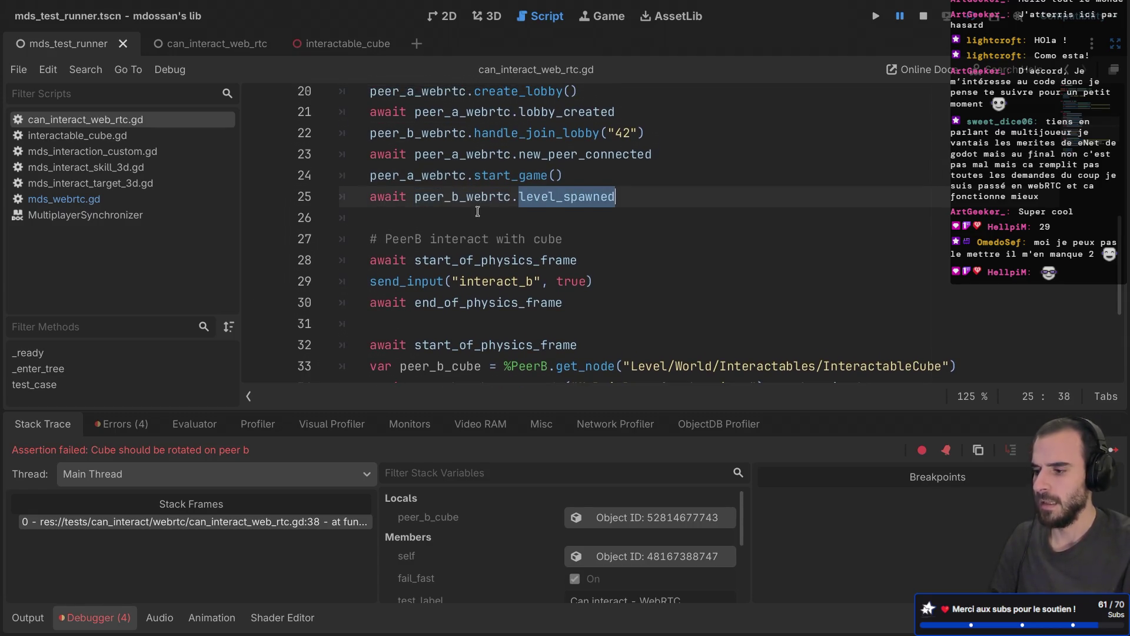
click(443, 207)
double_click(483, 198)
double_click(568, 197)
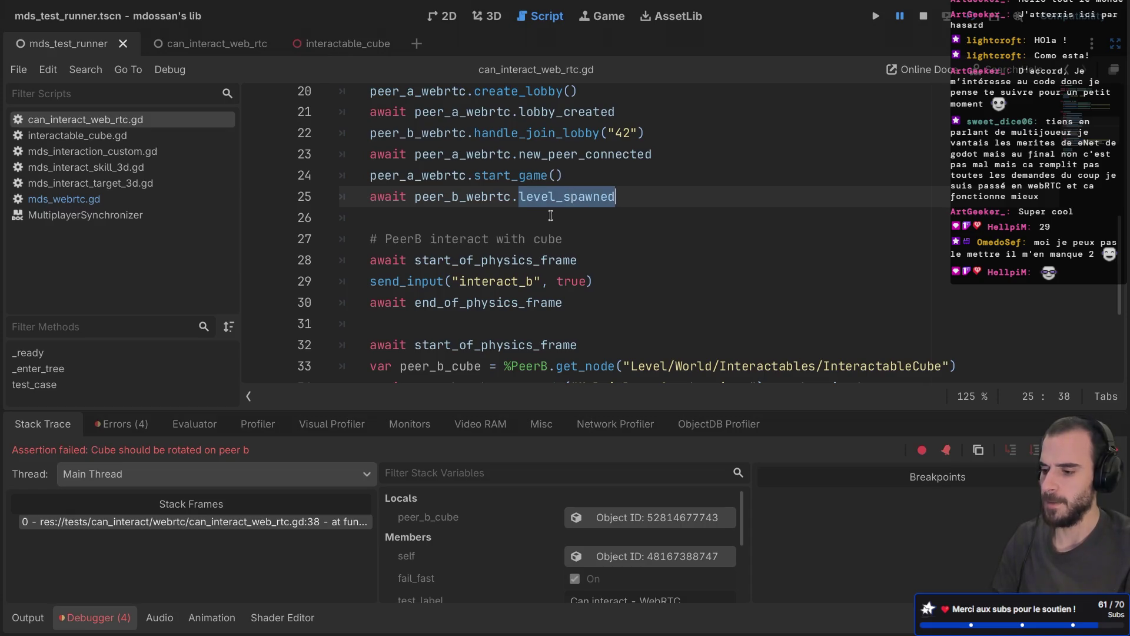
scroll(547, 216, down, 3)
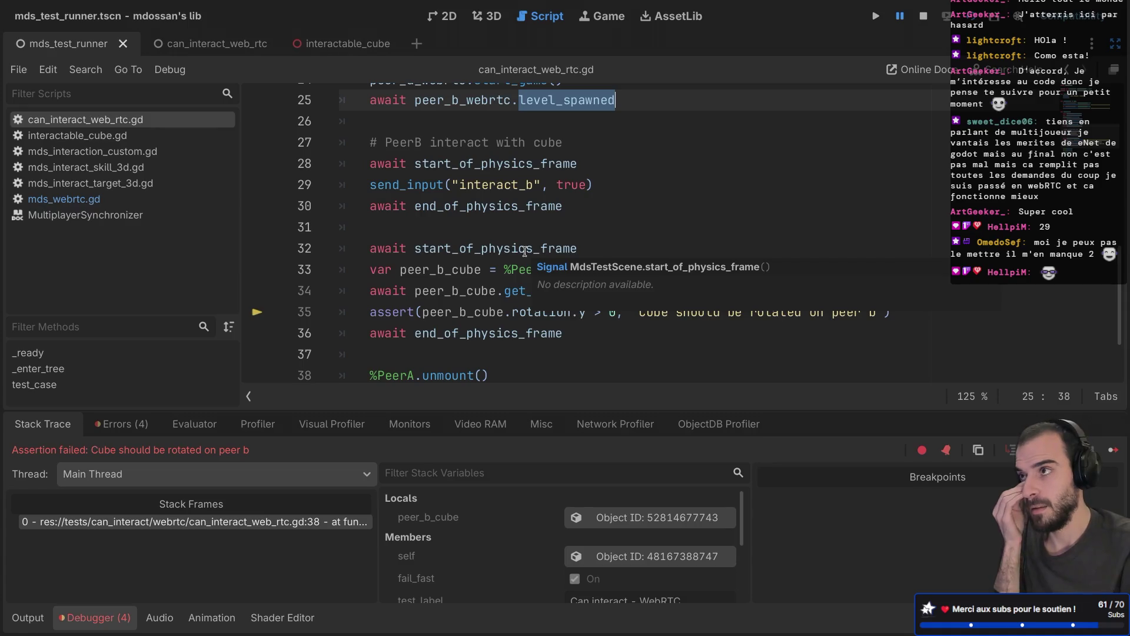
click(481, 262)
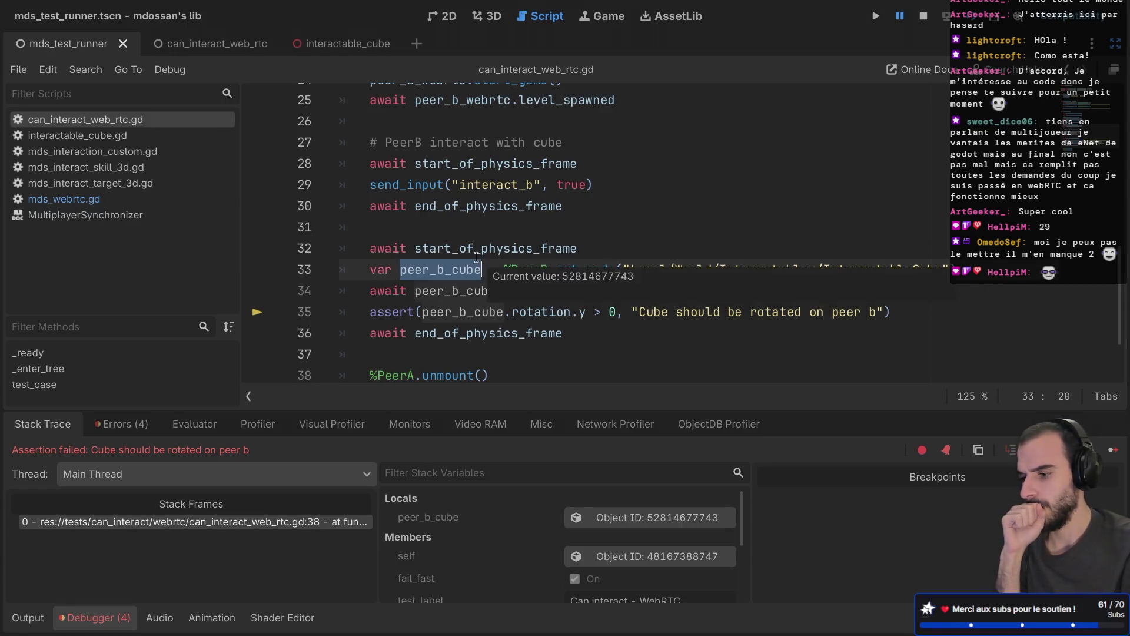
click(514, 229)
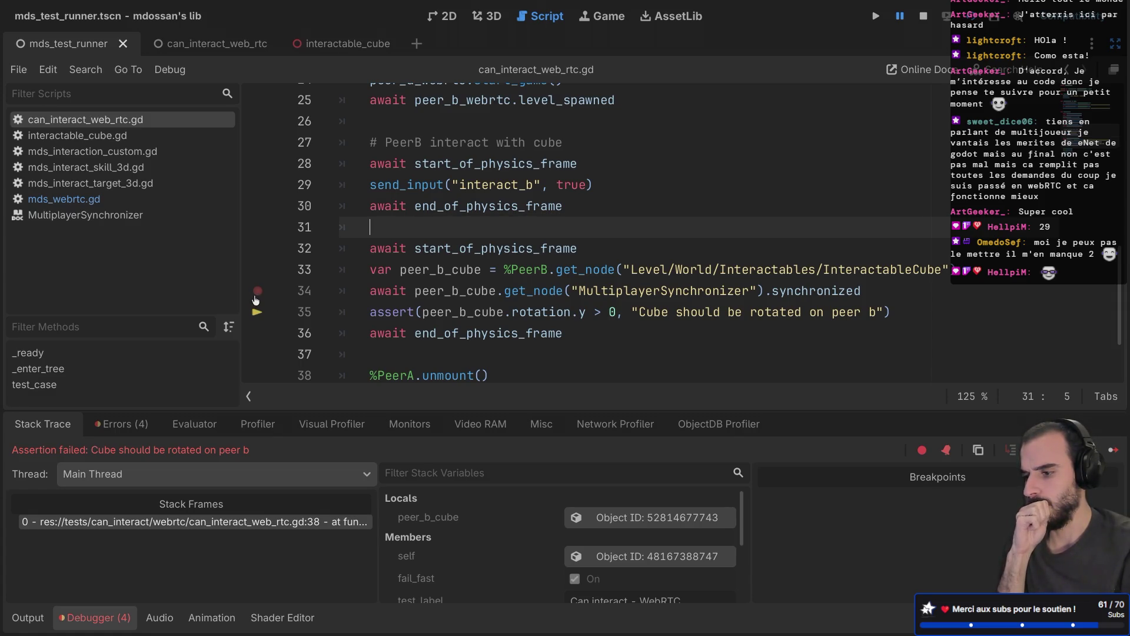
Set a breakpoint on line 34 and run the test scene with F5
click(257, 290)
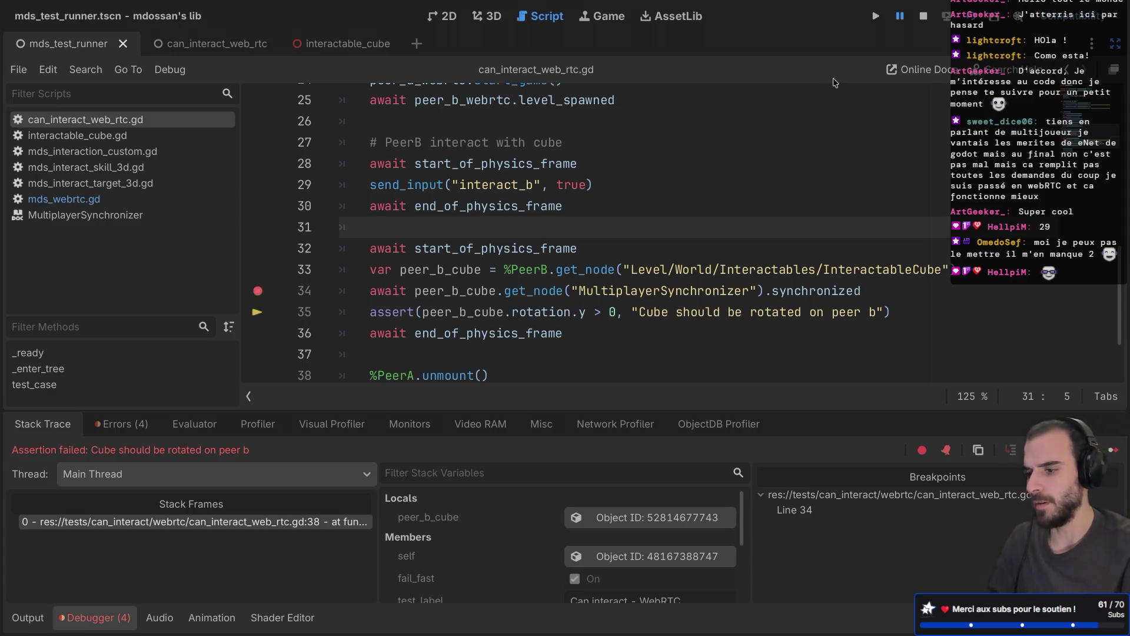
key(F5)
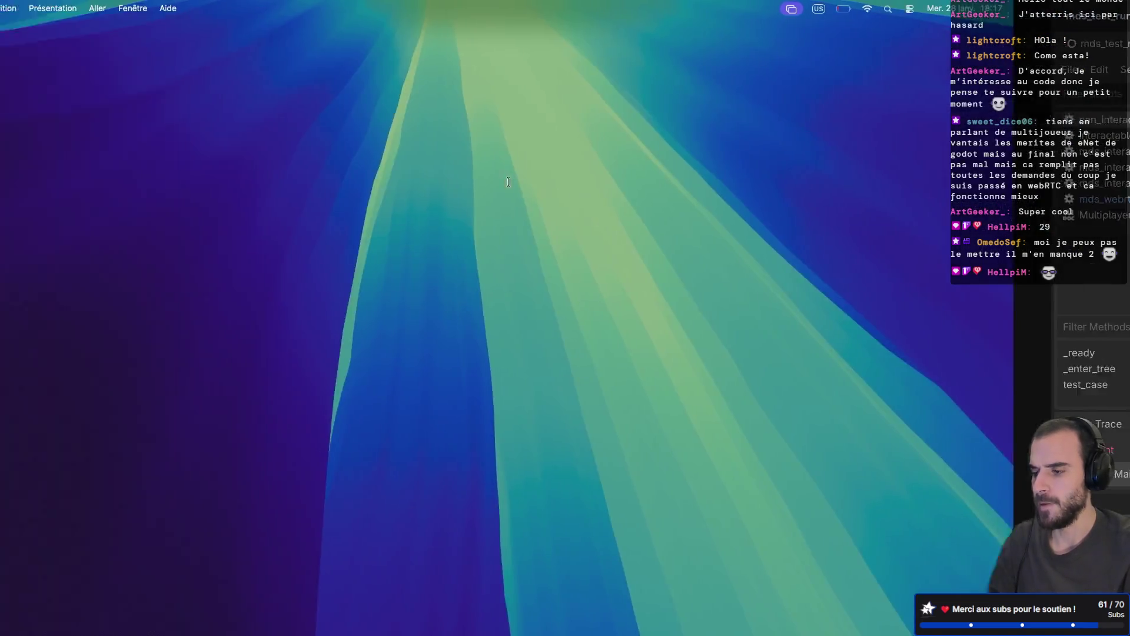
key(ctrl+shift+F11)
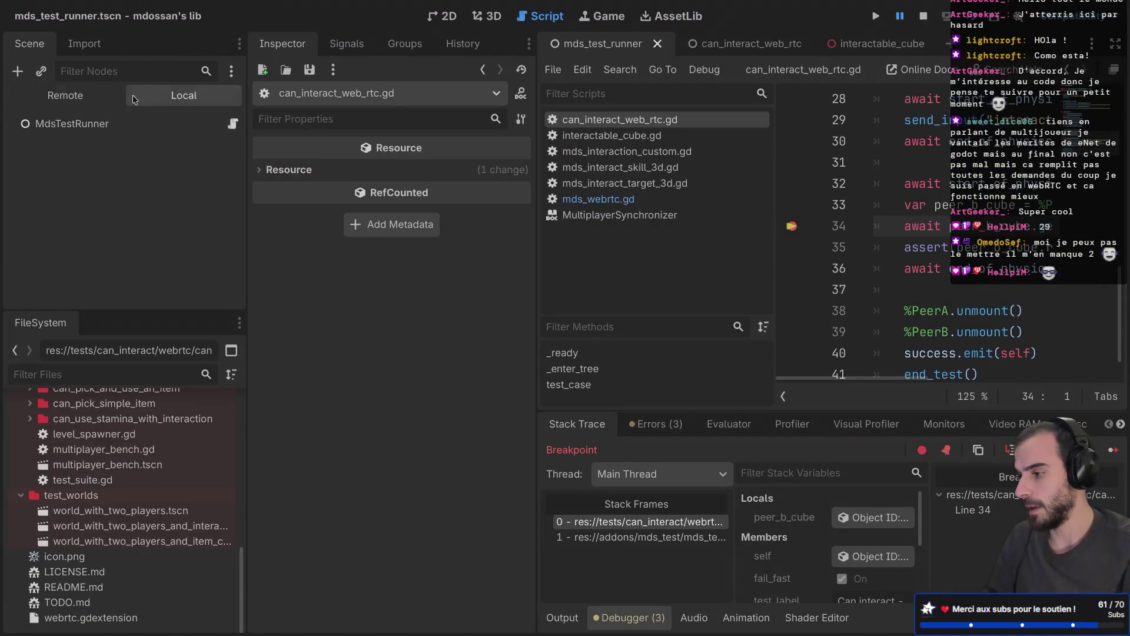
In the Remote scene tree, expand PeerB's Level > World > Interactables and select InteractableCube
click(98, 96)
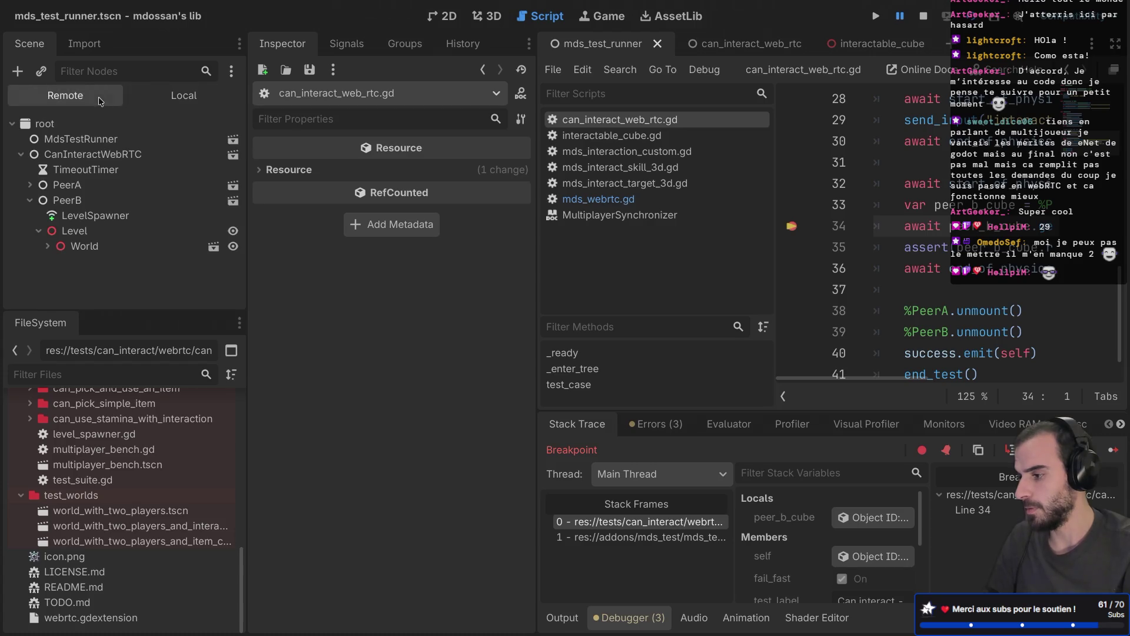
click(29, 184)
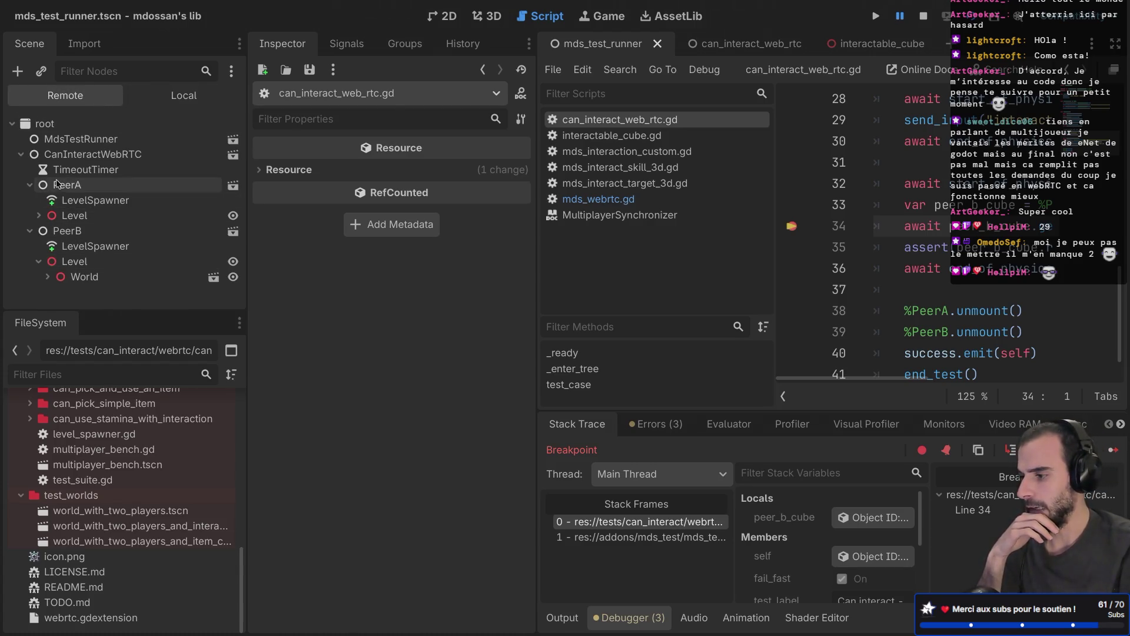
click(47, 276)
scroll(58, 271, down, 4)
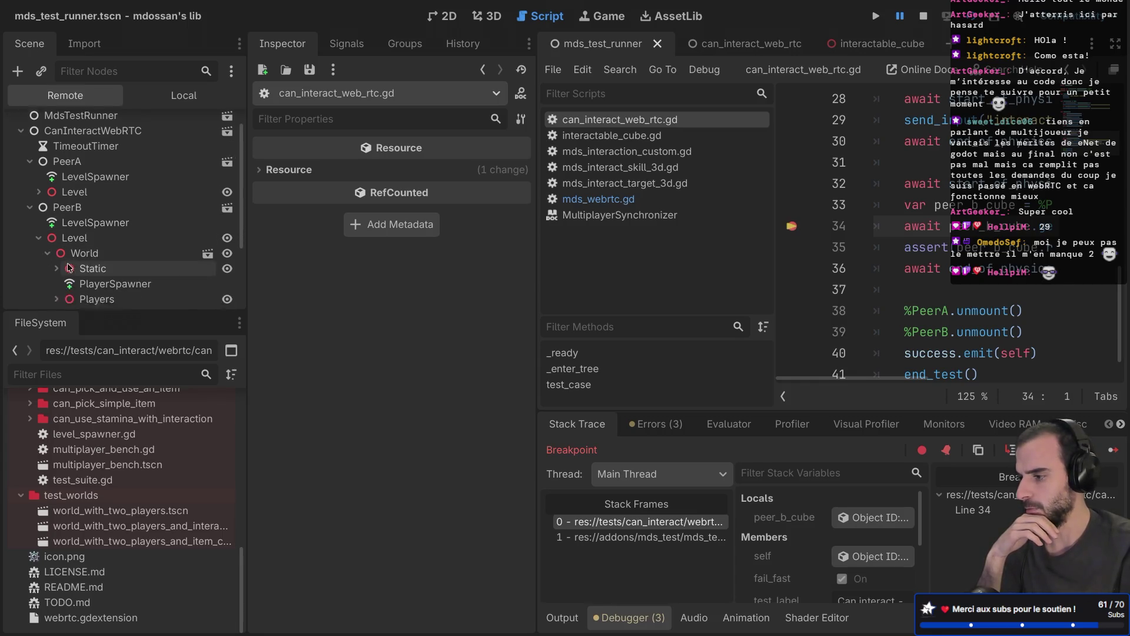
scroll(69, 266, down, 1)
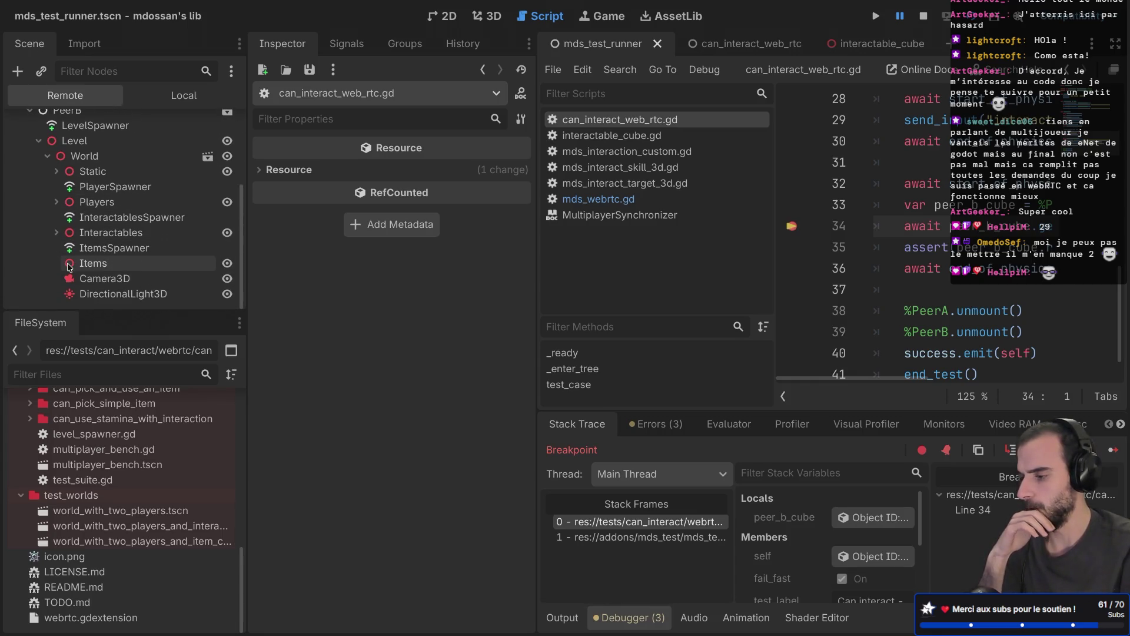
click(56, 234)
click(98, 248)
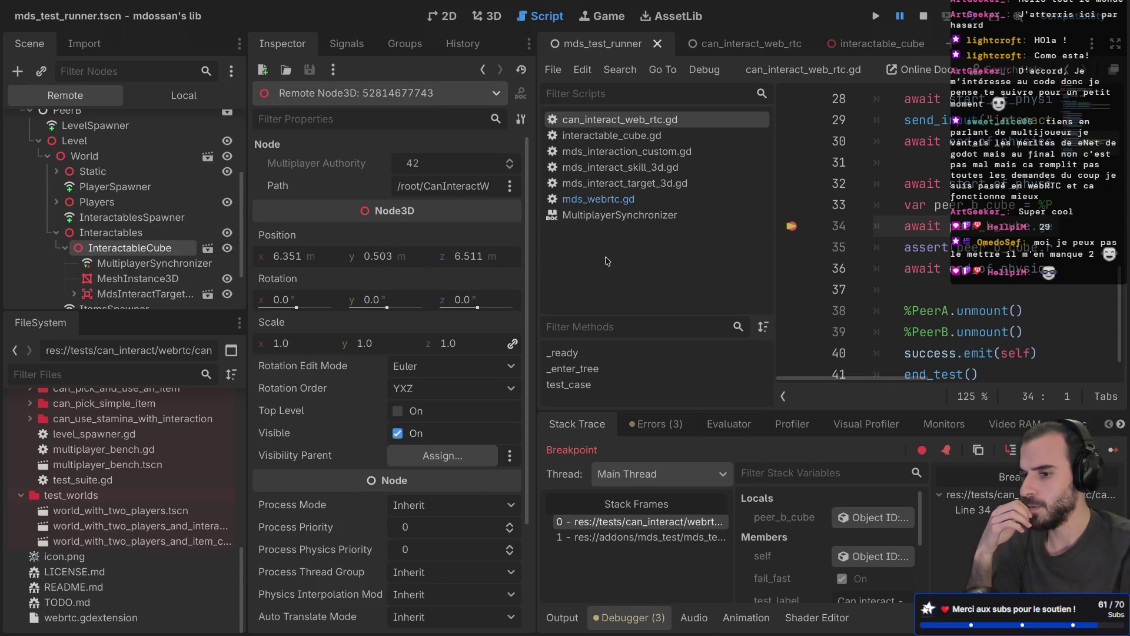
Inspect the cube's MultiplayerSynchronizer and its signals, then stop the debug session
scroll(868, 237, down, 2)
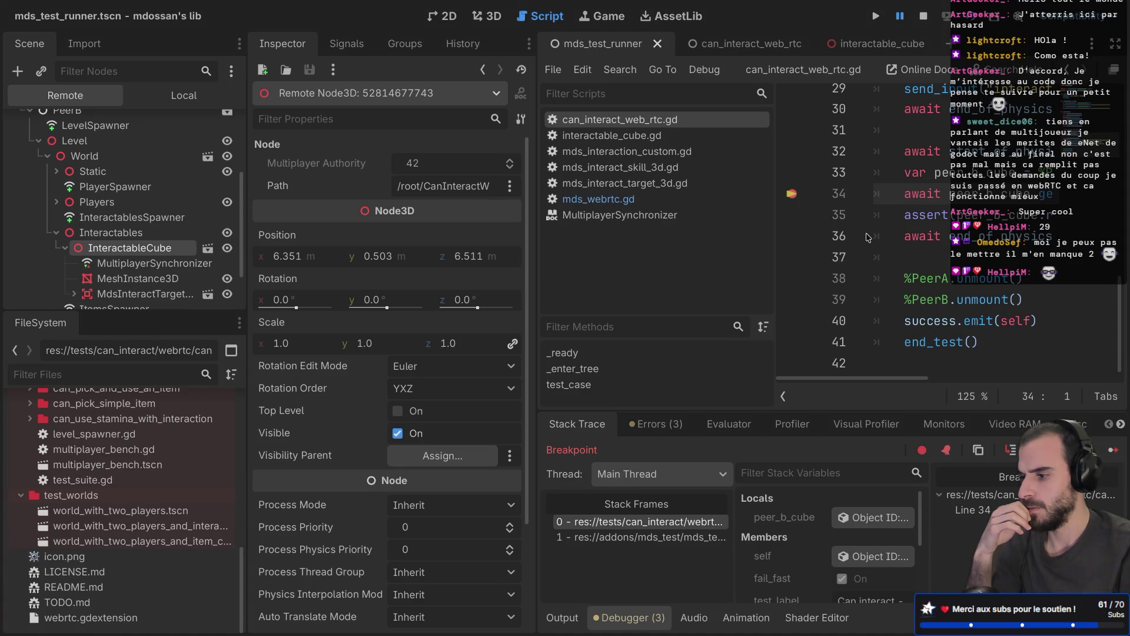
click(171, 265)
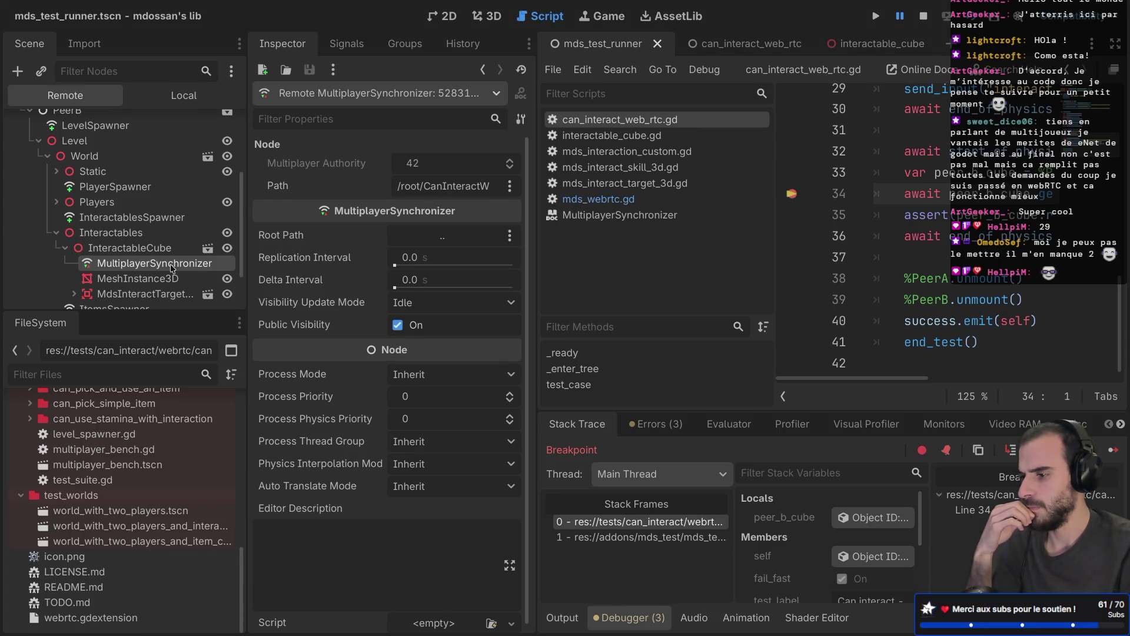
click(349, 53)
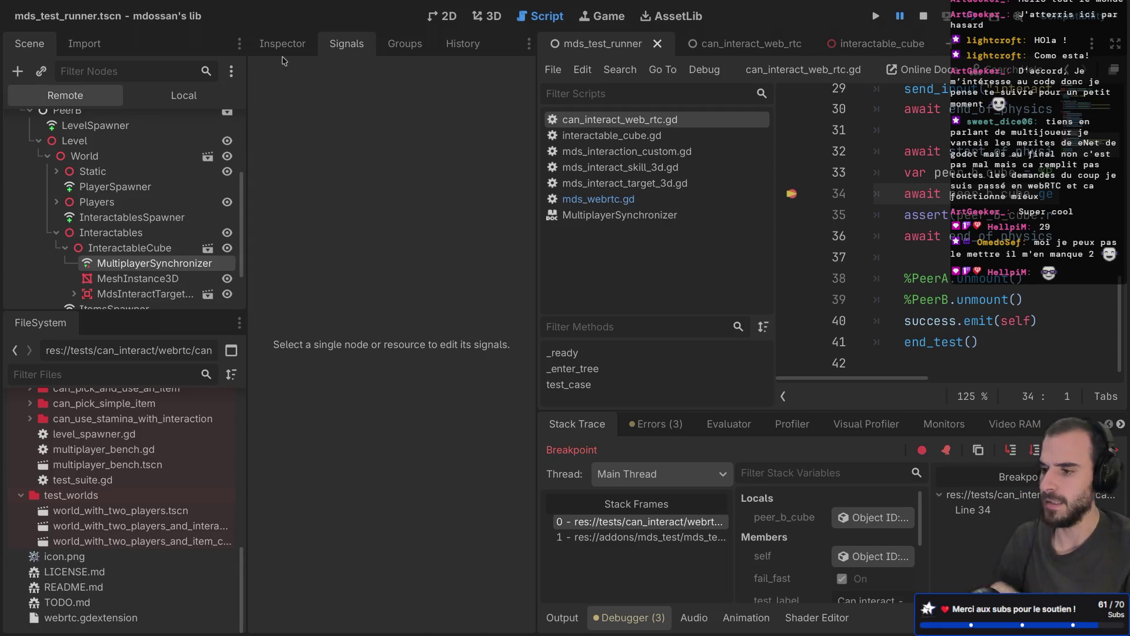
click(924, 16)
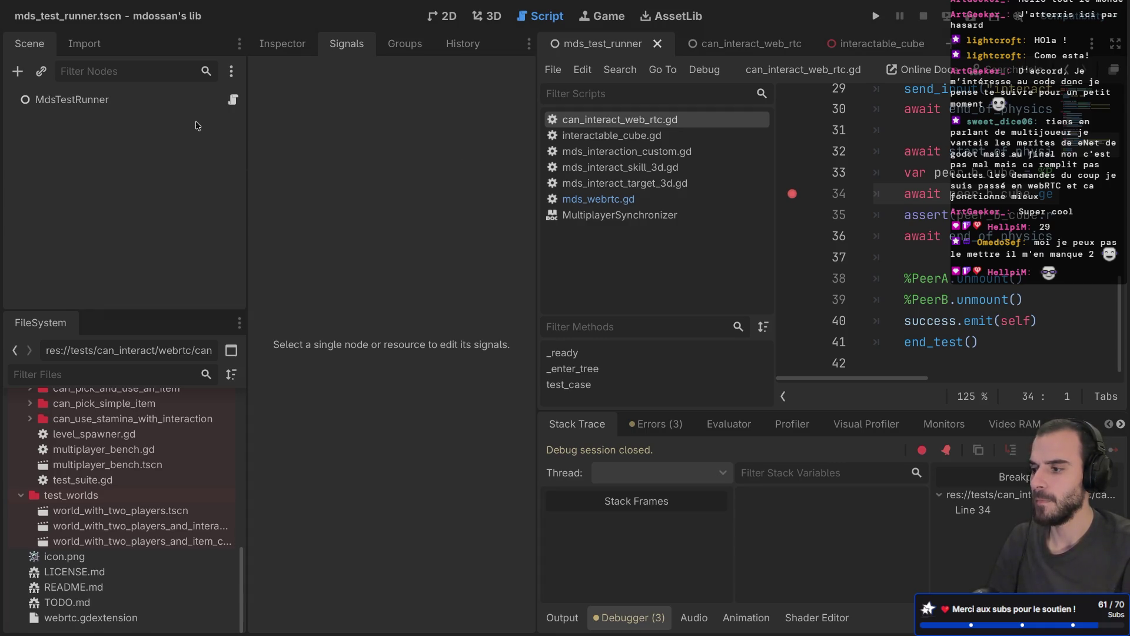
Check the interactable_cube scene's Replication settings, then return to the can_interact_web_rtc scene
key(ctrl+shift+F11)
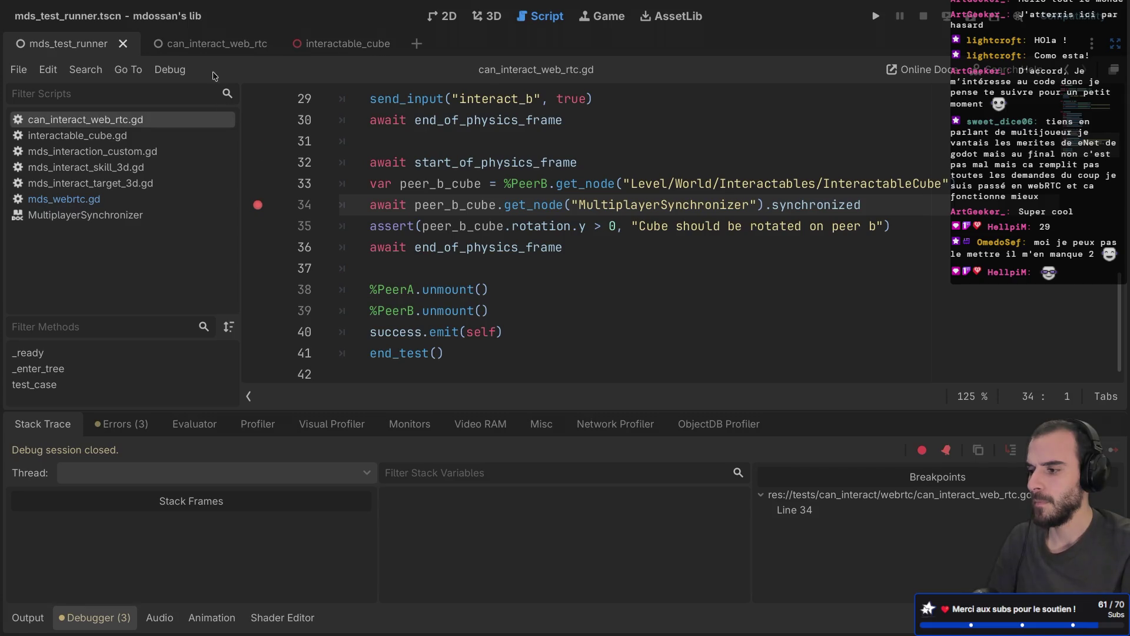
click(194, 43)
click(324, 47)
key(ctrl+shift+F11)
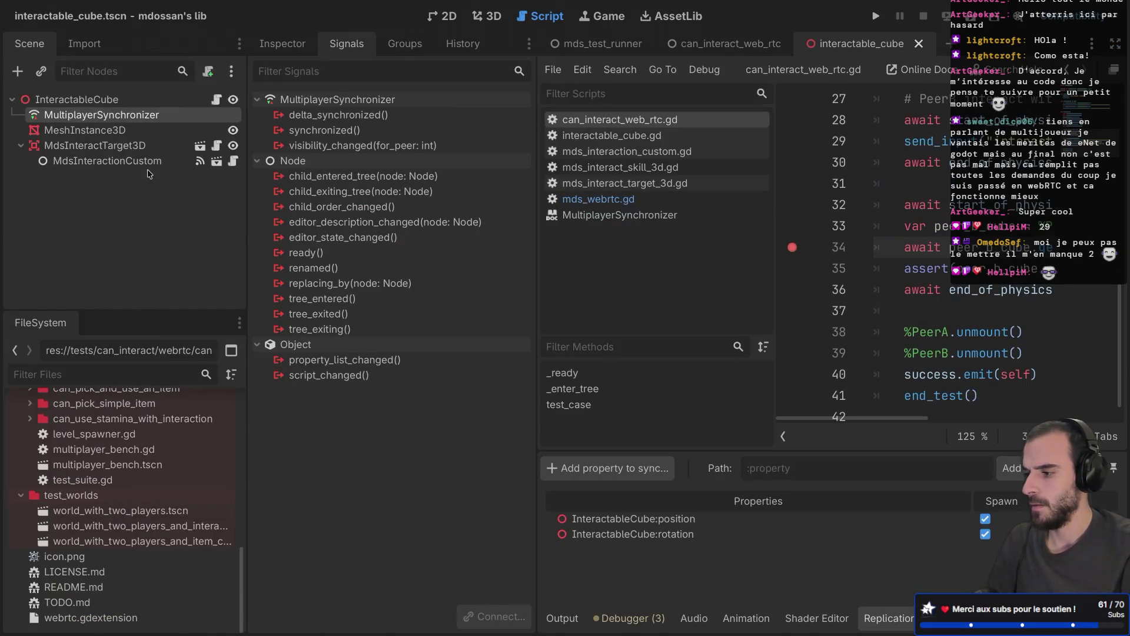
click(719, 43)
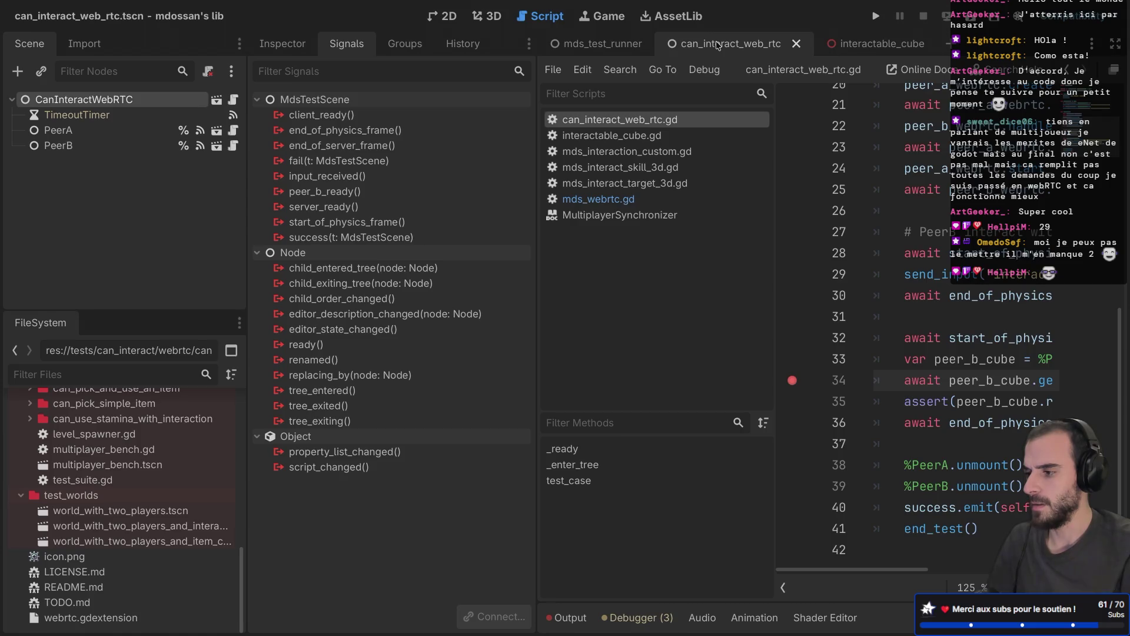
key(ctrl+shift+F11)
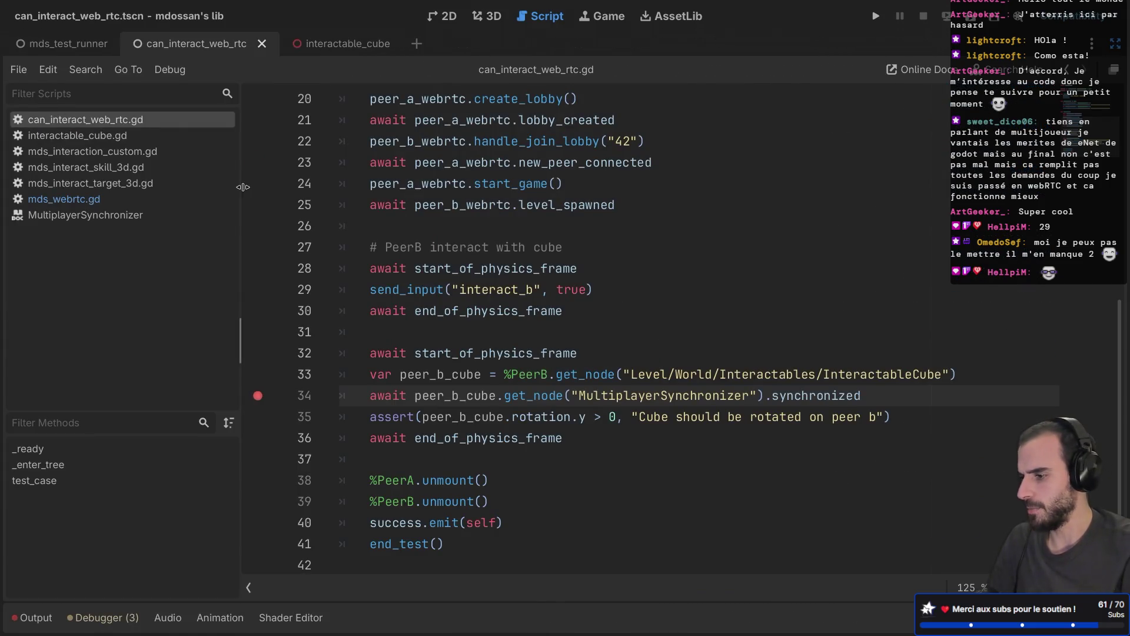
key(ctrl+shift+F11)
Open world_with_two_players_and_interactable_cube.tscn and place its tab before interactable_cube
double_click(170, 526)
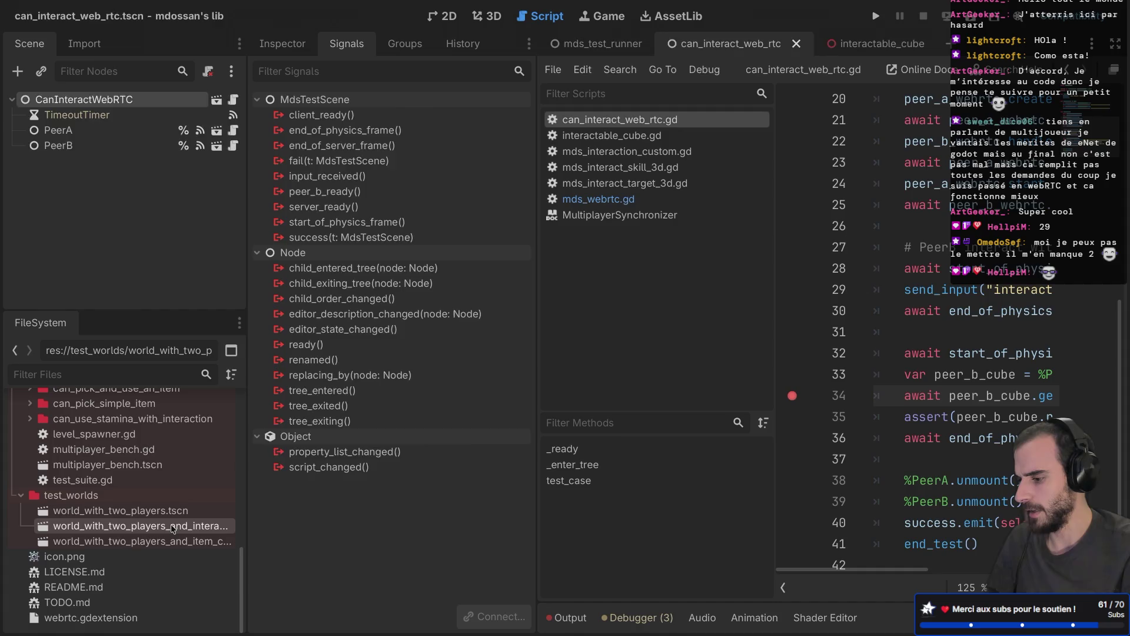
key(ctrl+shift+F11)
drag(475, 52, 276, 43)
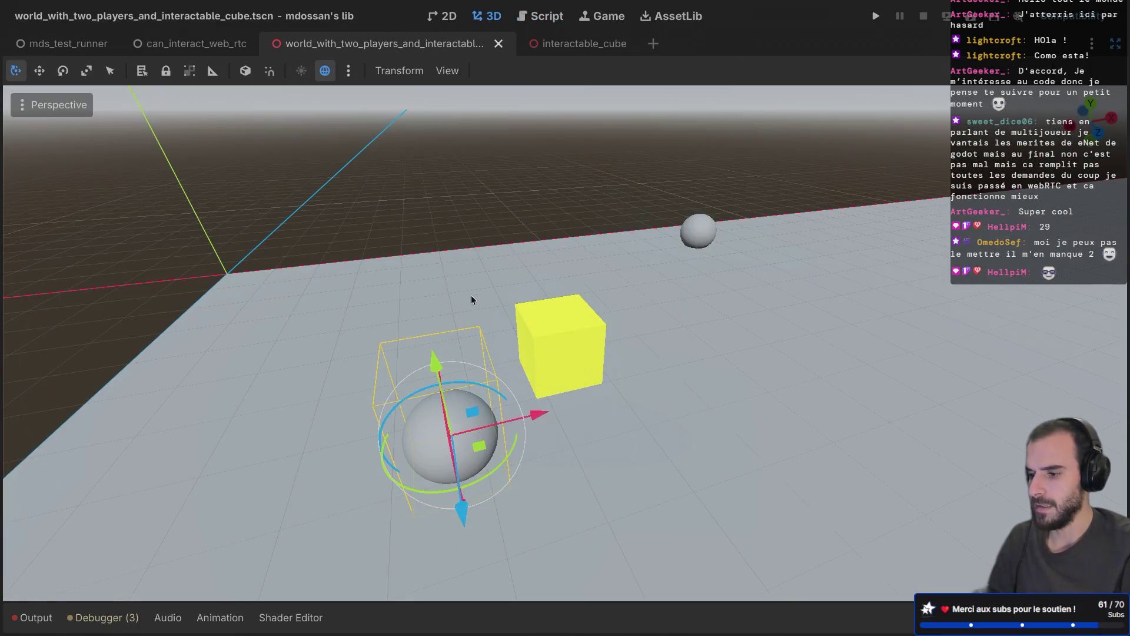
scroll(469, 296, down, 5)
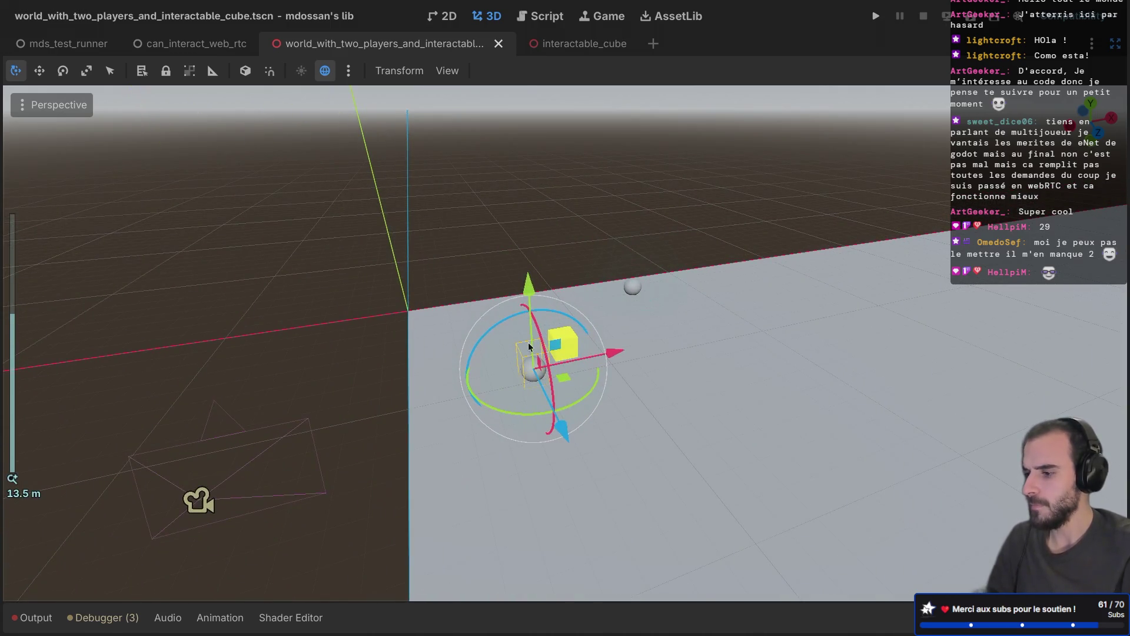
key(ctrl+shift+F11)
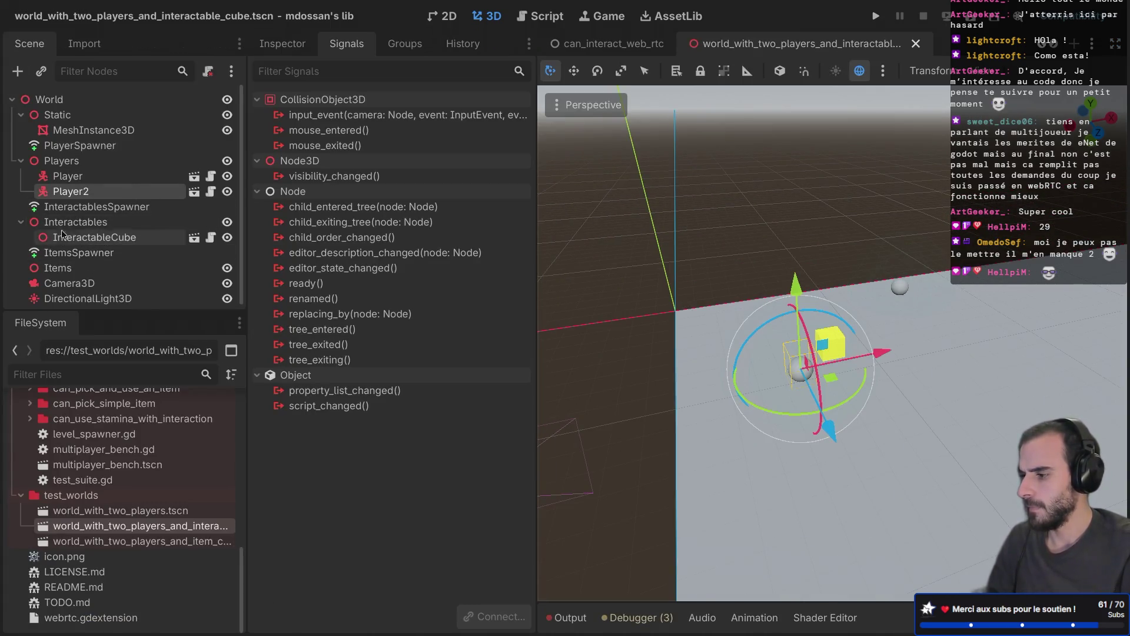
Select InteractableCube, then InteractablesSpawner, leaving the spawner's name unchanged
click(64, 235)
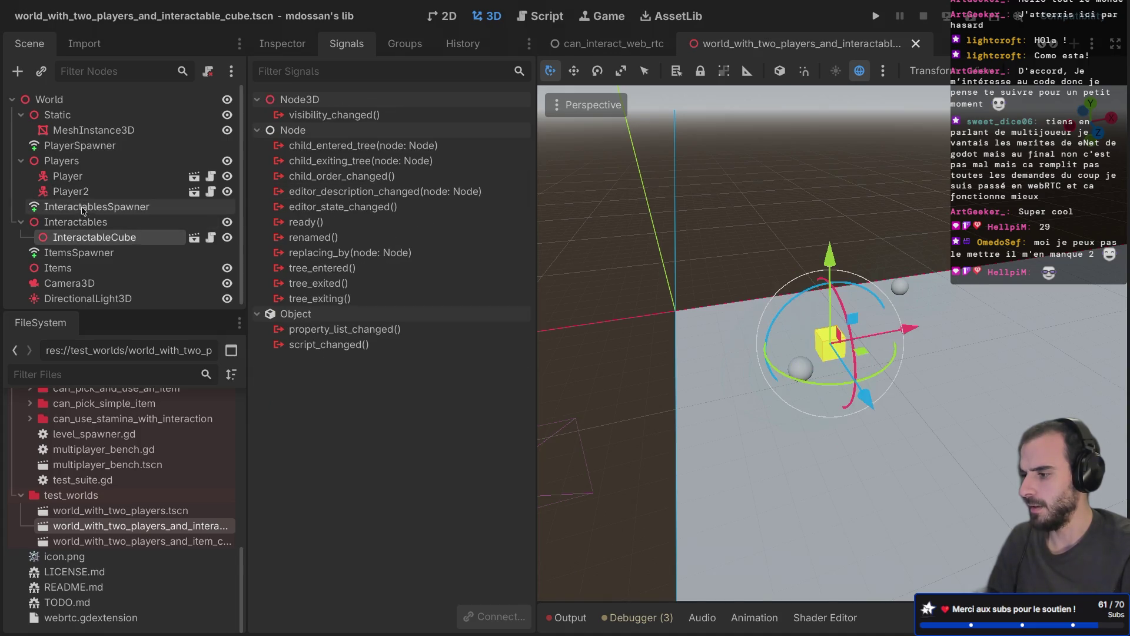
click(83, 211)
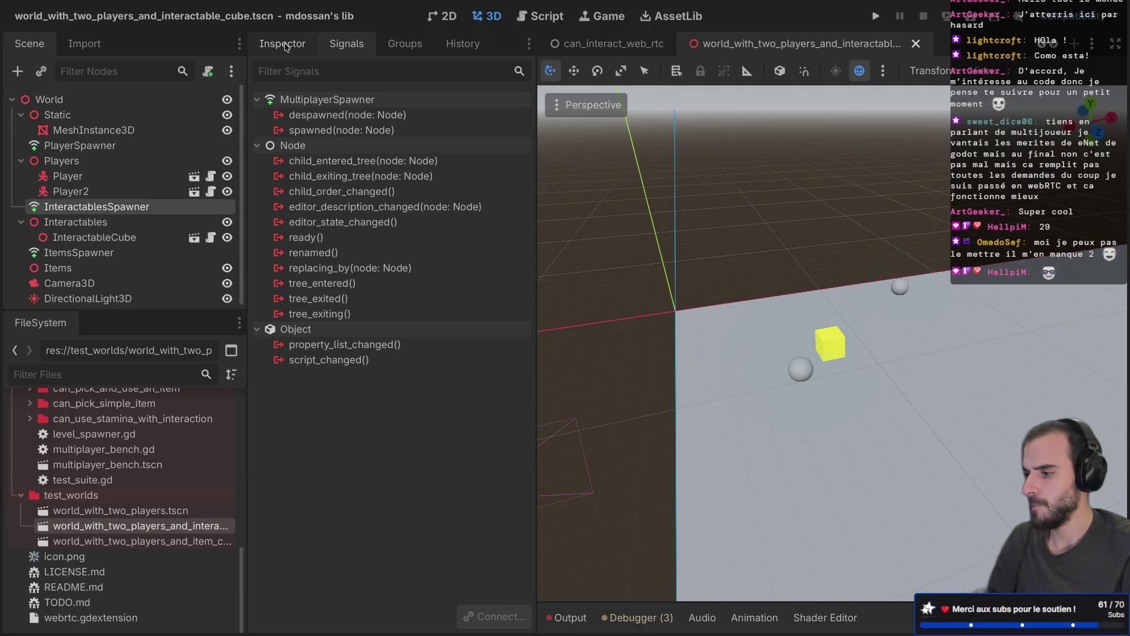
click(106, 208)
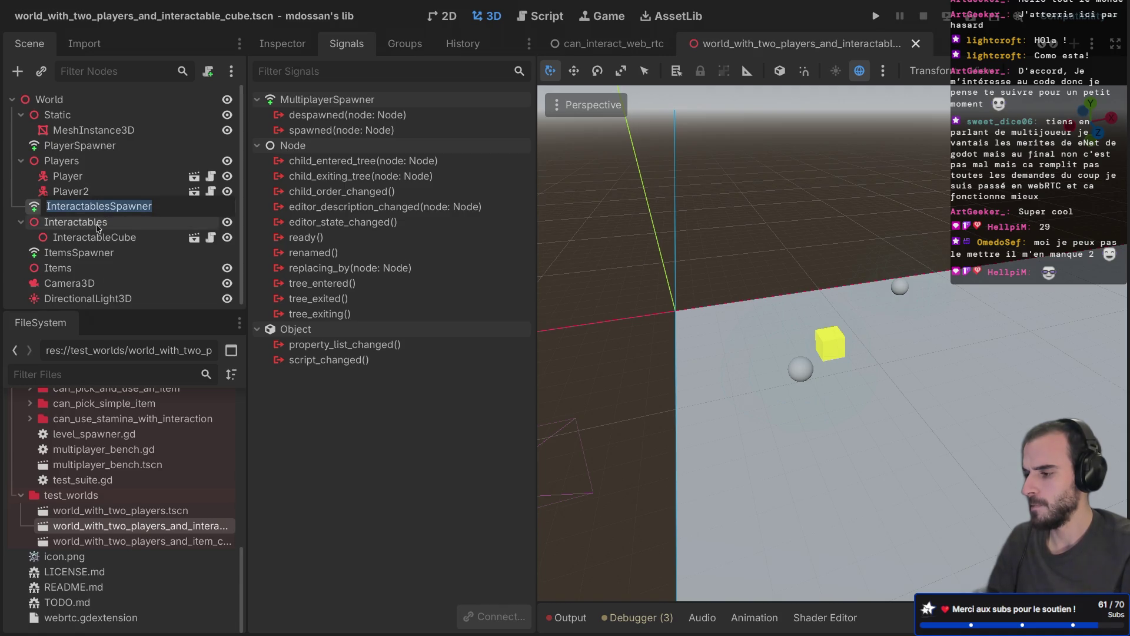
key(Escape)
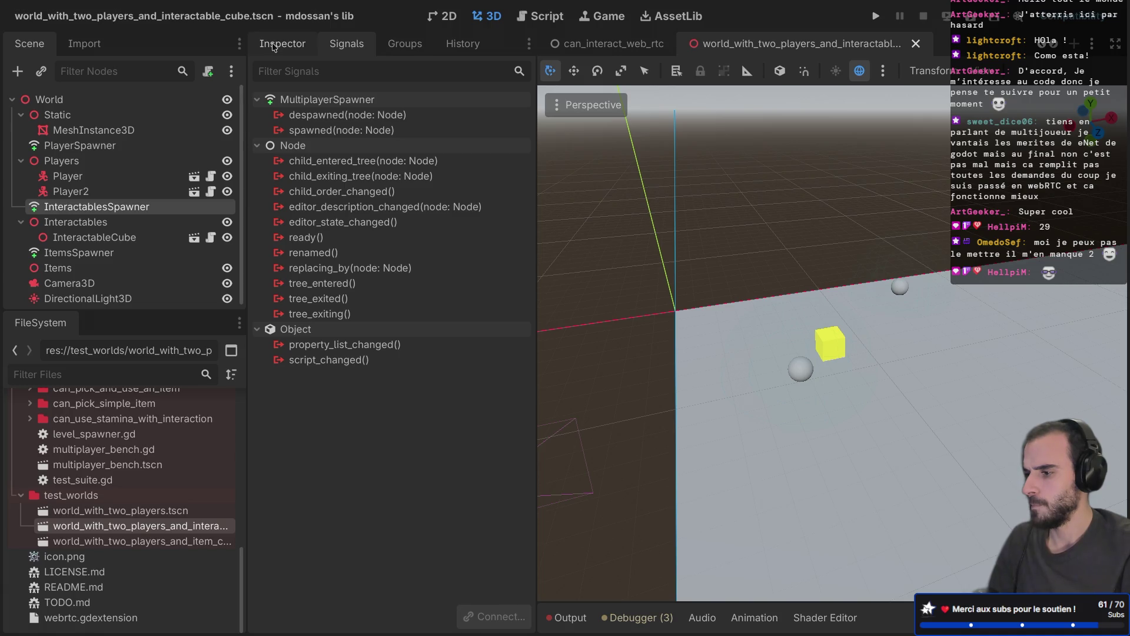
Return to the can_interact_web_rtc scene and open the can_interact_web_rtc.gd test script
key(ctrl+Right)
key(ctrl+Right)
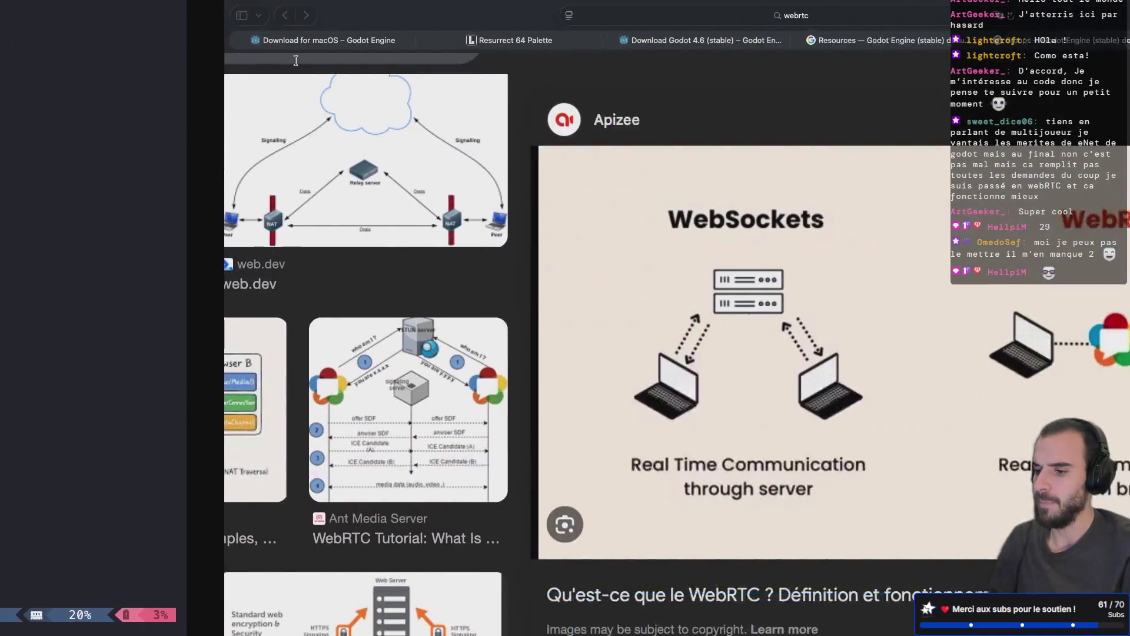
key(ctrl+Left)
key(ctrl+Left)
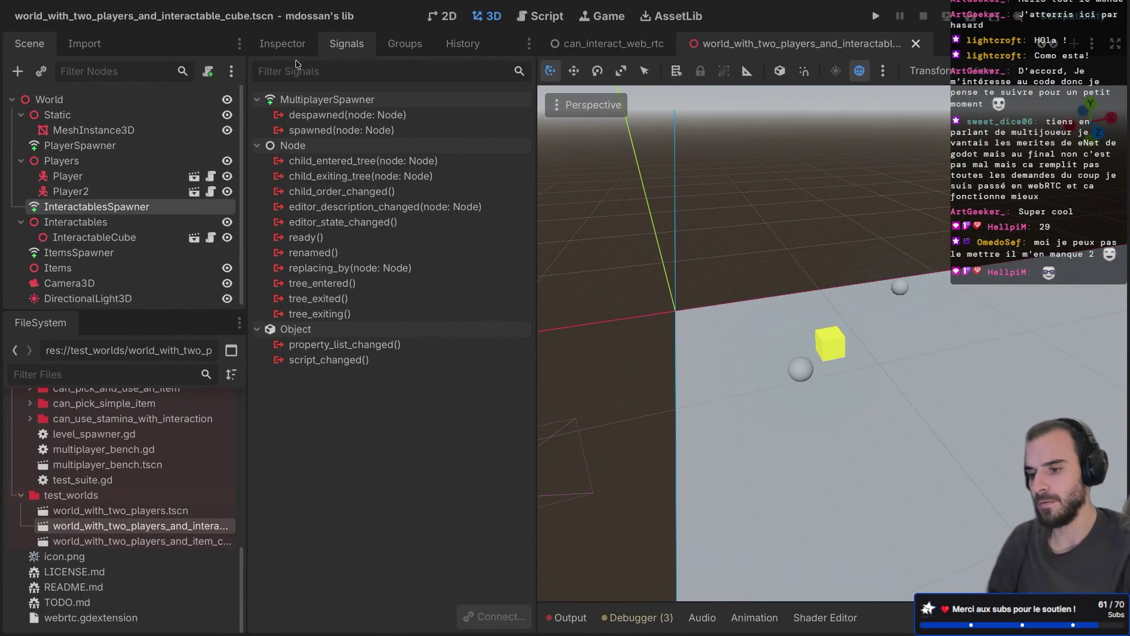
key(ctrl+Left)
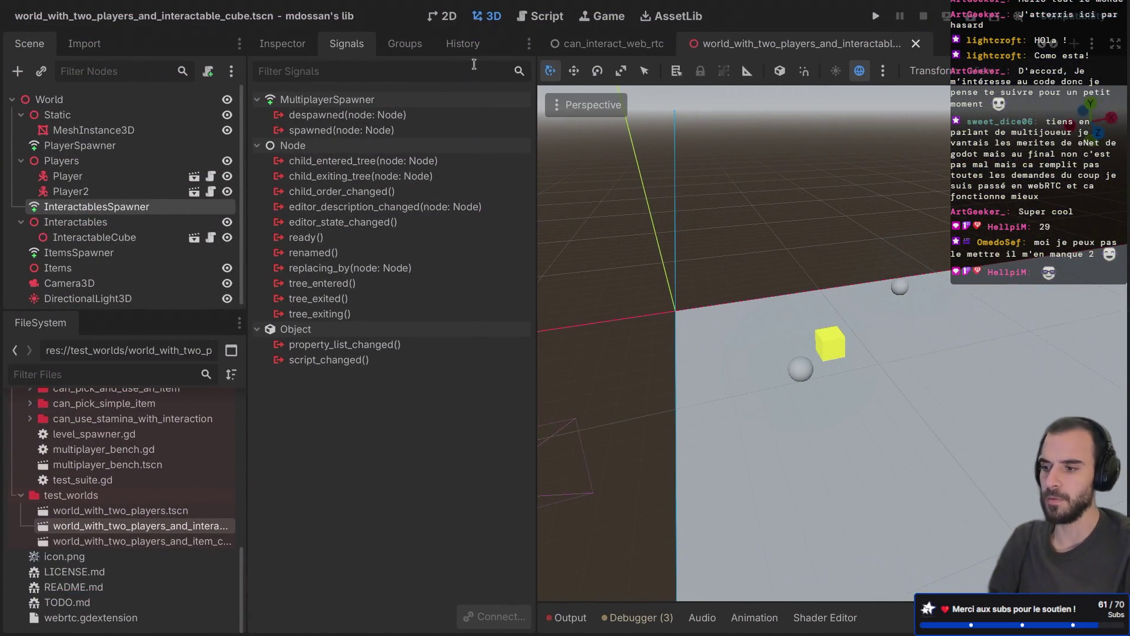
click(602, 46)
click(541, 15)
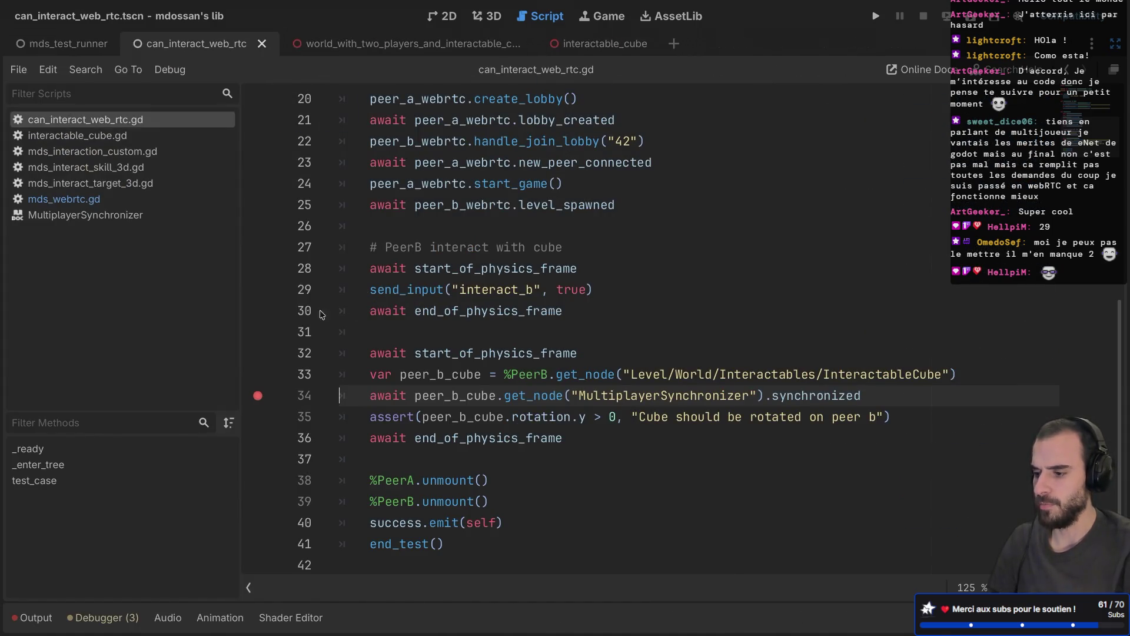
Move the breakpoint from line 30 to line 29's interact_b send_input call
click(267, 316)
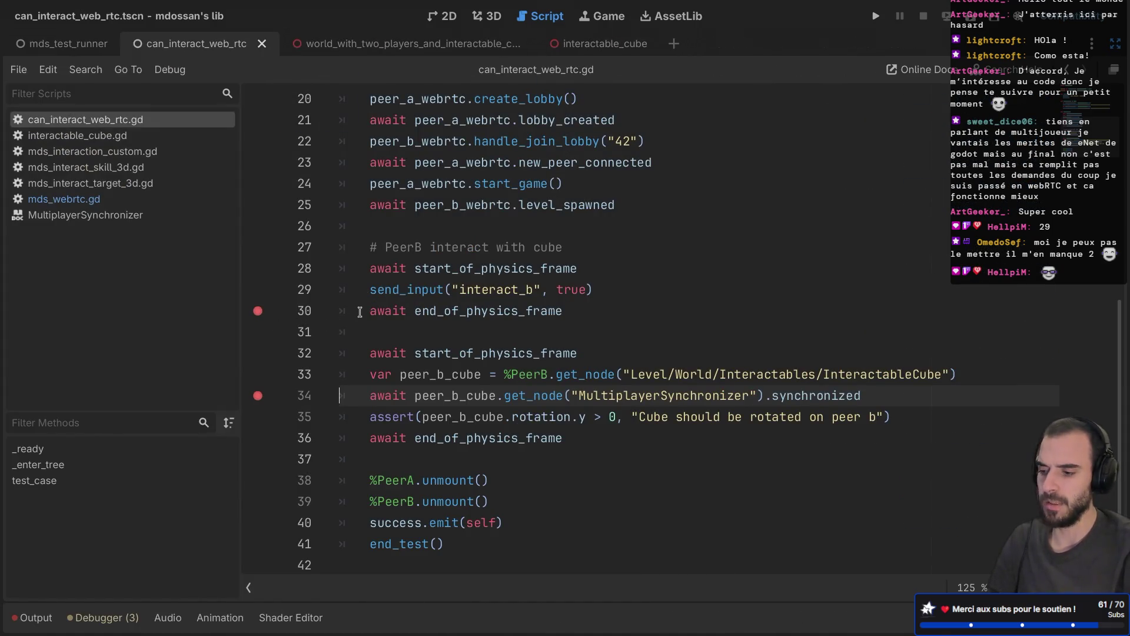
drag(367, 312, 509, 309)
drag(384, 290, 586, 291)
click(258, 290)
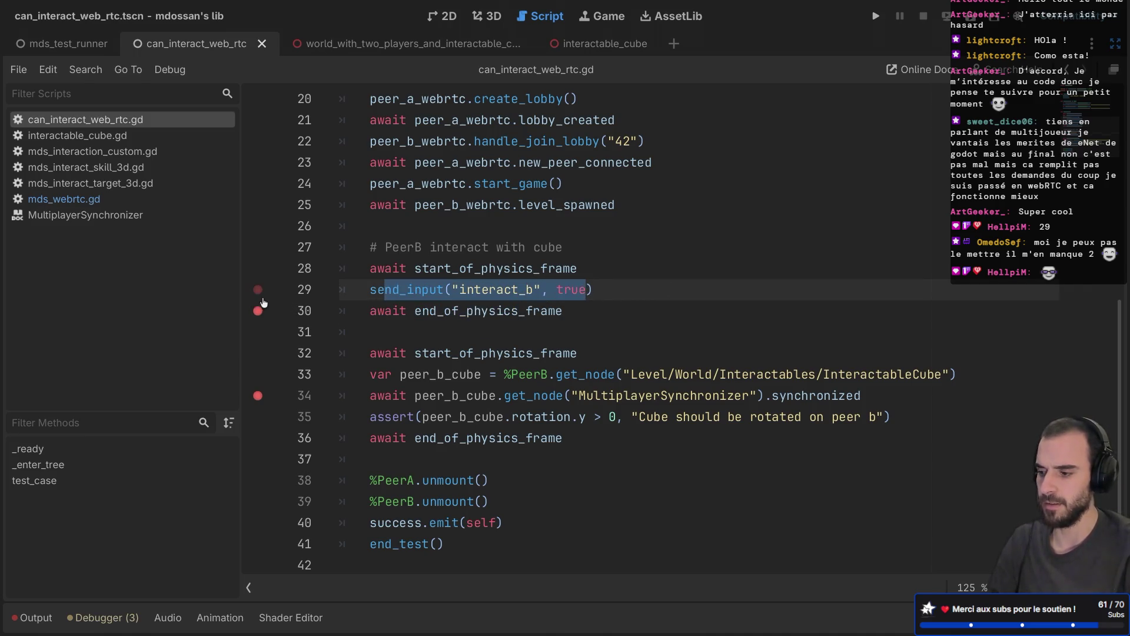
click(258, 311)
click(439, 310)
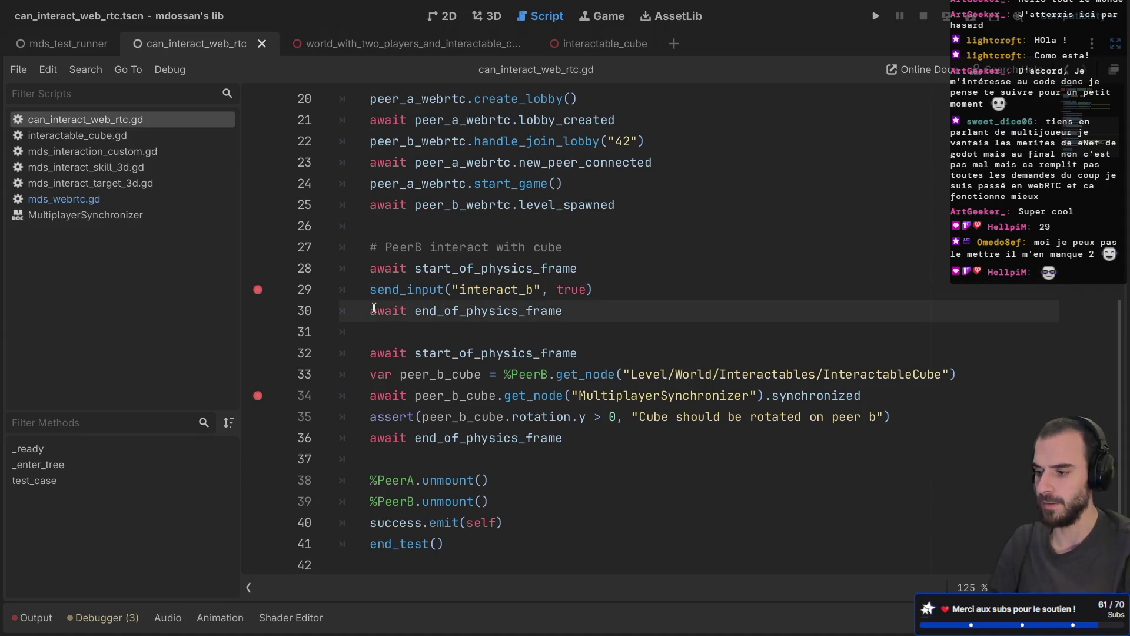
drag(511, 289, 259, 292)
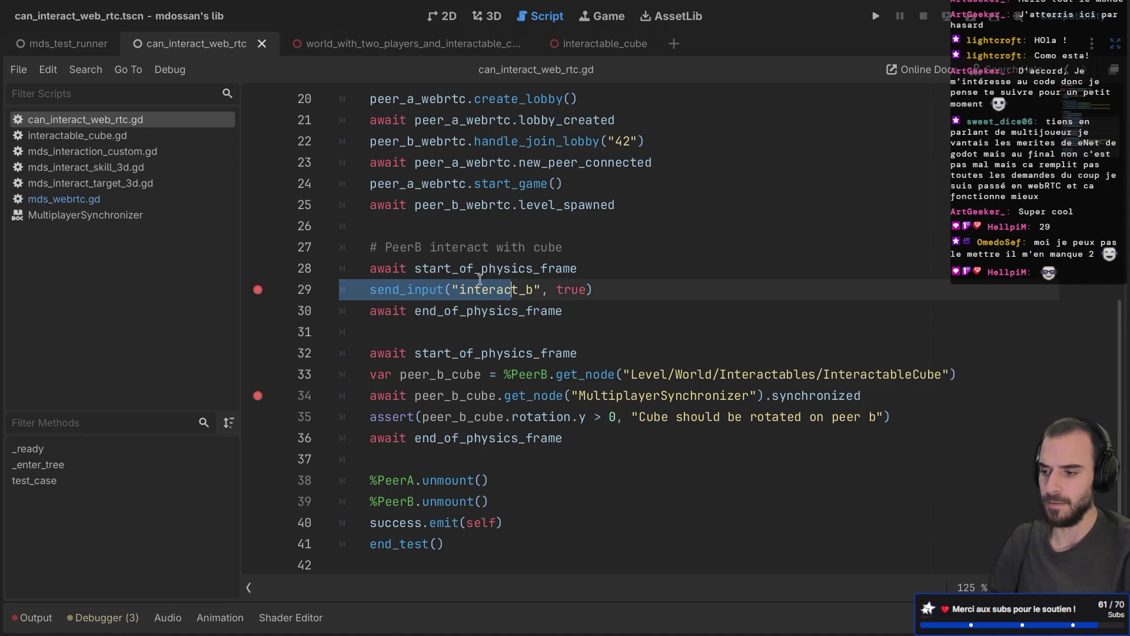
click(543, 289)
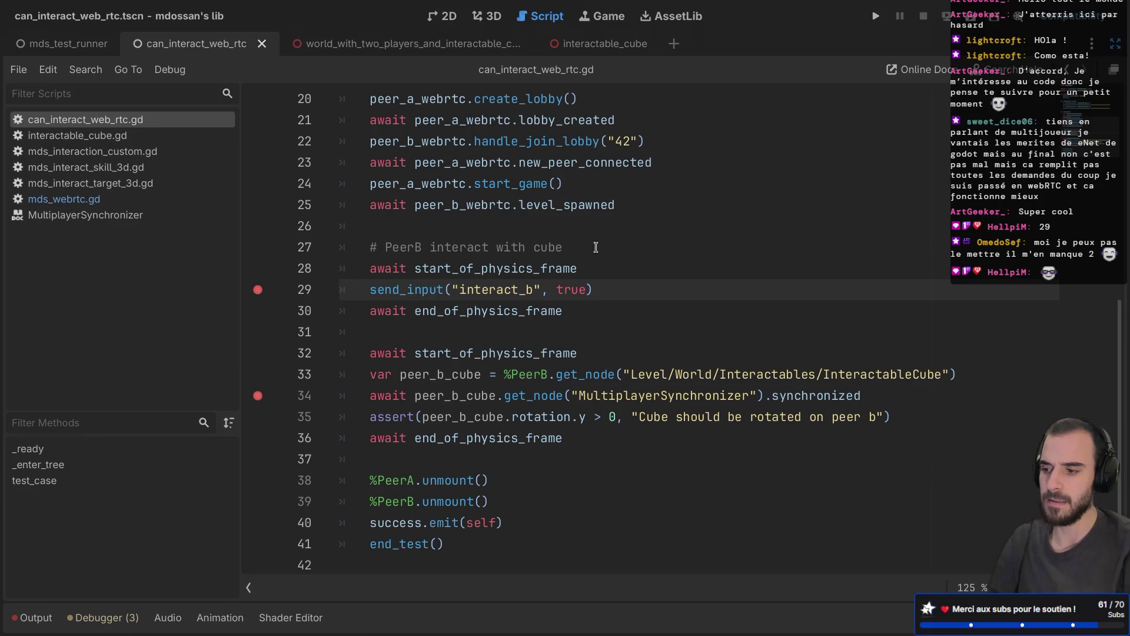
Stop the current session and rerun the test so it halts at the line 29 breakpoint
click(971, 17)
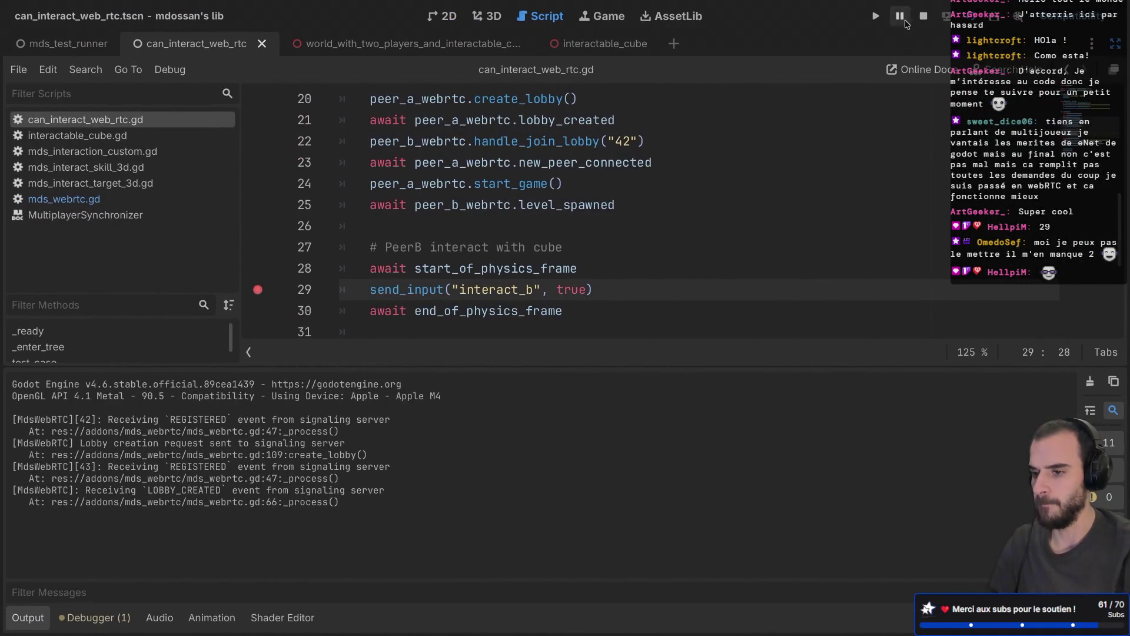
click(923, 16)
click(69, 50)
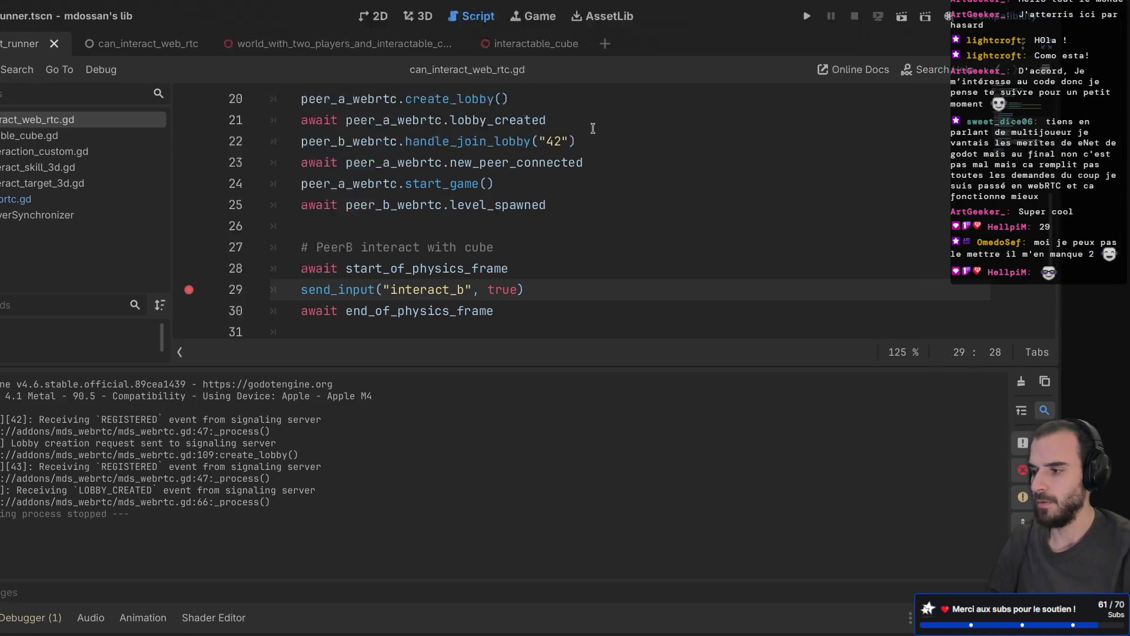
key(super+r)
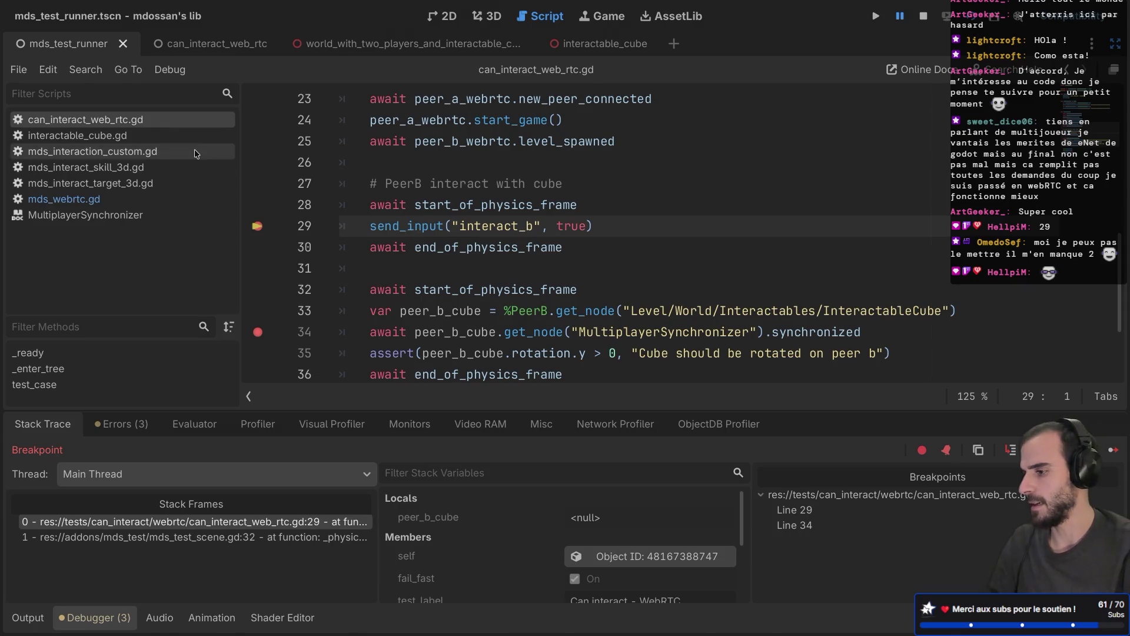
key(ctrl+shift+F11)
click(65, 95)
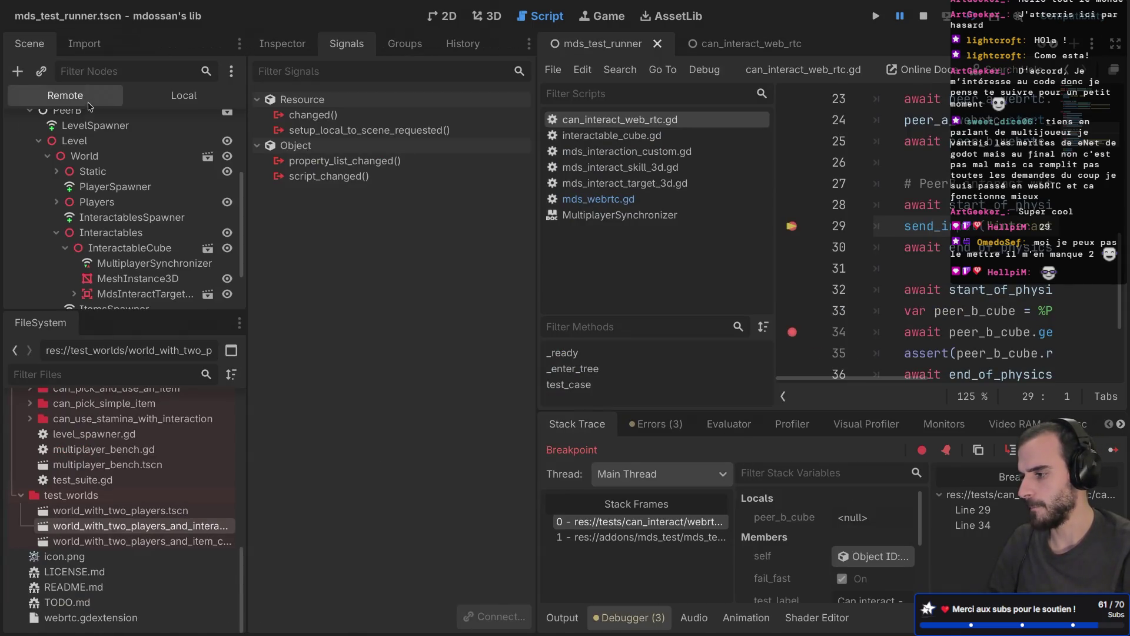
scroll(59, 201, down, 2)
scroll(60, 202, up, 3)
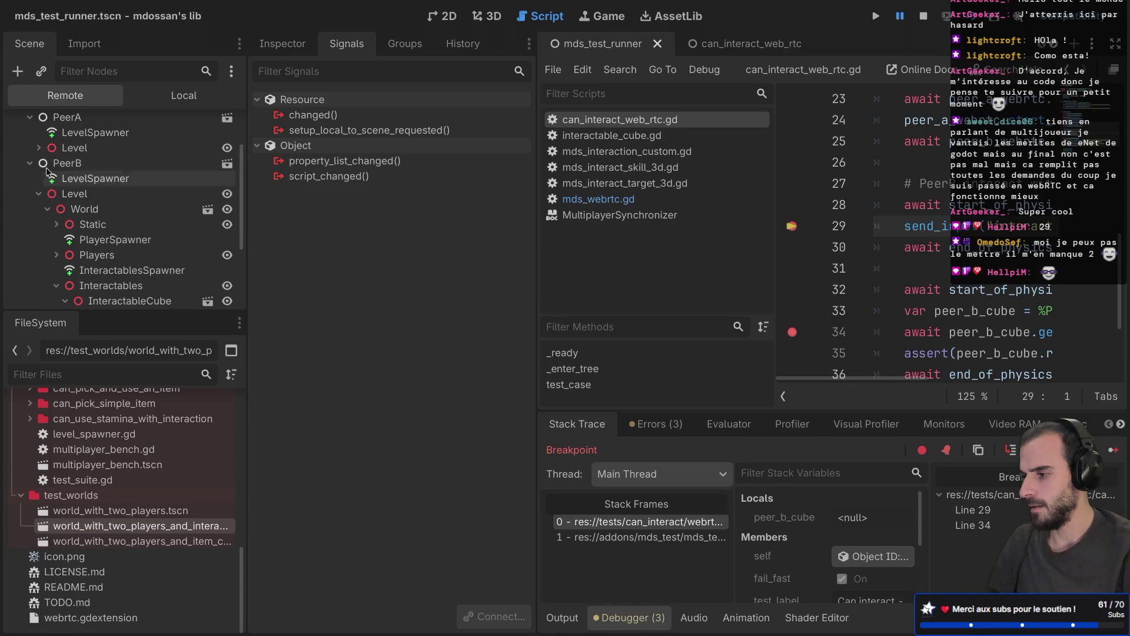
scroll(75, 209, down, 2)
click(121, 237)
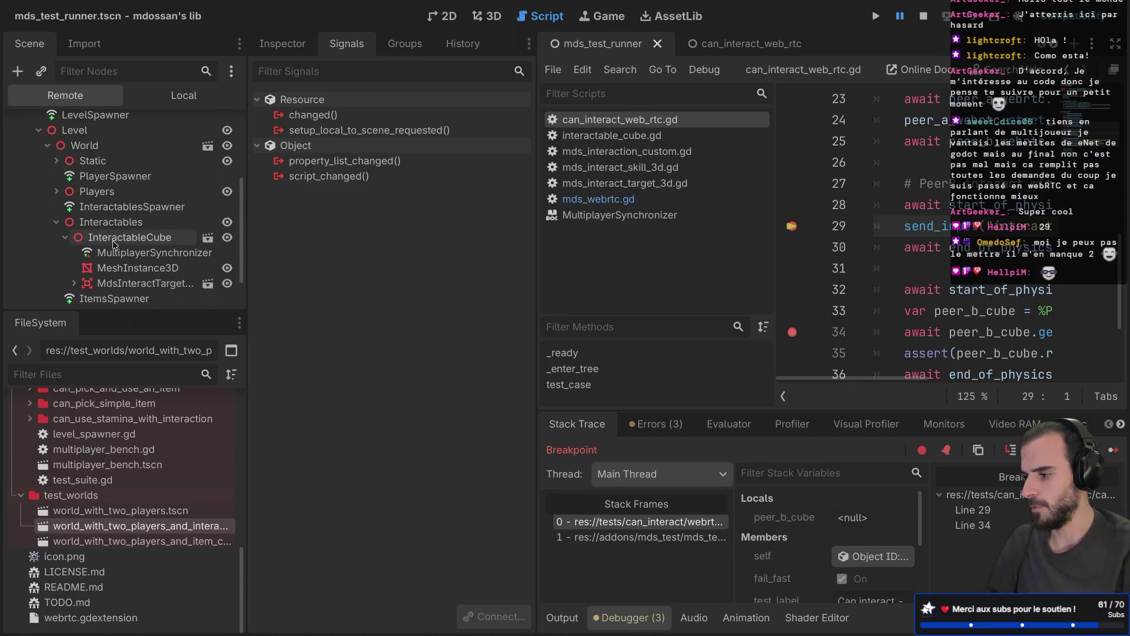
click(289, 52)
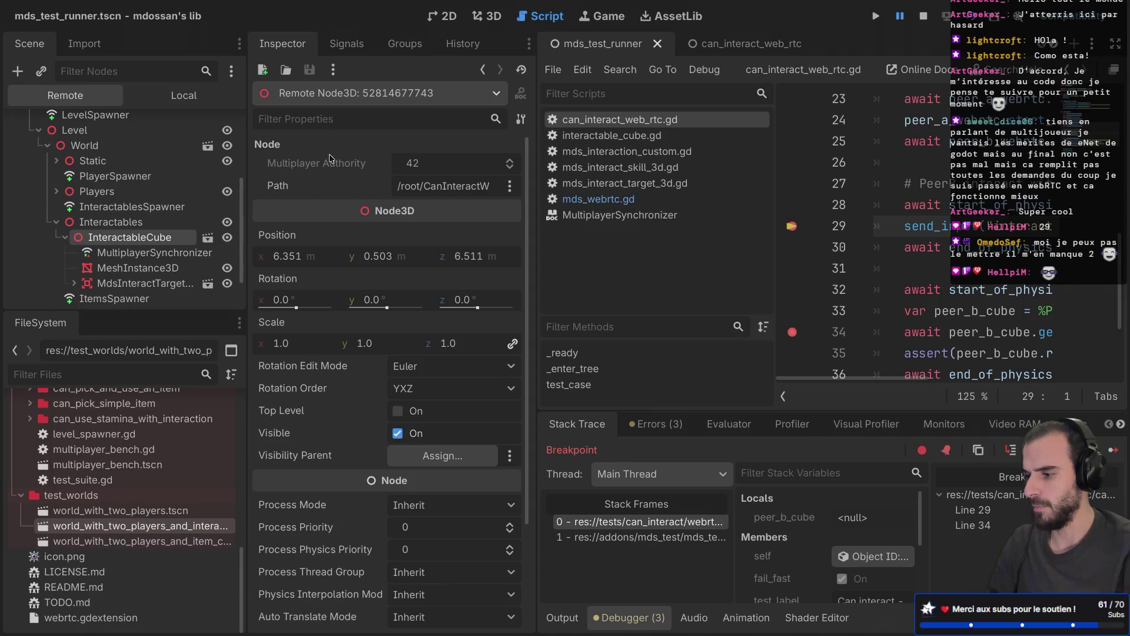
scroll(332, 215, down, 1)
scroll(333, 216, up, 3)
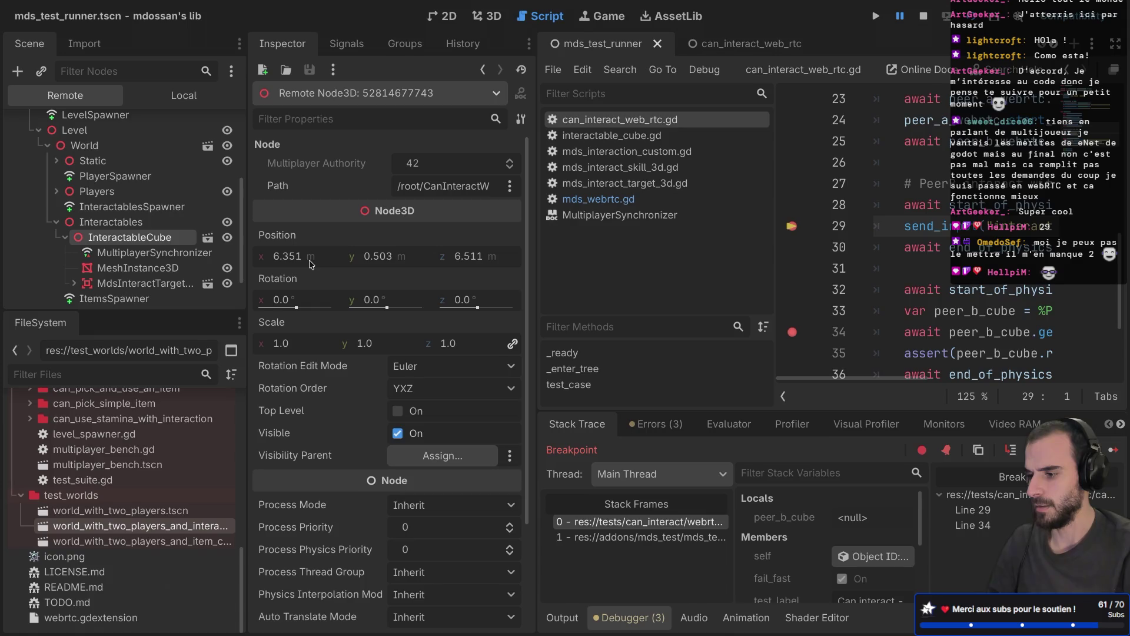
scroll(311, 264, down, 3)
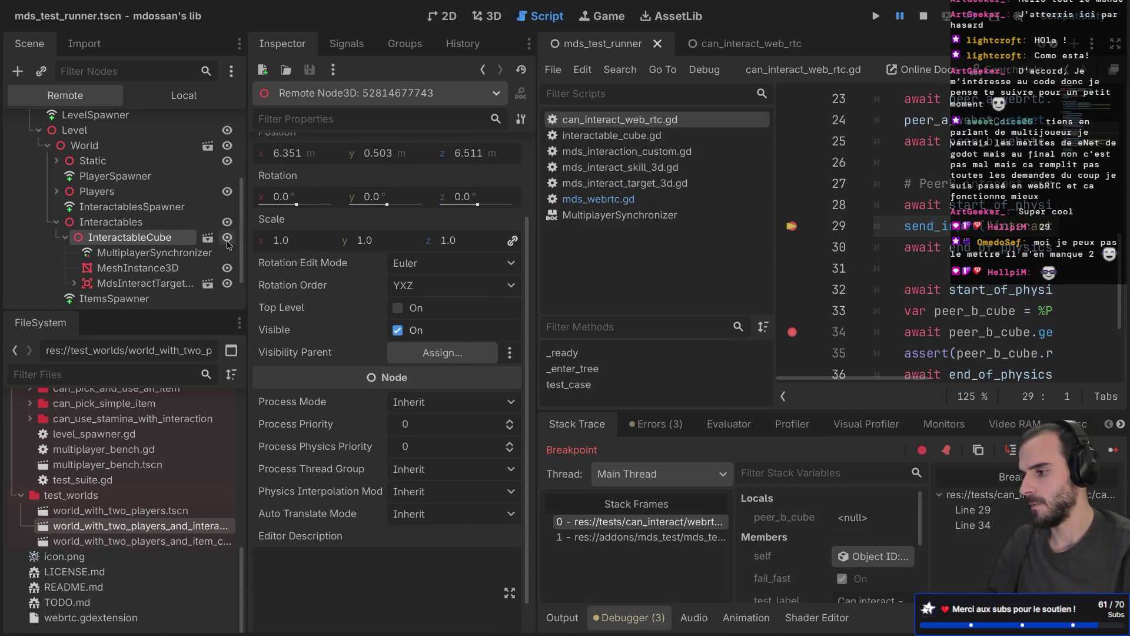
click(150, 209)
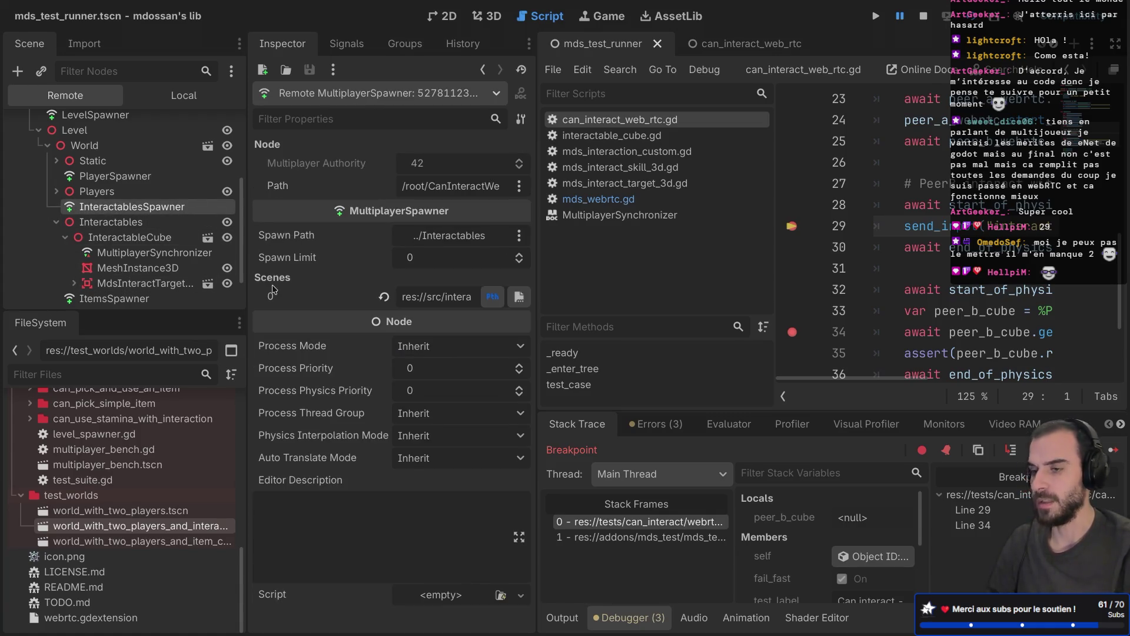
scroll(187, 260, up, 1)
scroll(186, 258, up, 2)
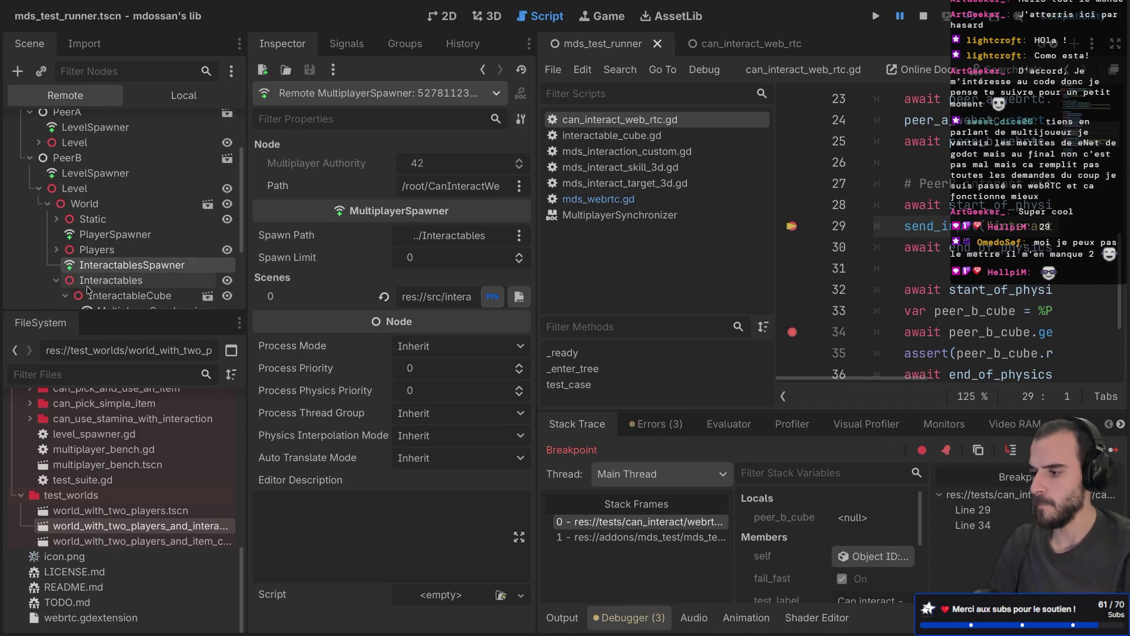
click(59, 255)
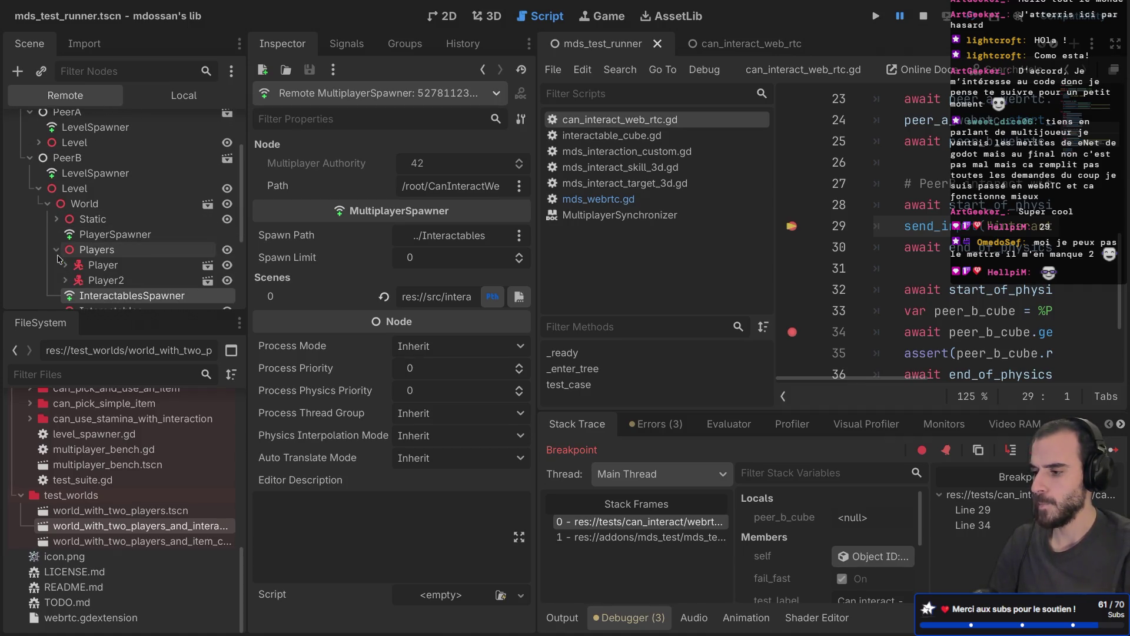
click(57, 255)
scroll(47, 212, up, 3)
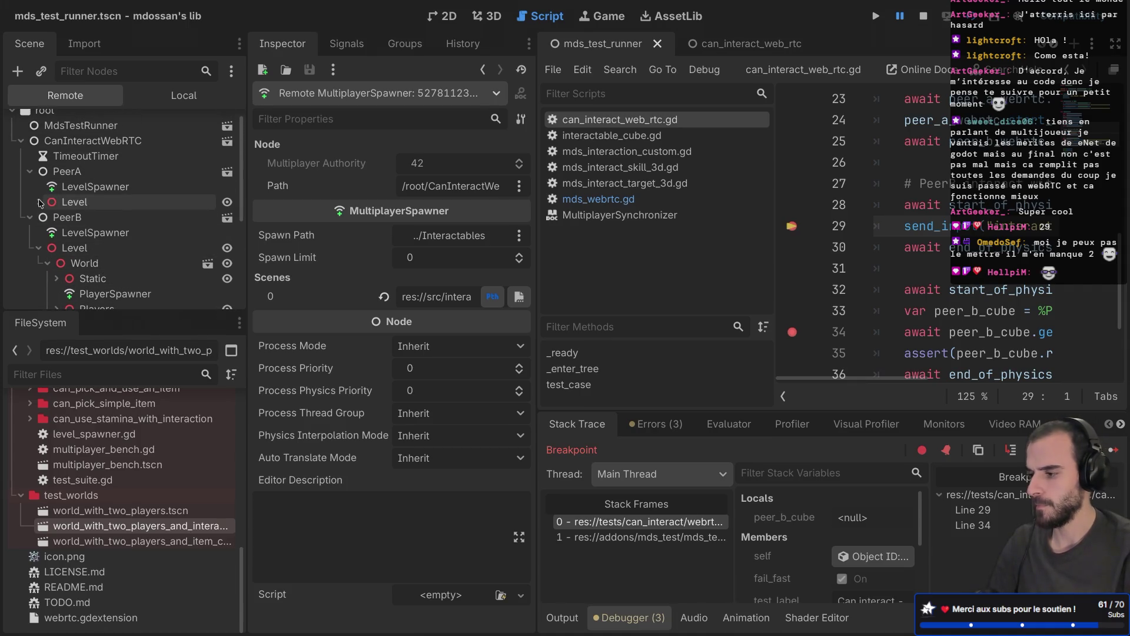
click(39, 203)
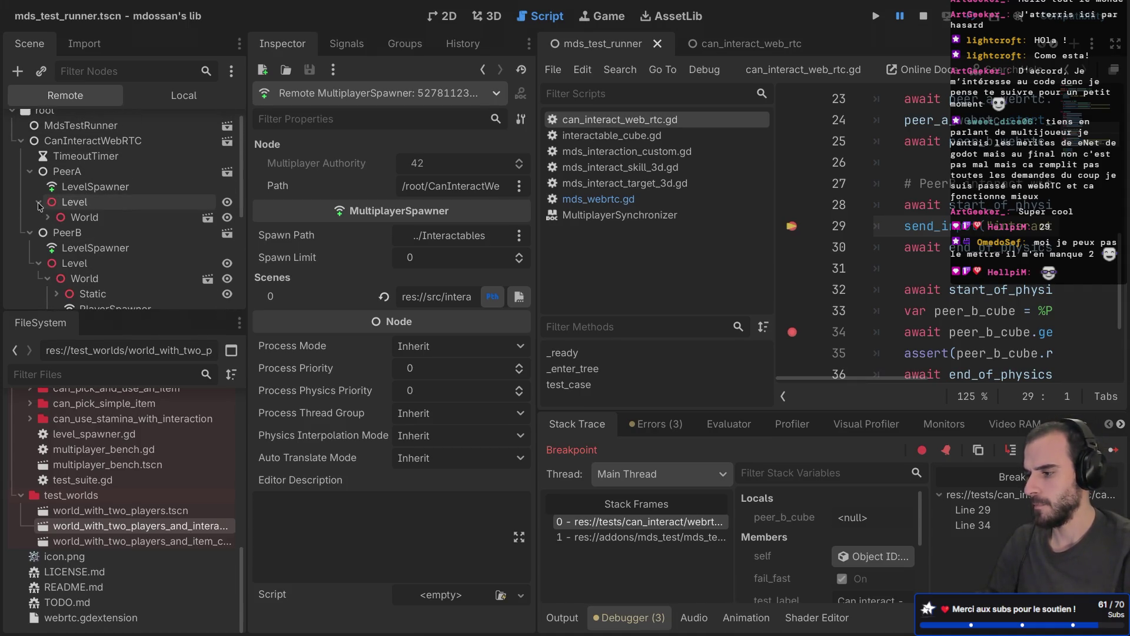
click(47, 218)
click(57, 264)
scroll(53, 264, down, 2)
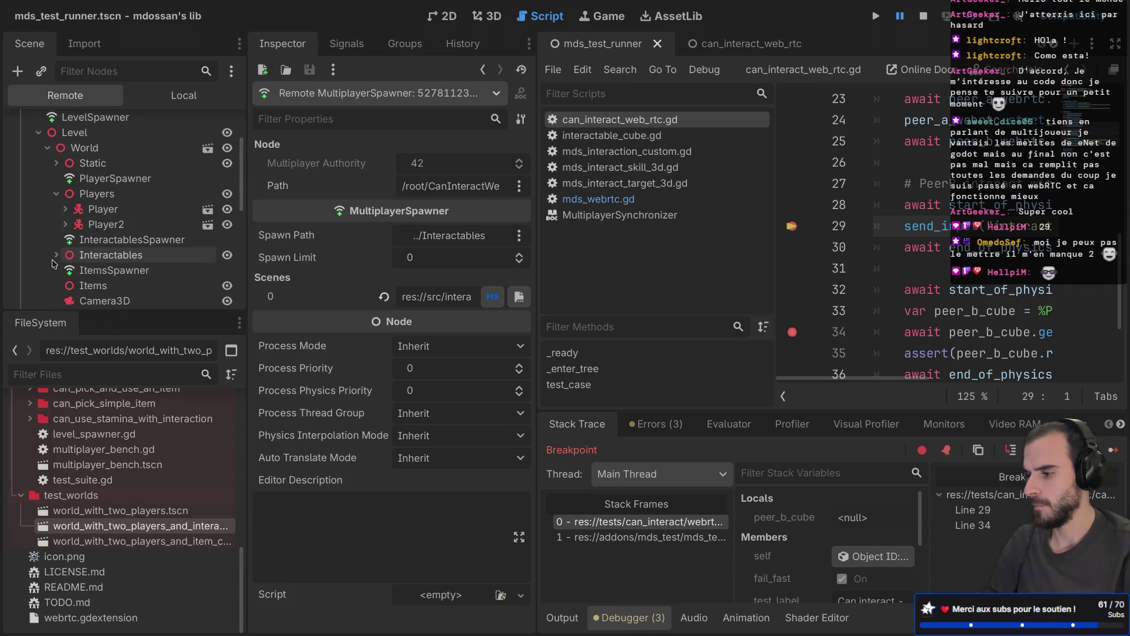
scroll(52, 263, down, 3)
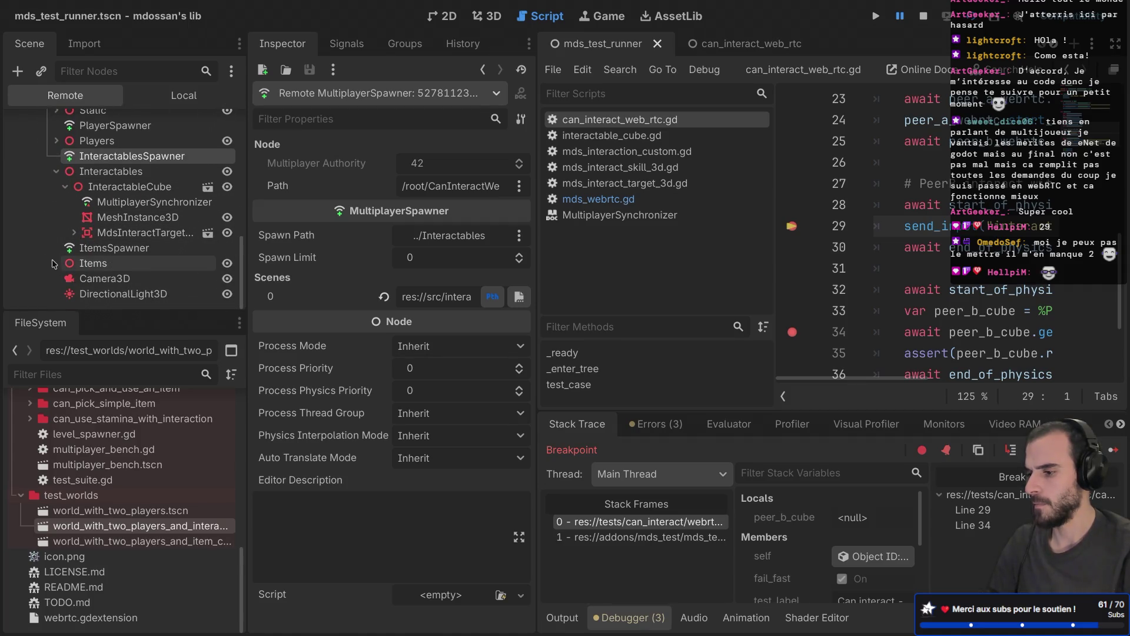
scroll(53, 264, up, 1)
key(ctrl+shift+F11)
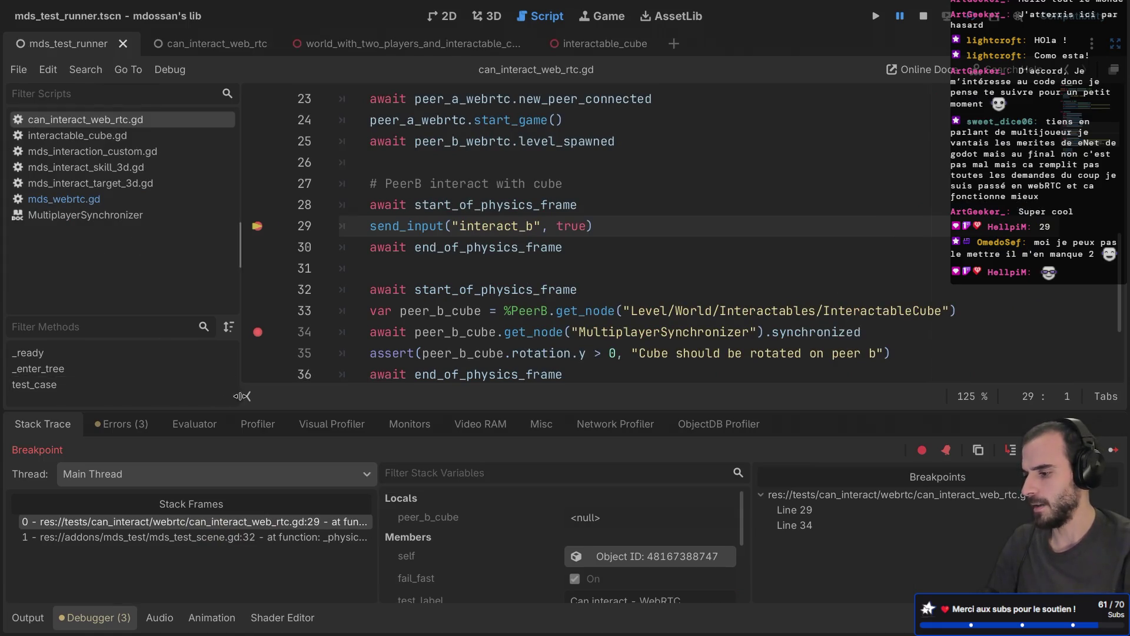
Hide the script list, stop the paused session, and launch the test scene again with F6
click(242, 397)
scroll(314, 307, down, 2)
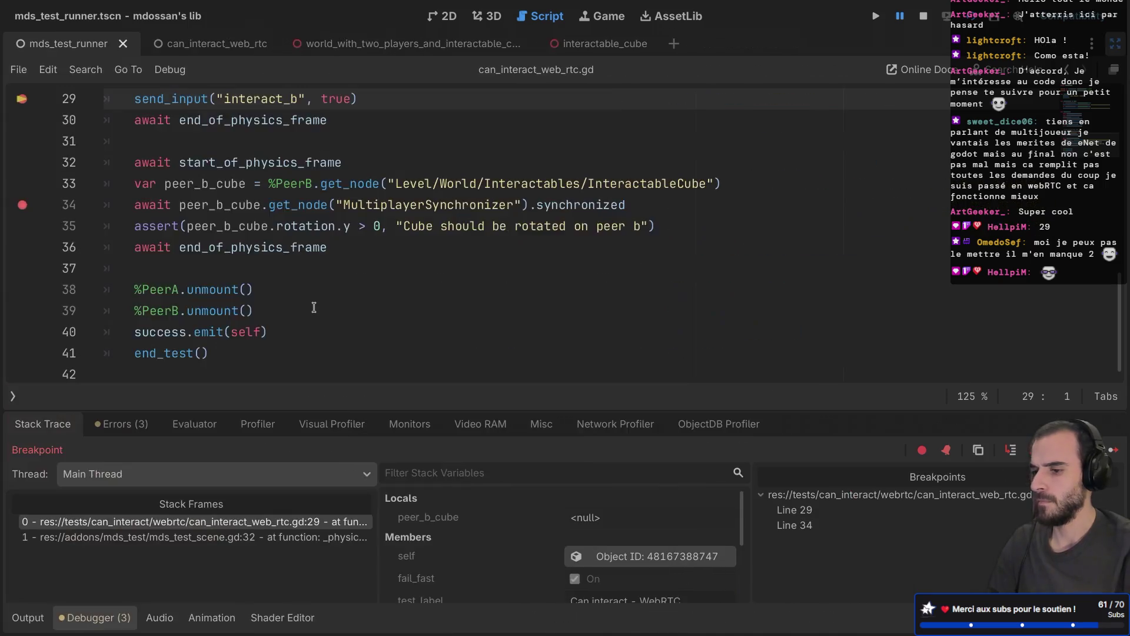
key(F12)
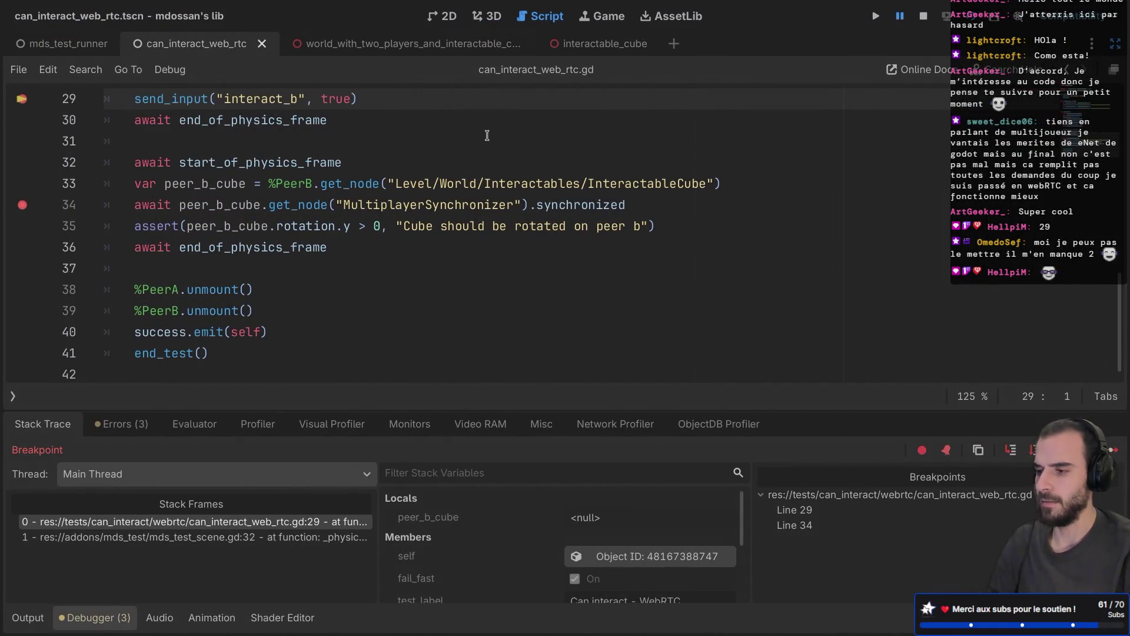
click(923, 16)
key(F6)
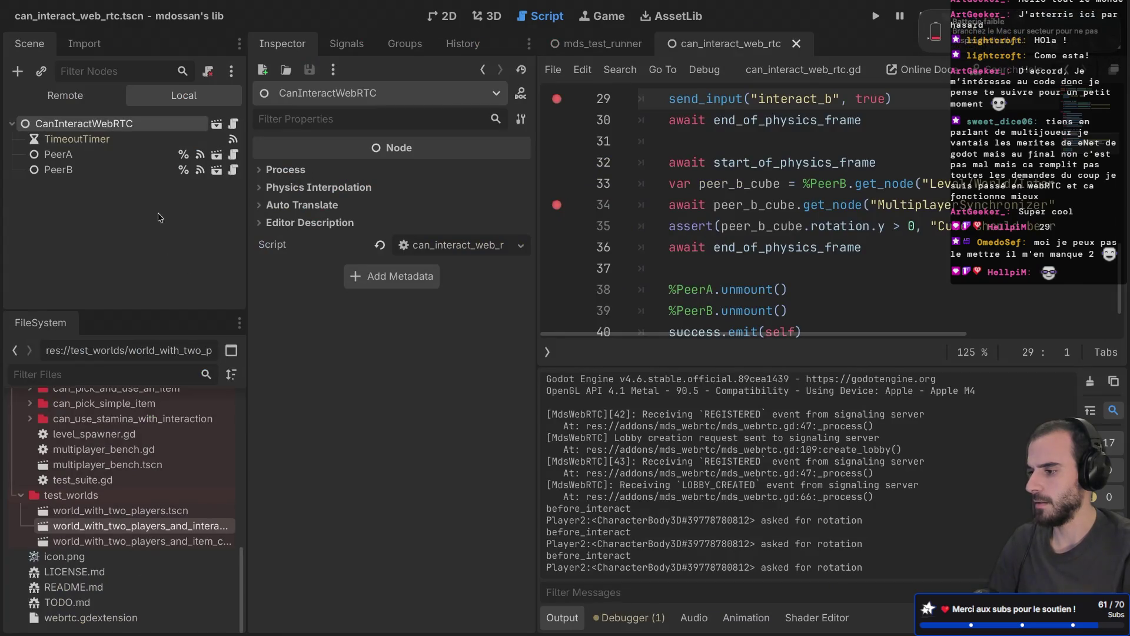
Inspect PeerB > Level > World > Interactables > InteractableCube remotely, confirm 30° Y rotation, then hide the docks
click(67, 97)
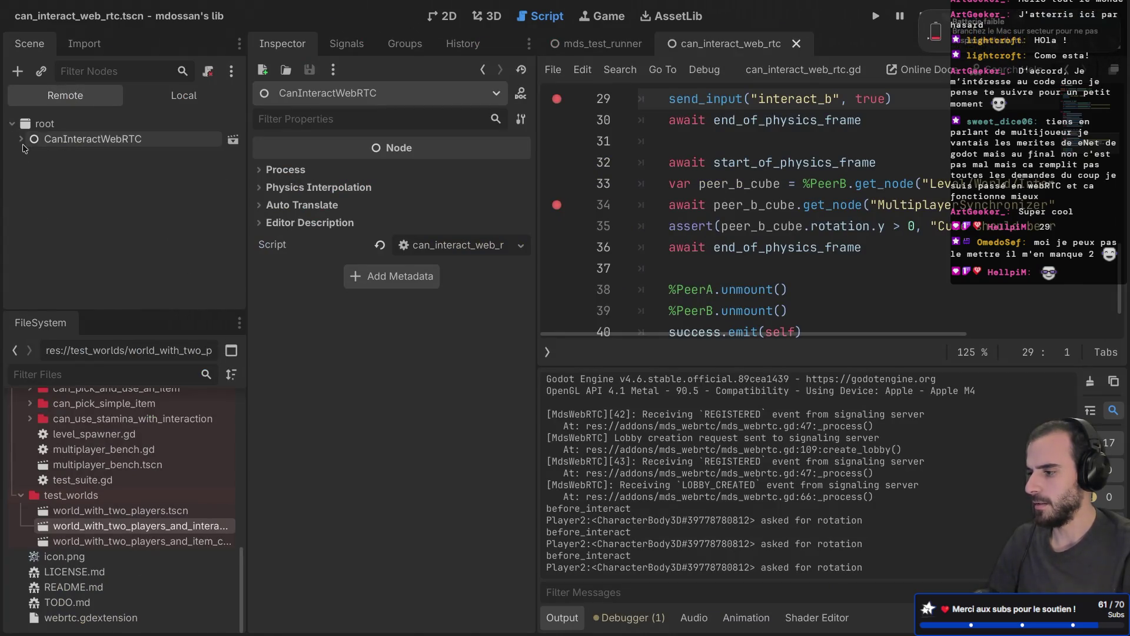
click(30, 185)
click(39, 216)
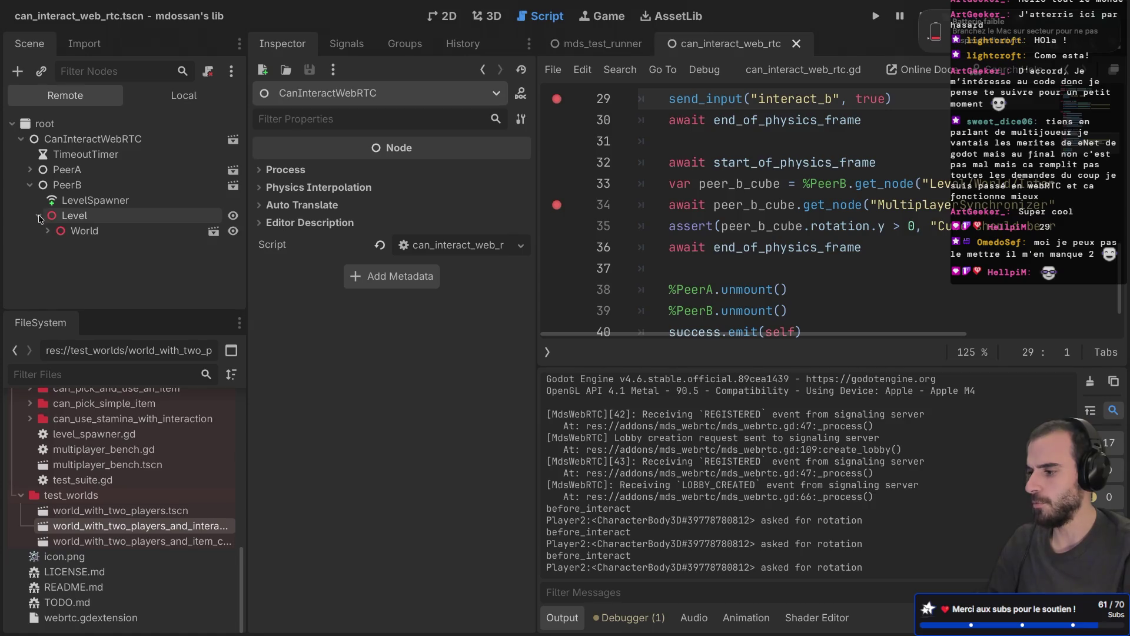
click(49, 234)
scroll(53, 236, down, 3)
click(55, 233)
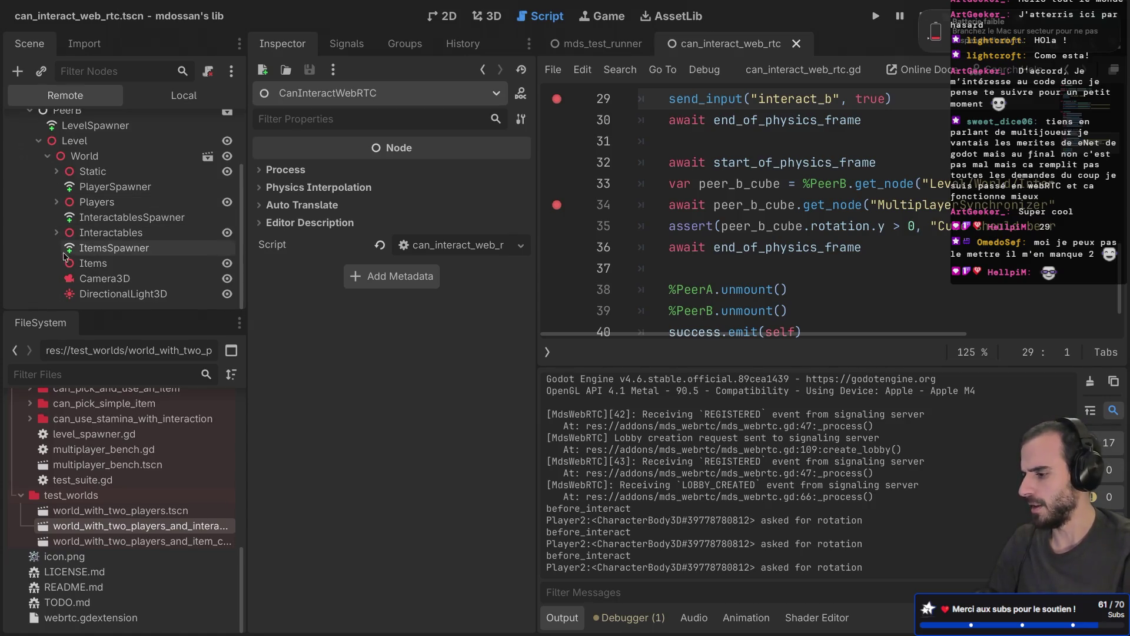
click(97, 249)
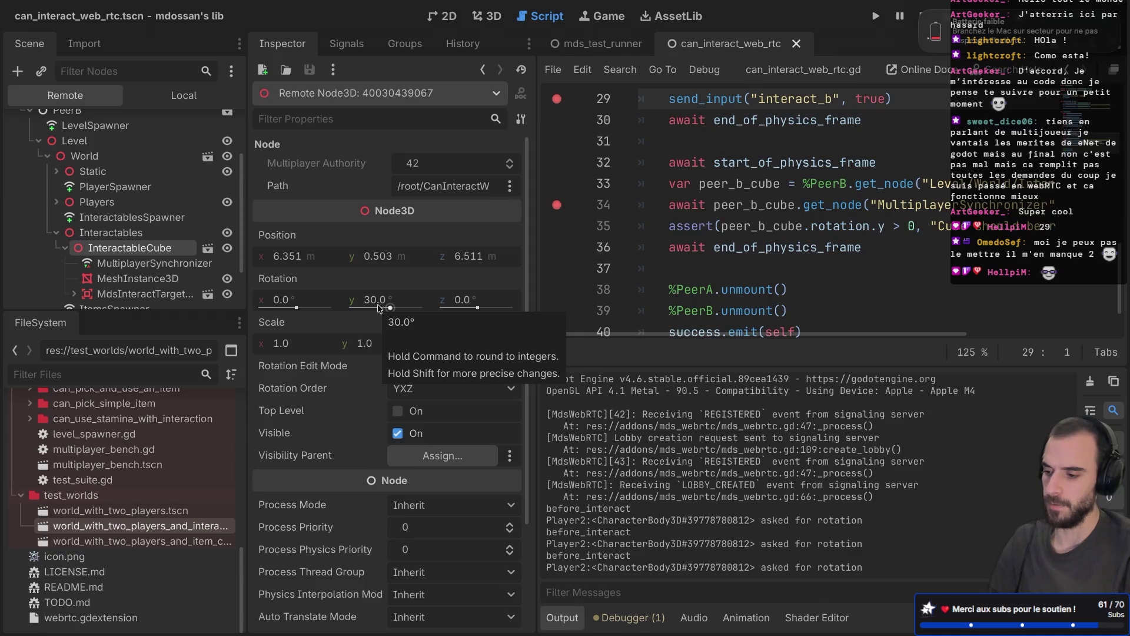
key(ctrl+super+d)
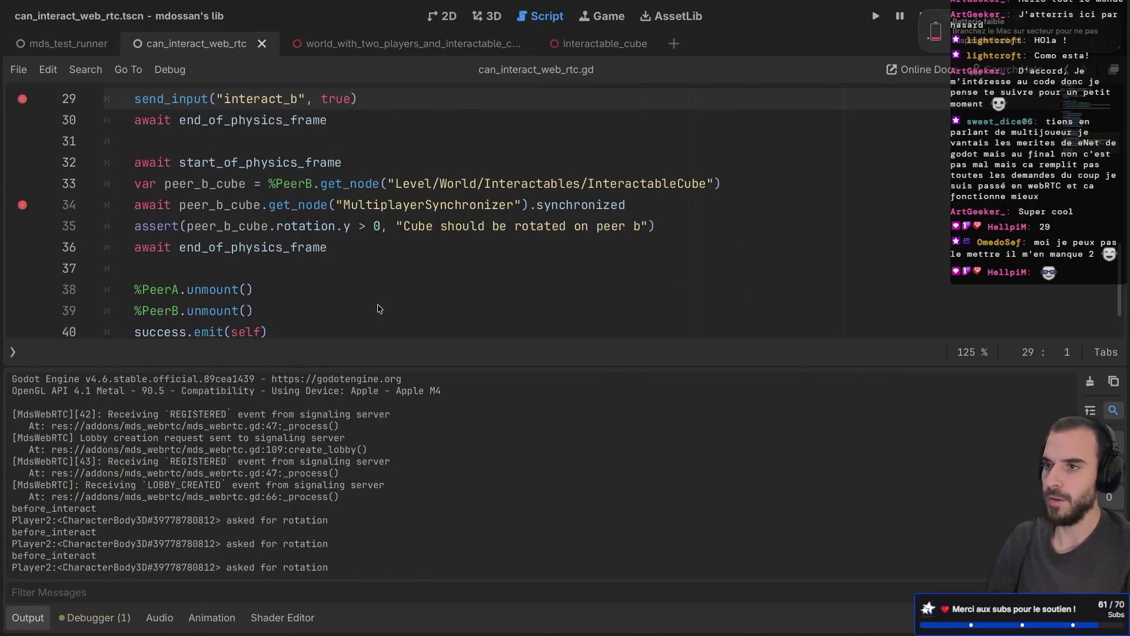
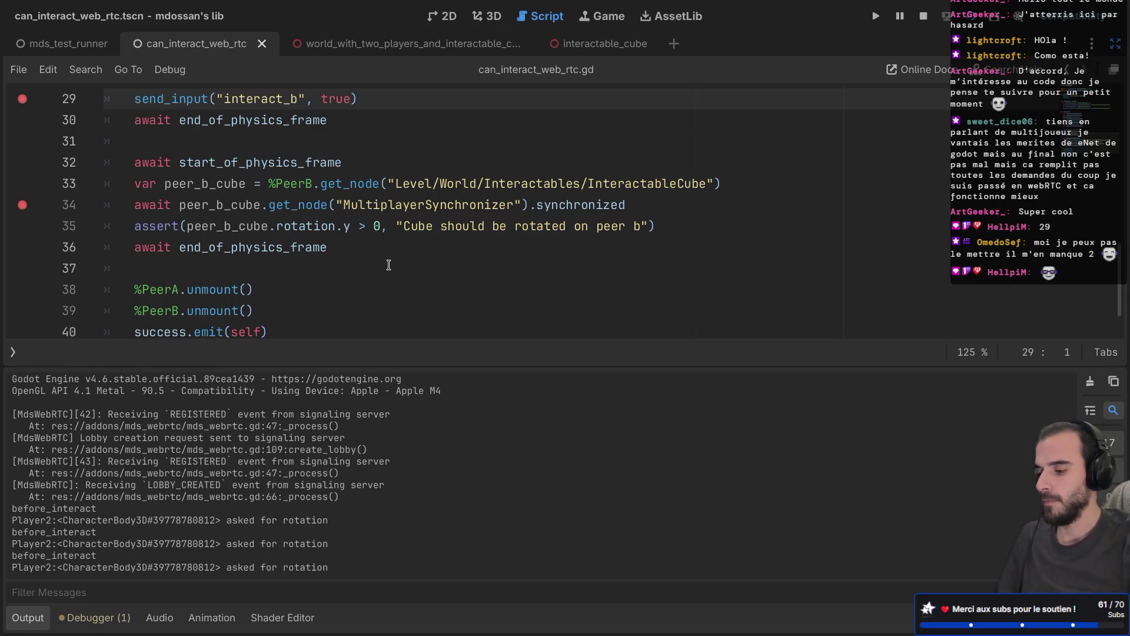
Scroll through the can_interact_web_rtc.gd test to review the peer B interaction code
scroll(403, 251, down, 1)
scroll(402, 252, up, 2)
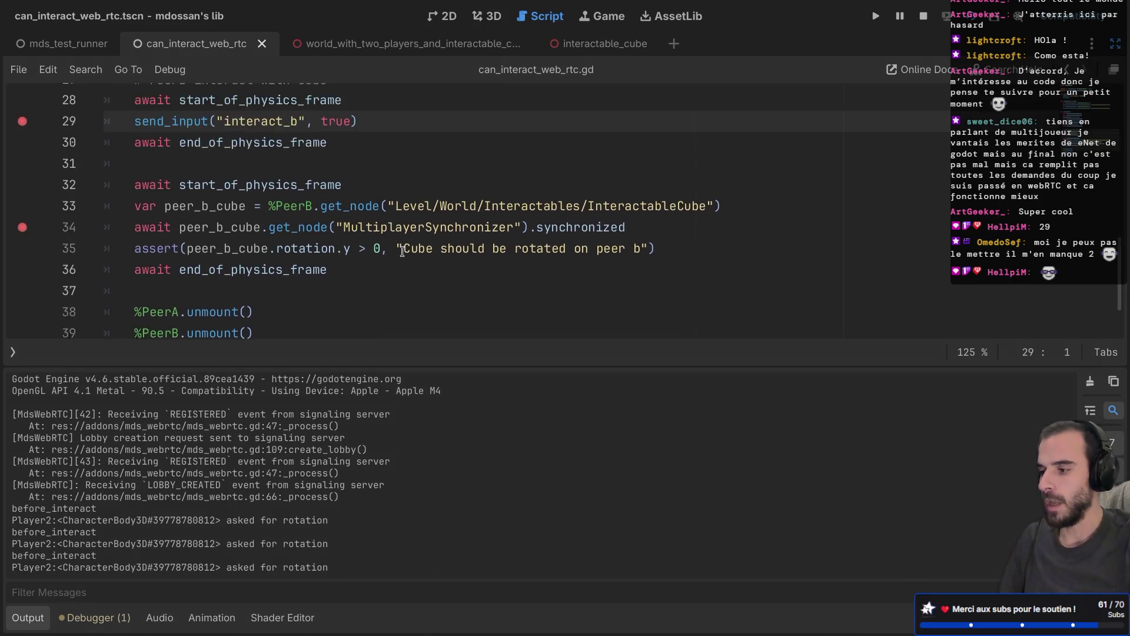
scroll(402, 251, down, 2)
scroll(402, 251, up, 8)
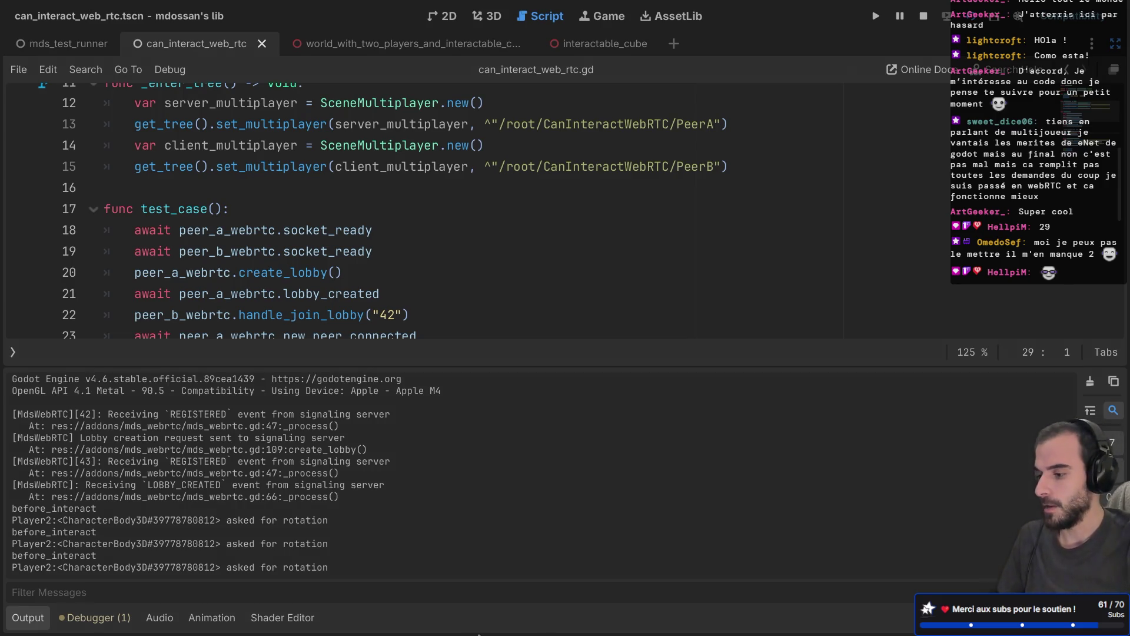
scroll(453, 264, down, 3)
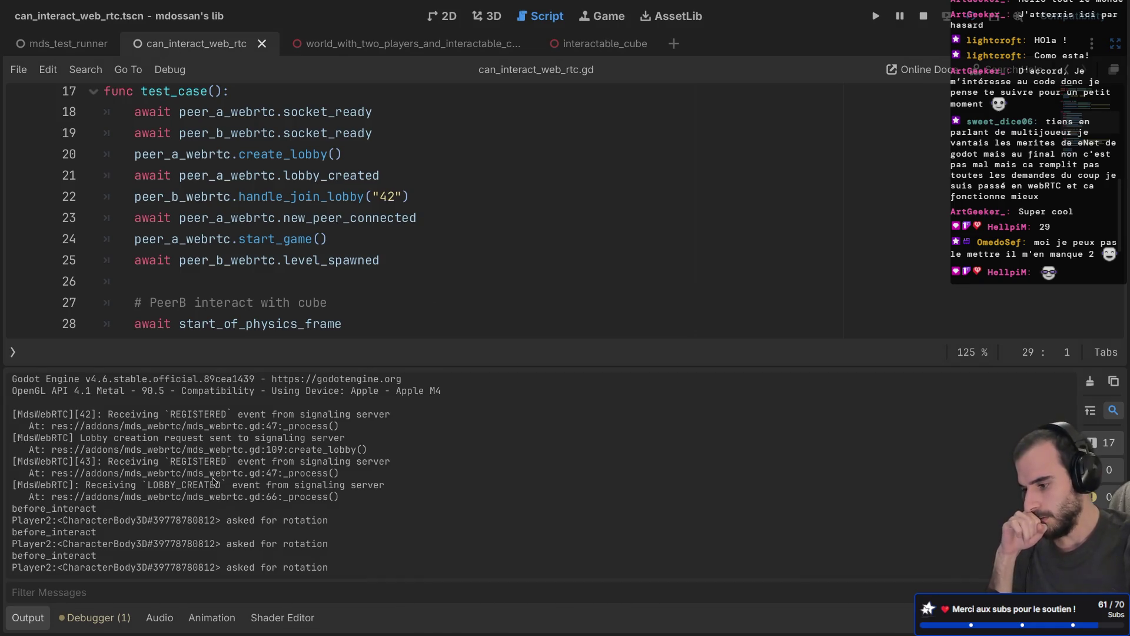
scroll(213, 481, up, 1)
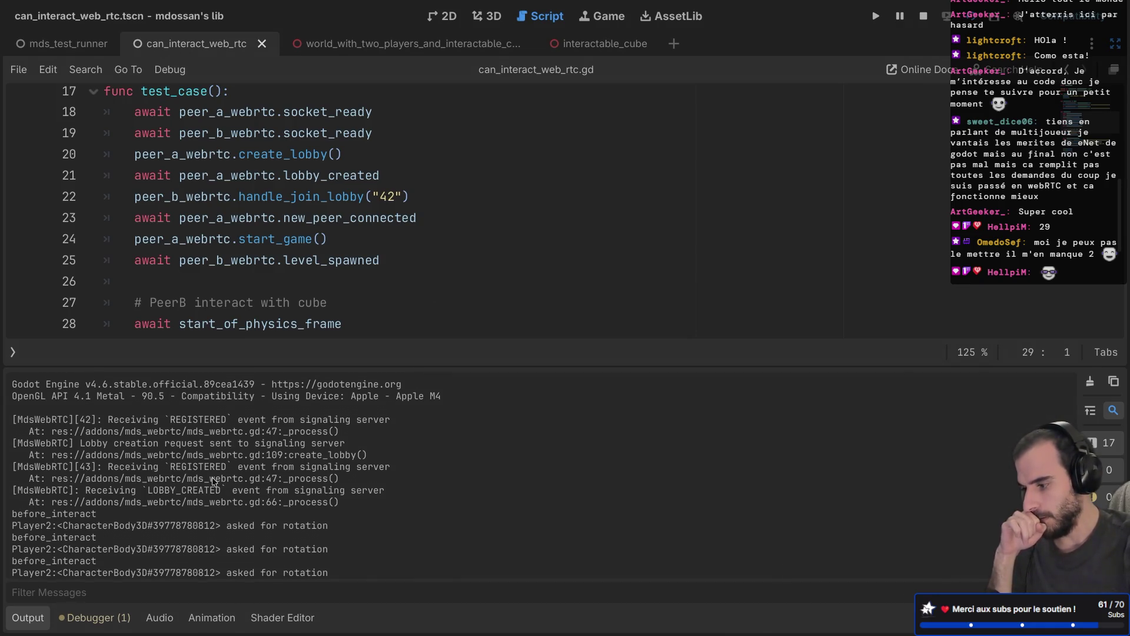
scroll(213, 481, down, 1)
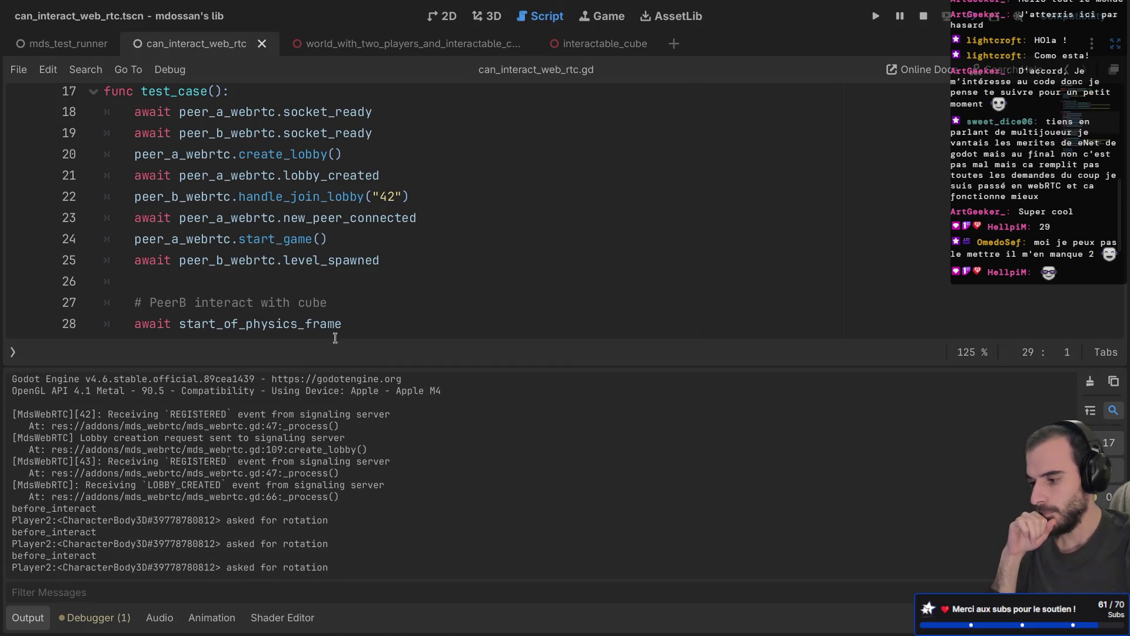
Shrink the Output log for more code room and select MultiplayerSynchronizer on line 34
drag(330, 367, 303, 434)
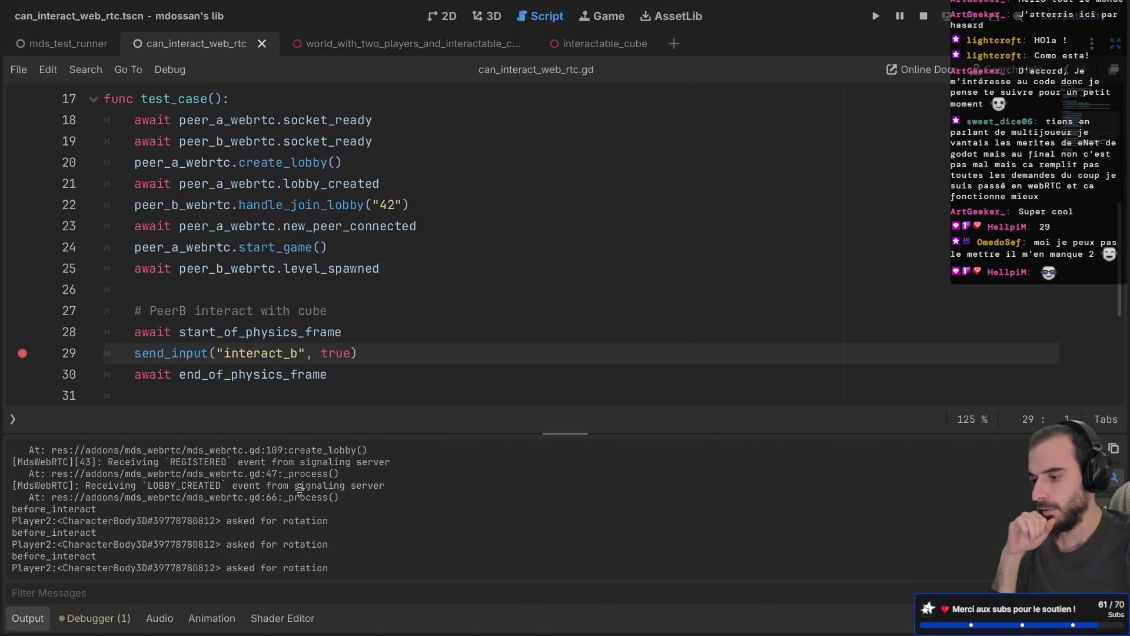
scroll(306, 301, down, 5)
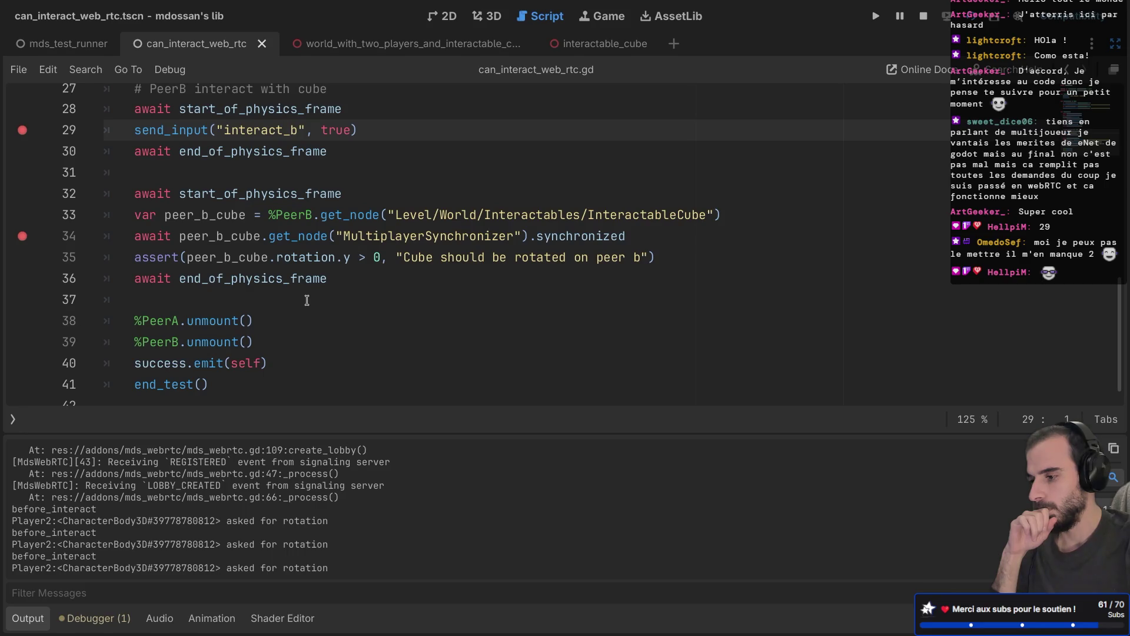
drag(336, 236, 404, 232)
mouse_move(404, 232)
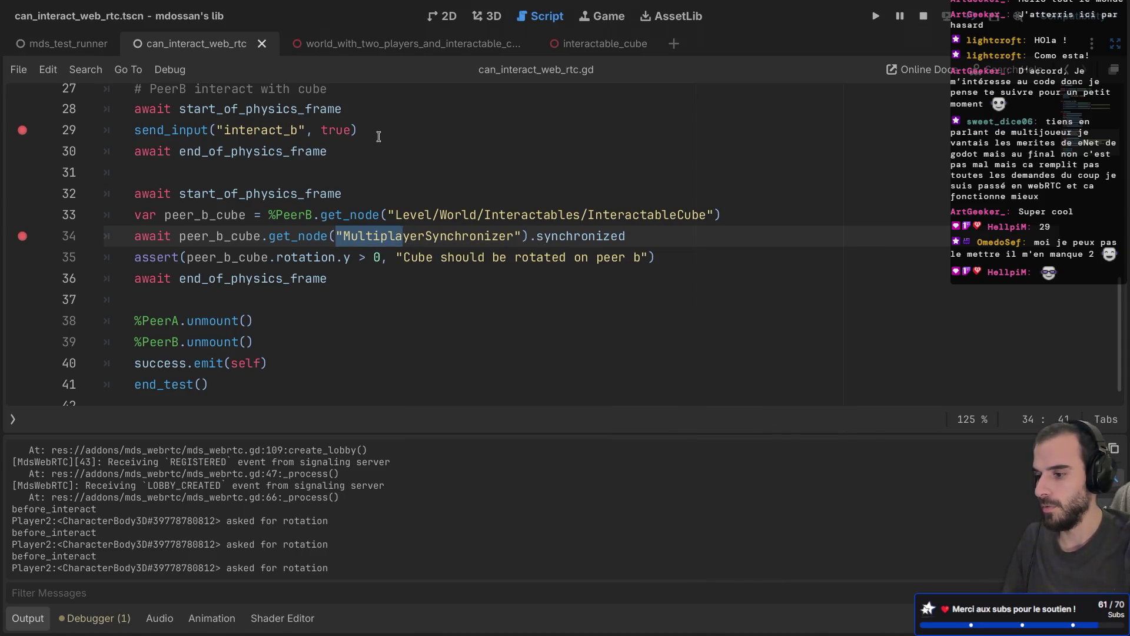
Inspect the cube's MultiplayerSynchronizer in the Remote tree, then switch the Scene dock to Local
key(ctrl+shift+F11)
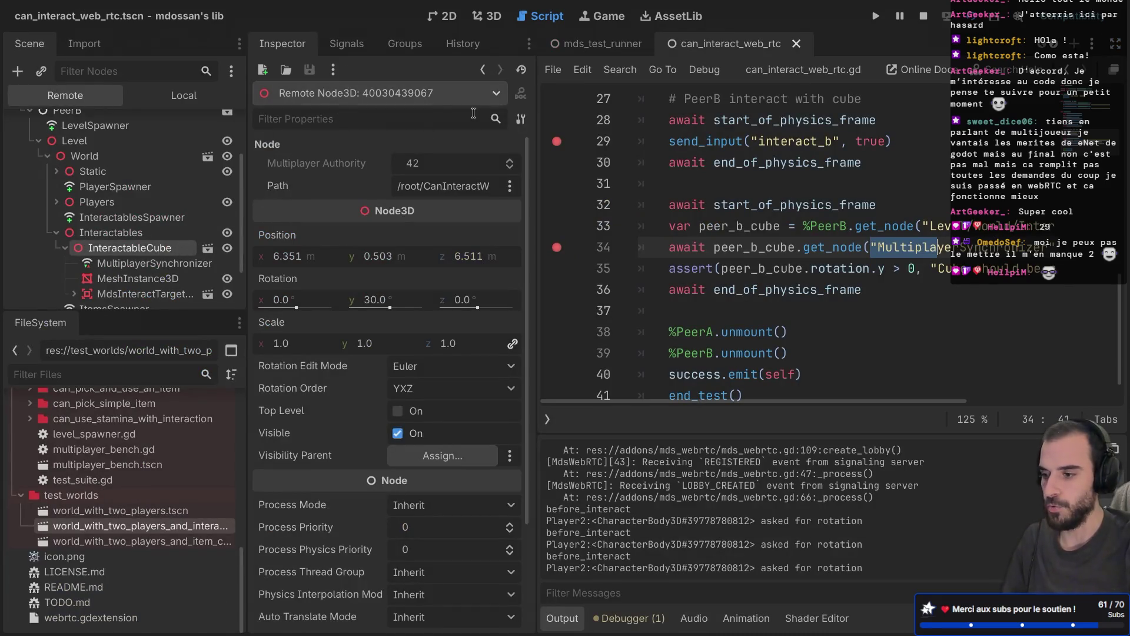
right_click(147, 263)
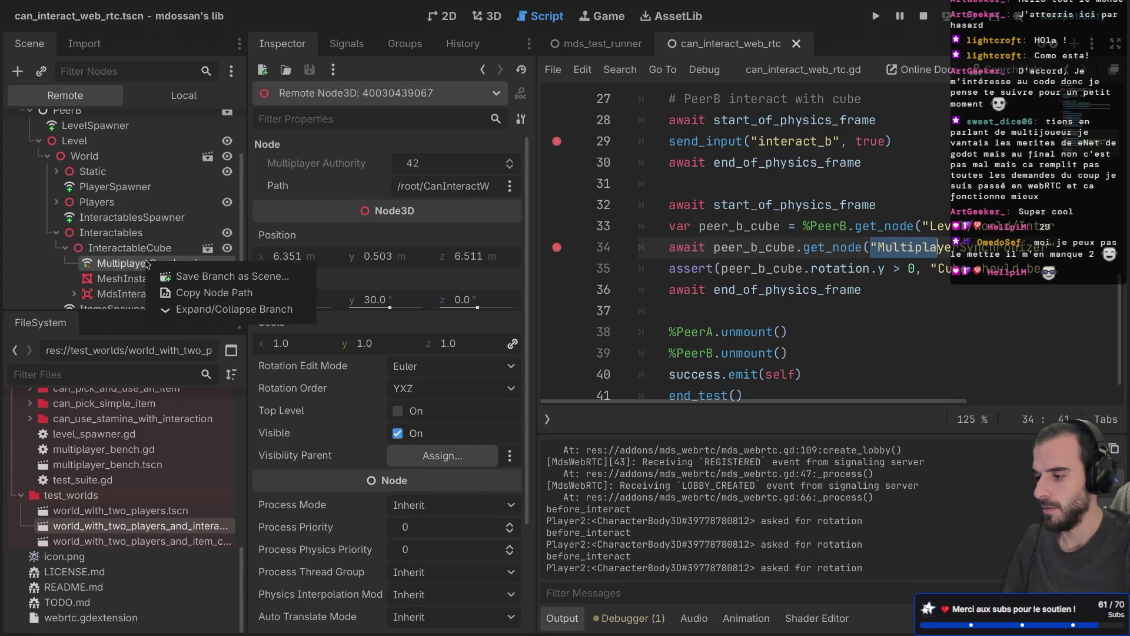
key(Escape)
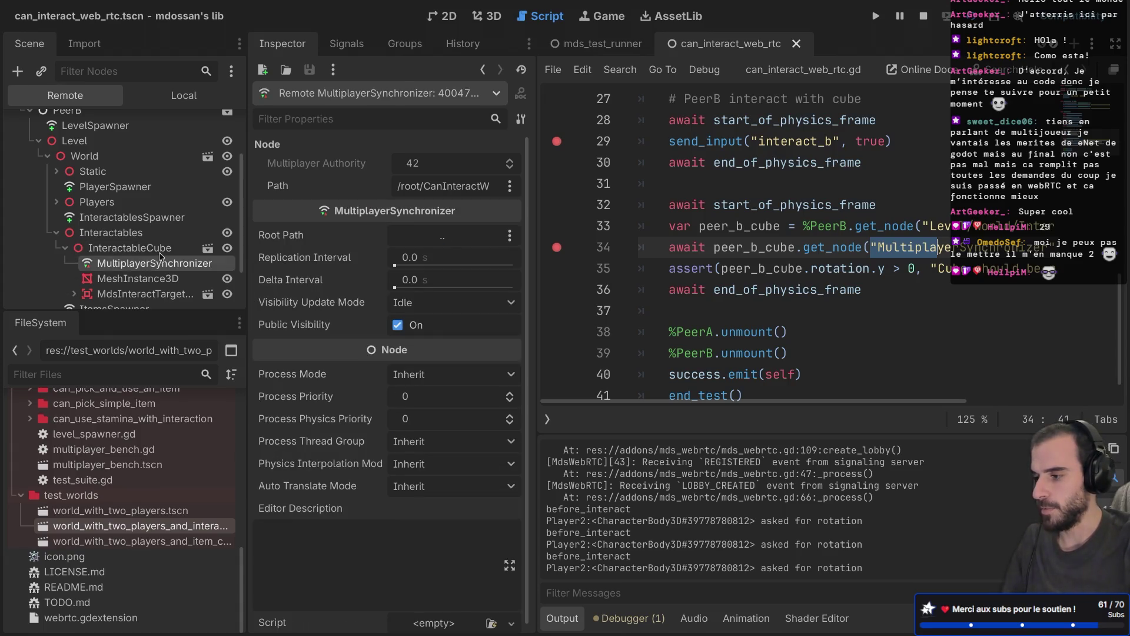
click(183, 96)
key(ctrl+shift+F11)
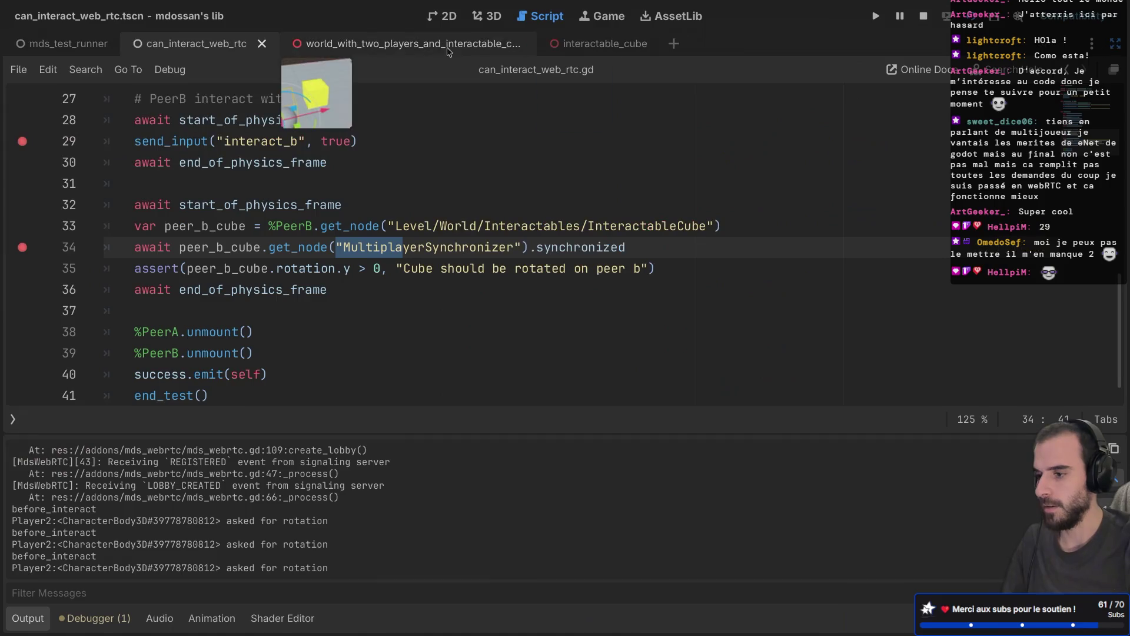
Open the world_with_two_players_and_interactable_cube scene, then the interactable_cube scene
click(460, 37)
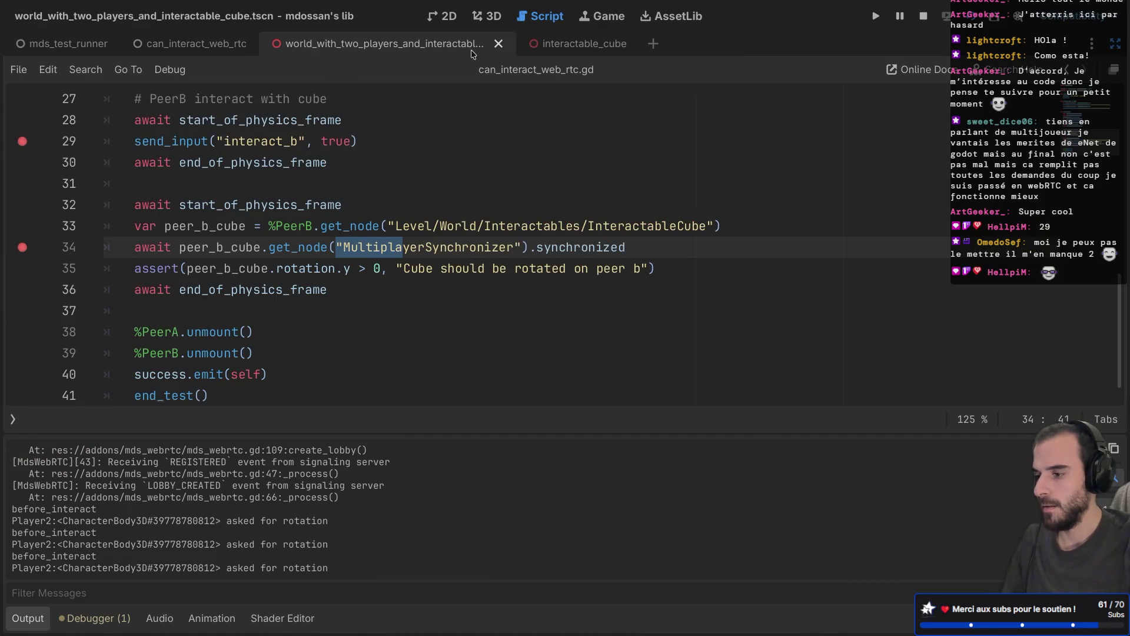
key(ctrl+shift+F11)
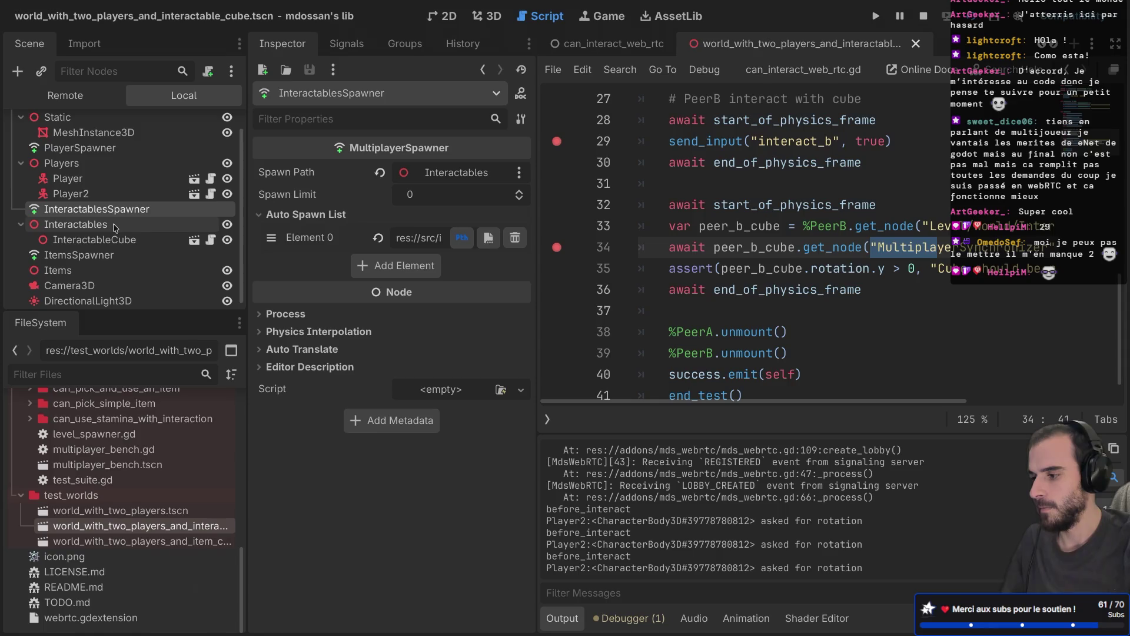
scroll(115, 228, up, 1)
key(ctrl+shift+F11)
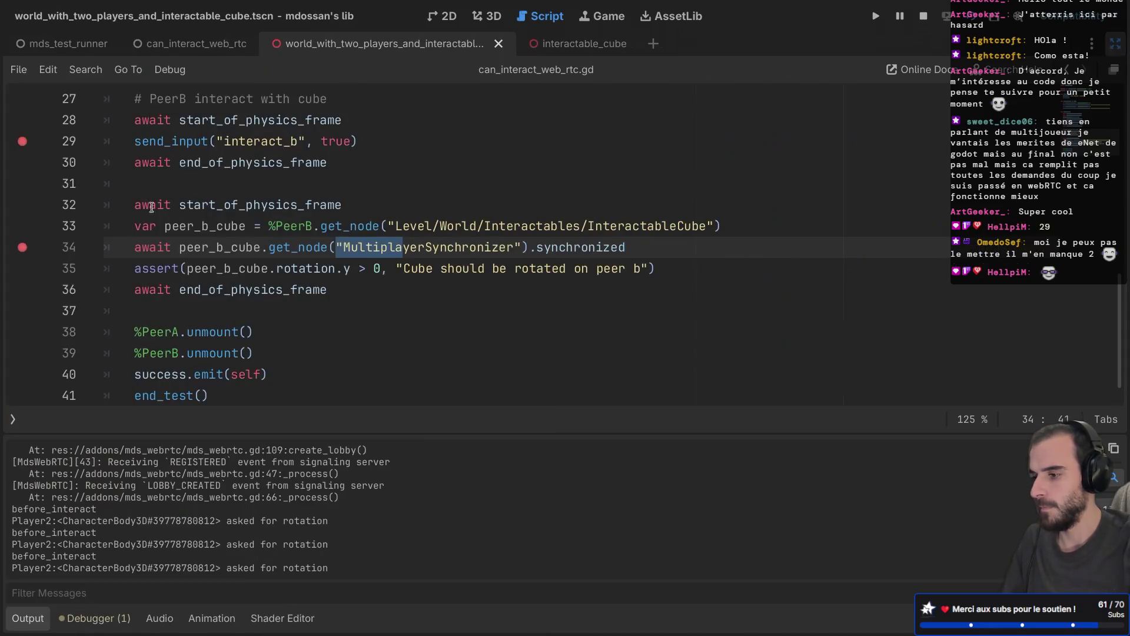
click(550, 51)
key(ctrl+shift+F11)
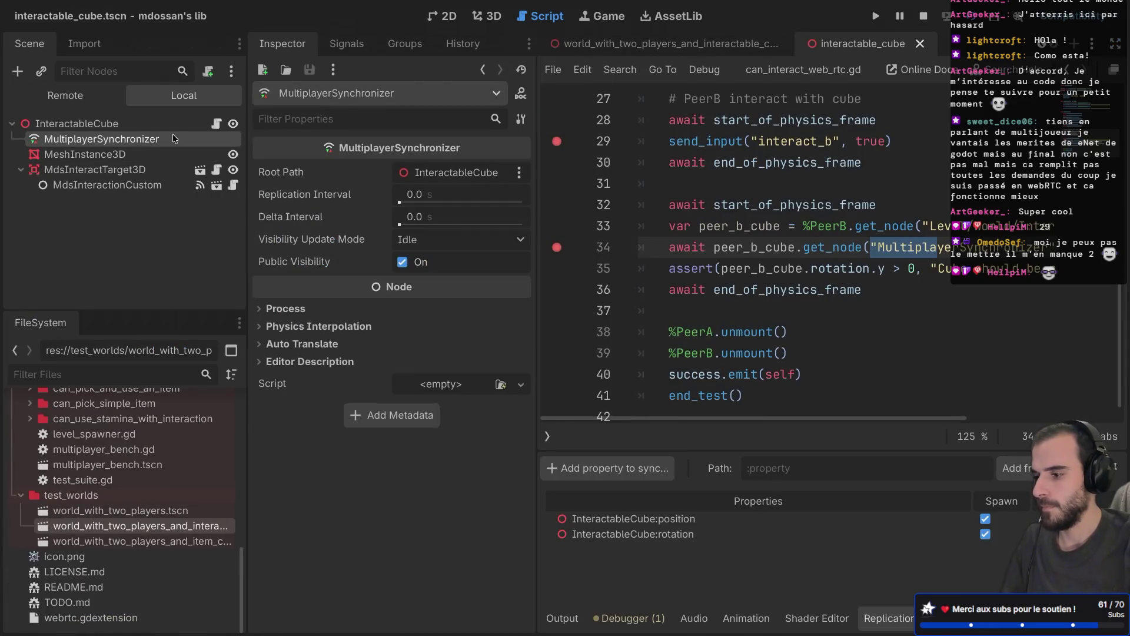
List the MultiplayerSynchronizer's signals, including synchronized, then hide the side docks
click(349, 46)
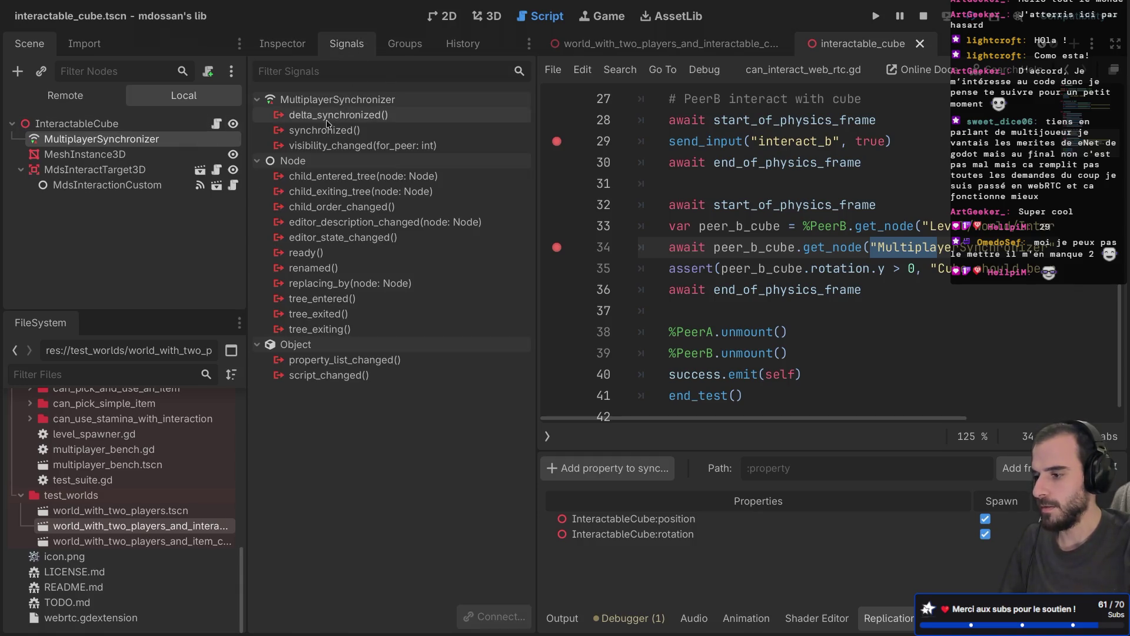
mouse_move(323, 127)
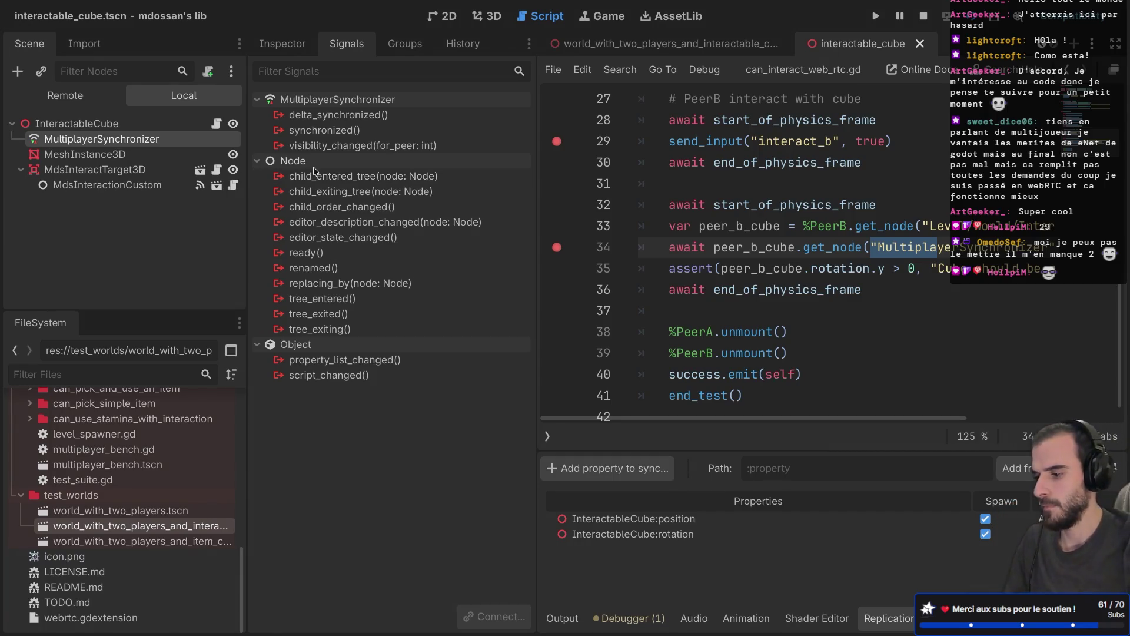
key(ctrl+shift+F11)
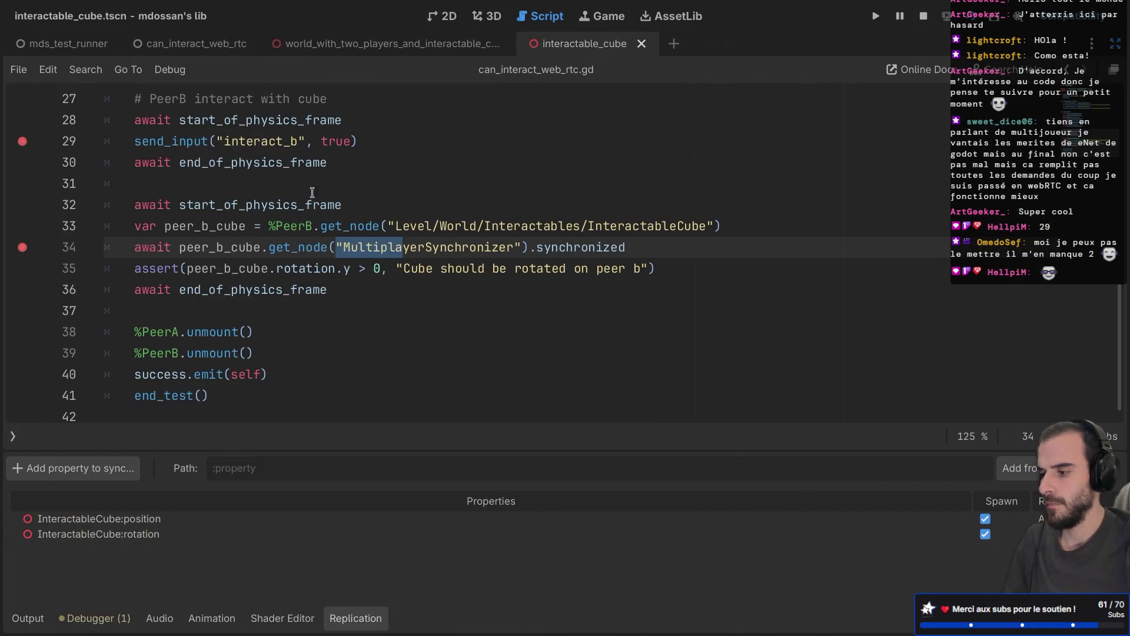
Highlight all uses of peer_b_cube in the test script
mouse_move(249, 241)
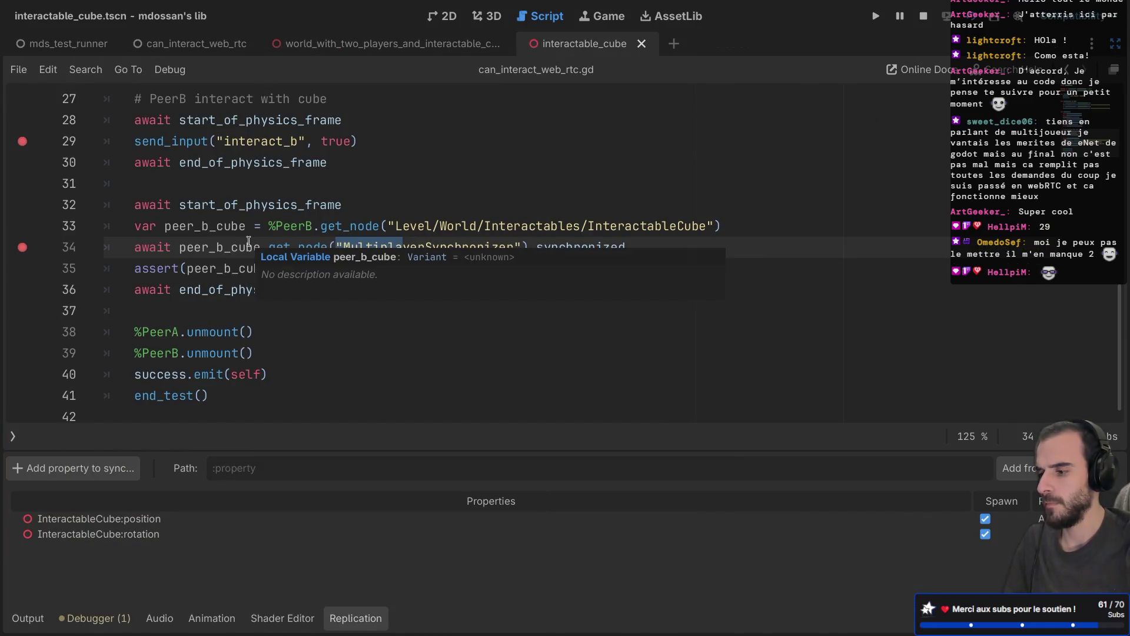
double_click(237, 245)
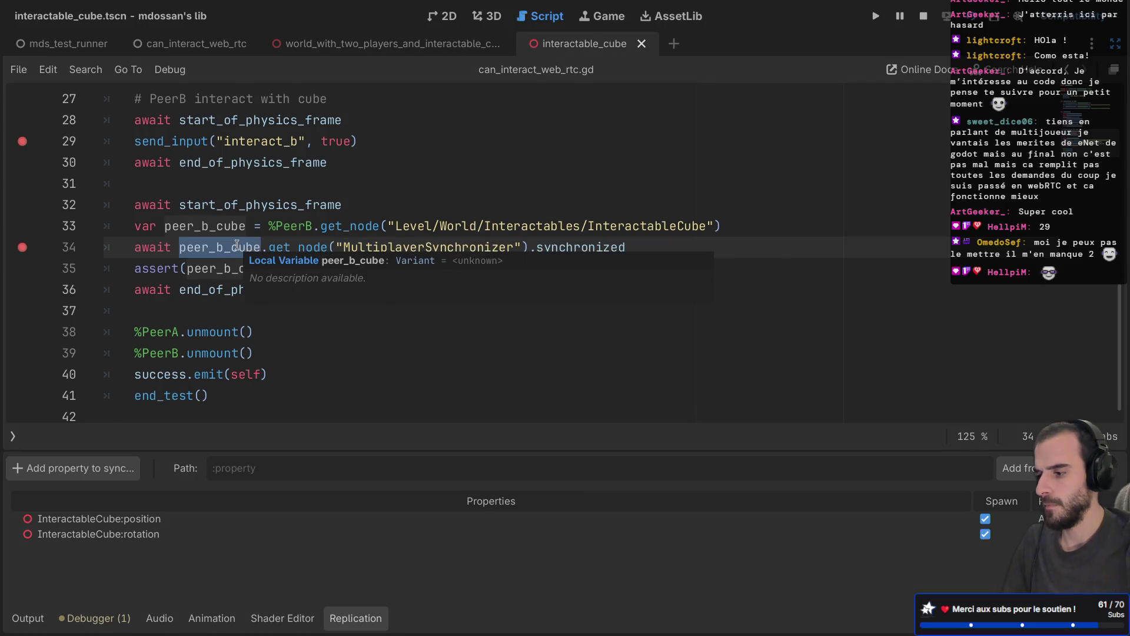
scroll(237, 245, up, 2)
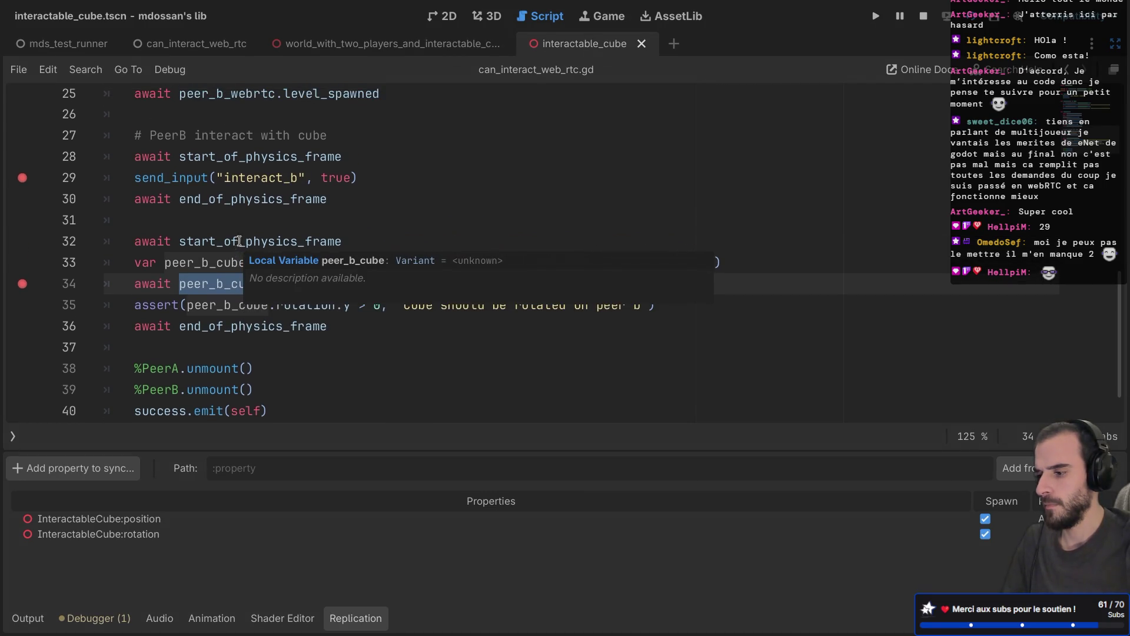
scroll(250, 210, up, 4)
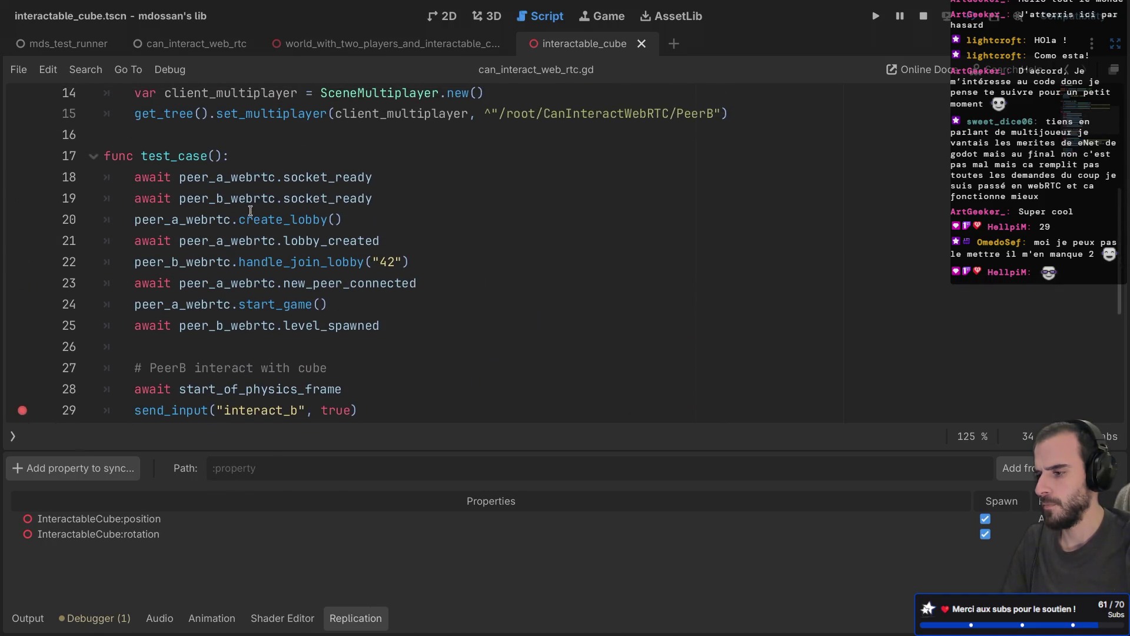
scroll(251, 211, up, 5)
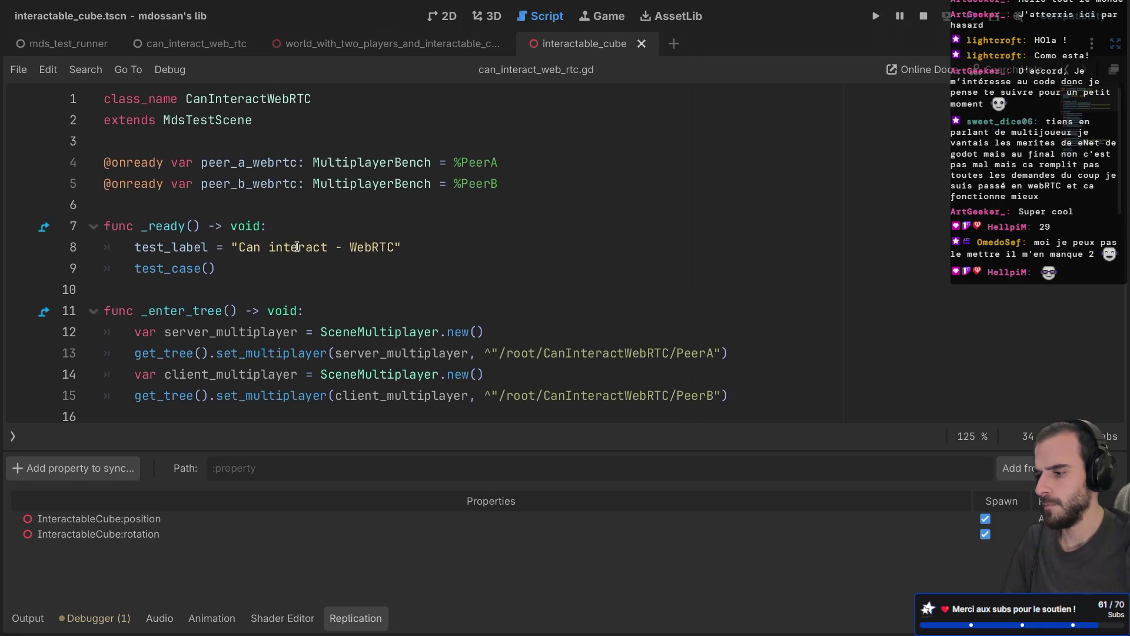
scroll(298, 247, down, 10)
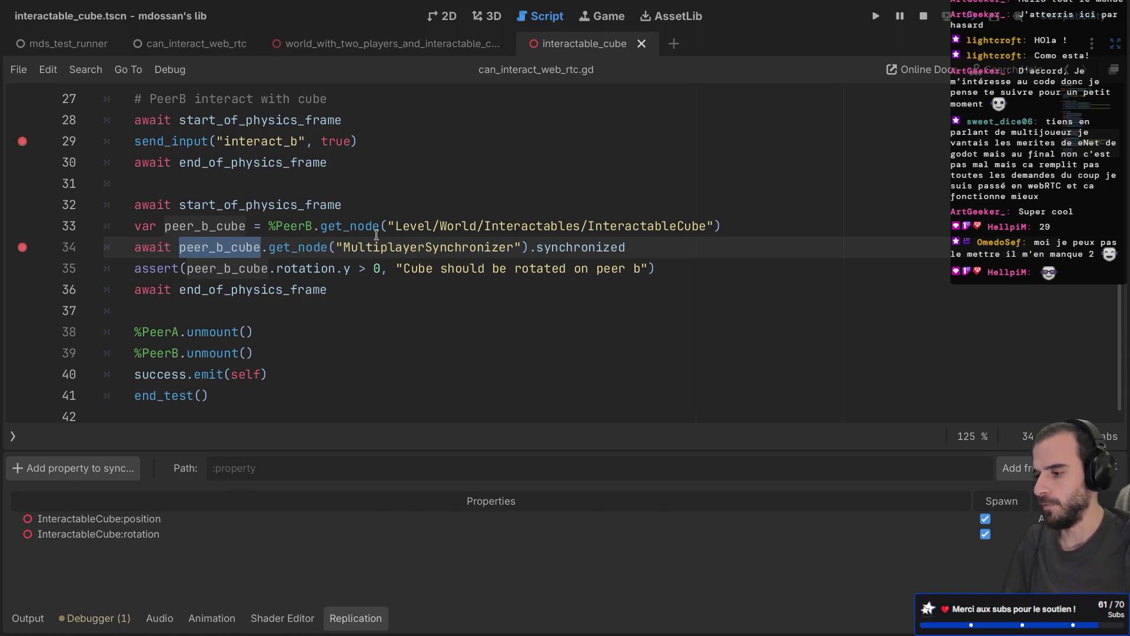
Select MultiplayerSynchronizer on line 34 and view its class documentation tooltip
mouse_move(268, 226)
mouse_down()
mouse_move(383, 205)
mouse_move(391, 248)
mouse_up()
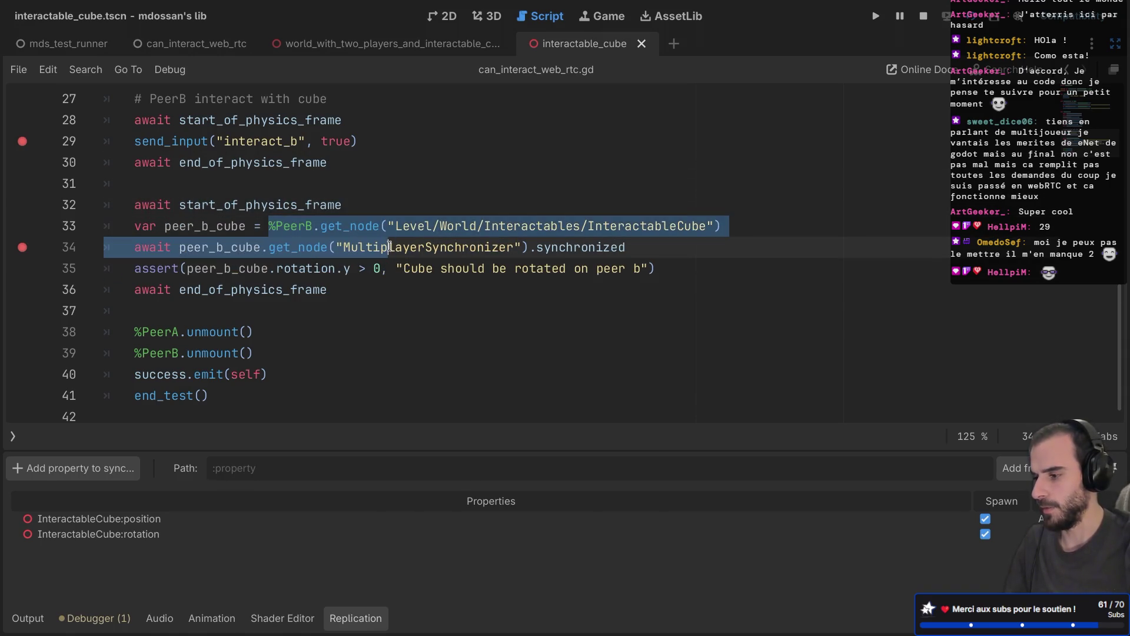
click(433, 247)
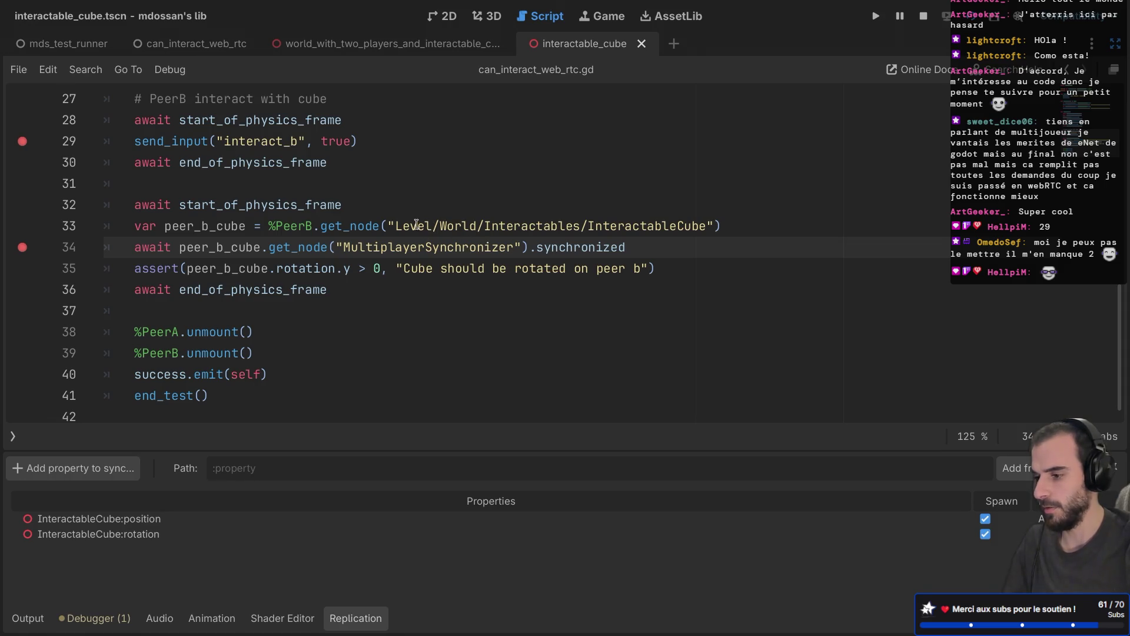
double_click(613, 226)
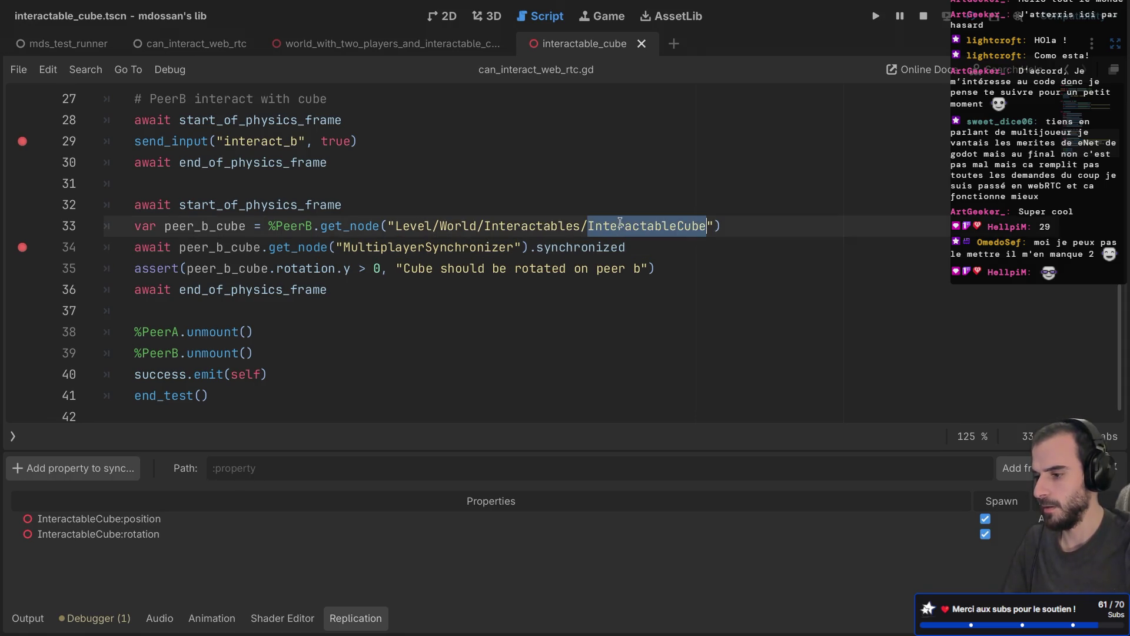
double_click(462, 247)
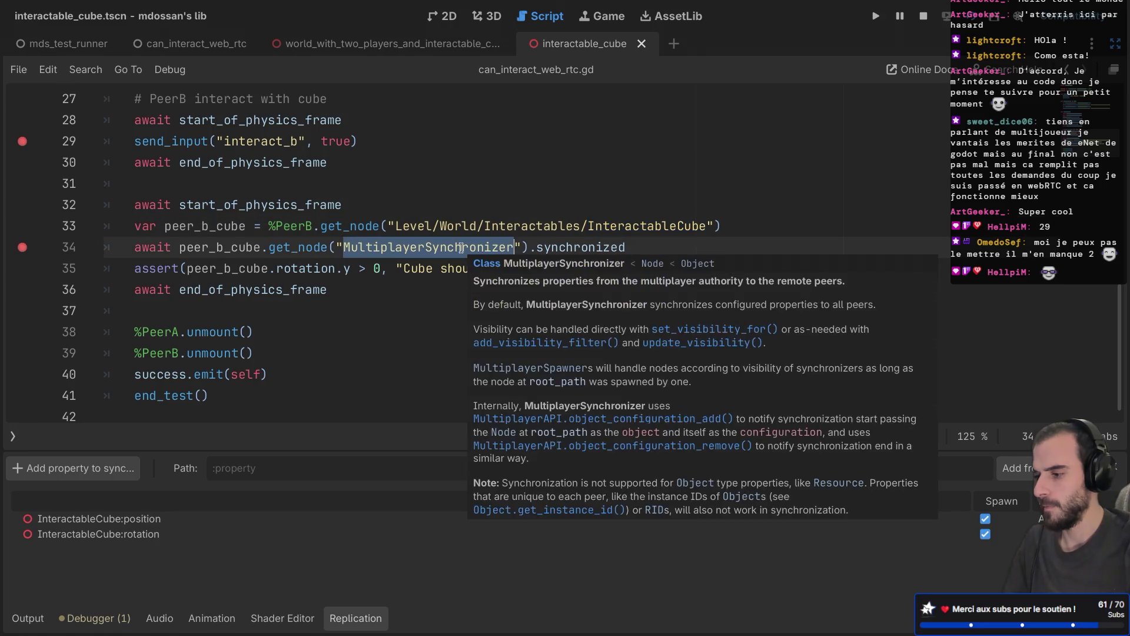
click(404, 280)
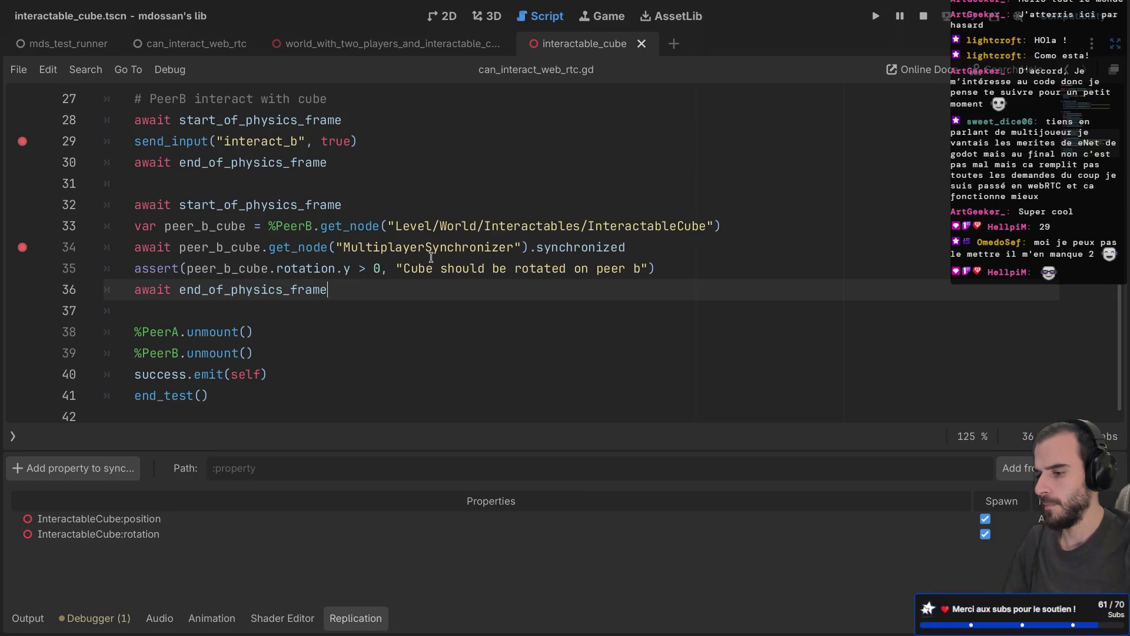
mouse_move(432, 257)
Copy the start_of_physics_frame await line and paste it after the synchronized await on line 34
drag(373, 206, 369, 188)
key(ctrl+c)
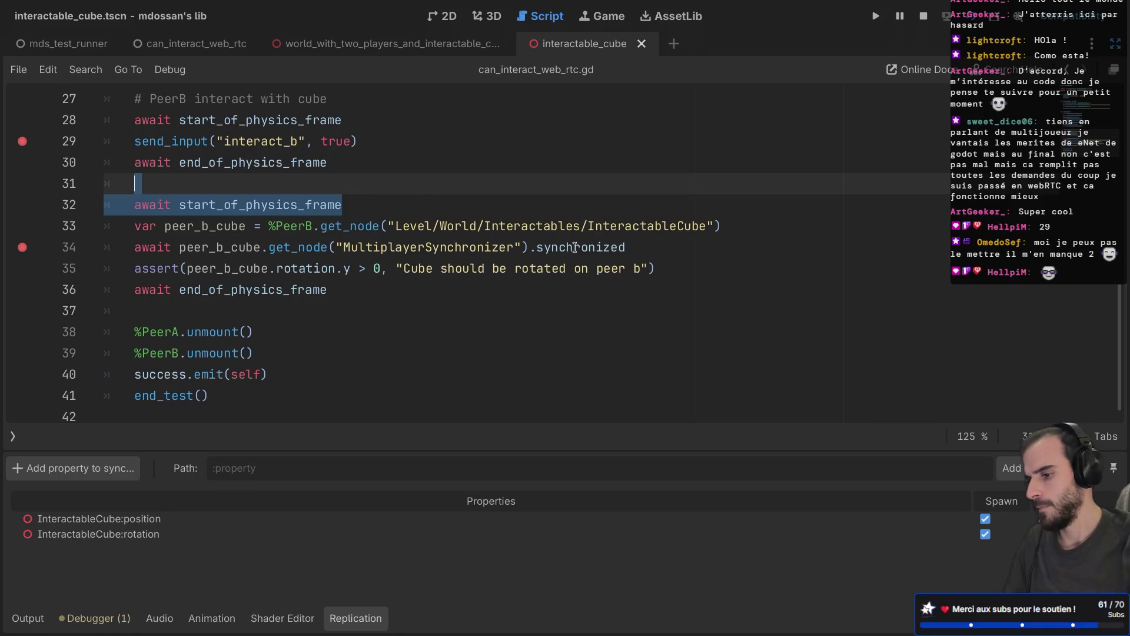
click(652, 248)
key(ctrl+v)
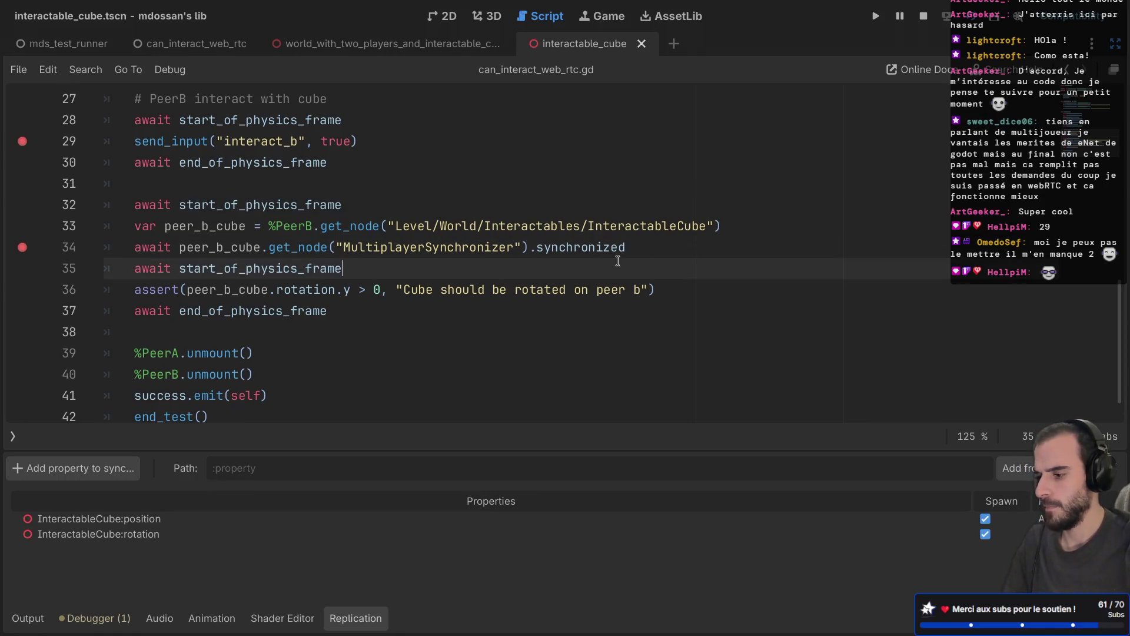
Add the end_of_physics_frame await there too, save the script and run the test
drag(608, 303, 679, 292)
key(ctrl+c)
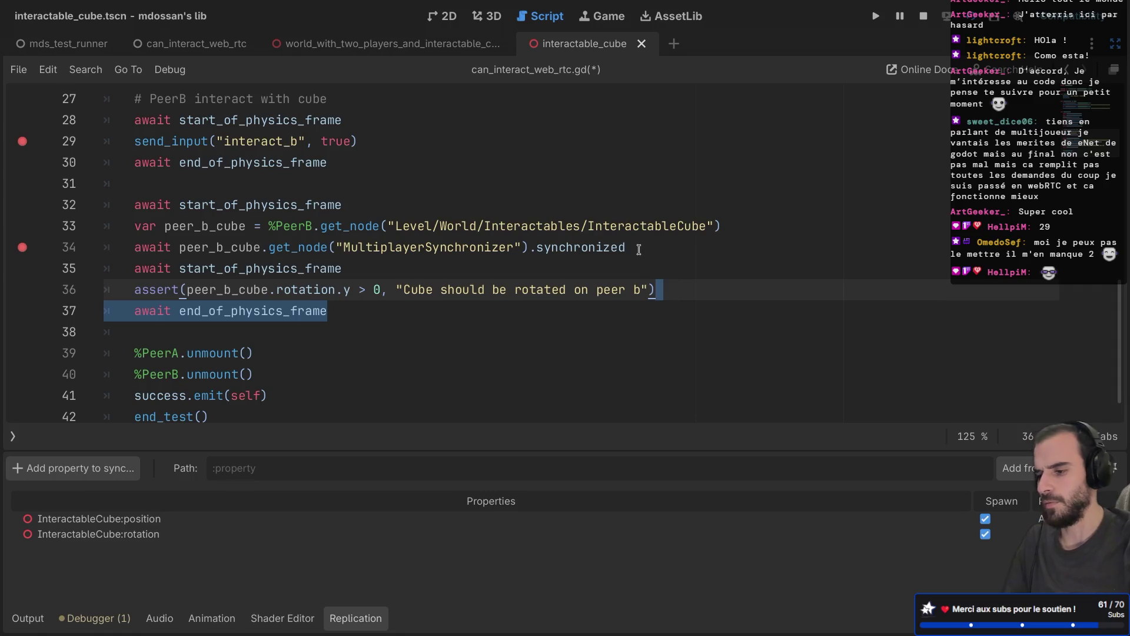
click(638, 248)
key(ctrl+v)
key(ctrl+s)
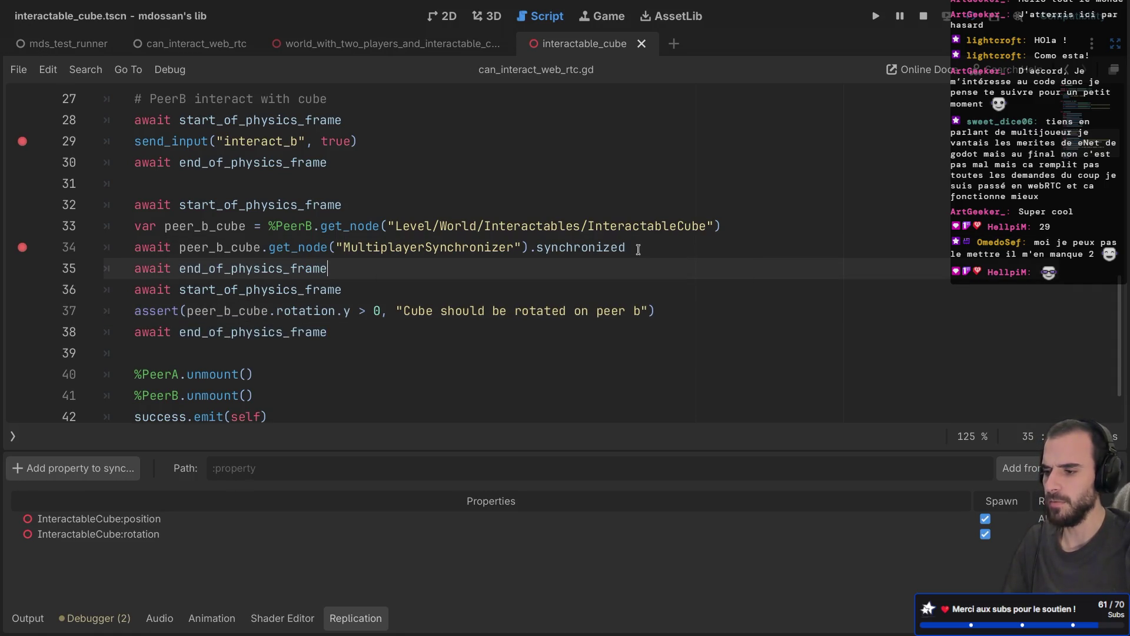
key(F5)
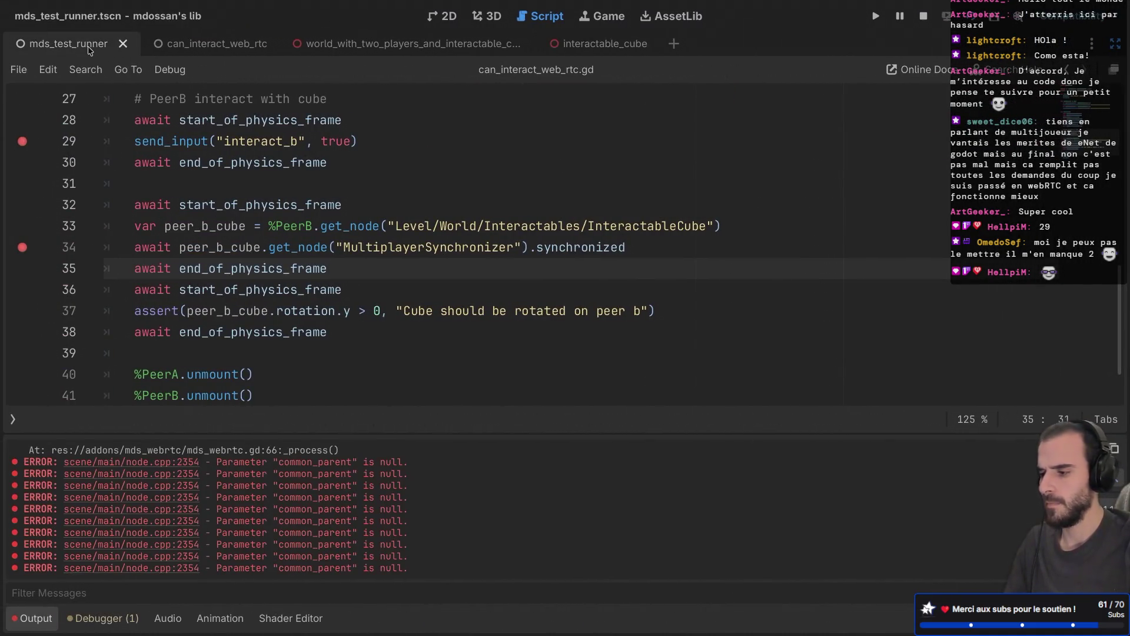
Restart the test, drop the line 29 breakpoint, and continue until the line 37 rotation assertion fails
key(F5)
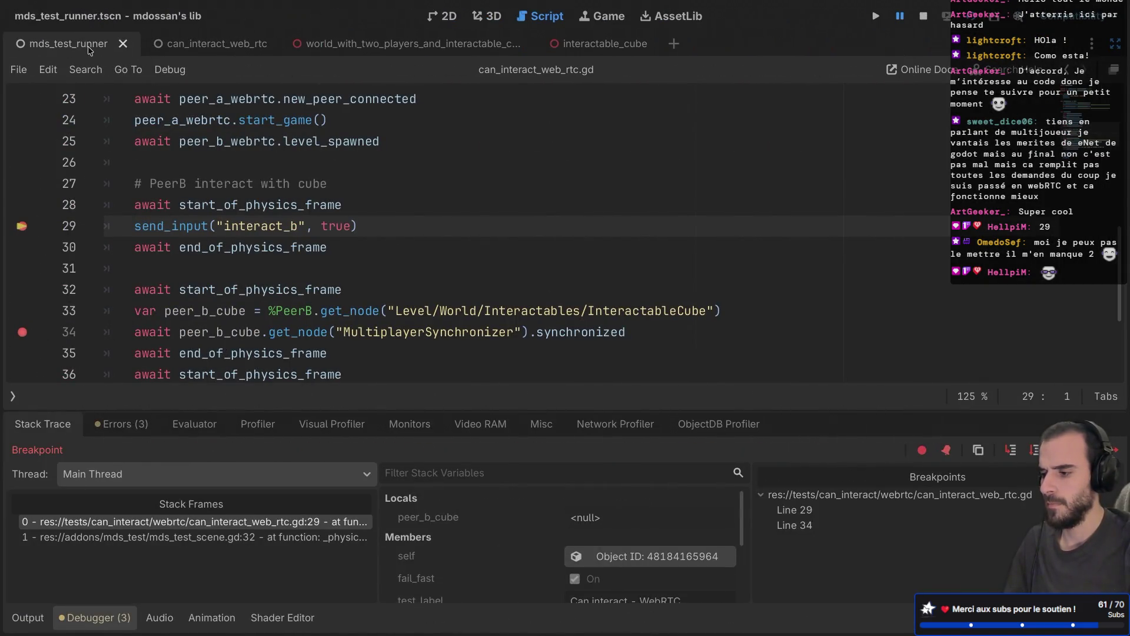
click(24, 230)
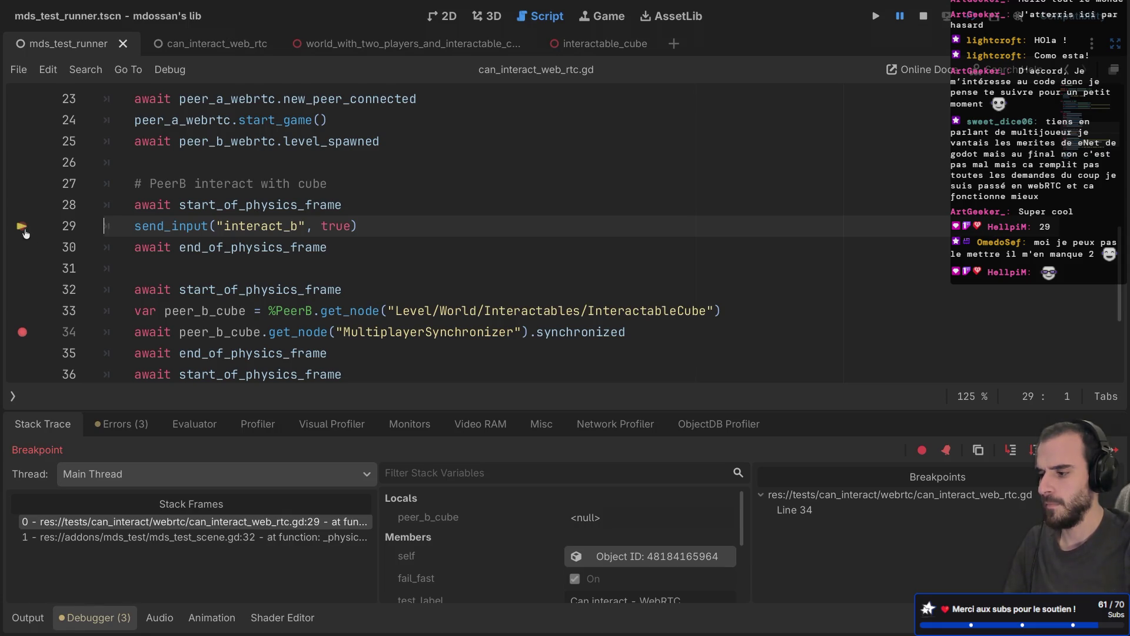
click(1116, 452)
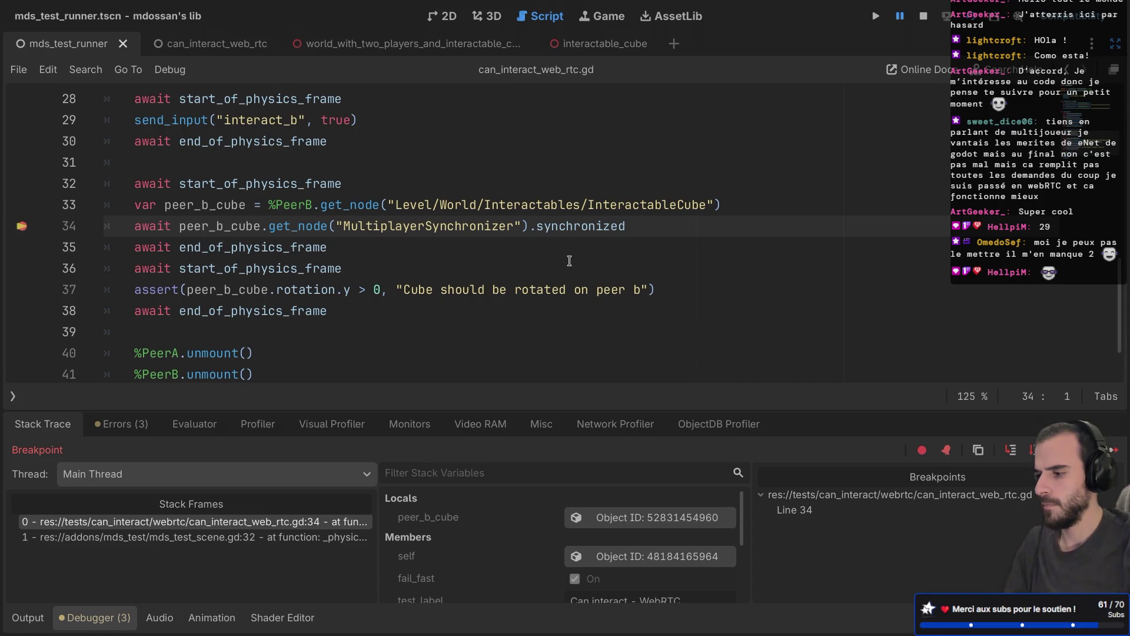
key(F12)
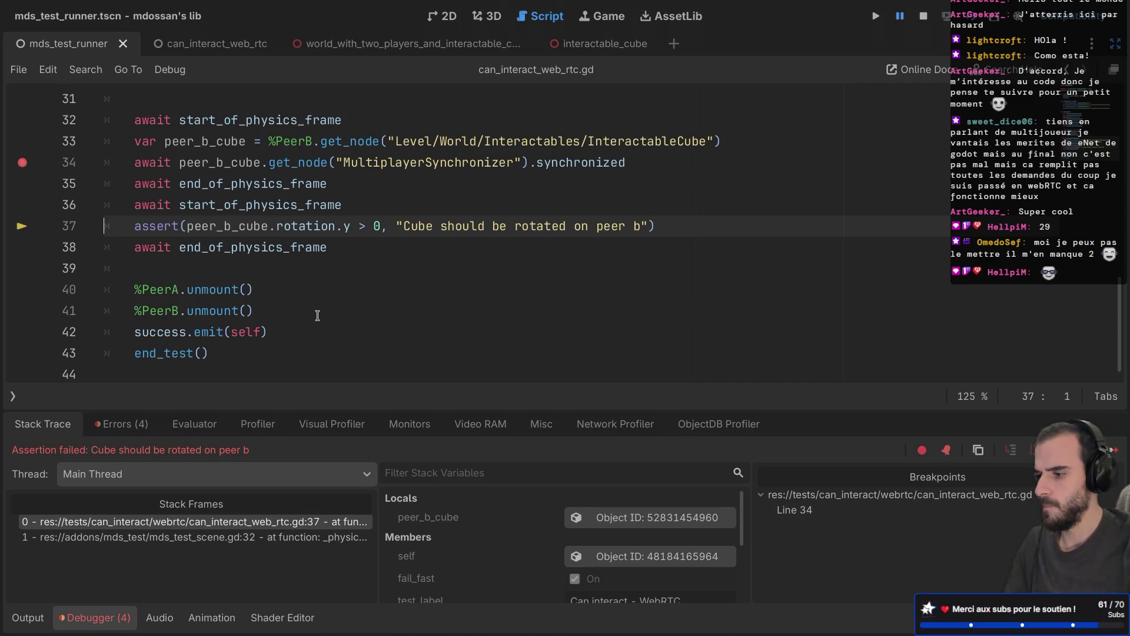
key(ctrl+shift+F11)
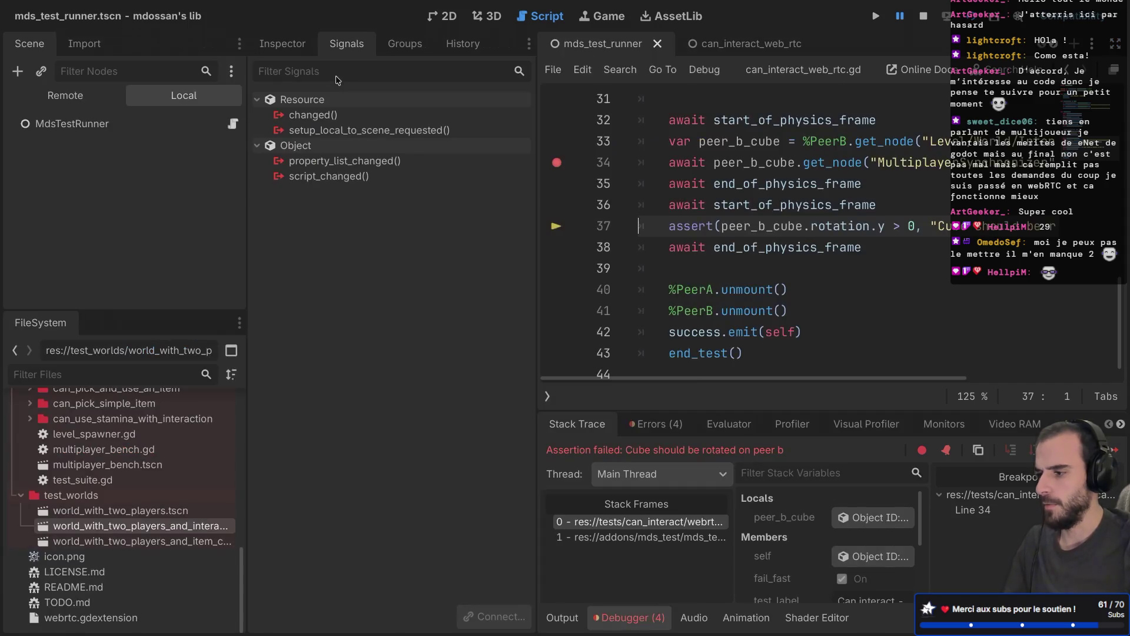
click(65, 95)
click(19, 155)
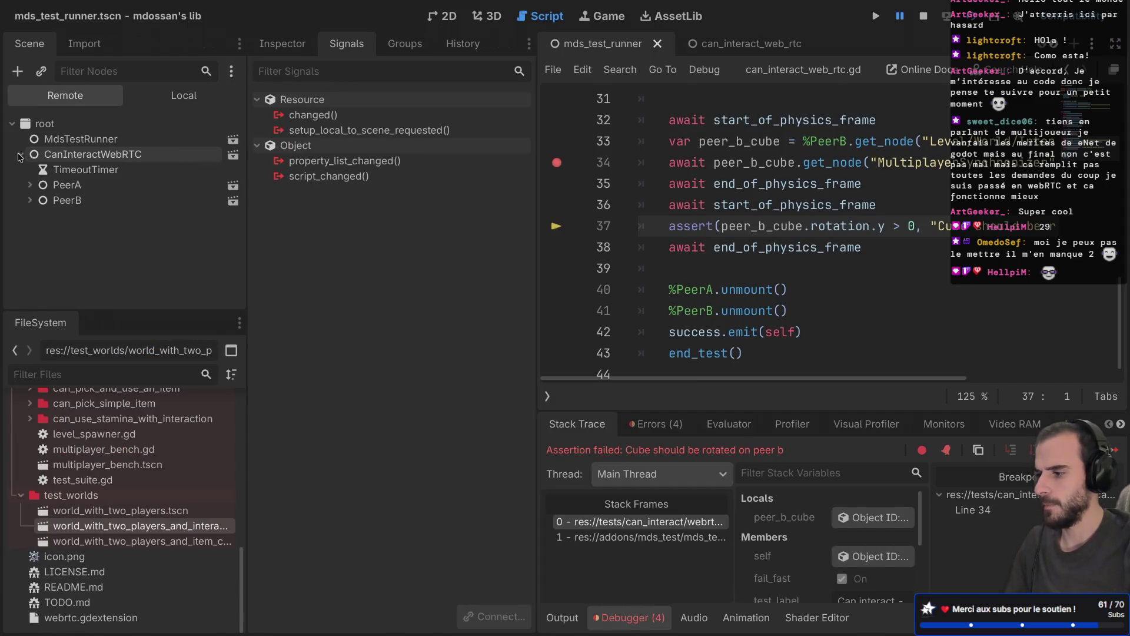
click(29, 200)
click(39, 230)
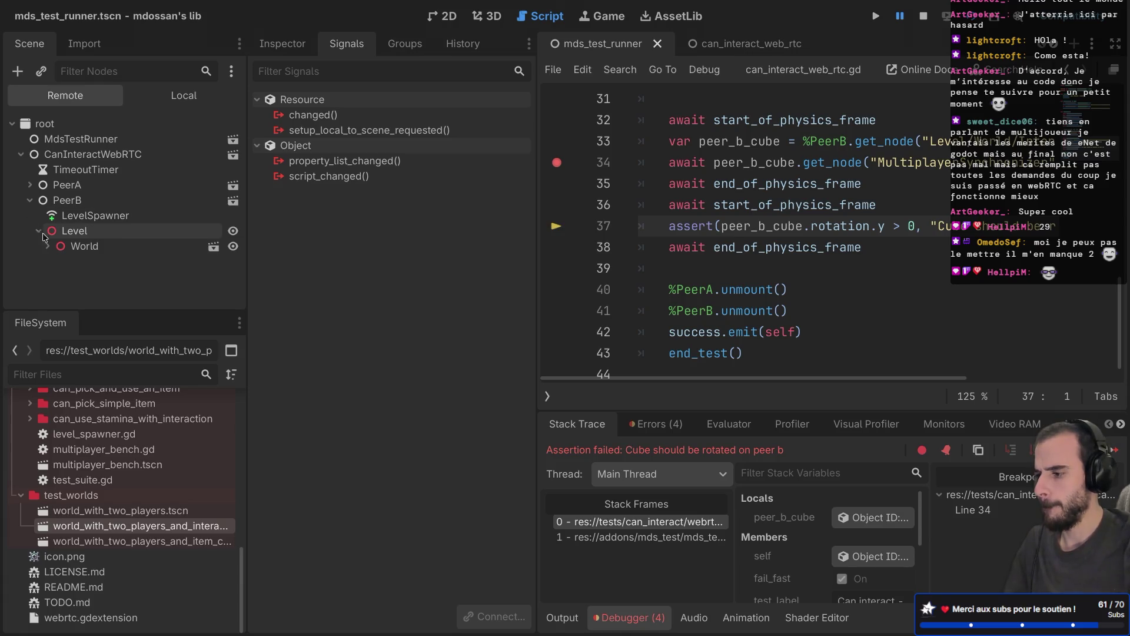
click(47, 246)
scroll(45, 244, down, 5)
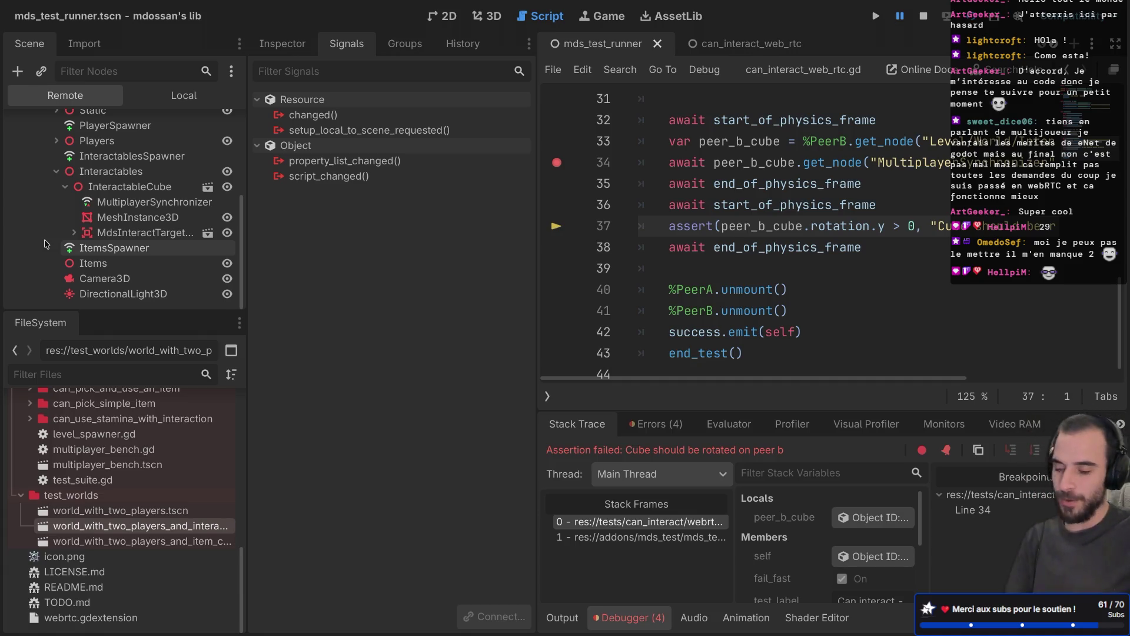
key(ctrl+shift+F11)
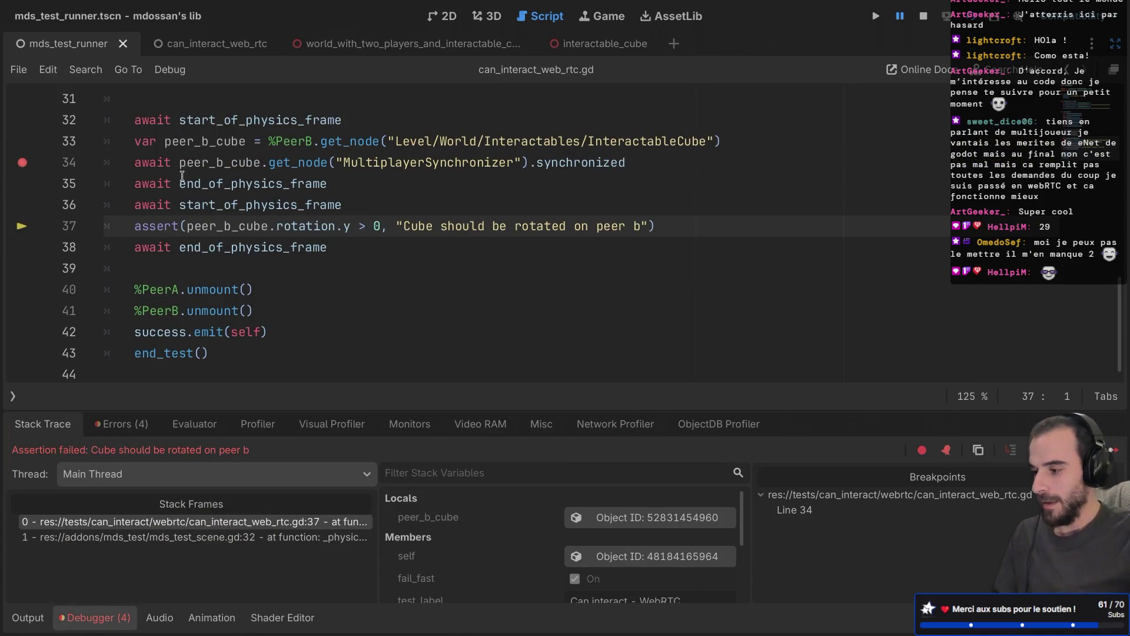
scroll(183, 175, up, 1)
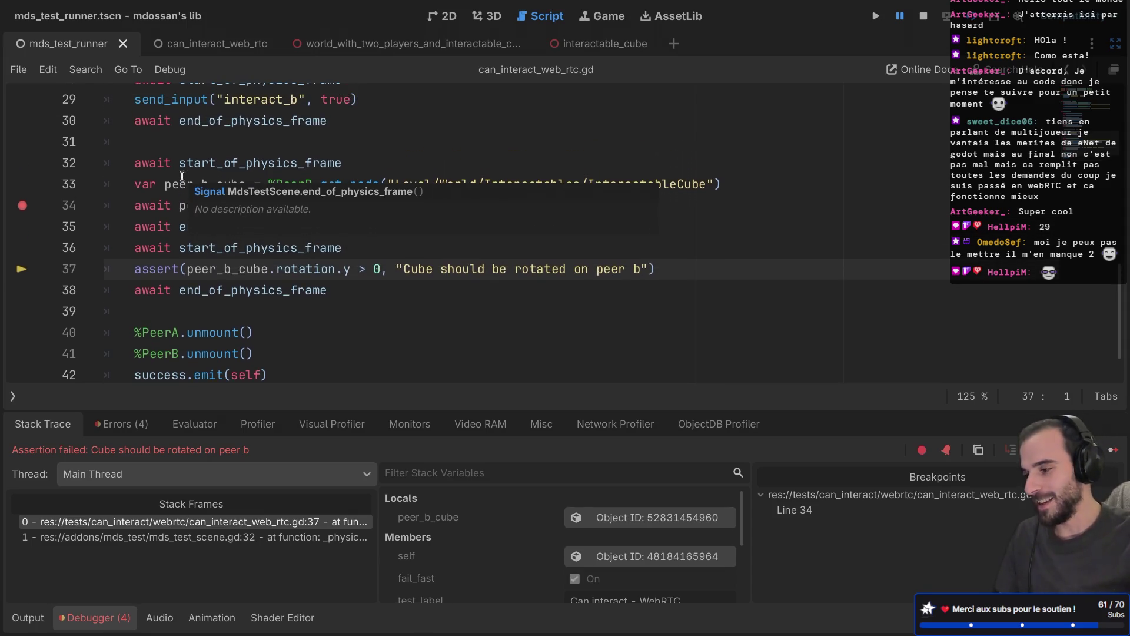
click(182, 241)
scroll(200, 203, down, 1)
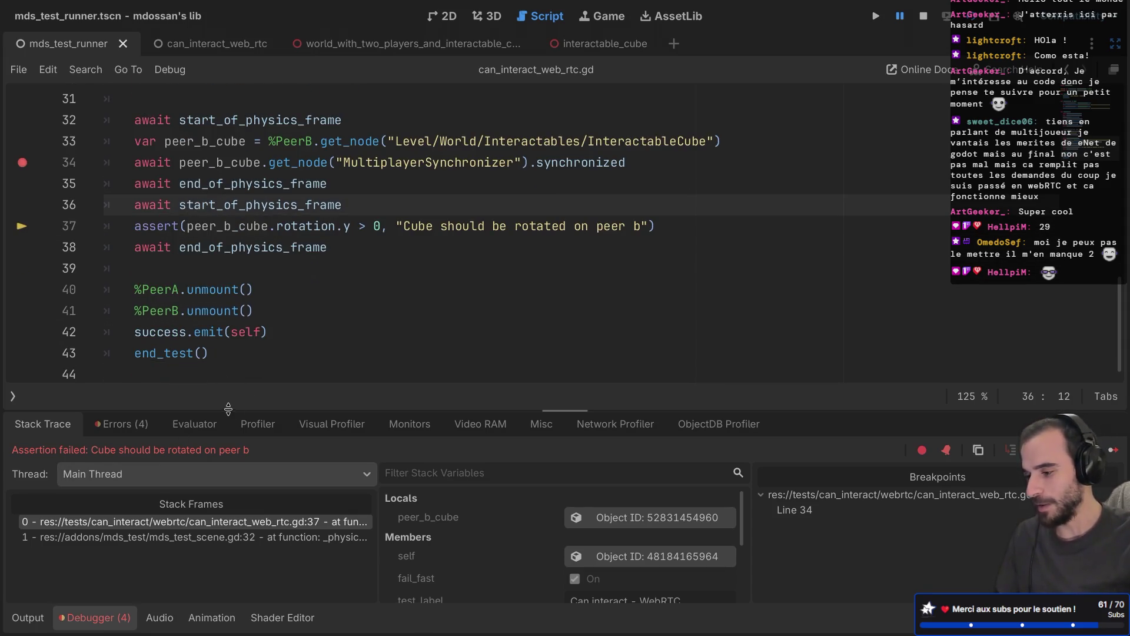
Enlarge the code area over the debugger and resave the test script
drag(228, 411, 228, 445)
scroll(261, 259, up, 2)
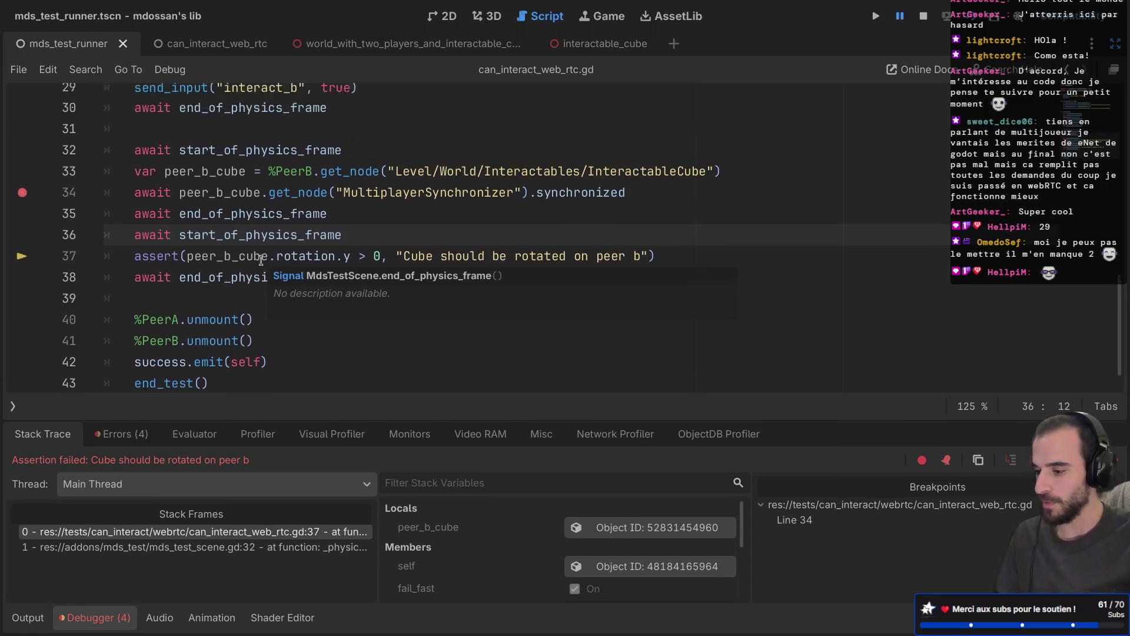
scroll(261, 260, down, 2)
click(266, 204)
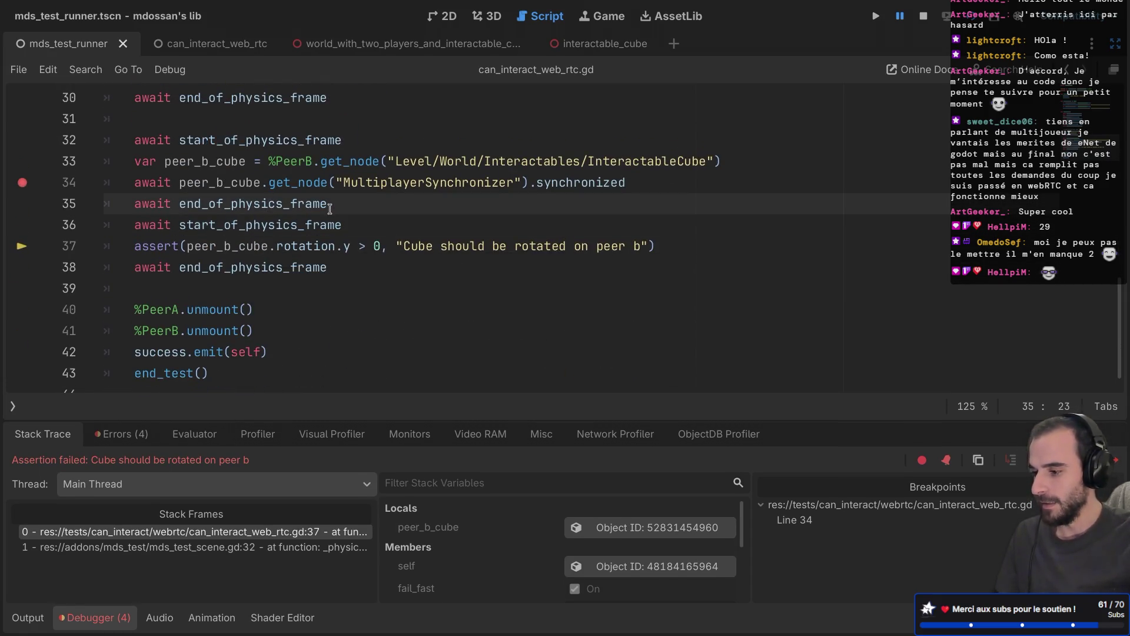
key(Return)
key(BackSpace)
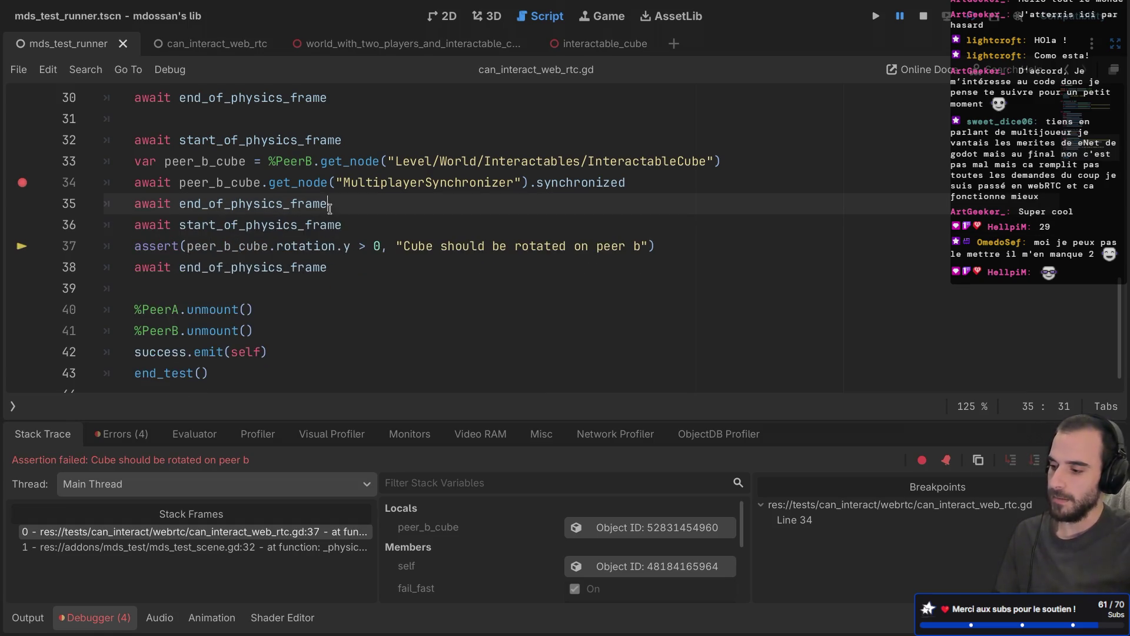
key(ctrl+s)
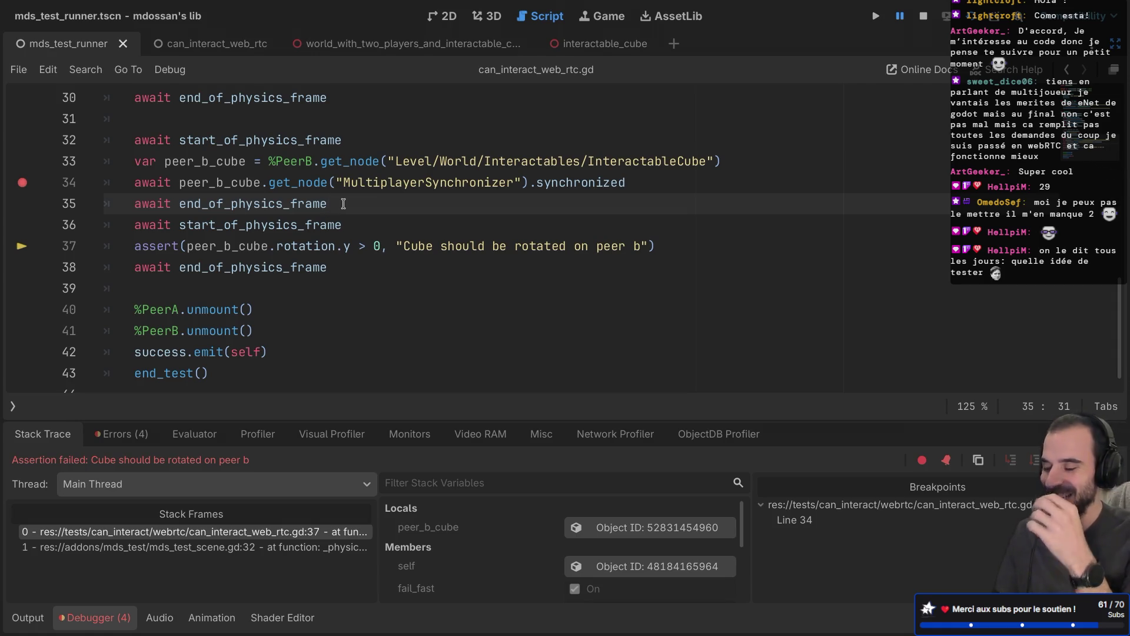
Duplicate the PeerB cube lookup line on line 33 directly below itself
key(ctrl+shift+F11)
key(ctrl+shift+F11)
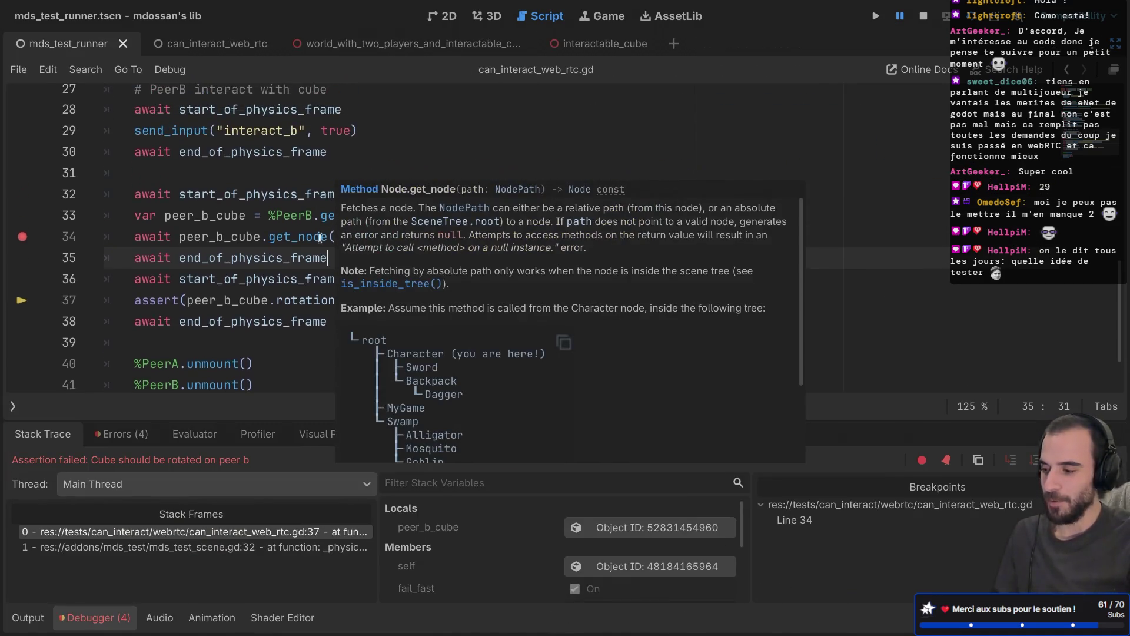
scroll(312, 252, up, 4)
scroll(312, 252, down, 4)
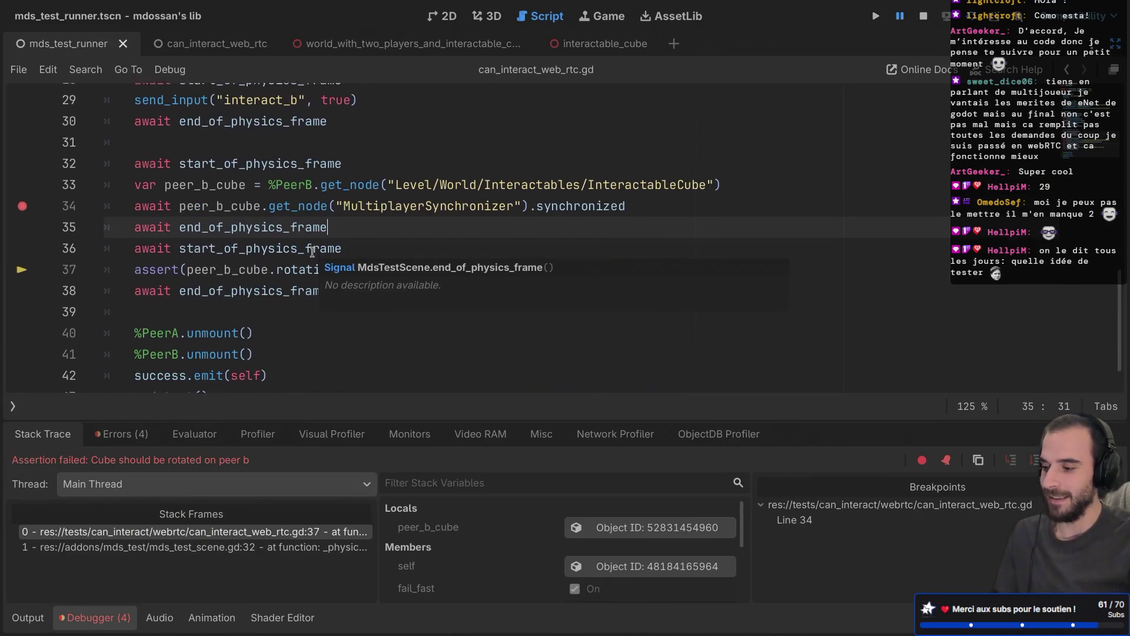
drag(729, 184, 724, 153)
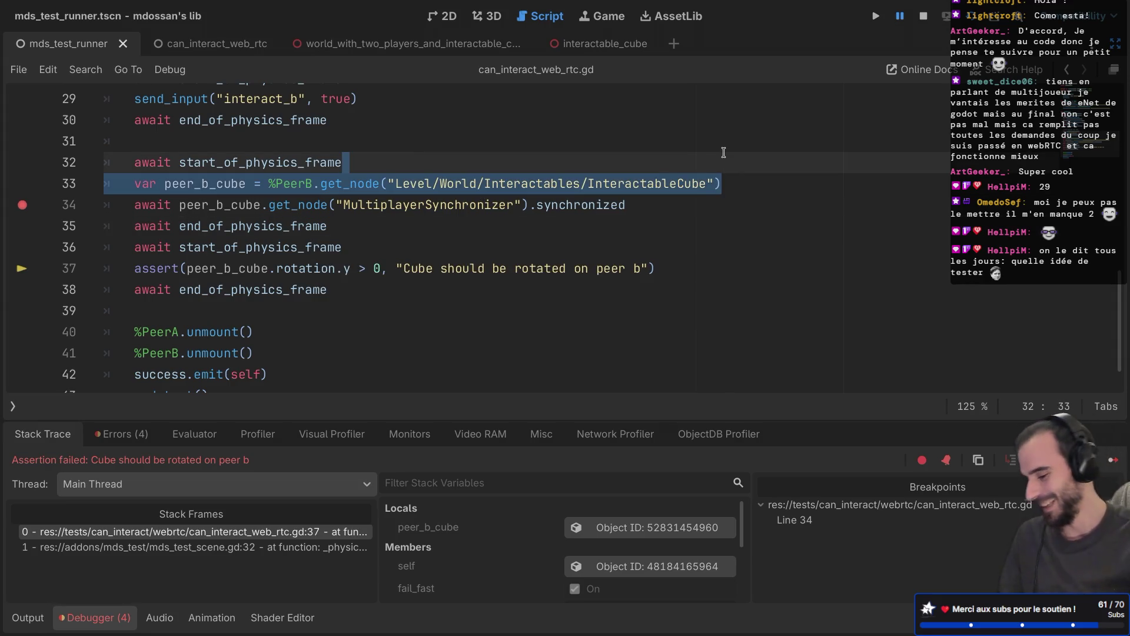
key(ctrl+c)
key(Right)
key(ctrl+v)
Rename the copy to peer_a_cube and change its node path from %PeerB to %PeerA
drag(205, 204, 212, 204)
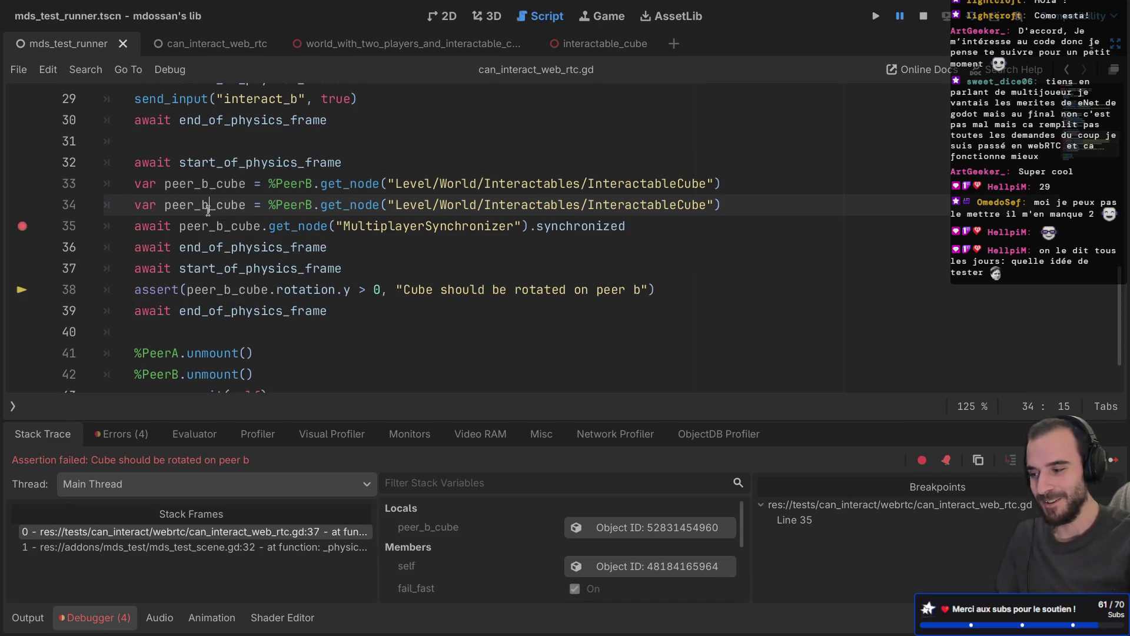
text(a)
scroll(212, 206, up, 1)
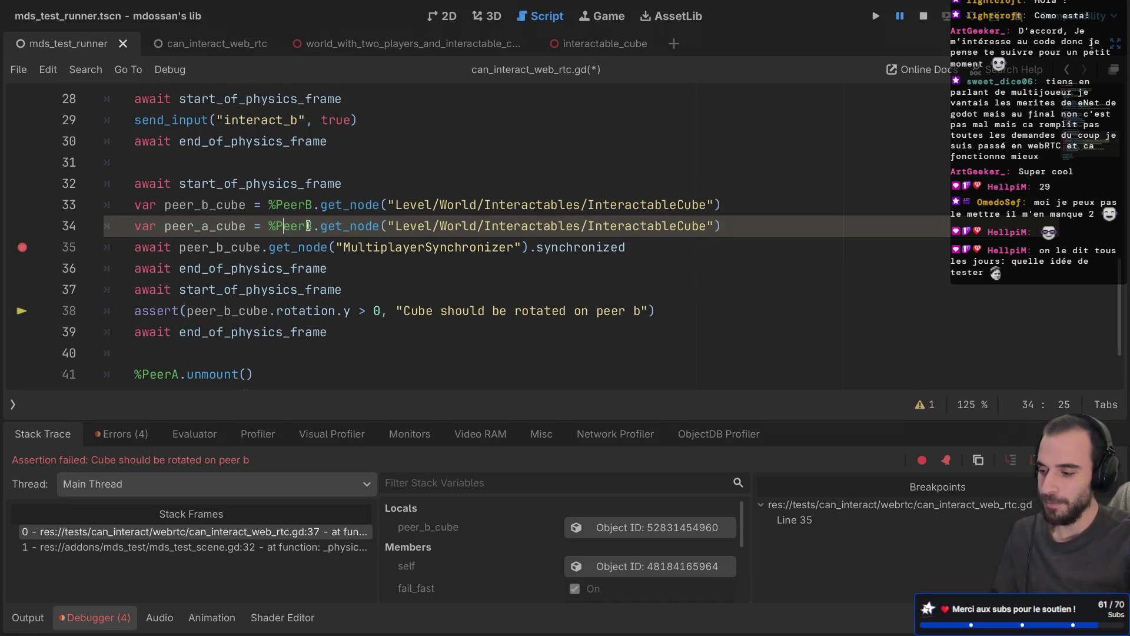
click(307, 226)
key(BackSpace)
text(A)
key(ctrl+s)
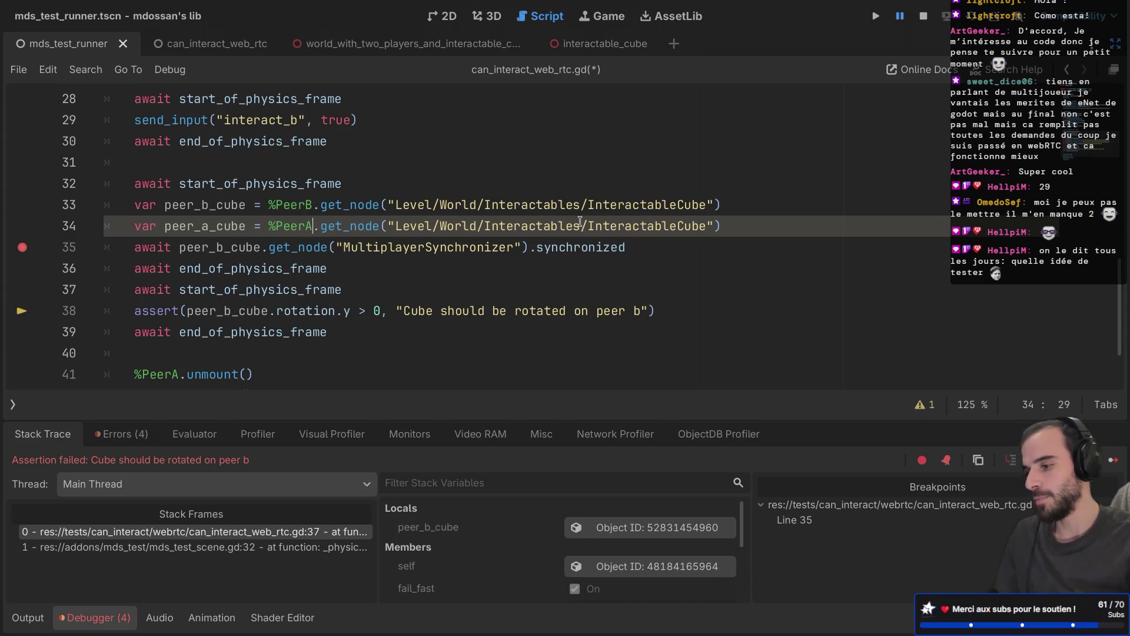
Show the interactable_cube scene in 3D and select its InteractableCube root in the Local tree
click(607, 43)
click(487, 16)
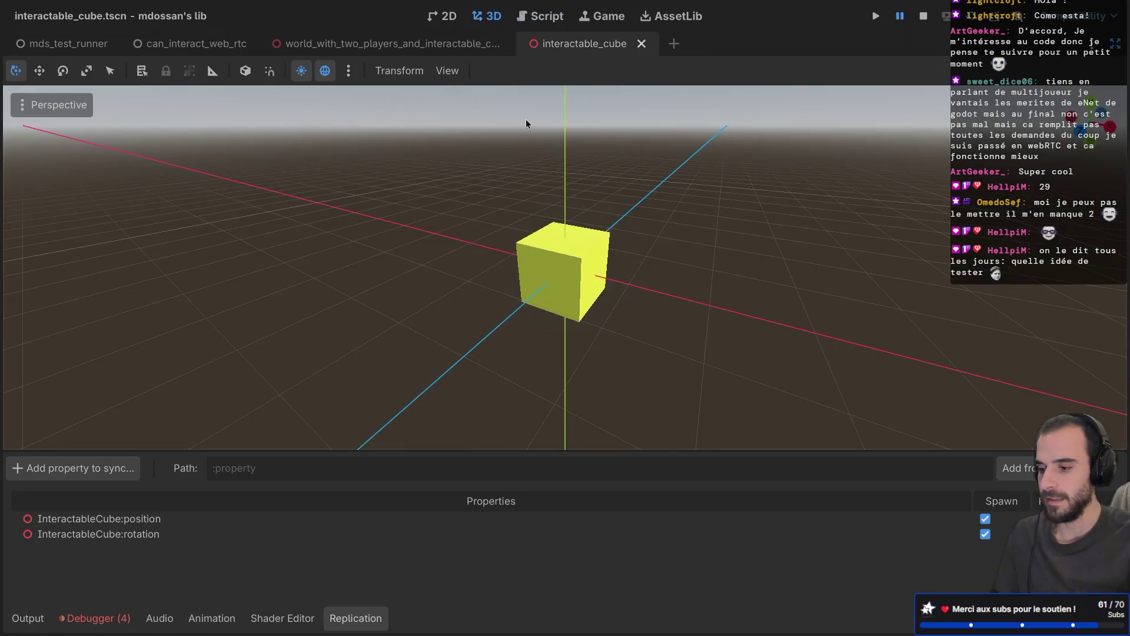
key(ctrl+shift+F11)
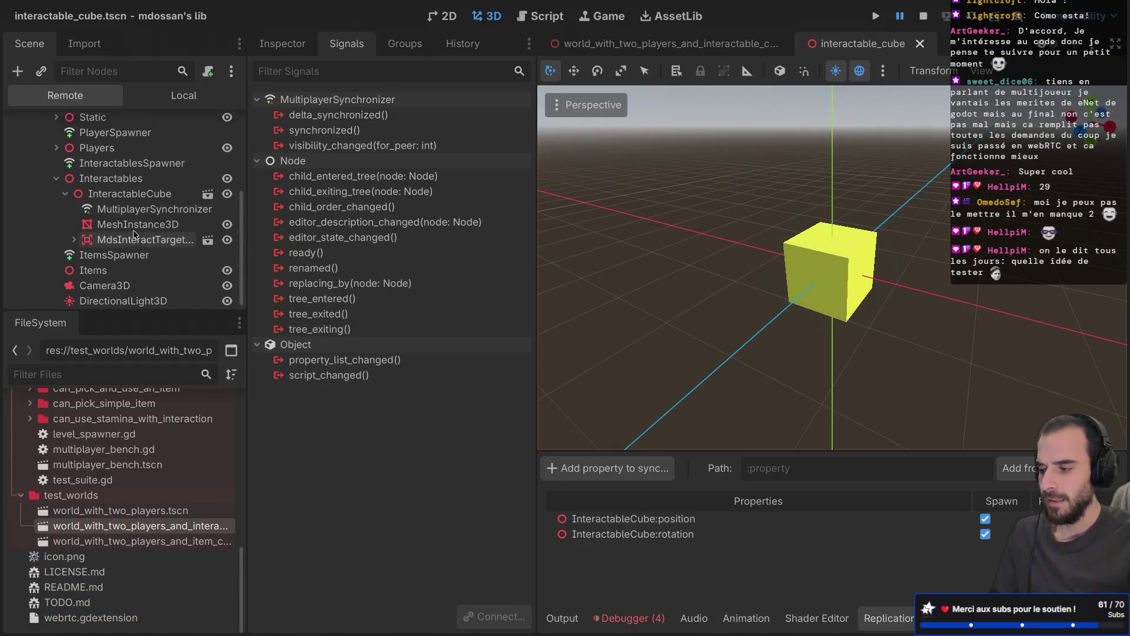
click(179, 95)
click(125, 126)
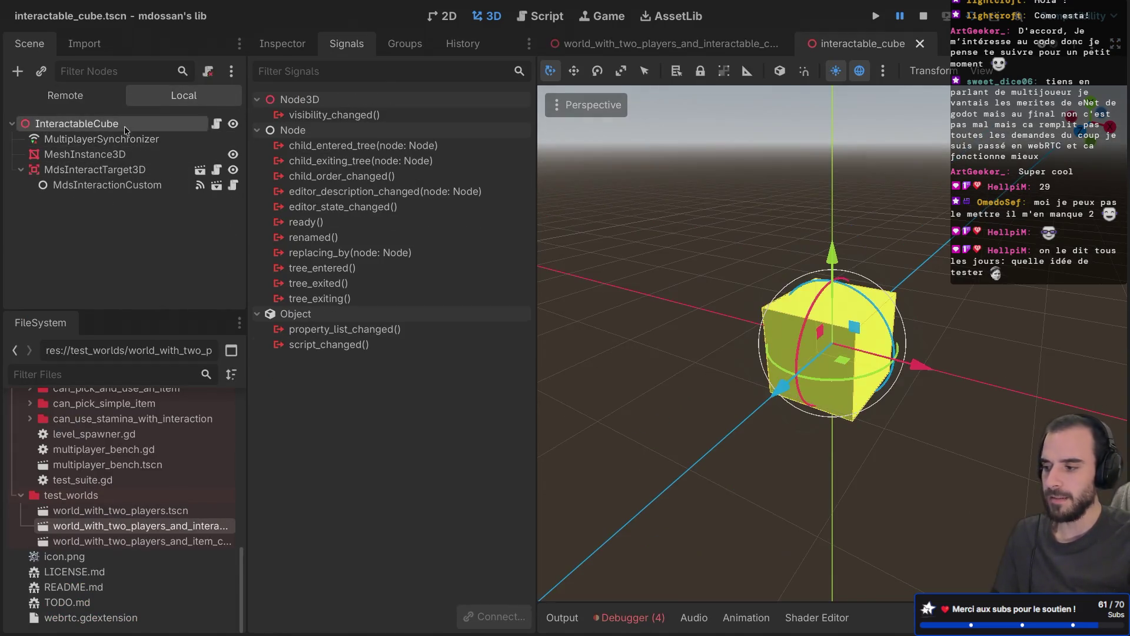
mouse_move(479, 237)
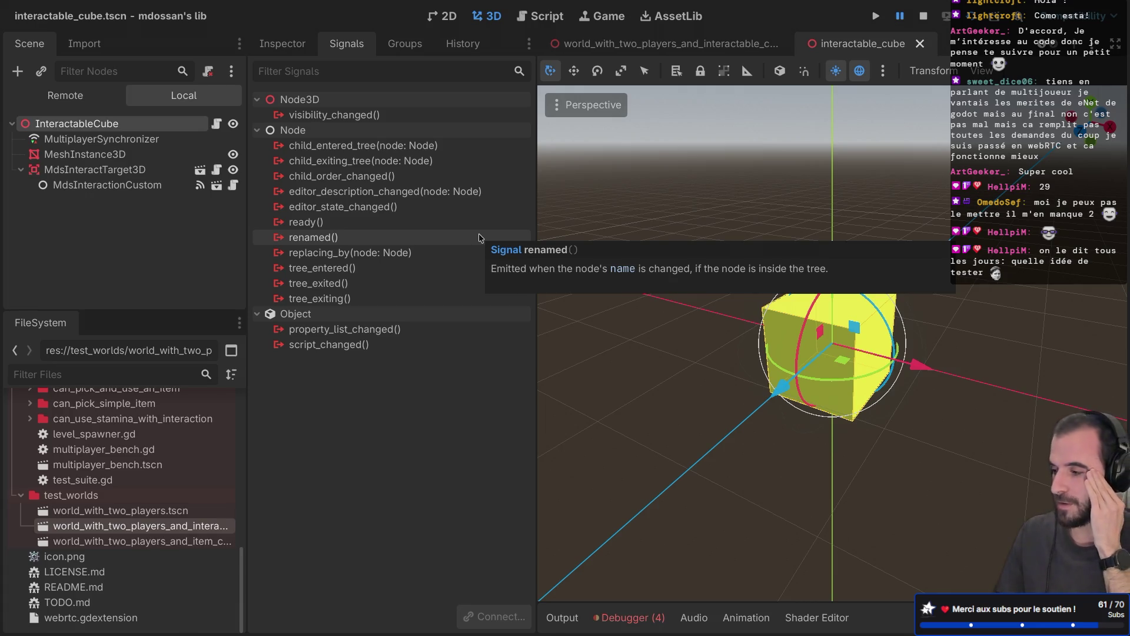
Select the MultiplayerSynchronizer and open documentation from its synchronized() signal
click(166, 141)
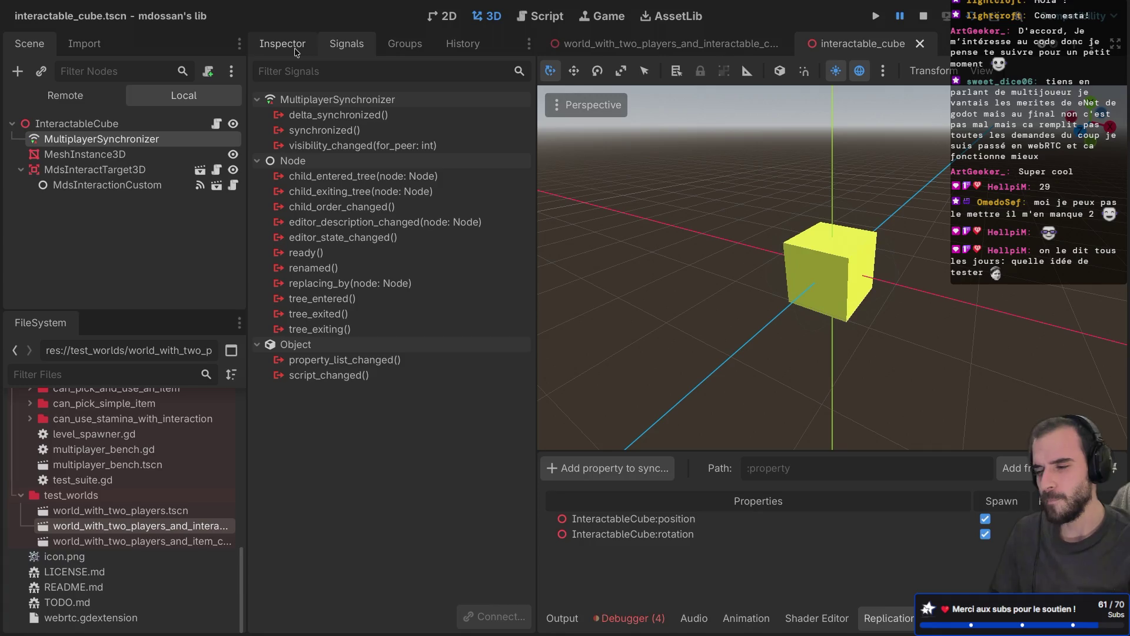
mouse_move(316, 128)
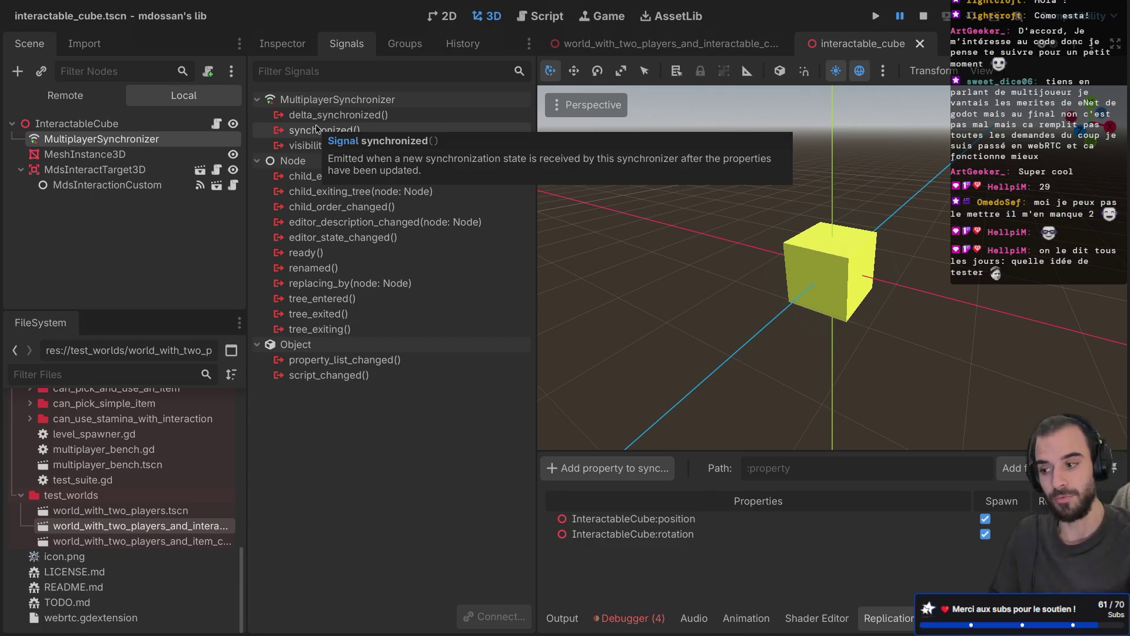
right_click(315, 125)
click(353, 196)
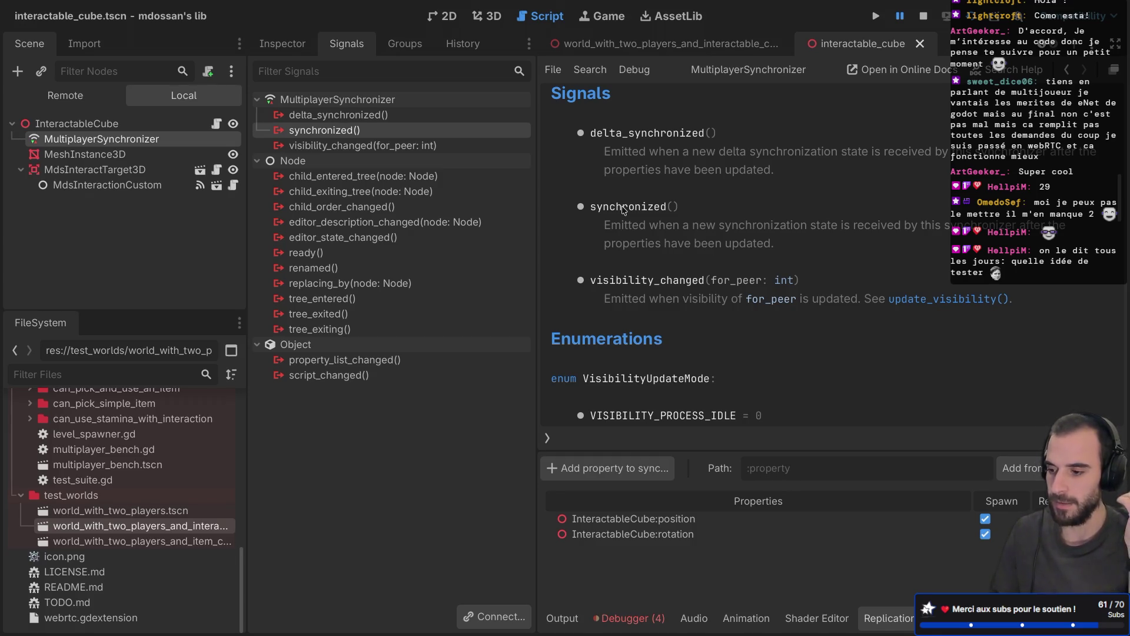
Read the MultiplayerSynchronizer reference at full width, scrolling through its signals and properties, then restore the panels
key(ctrl+shift+F11)
scroll(624, 211, up, 3)
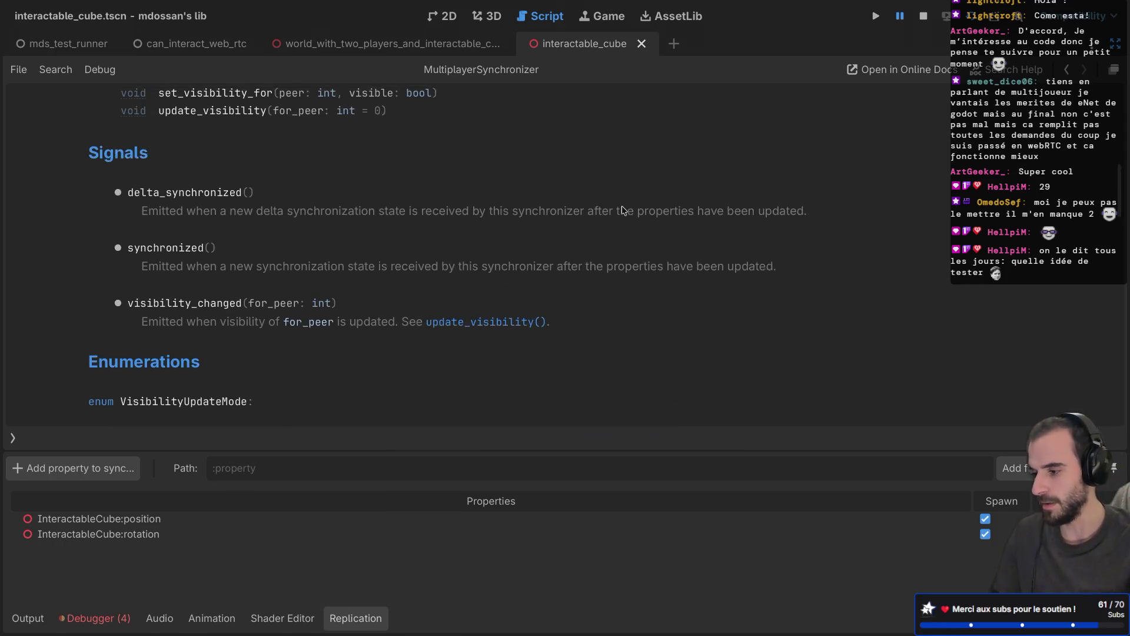
scroll(624, 210, down, 10)
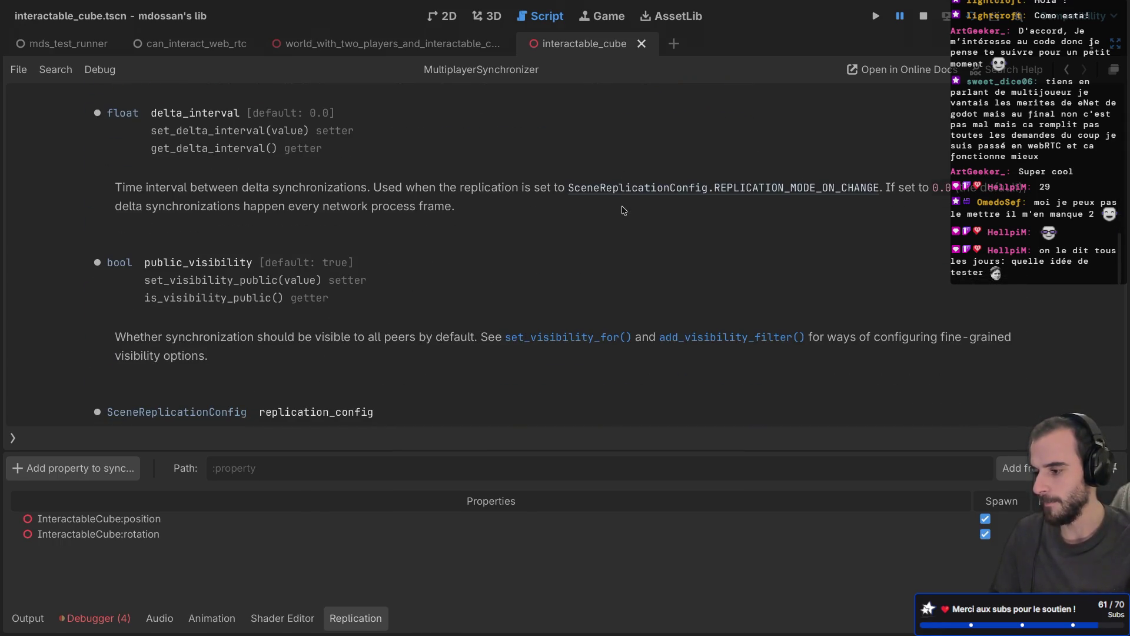
scroll(623, 210, down, 12)
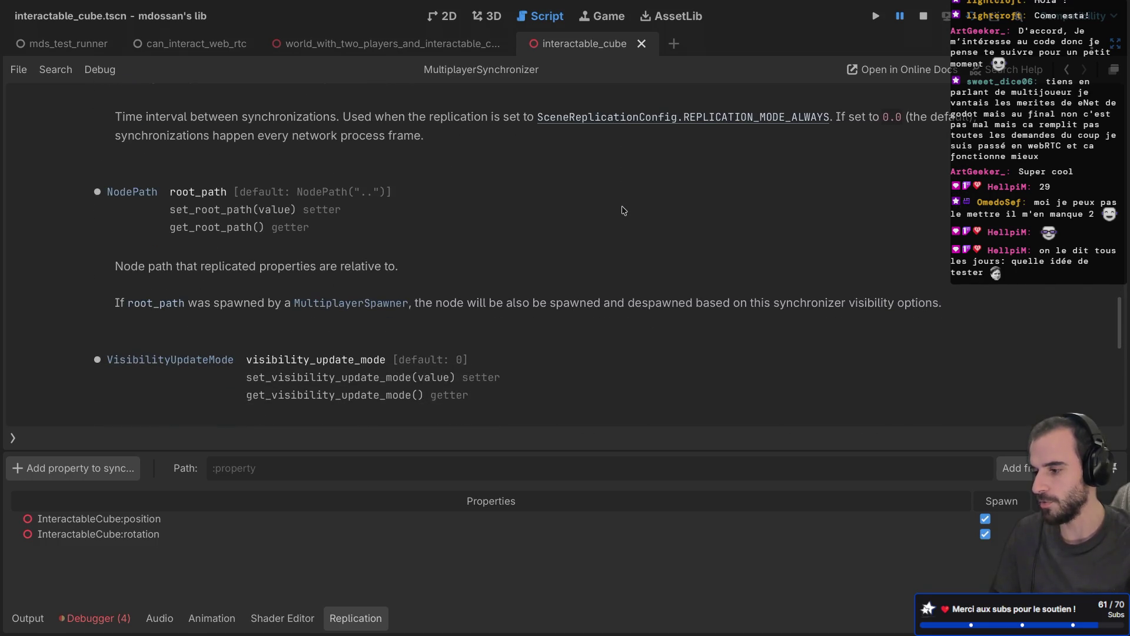
scroll(624, 210, down, 6)
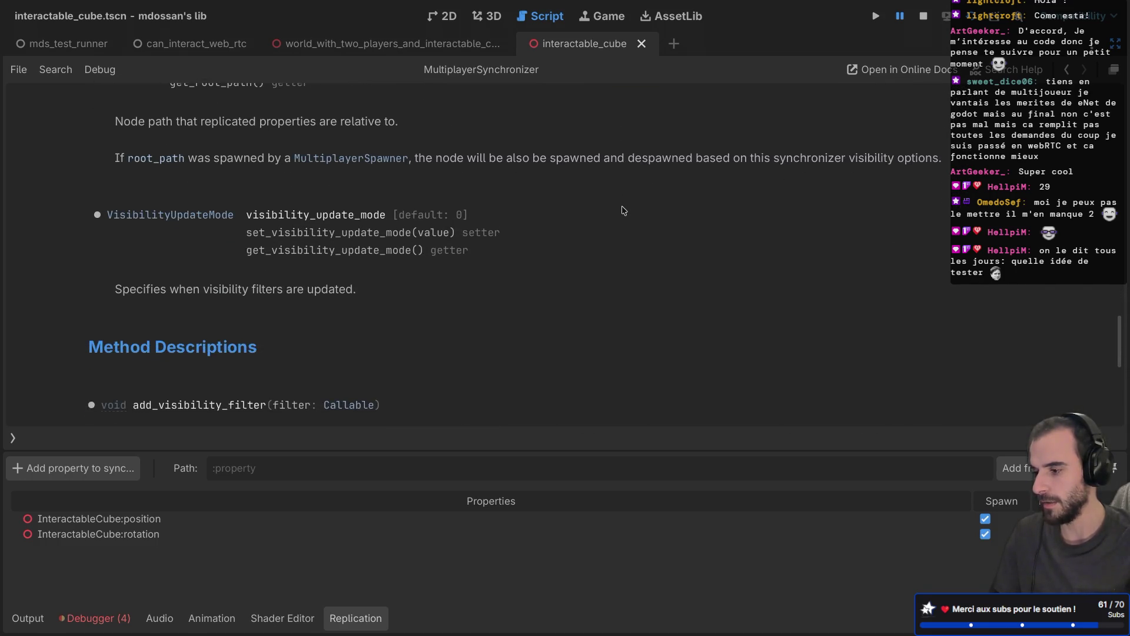
scroll(623, 210, down, 15)
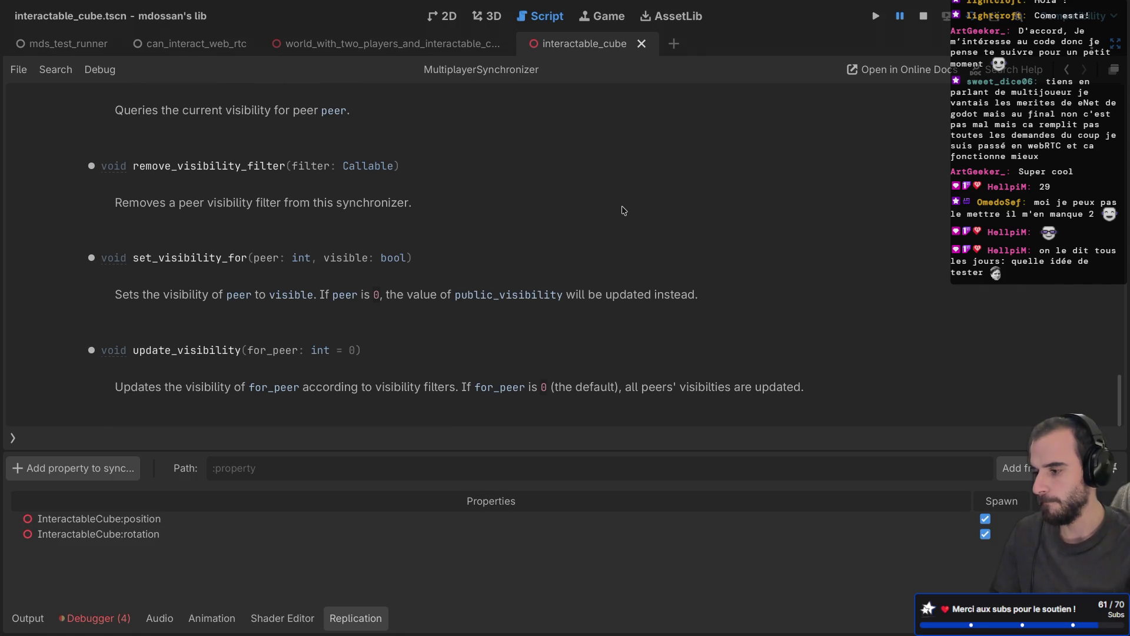
scroll(624, 210, up, 18)
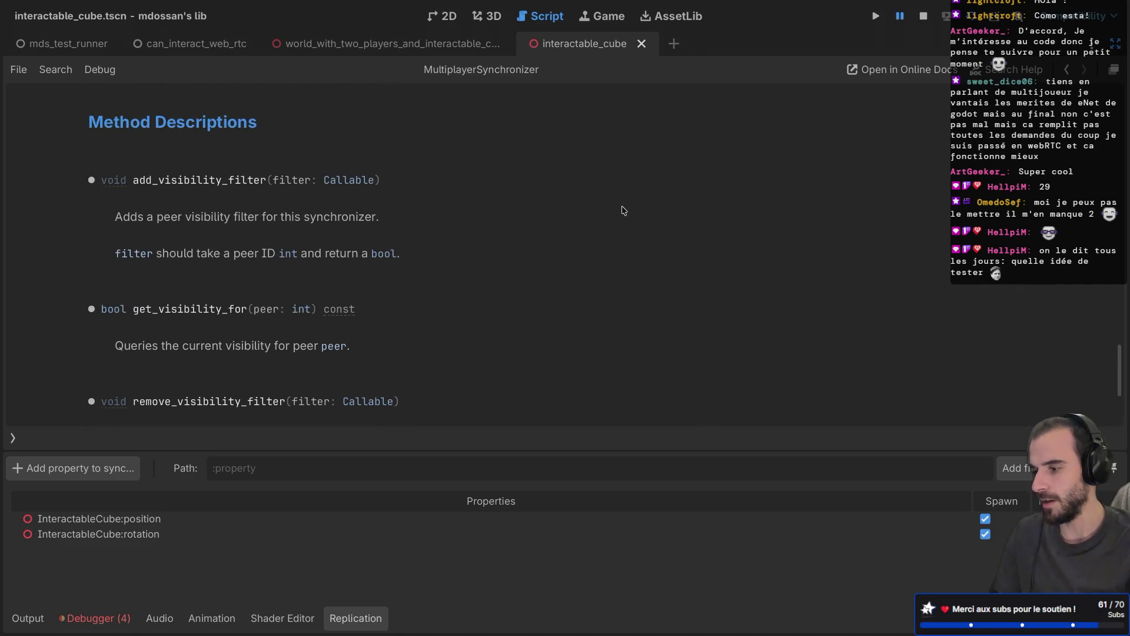
scroll(623, 210, up, 15)
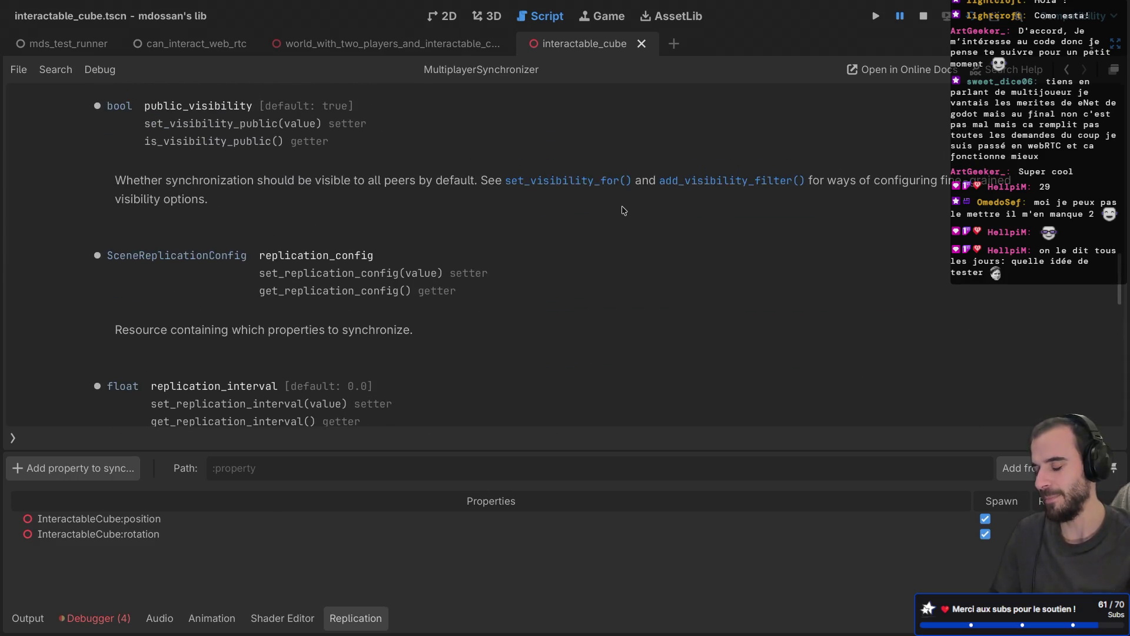
scroll(623, 210, up, 10)
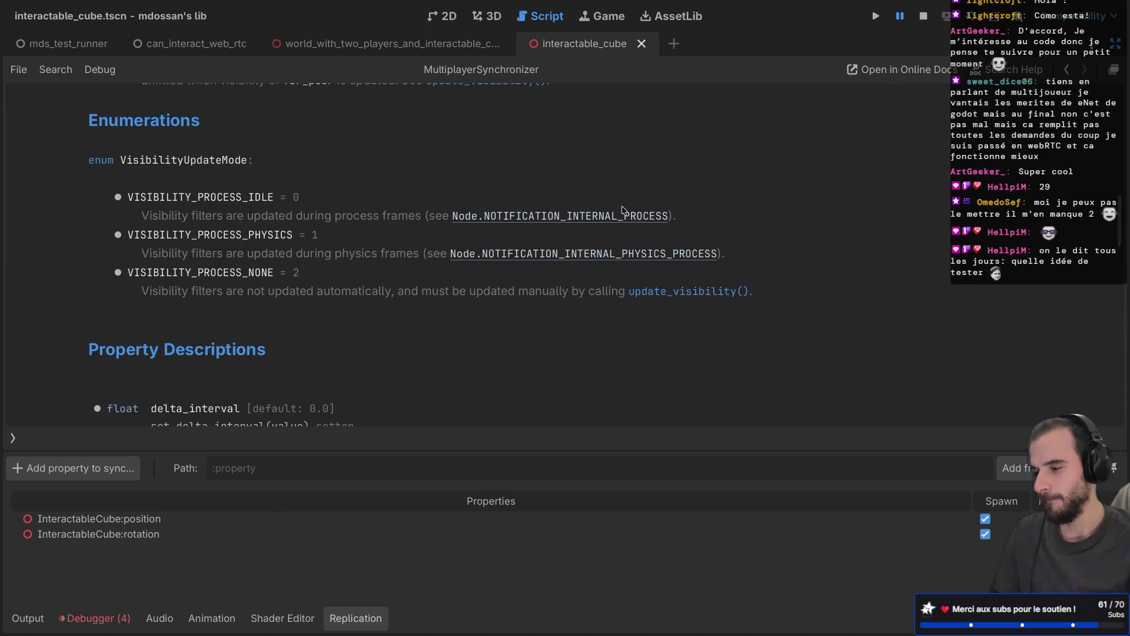
scroll(624, 210, up, 1)
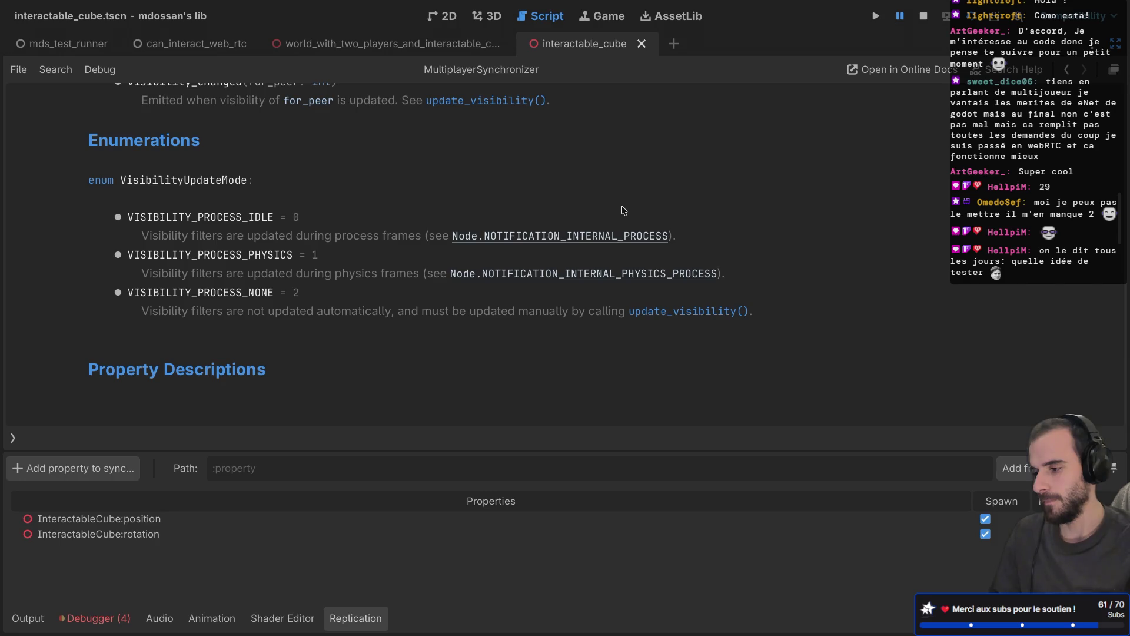
scroll(623, 210, up, 14)
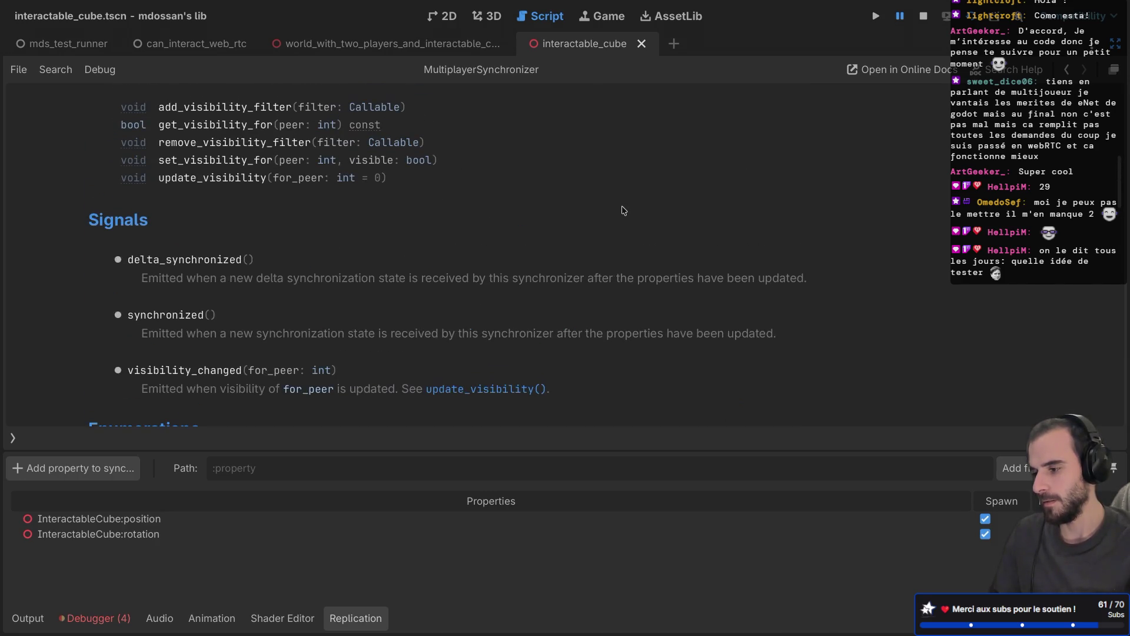
scroll(623, 210, up, 10)
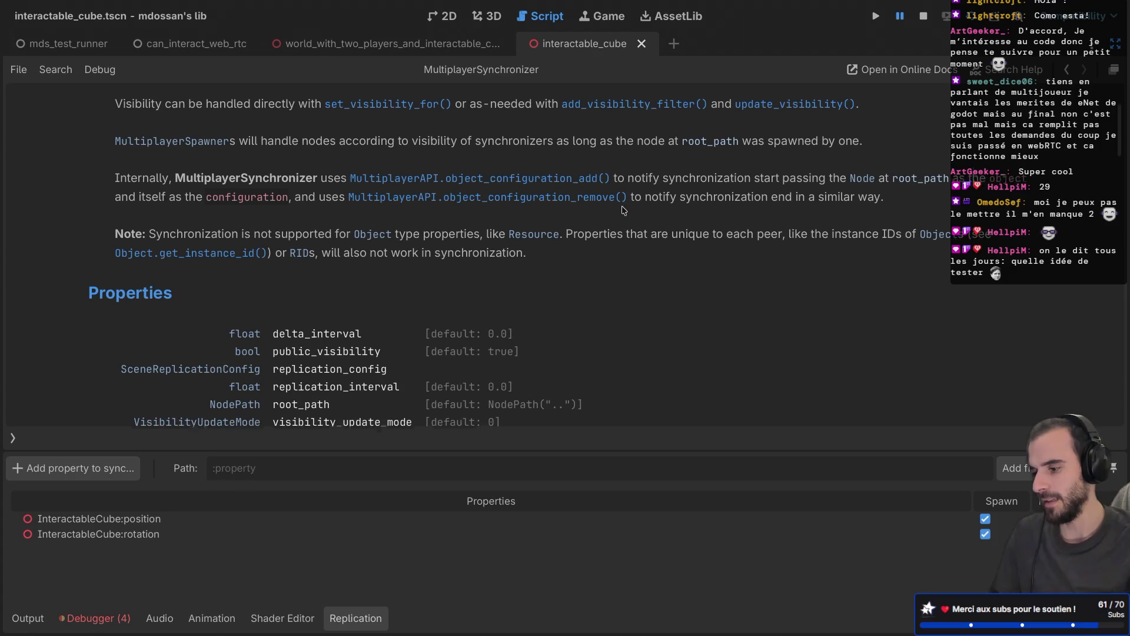
scroll(623, 210, up, 3)
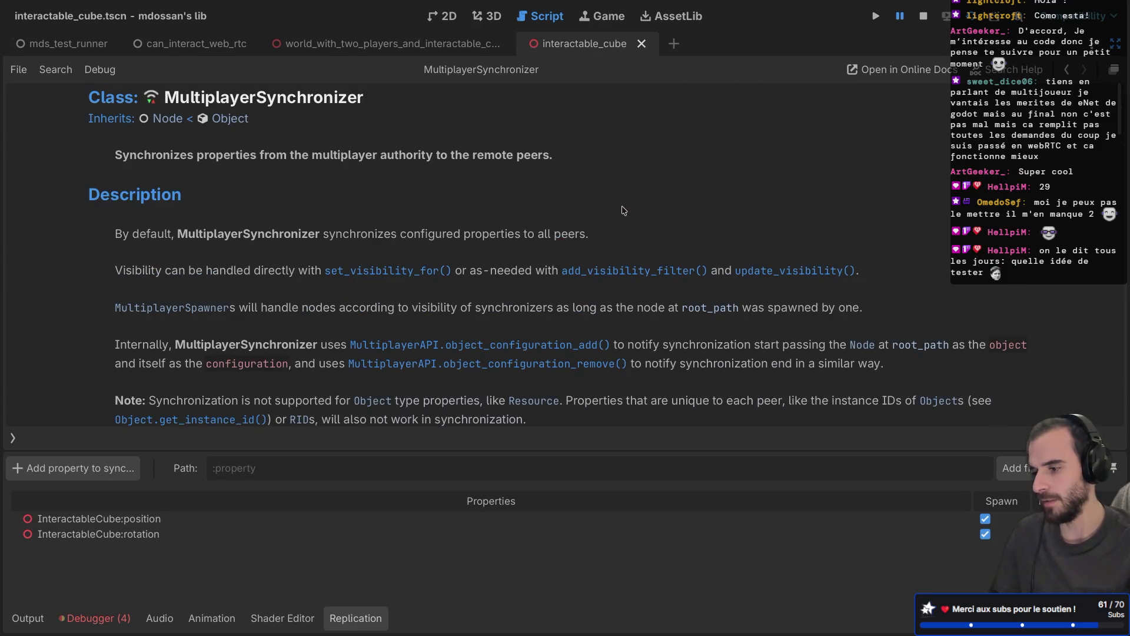
scroll(623, 210, down, 5)
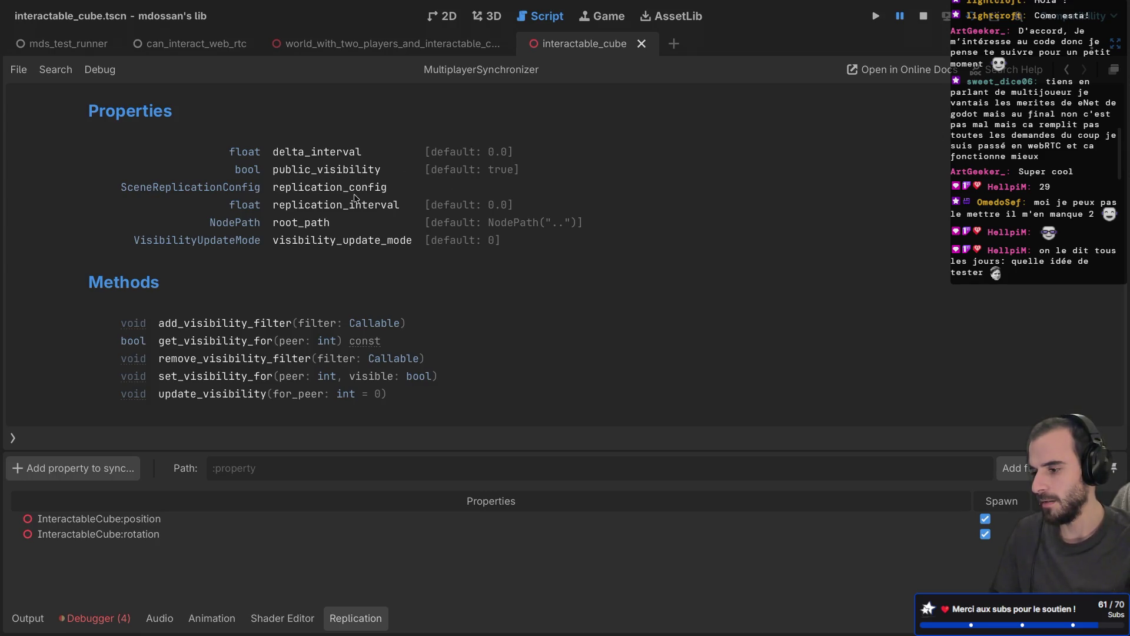
key(ctrl+shift+F11)
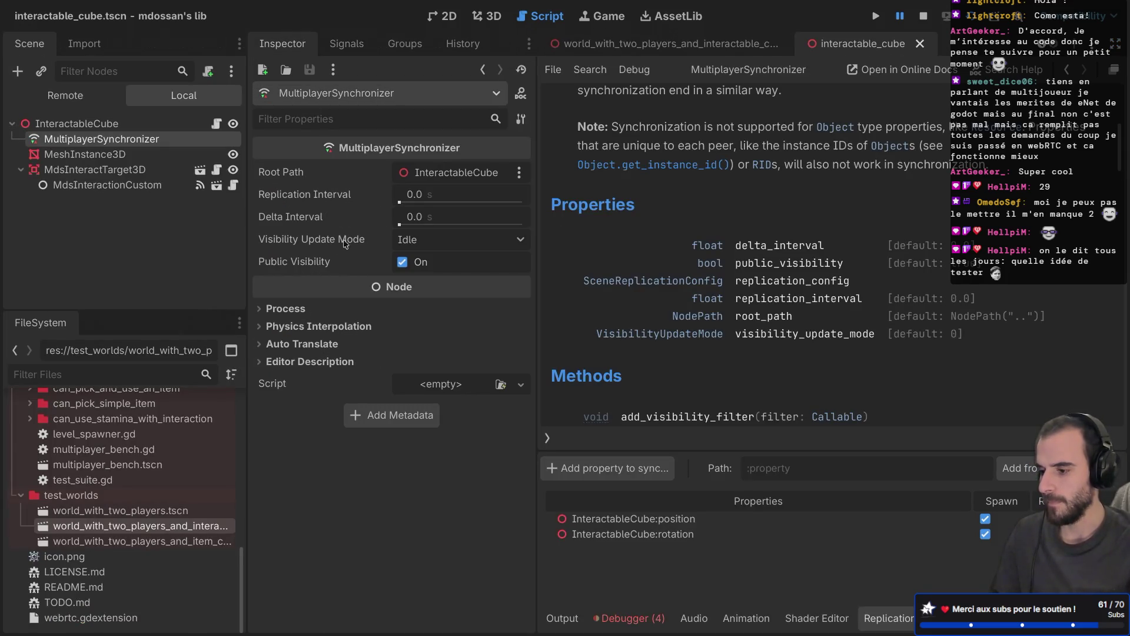
Review the synchronizer's Root Path, interval and visibility settings in the Inspector
mouse_move(332, 244)
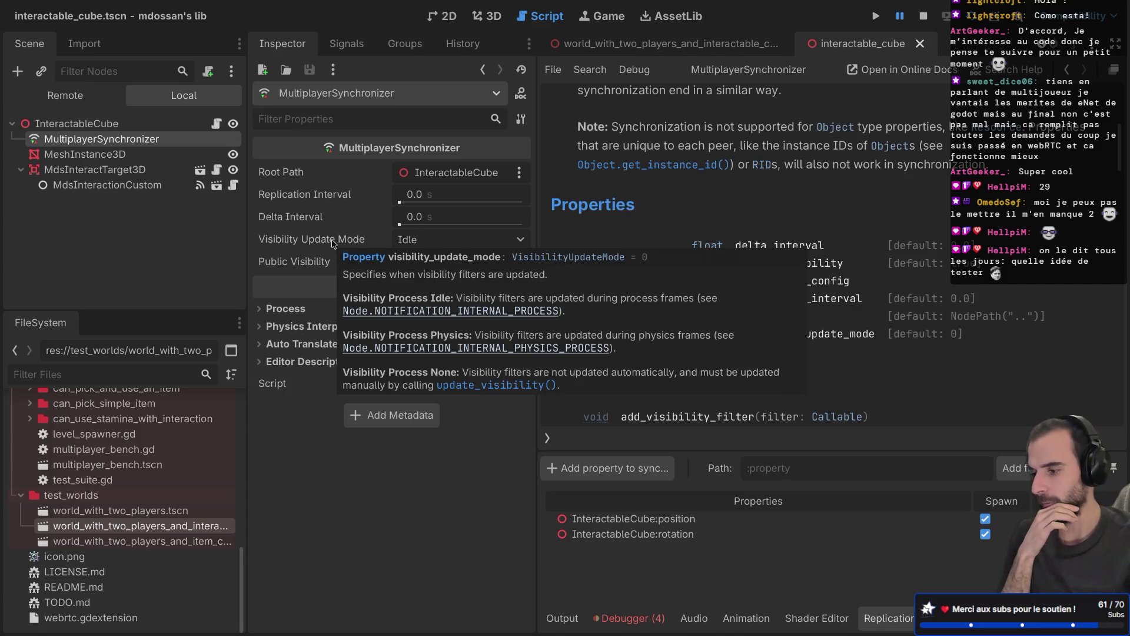
mouse_move(289, 274)
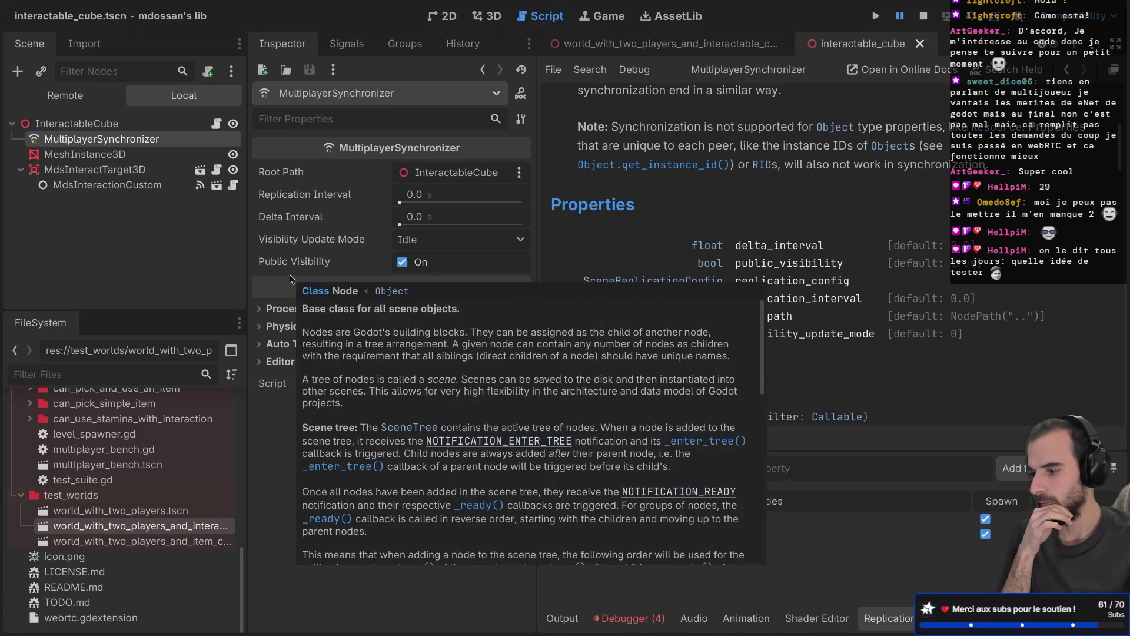
mouse_move(297, 222)
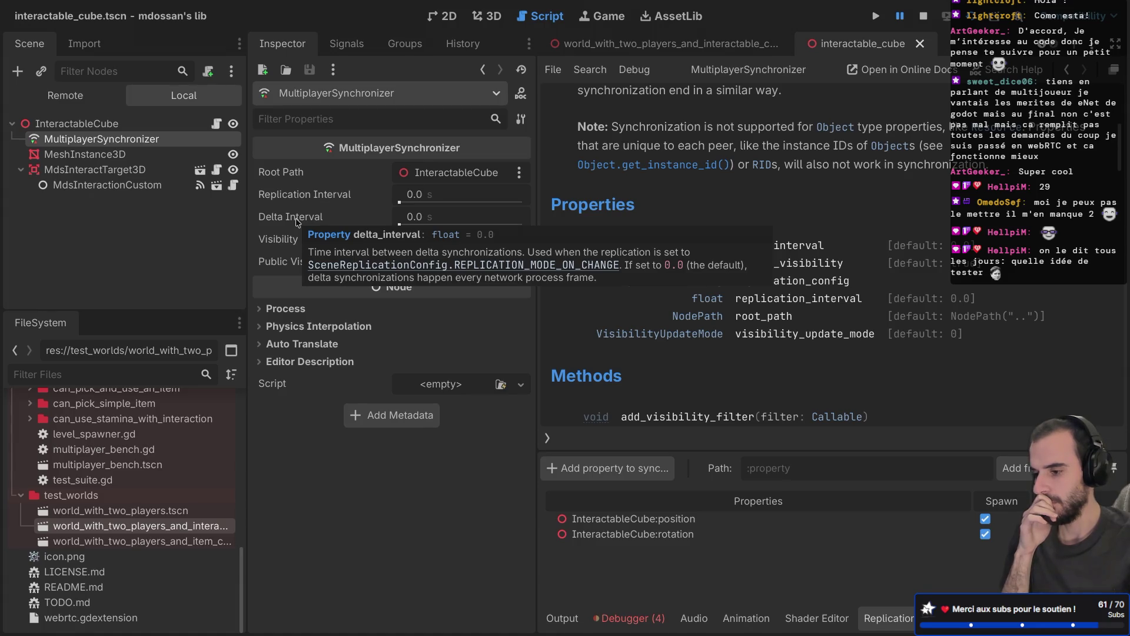
mouse_move(297, 201)
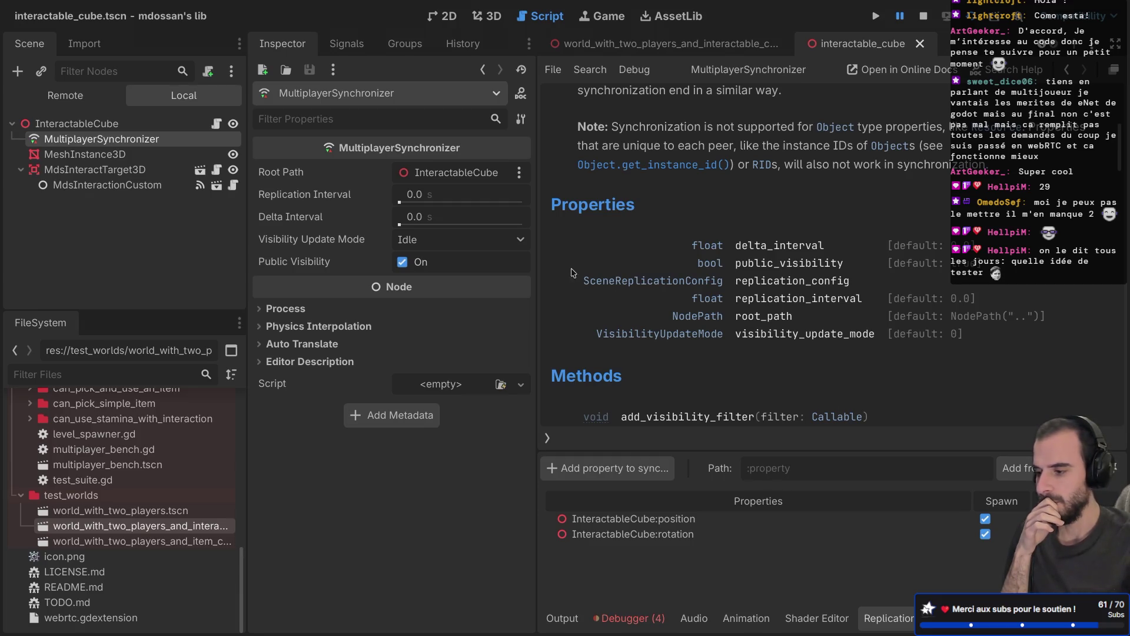
mouse_move(339, 199)
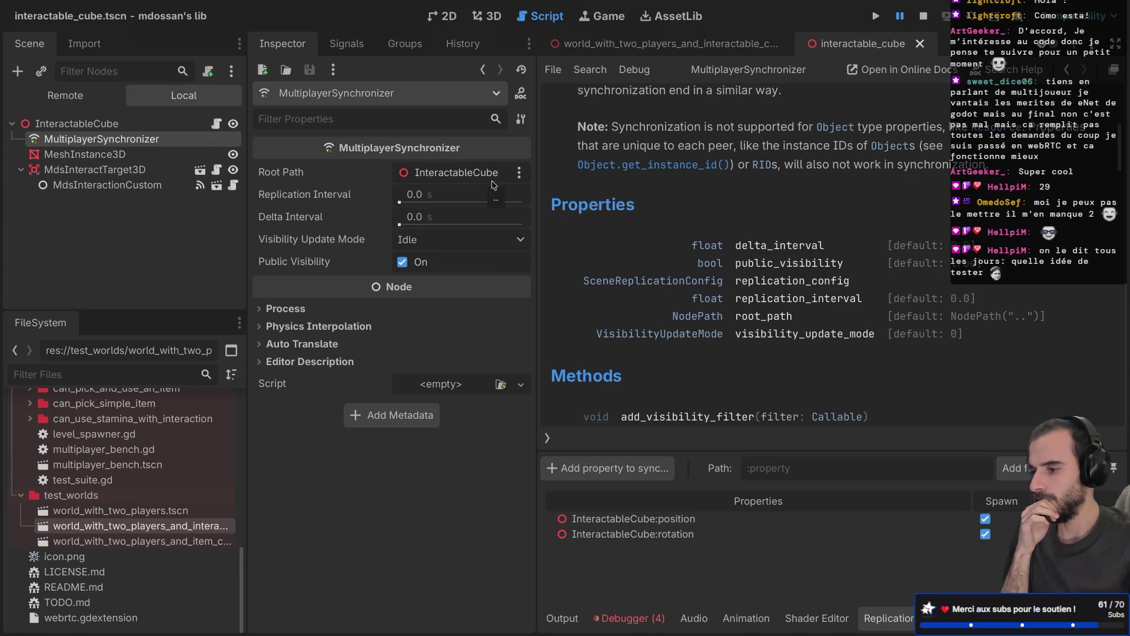
Open and dismiss the Root Path menu, widen the Inspector slightly, and let the docs fill the window
click(518, 172)
click(518, 172)
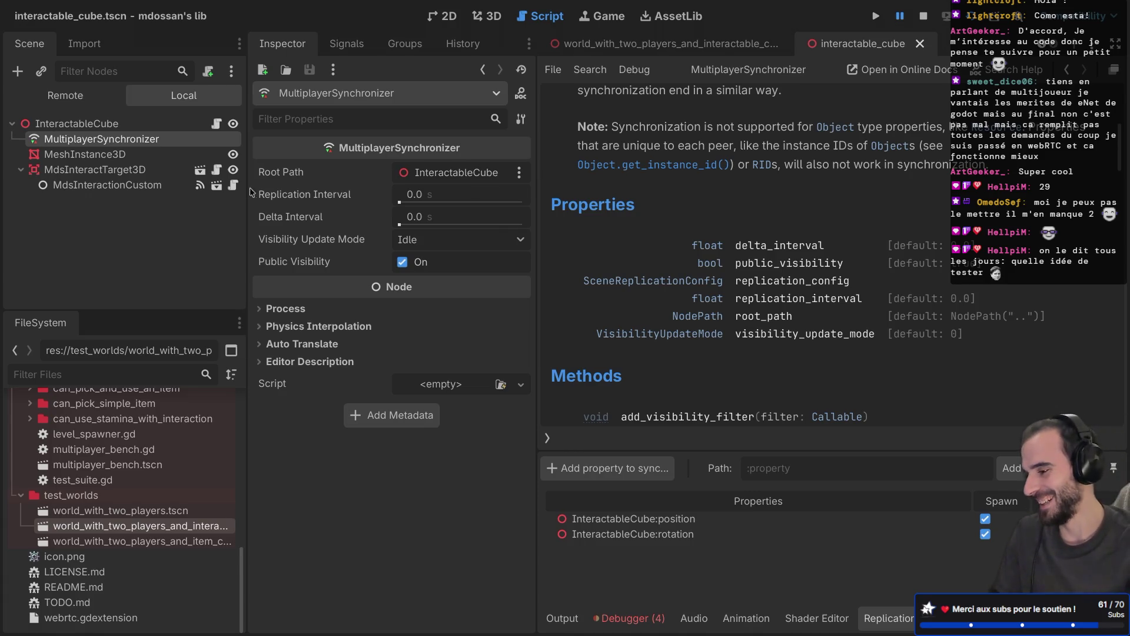
drag(246, 187, 232, 187)
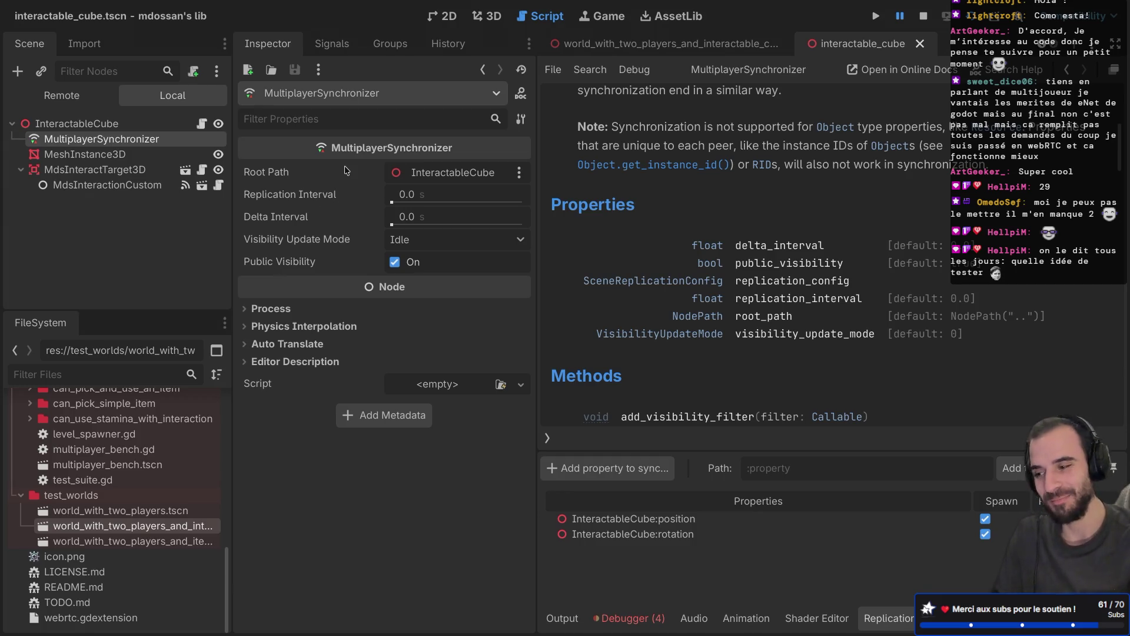
key(ctrl+shift+F11)
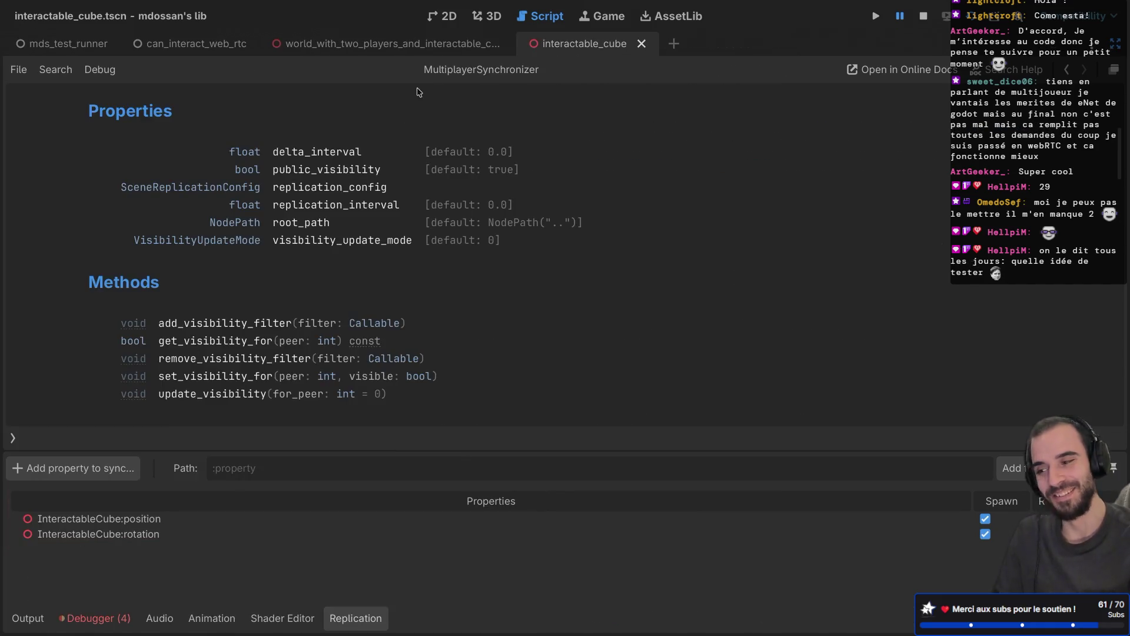
Go back from the documentation to the can_interact_web_rtc.gd test script
click(214, 44)
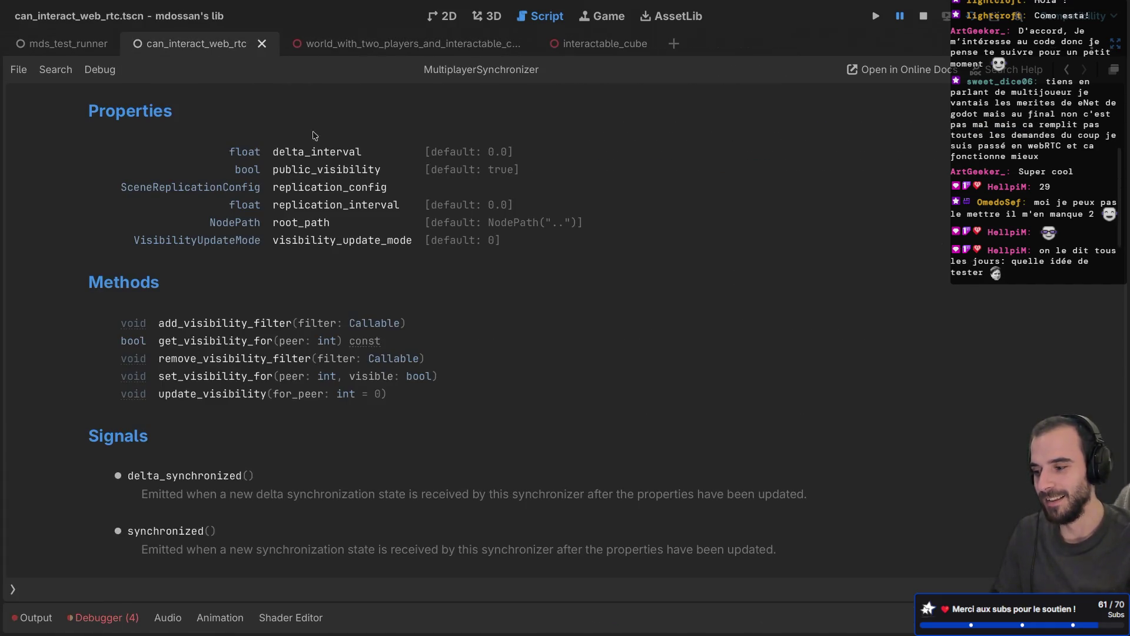
scroll(354, 312, down, 10)
scroll(353, 315, up, 20)
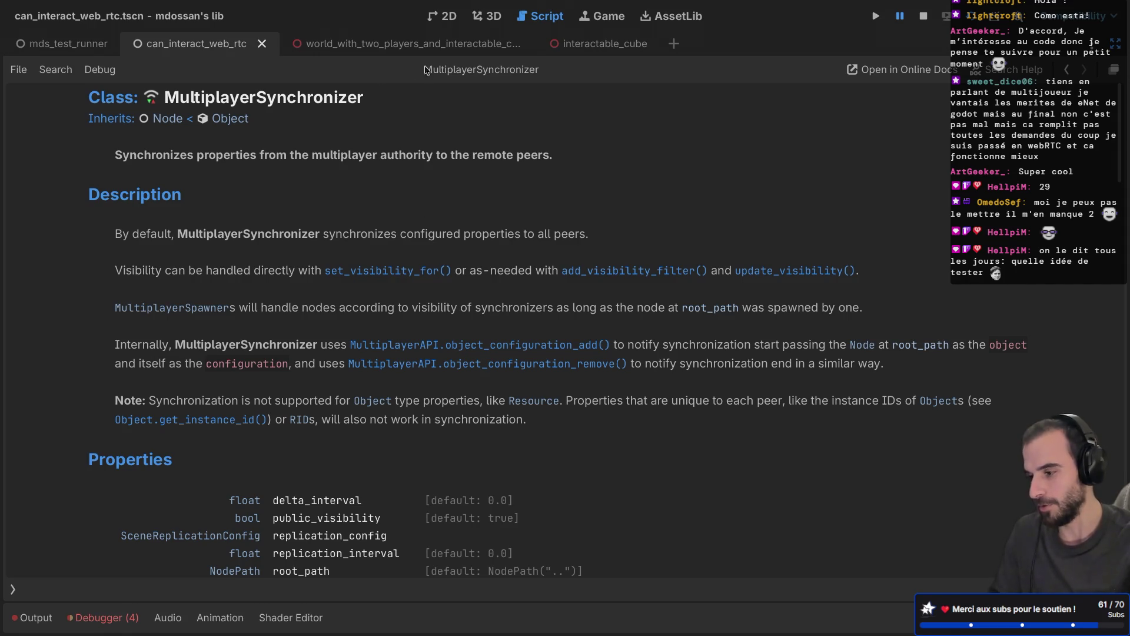
mouse_move(413, 49)
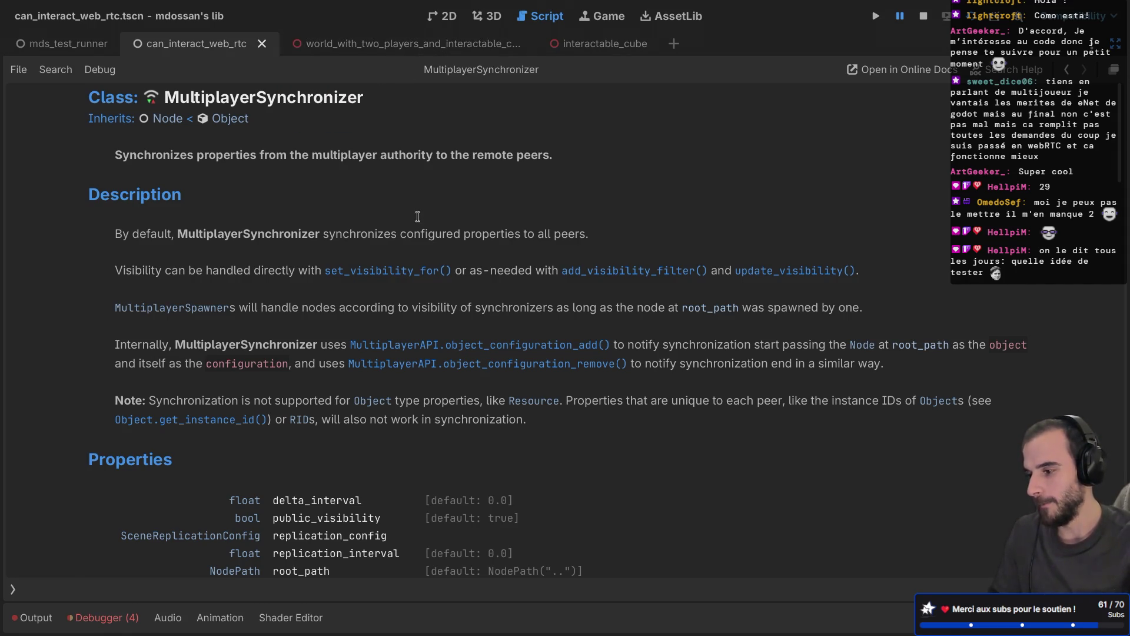
key(alt+Left)
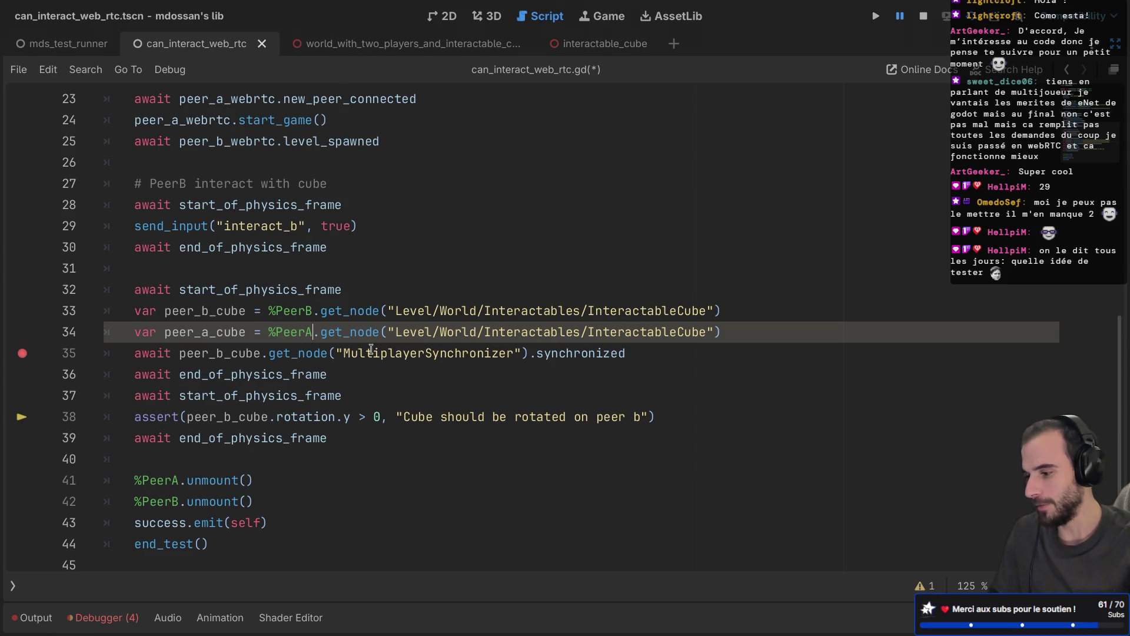
Delete the unused peer_a_cube line, save, and select the peer_b_cube lookup lines
drag(729, 332, 726, 308)
key(BackSpace)
key(ctrl+s)
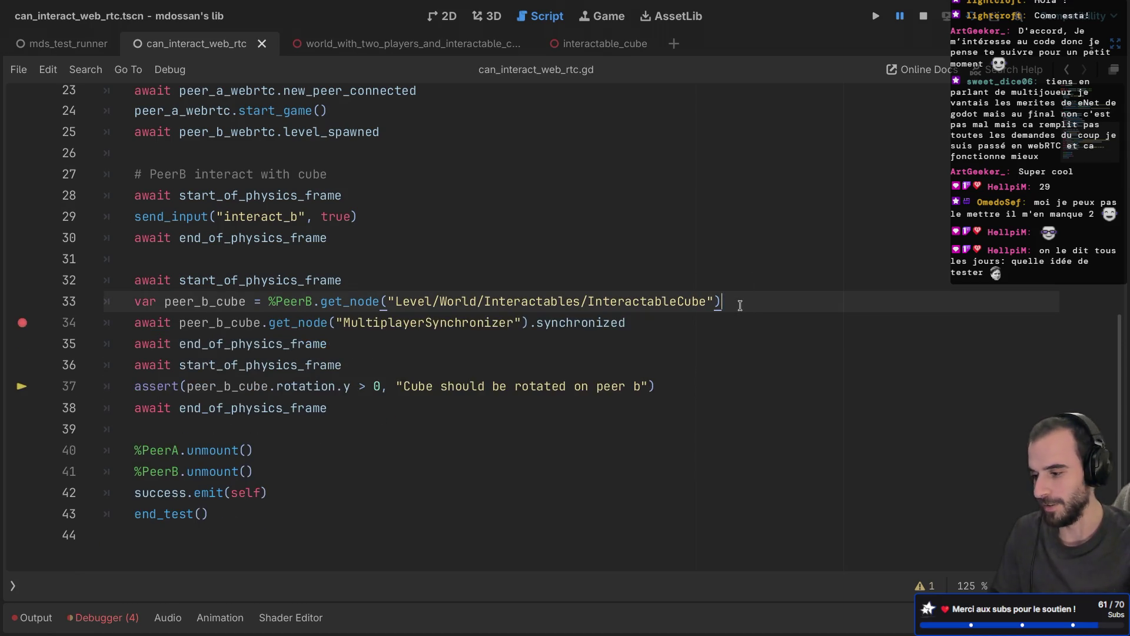
scroll(658, 292, up, 1)
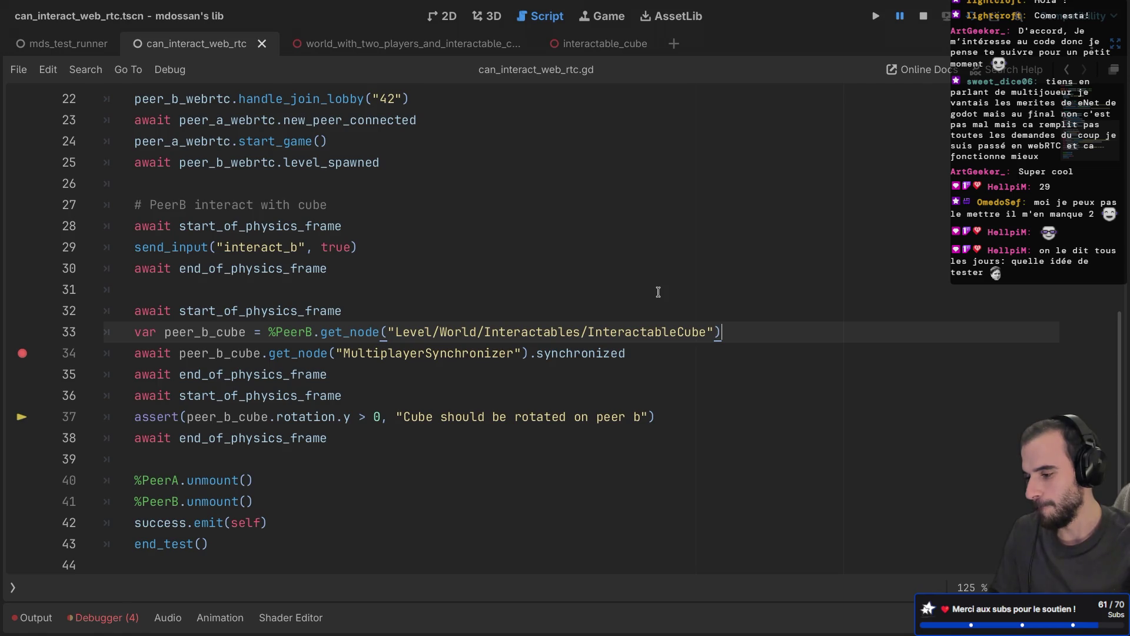
drag(730, 334, 712, 315)
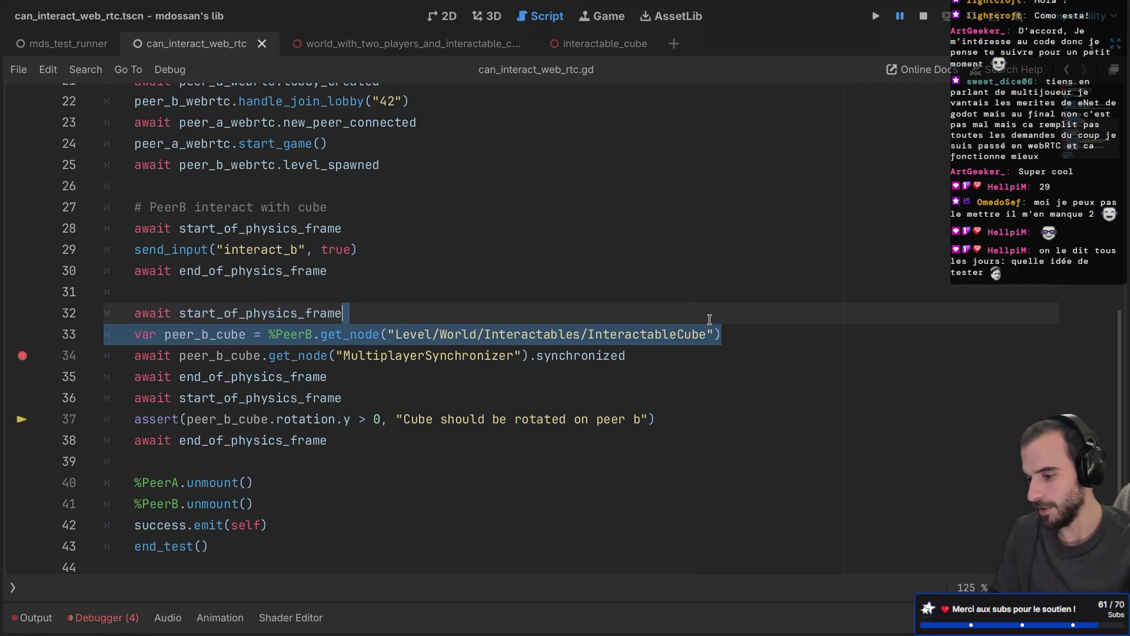
Inspect the MultiplayerSynchronizer class and its synchronized signal on line 34
click(641, 357)
double_click(476, 356)
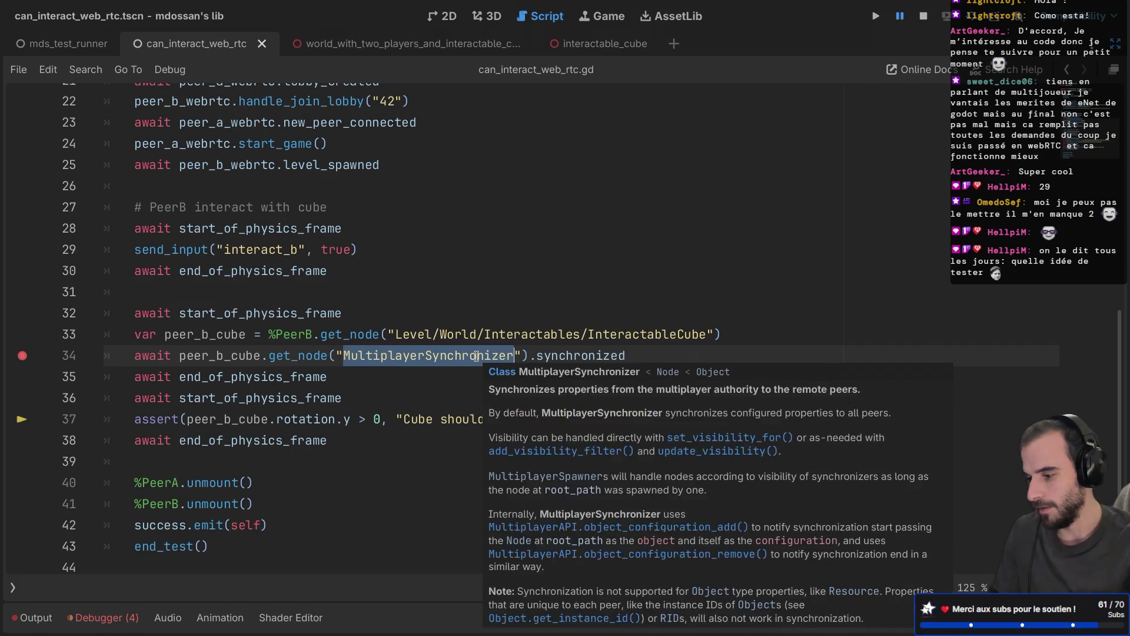
double_click(595, 355)
double_click(460, 354)
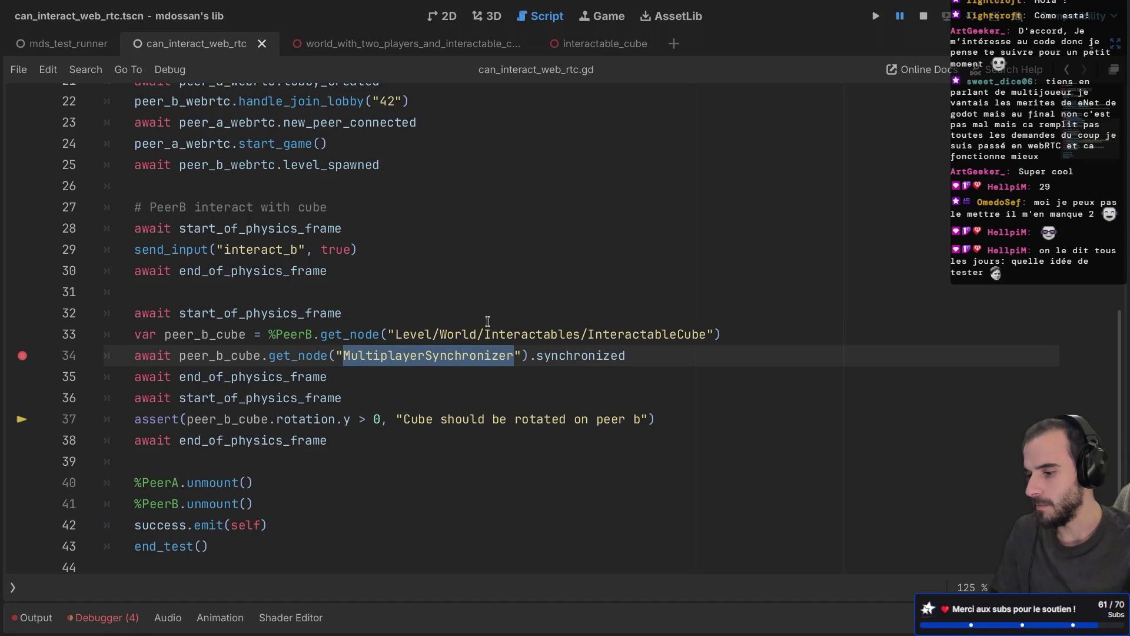
double_click(544, 355)
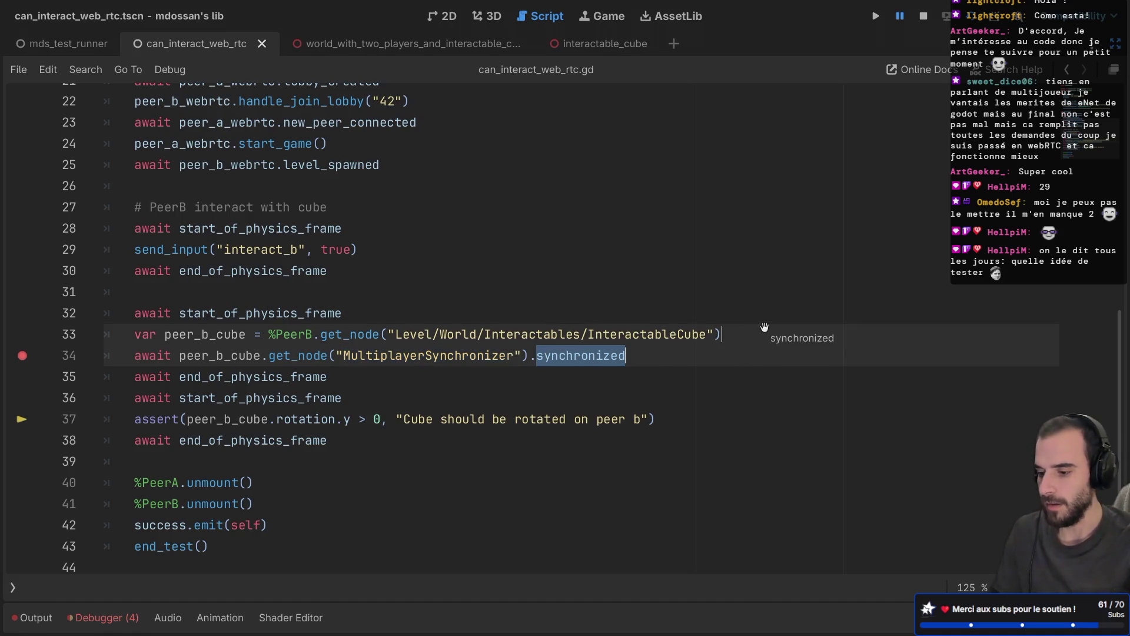
Copy peer_b_cube.get_node("MultiplayerSynchronizer").synchronized, without await, onto a new line after line 33
click(638, 355)
drag(638, 356, 179, 356)
key(ctrl+c)
click(738, 329)
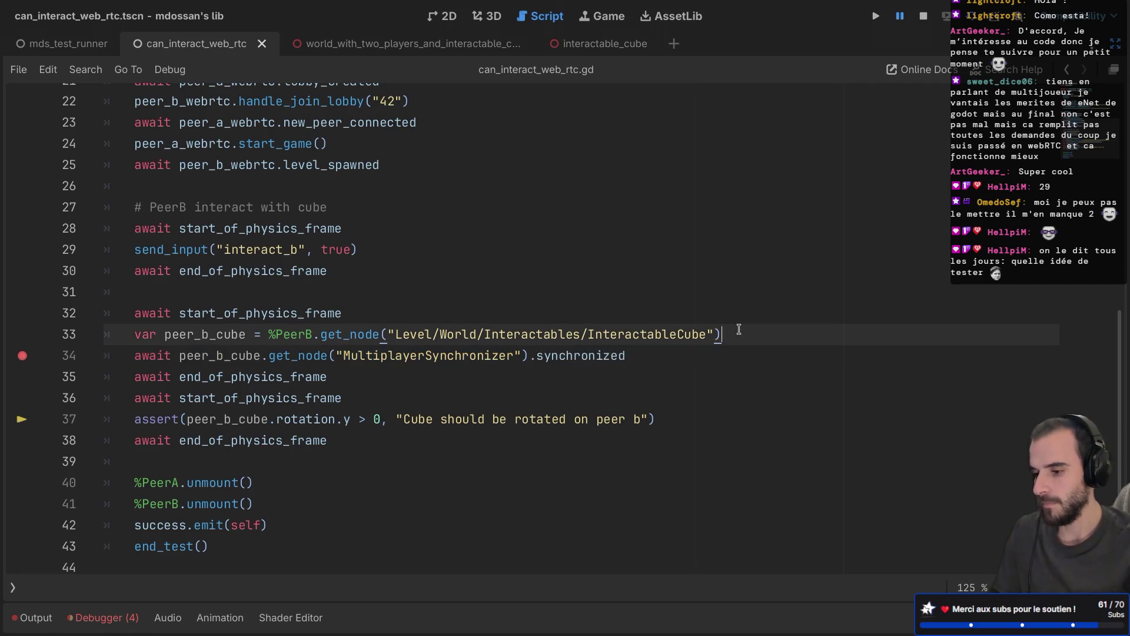
key(Return)
key(ctrl+v)
Turn the new line into print(peer_b_cube.get_node("MultiplayerSynchronizer")), save, and rerun the test
click(139, 355)
text(p)
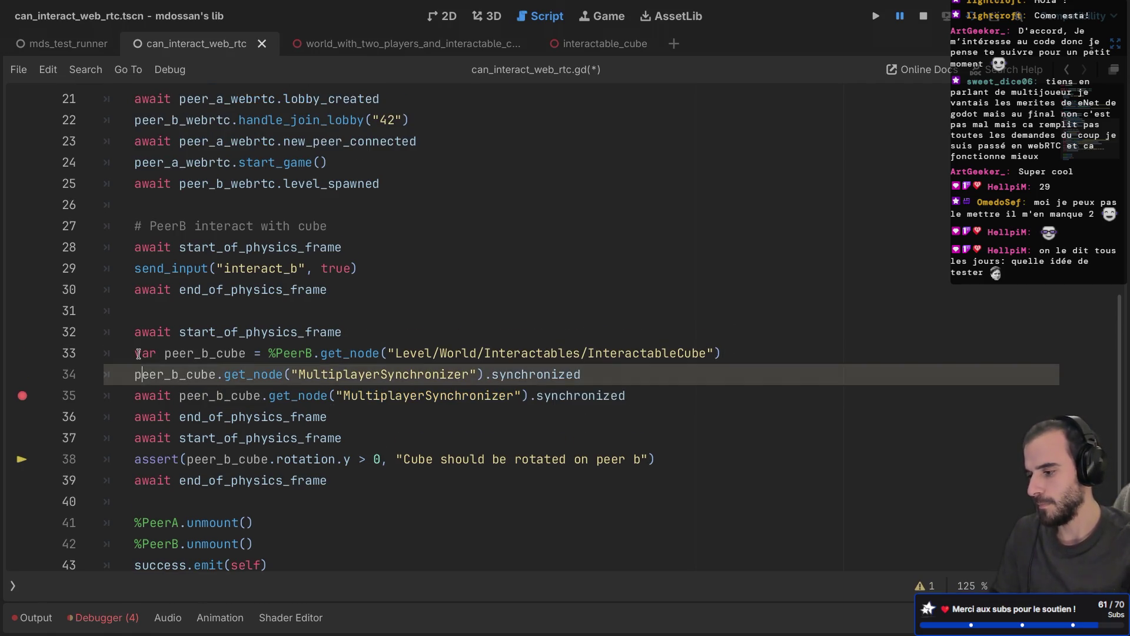
text(rint()
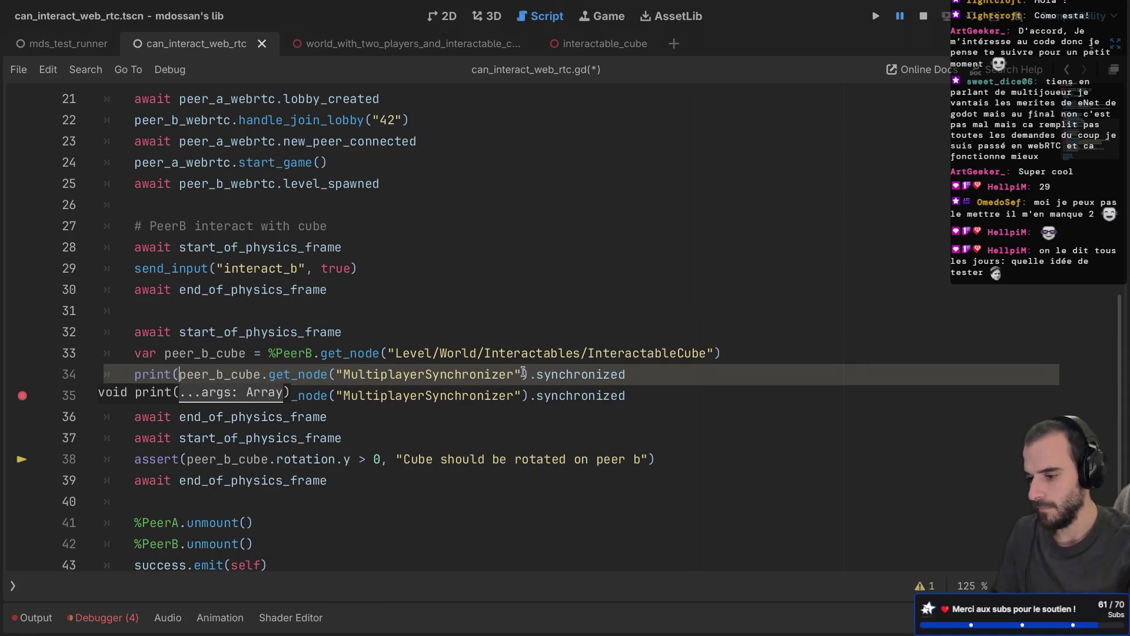
drag(527, 375, 661, 353)
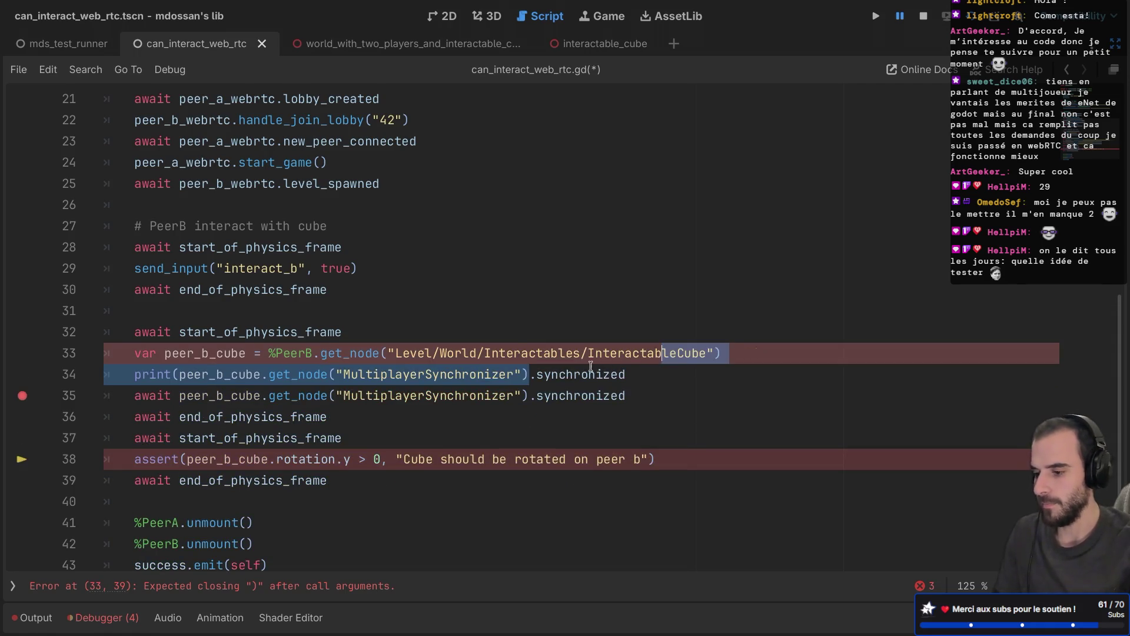
double_click(590, 366)
key(BackSpace)
key(BackSpace)
text())
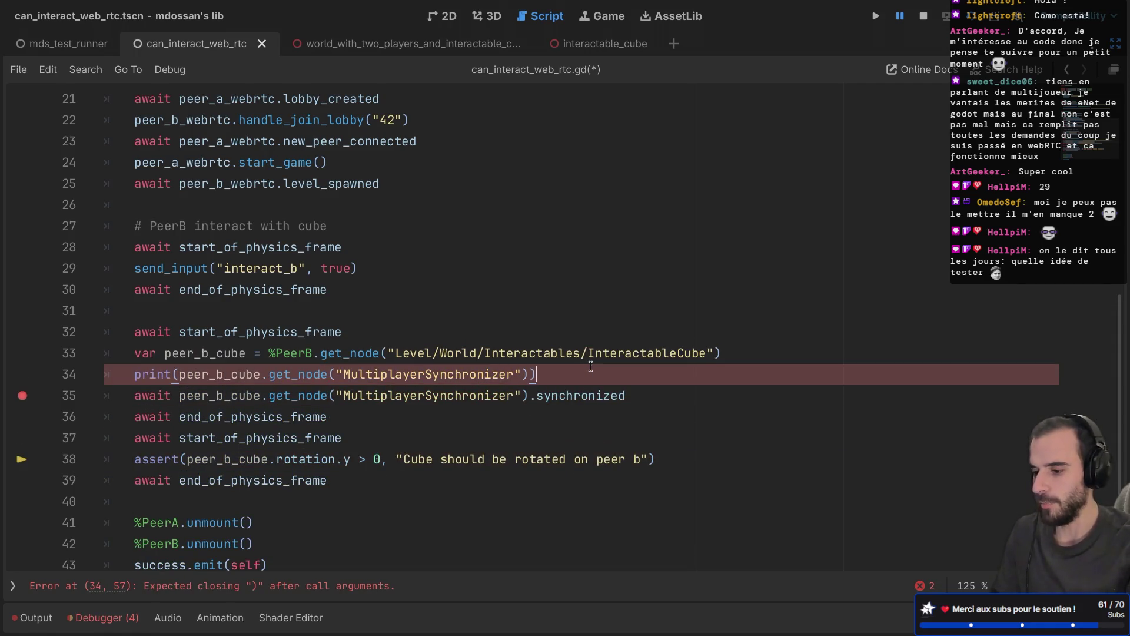
key(ctrl+s)
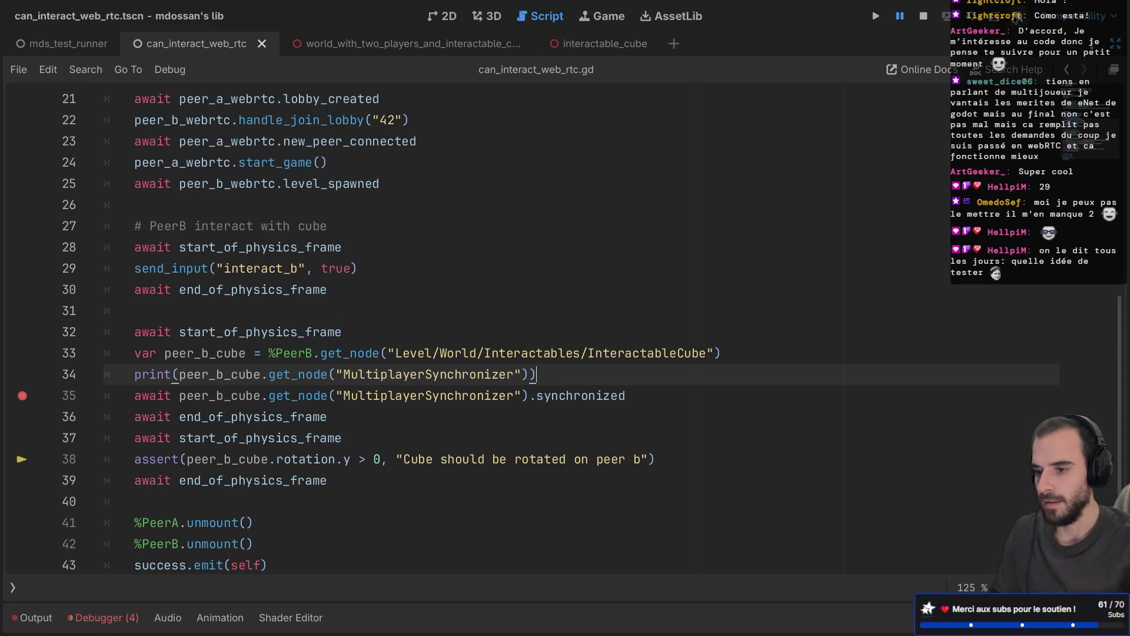
click(971, 17)
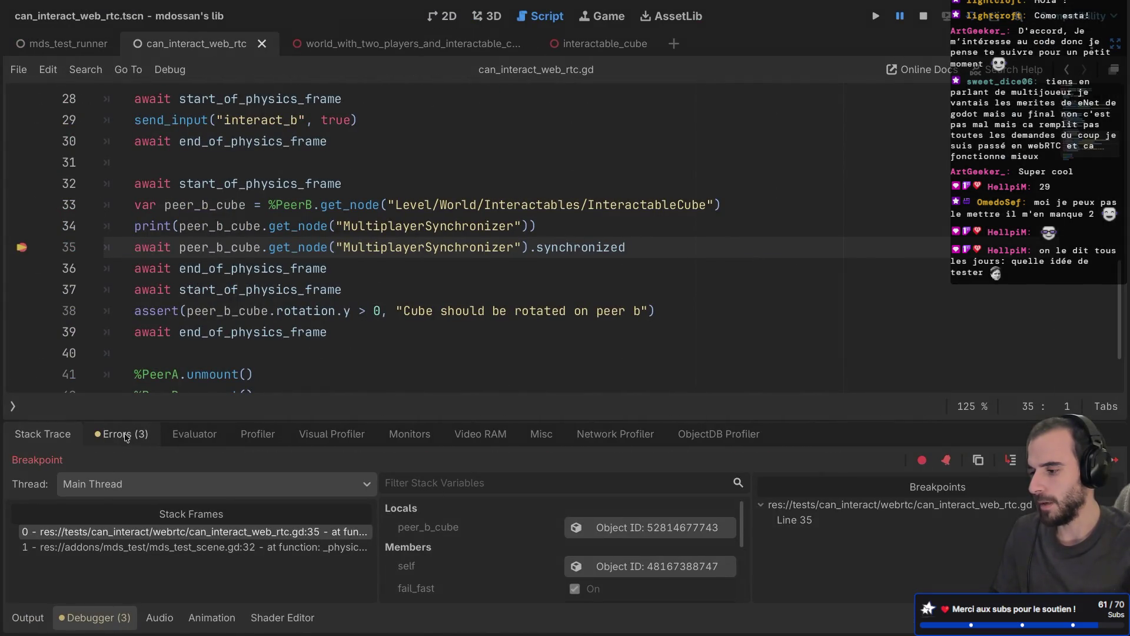
Check the printed MultiplayerSynchronizer instance id in the output log
click(28, 618)
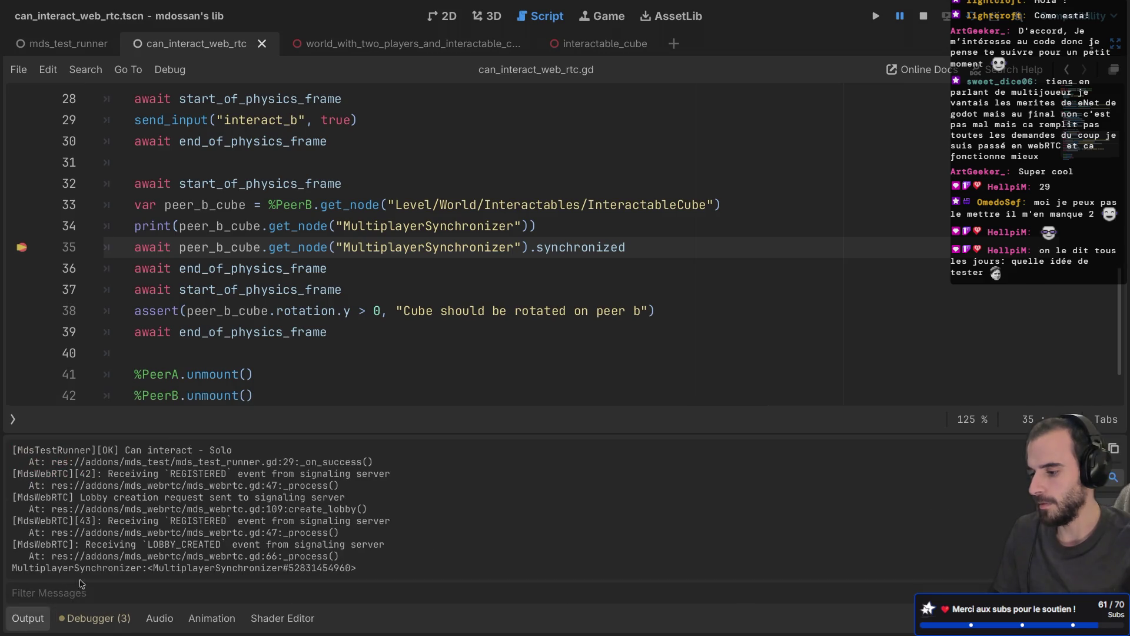
drag(164, 568, 318, 568)
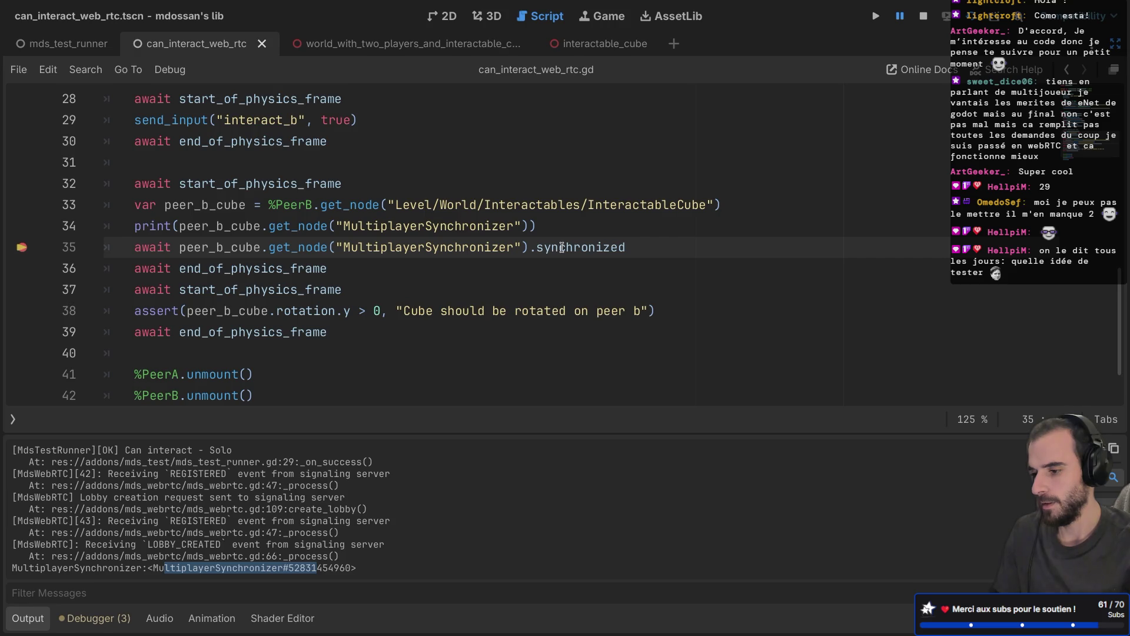
double_click(562, 247)
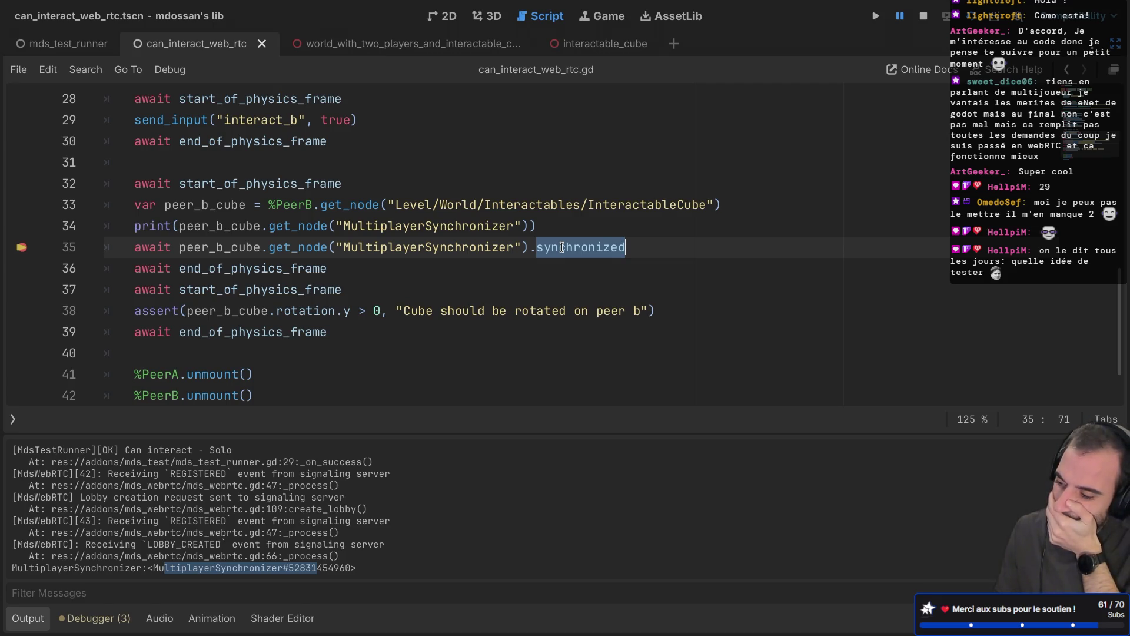
Delete the temporary print line and set a breakpoint on the line 37 rotation assert
drag(626, 226, 738, 210)
key(BackSpace)
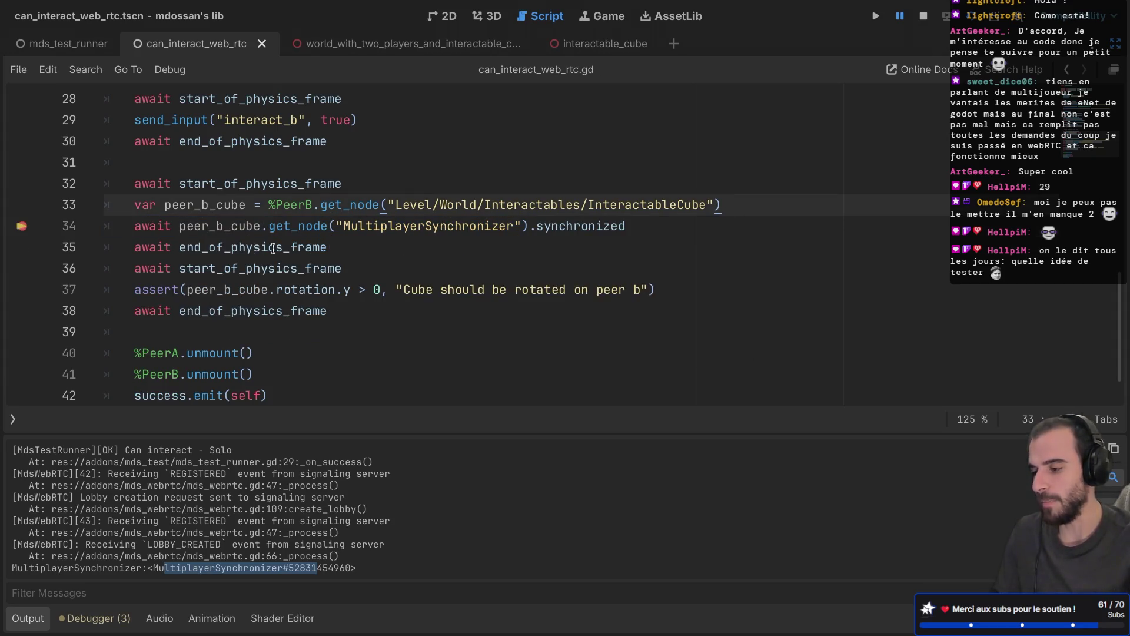
mouse_move(312, 267)
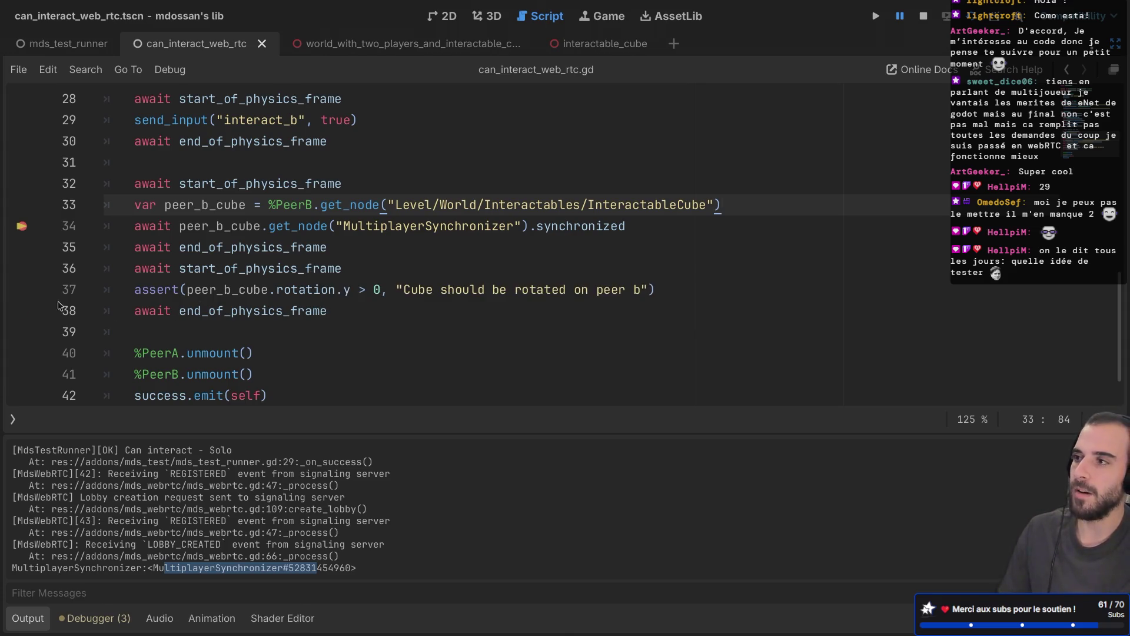
click(22, 289)
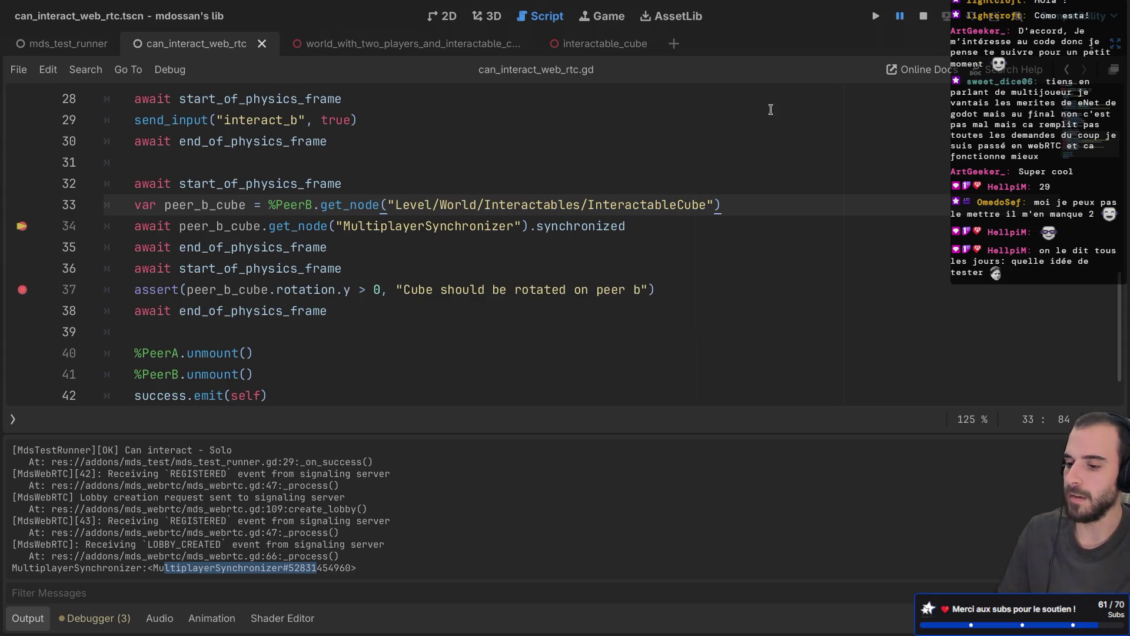
Resume the paused test with F12 from the Debugger until the line 37 breakpoint
click(100, 619)
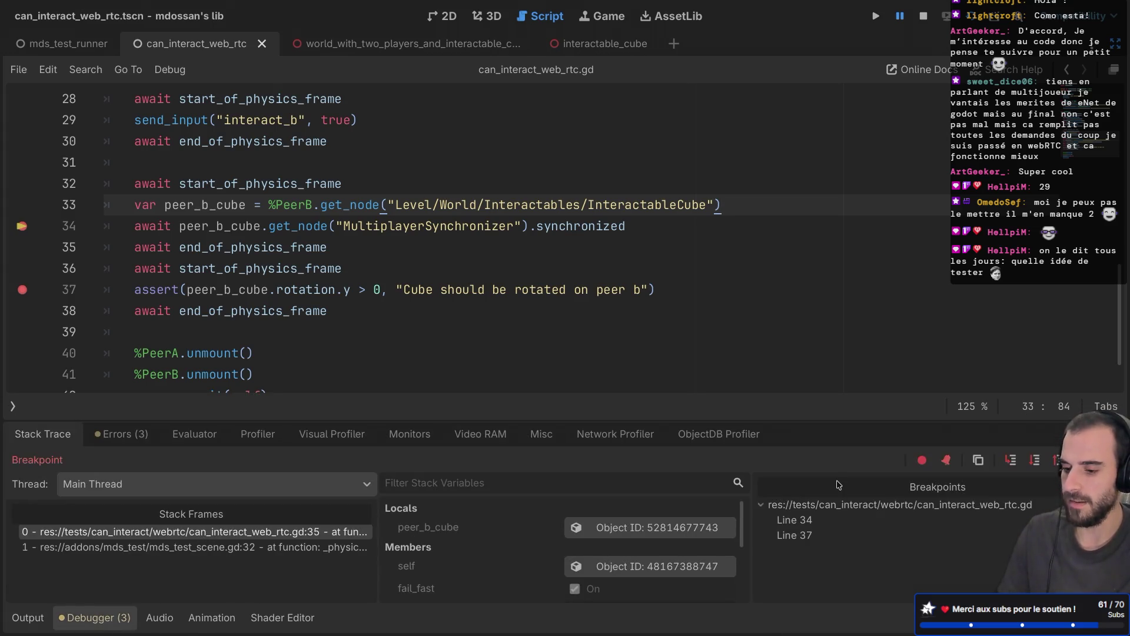
key(F12)
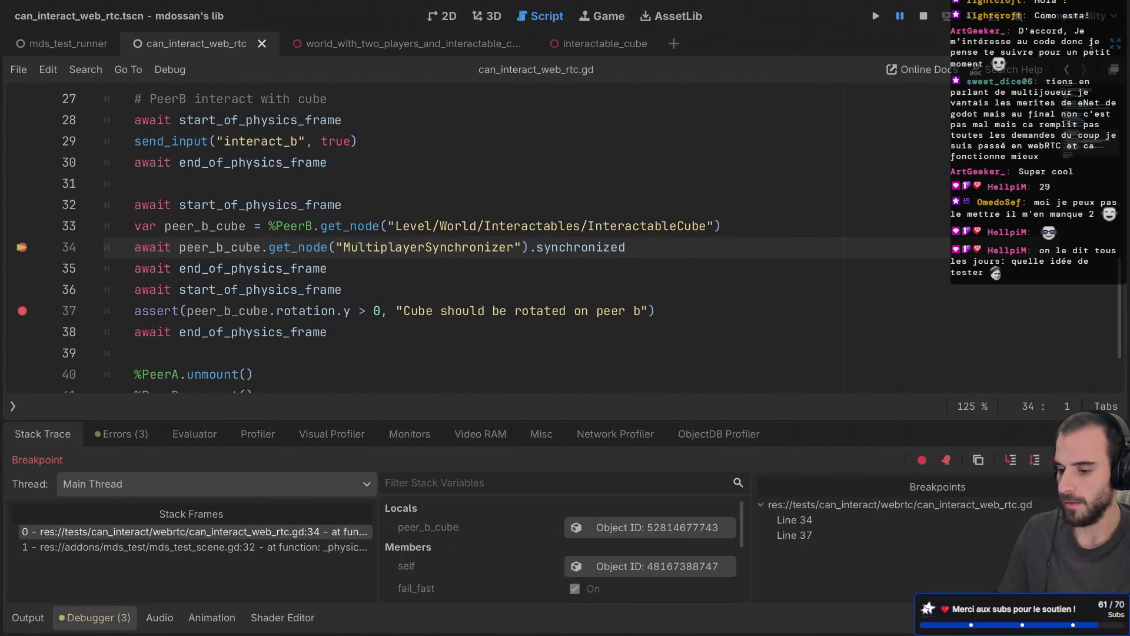
key(F12)
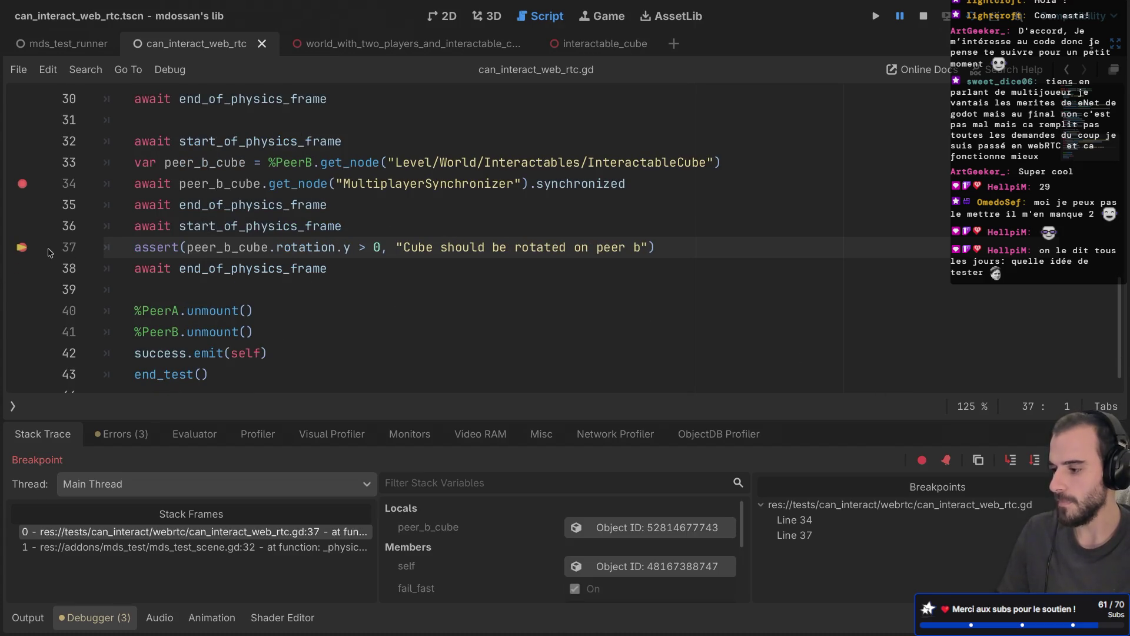
drag(625, 185, 523, 186)
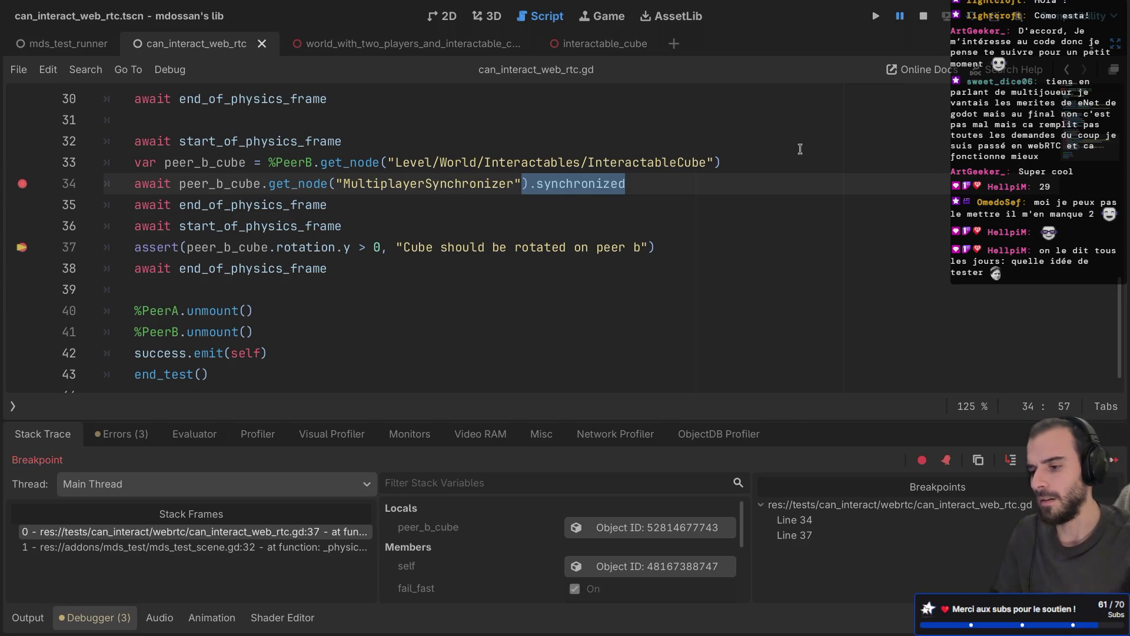
click(770, 155)
Add line 34: print("rotation before sync %s" % peer_b_cube)
key(Return)
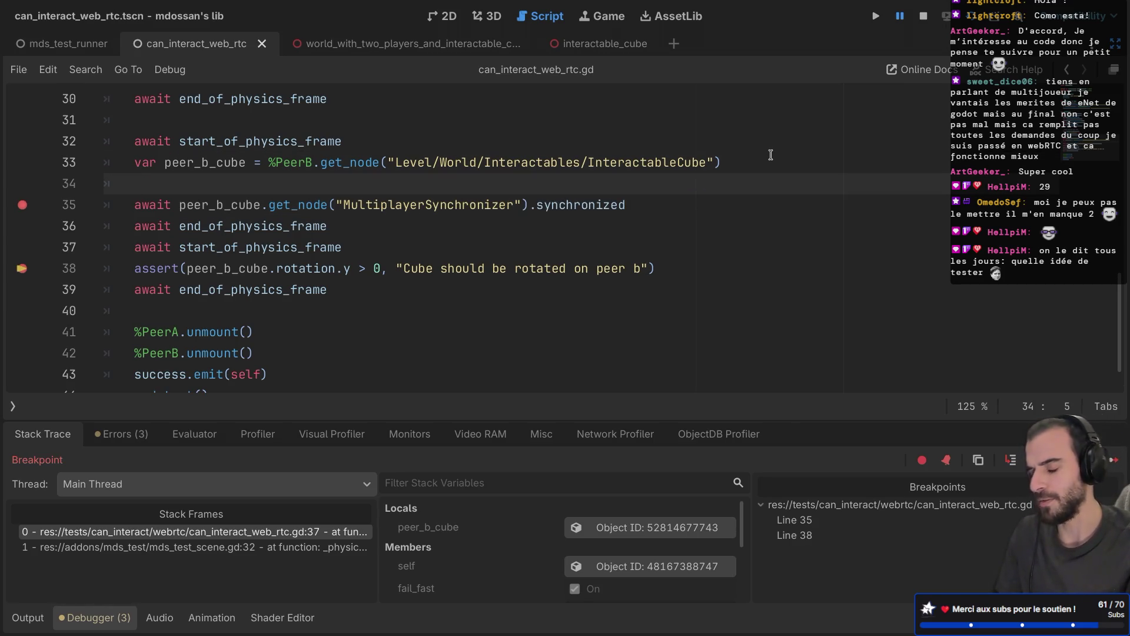
text(print(")
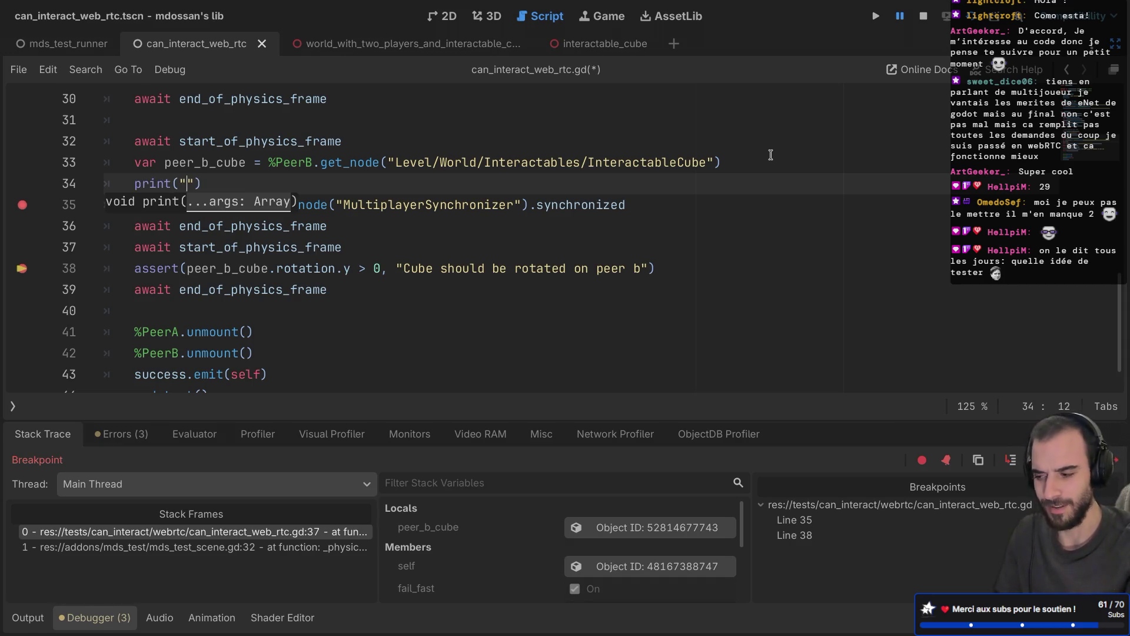
text(rotation)
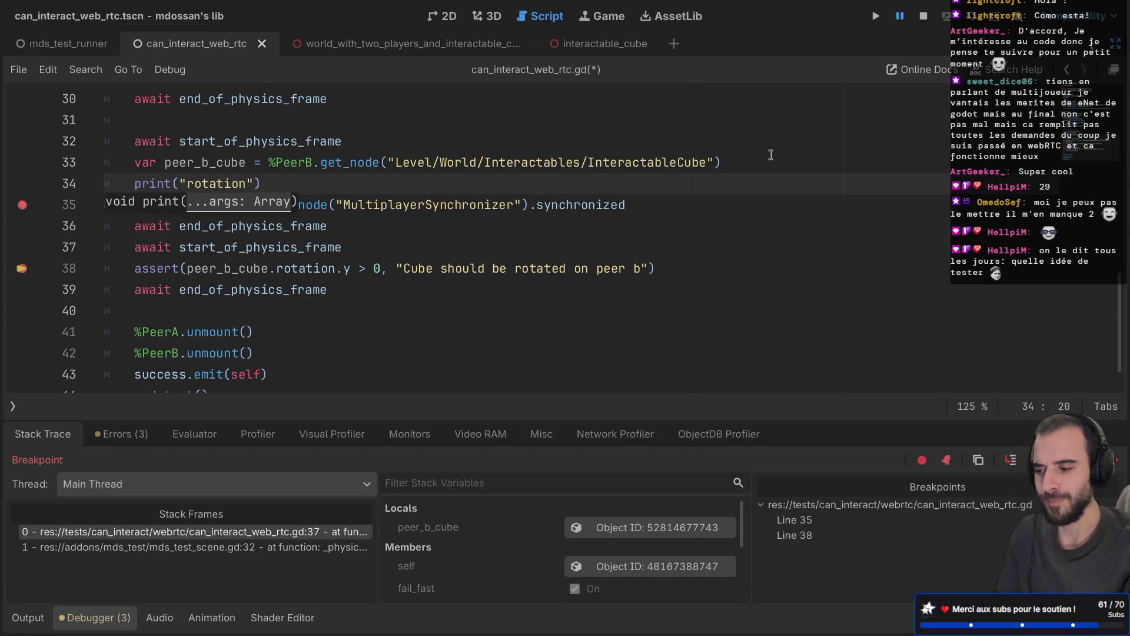
text( before sync)
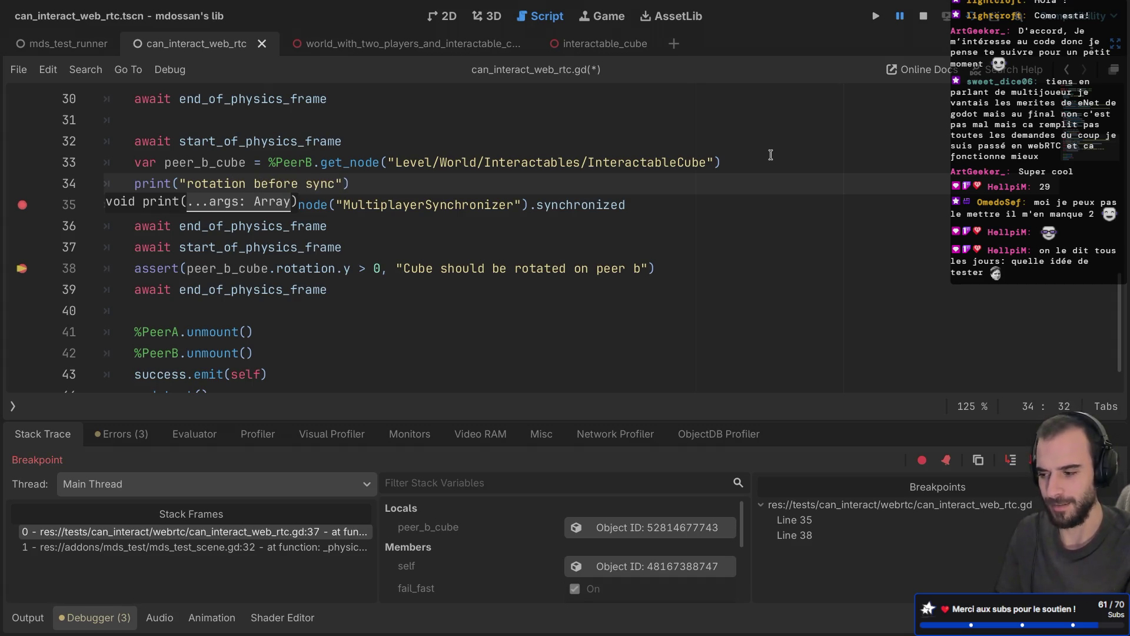
text( $)
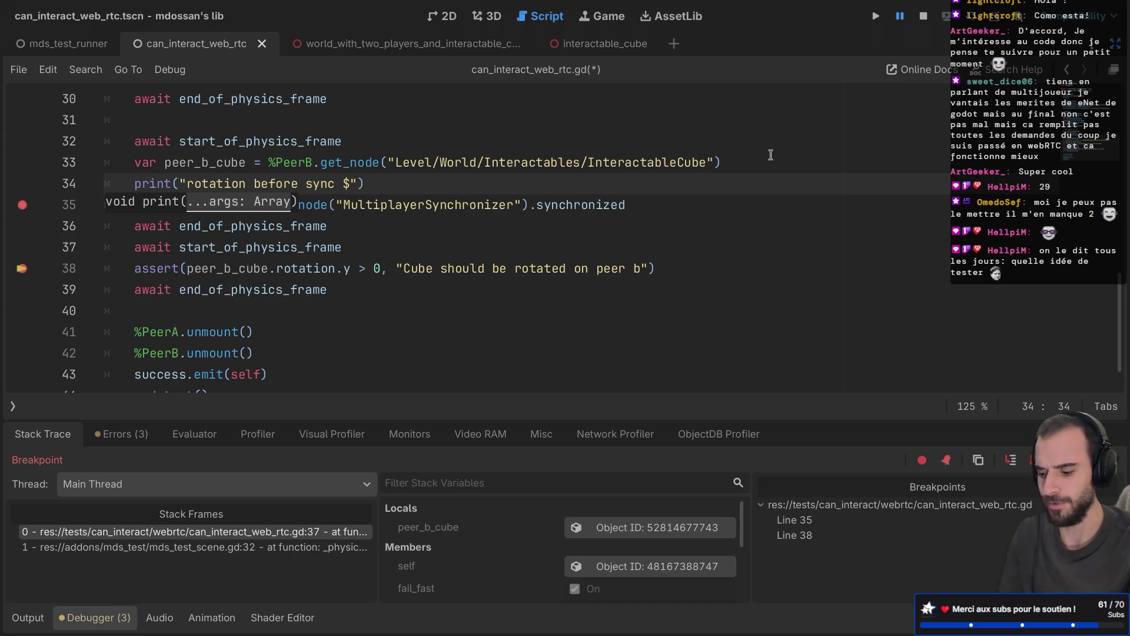
key(BackSpace)
text(%s" )
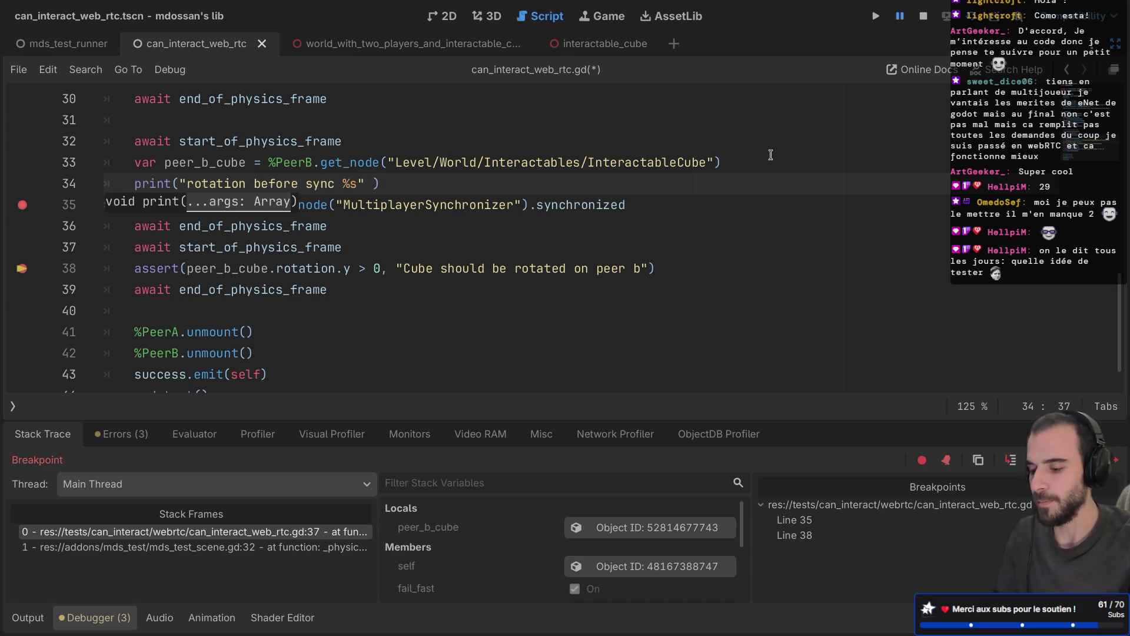
text(%)
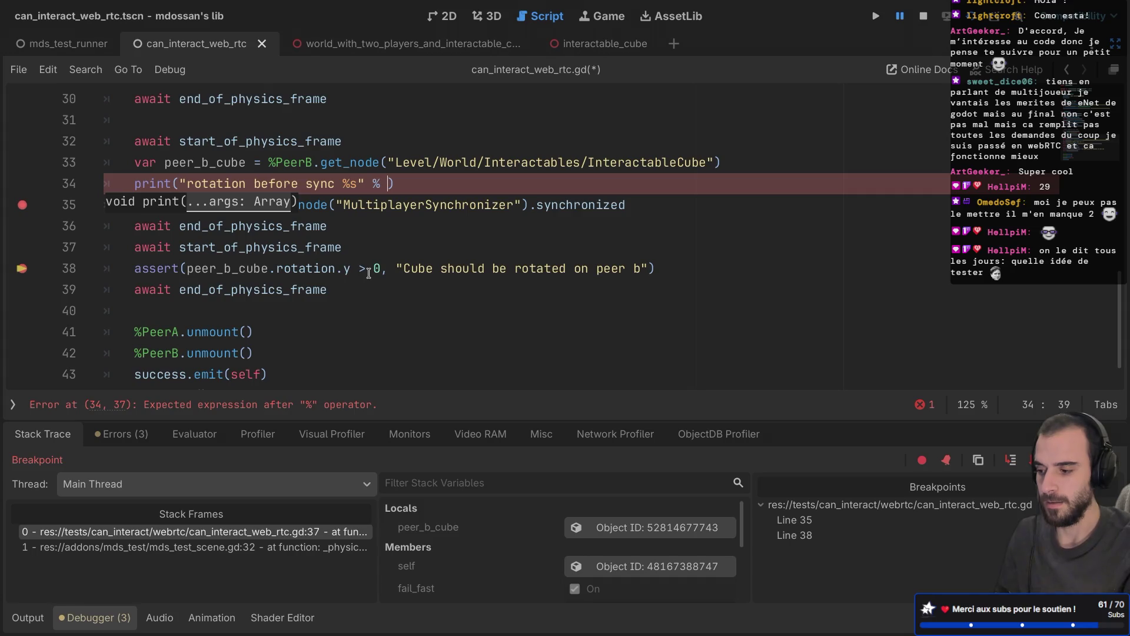
text( peeb)
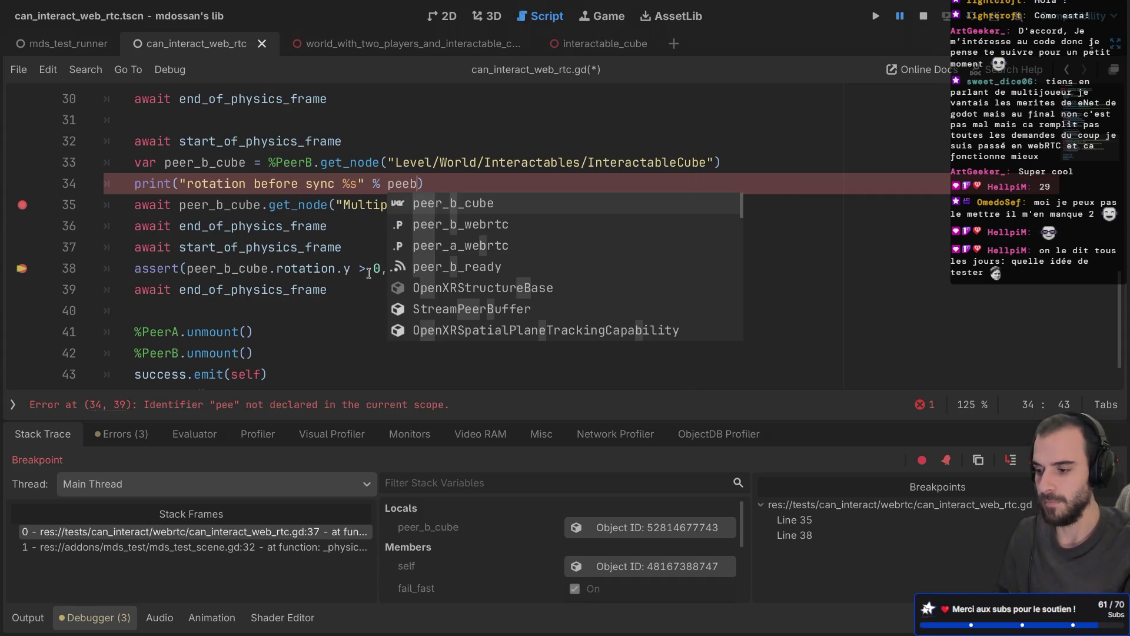
key(Return)
scroll(221, 230, down, 2)
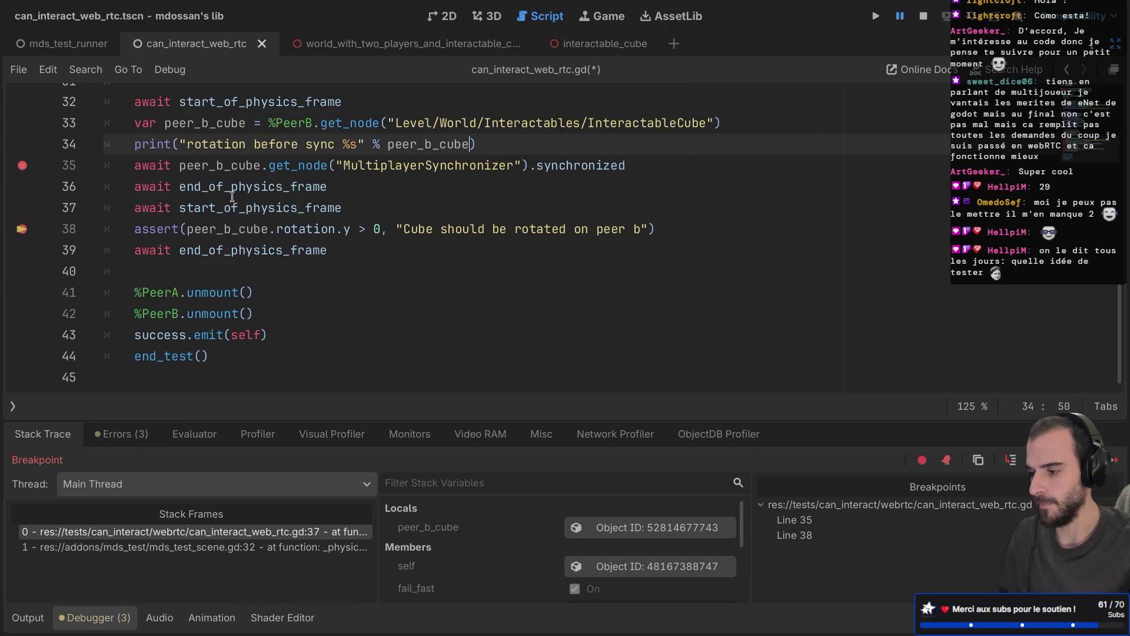
scroll(233, 196, up, 1)
Declare peer_b_cube on line 33 as Node3D and save
click(246, 153)
text(: N)
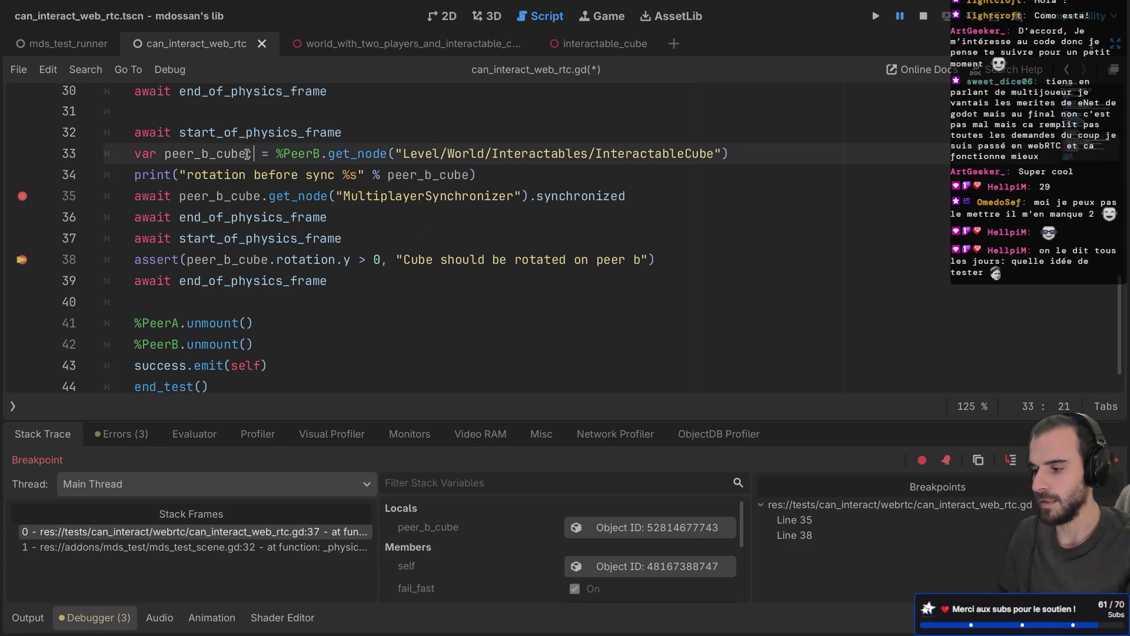
text(ode)
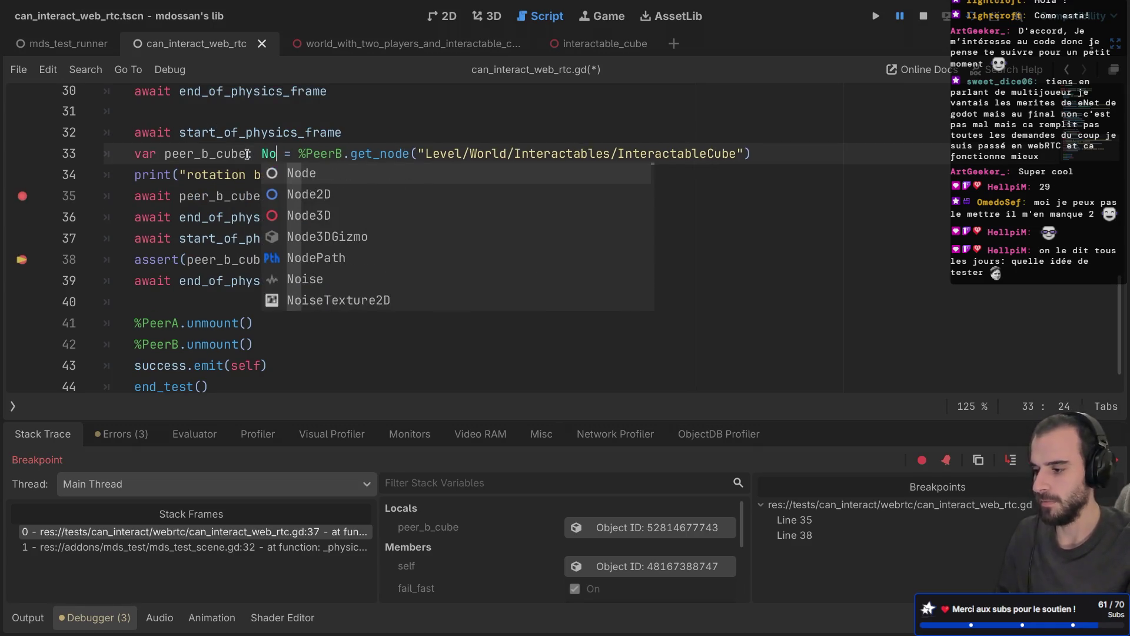
key(Down)
key(Down)
key(Return)
key(ctrl+s)
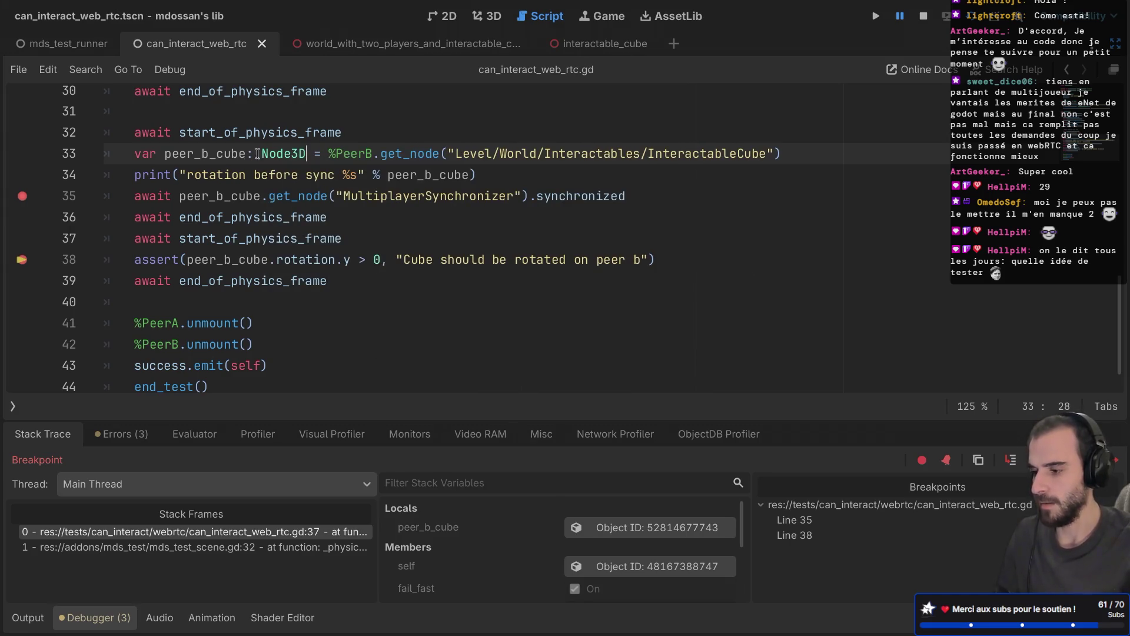
Make the line 34 print output peer_b_cube.rotation and save
click(471, 172)
text(.ro)
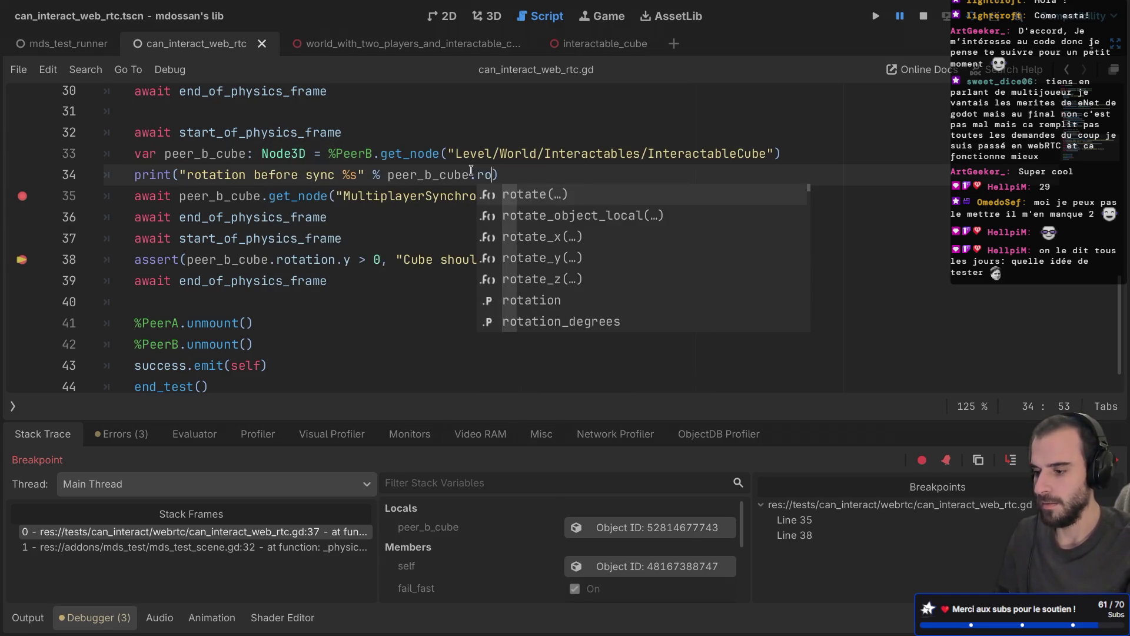
text(ta)
key(Down)
key(Down)
key(Down)
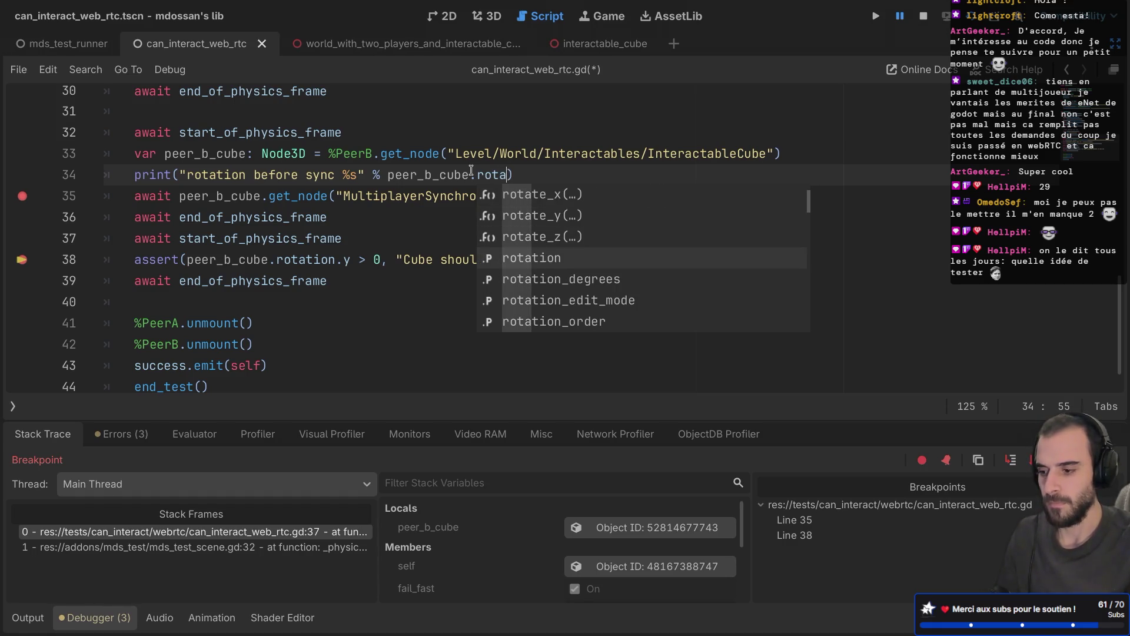
key(Return)
key(ctrl+s)
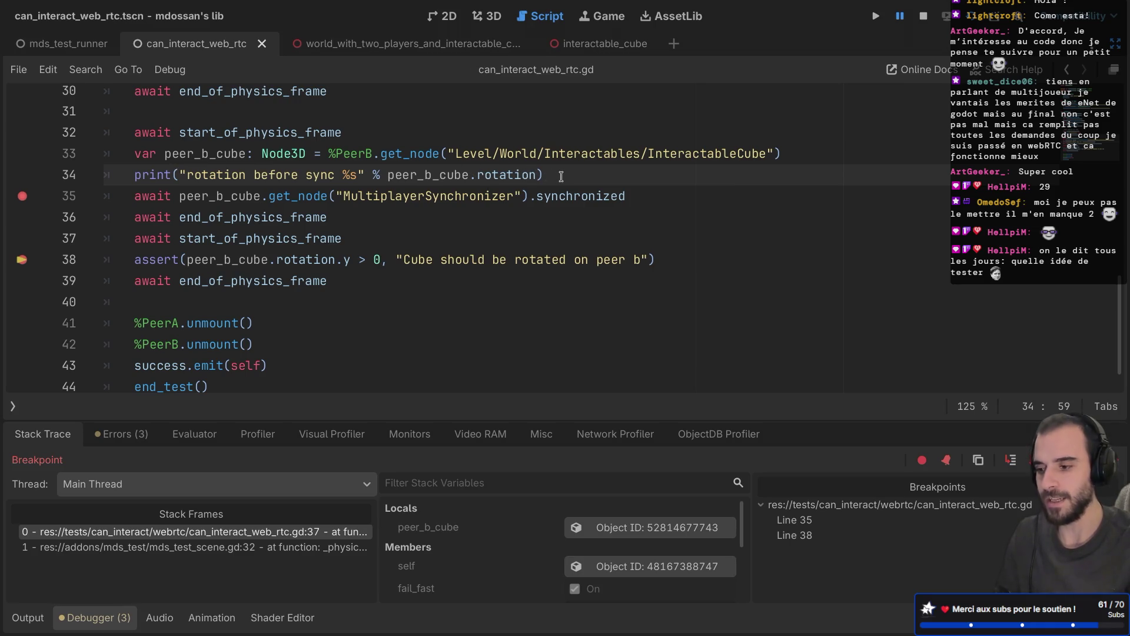
Duplicate the print after the synchronized wait as 'rotation after sync', then continue the test
drag(541, 176, 806, 158)
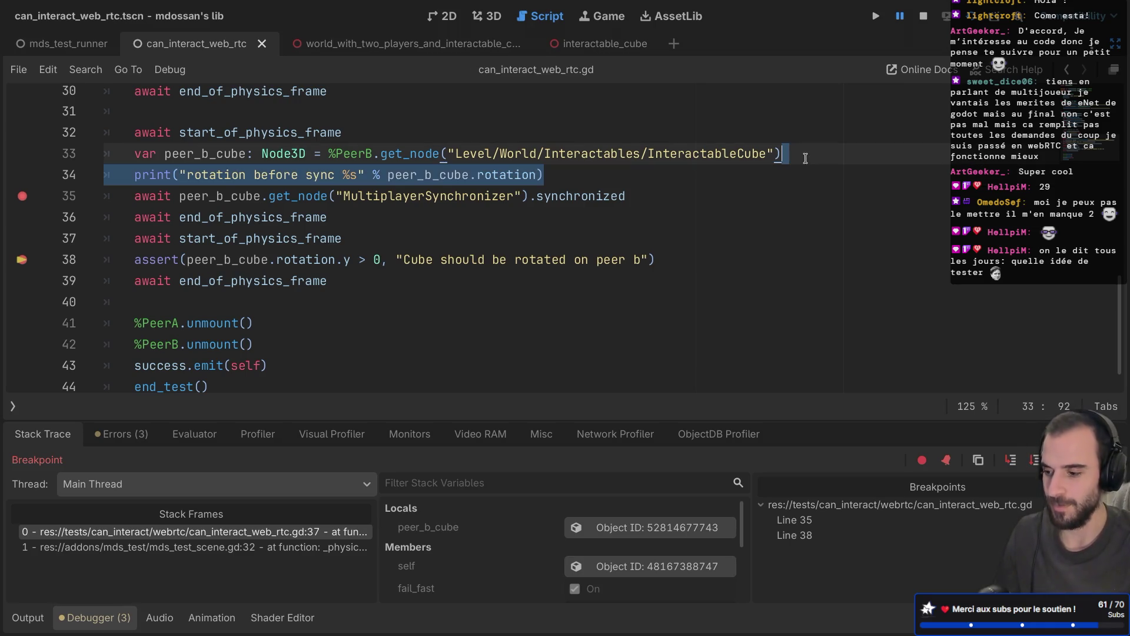
key(ctrl+c)
click(629, 195)
key(ctrl+v)
key(ctrl+s)
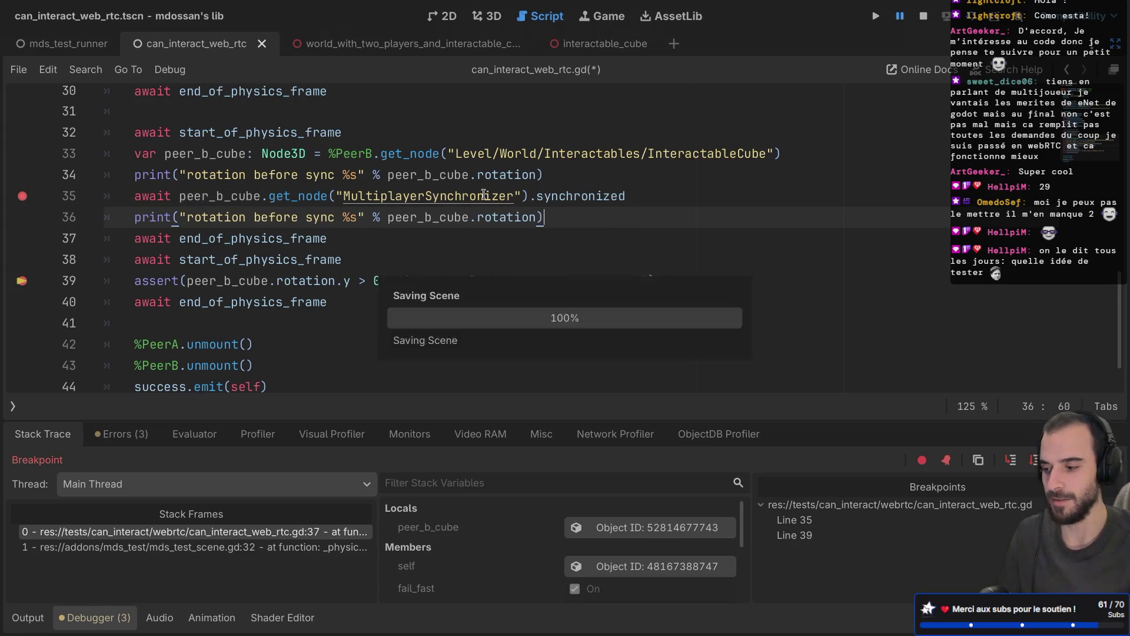
double_click(270, 217)
text(after)
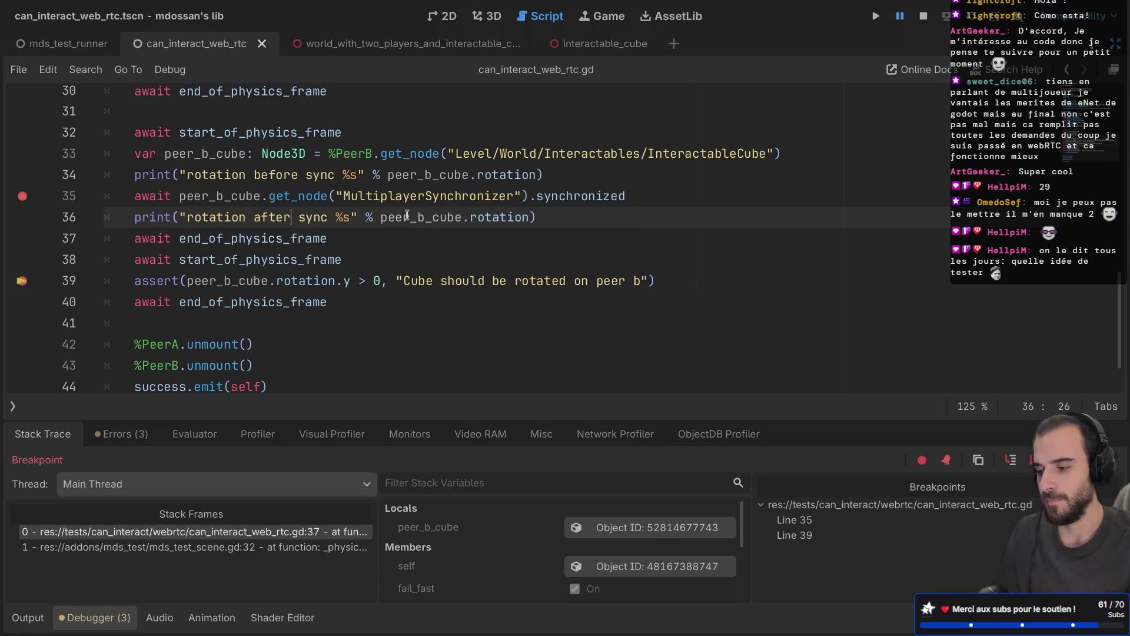
mouse_move(441, 181)
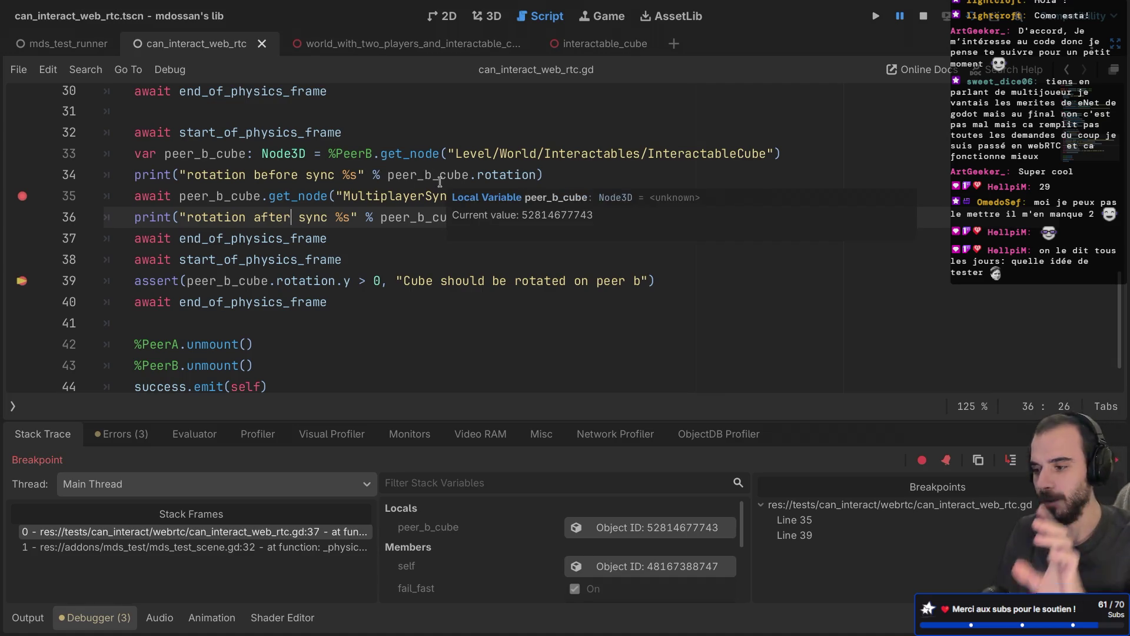
key(F12)
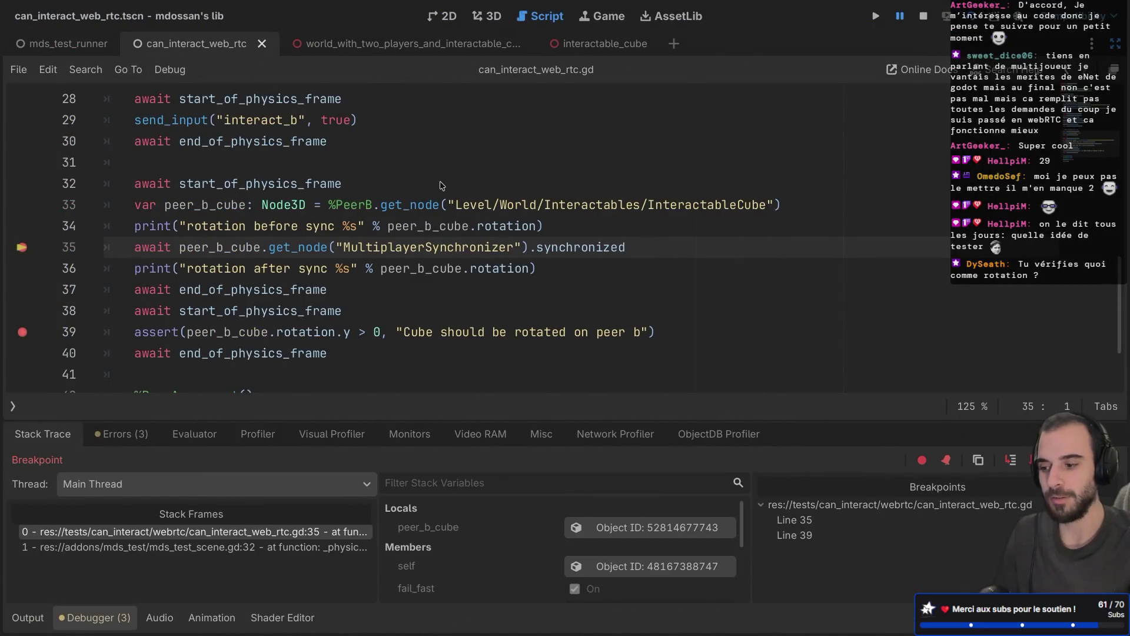
Continue to the breakpoint, add a line 37 breakpoint, and step with F10 to line 33
key(F12)
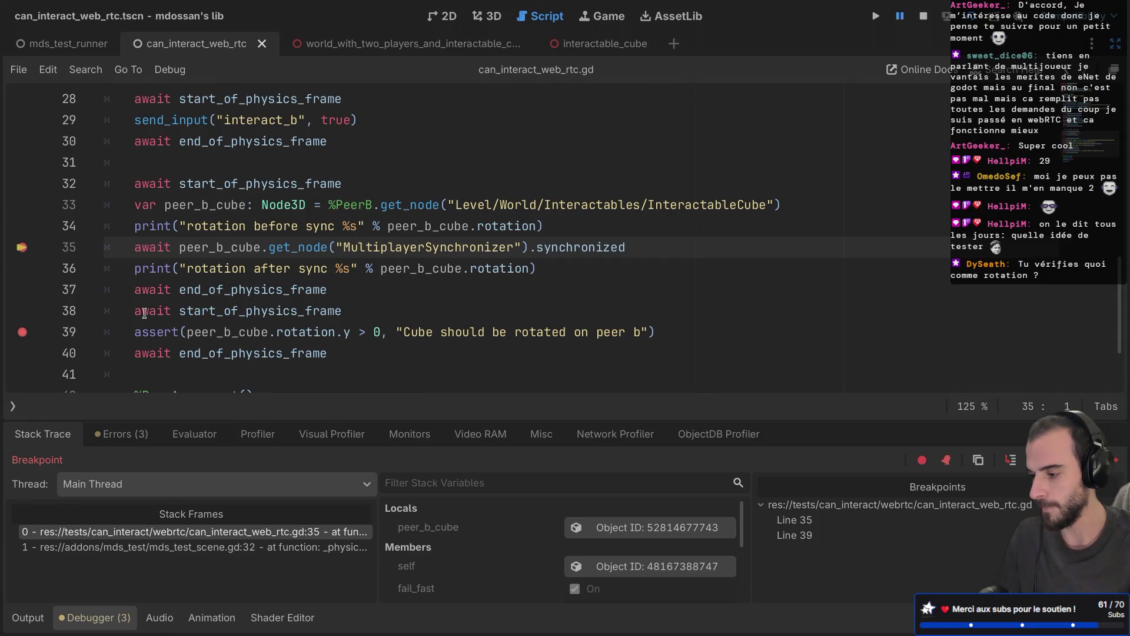
click(22, 289)
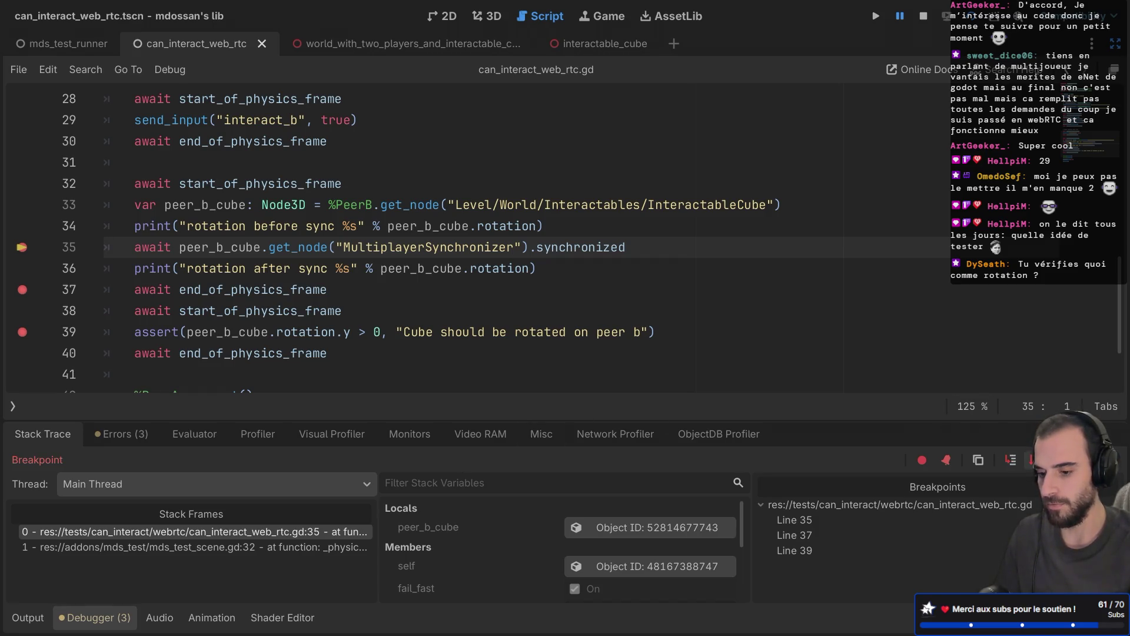
key(F10)
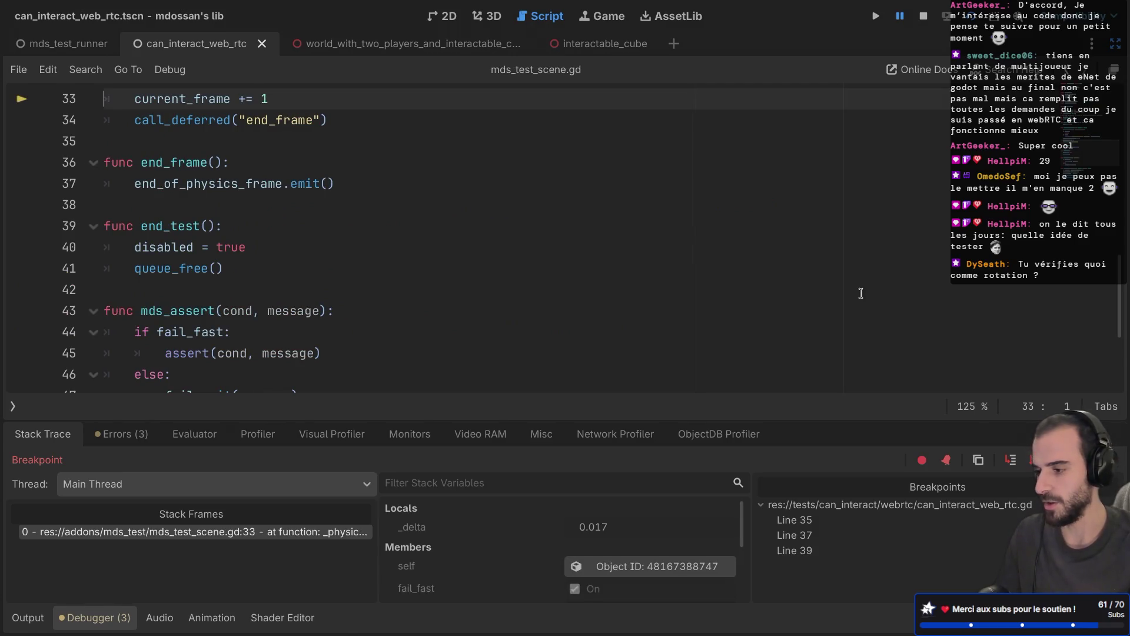
Continue execution to the line 37 breakpoint in can_interact_web_rtc.gd
scroll(860, 293, up, 3)
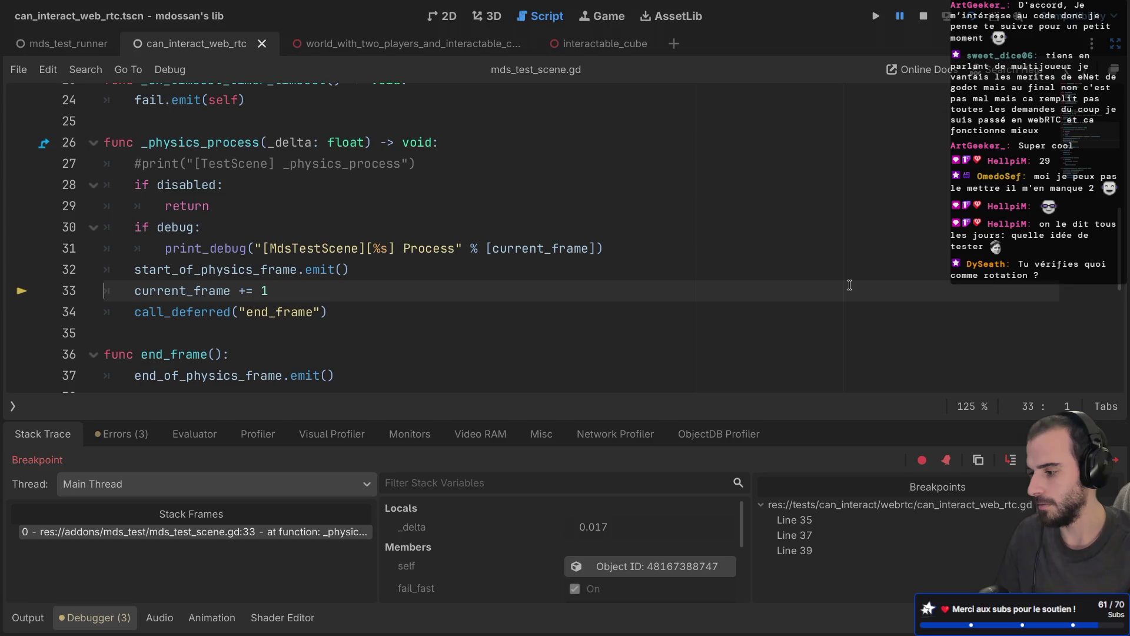
scroll(850, 285, down, 1)
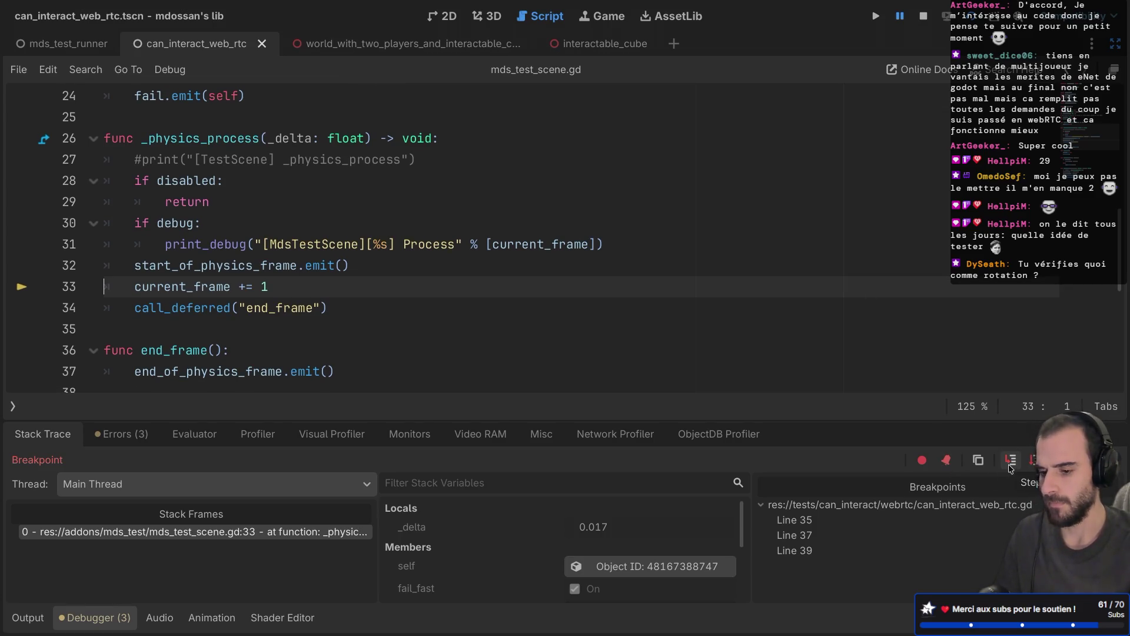
click(1114, 460)
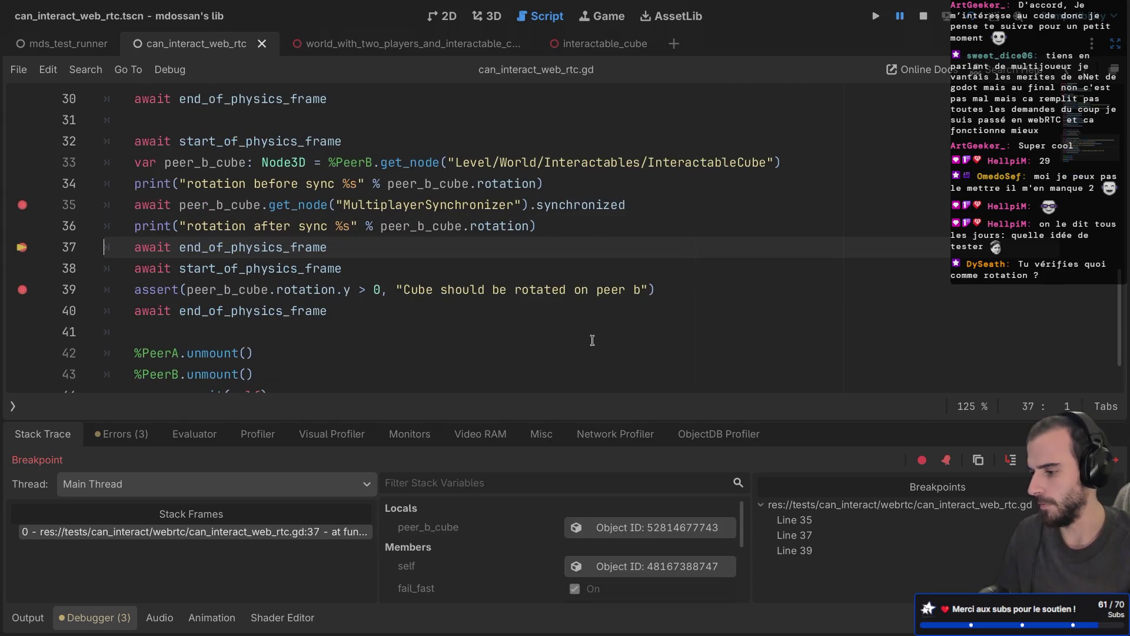
Read the rotation before/after sync log lines, both (0.0, 0.0, 0.0), against the line 35 await
click(34, 612)
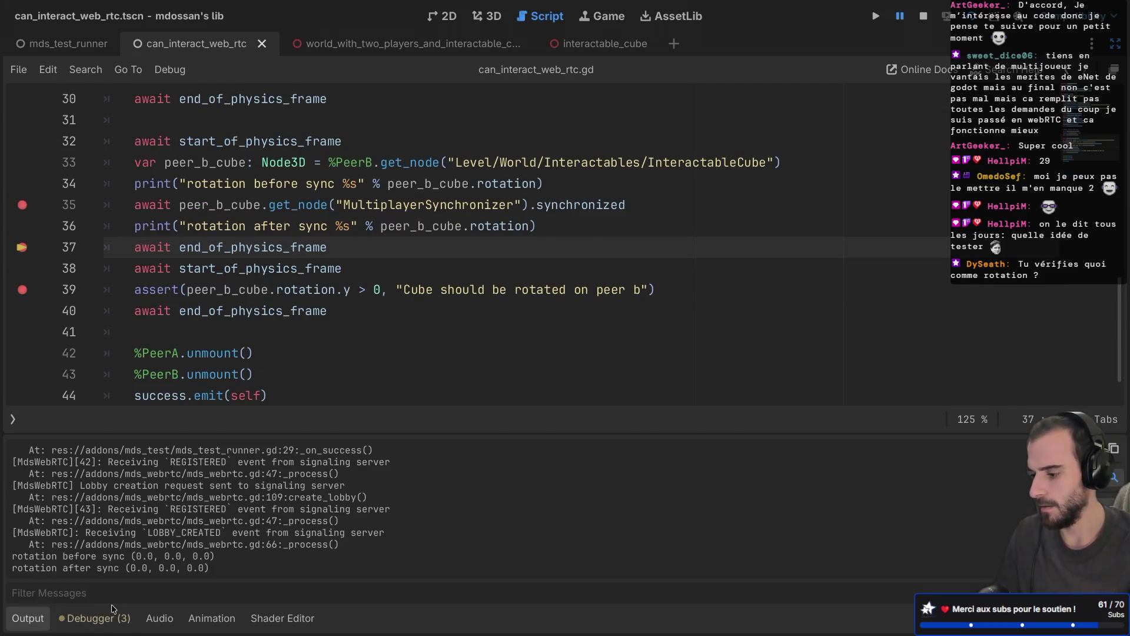
drag(48, 555, 216, 556)
double_click(56, 567)
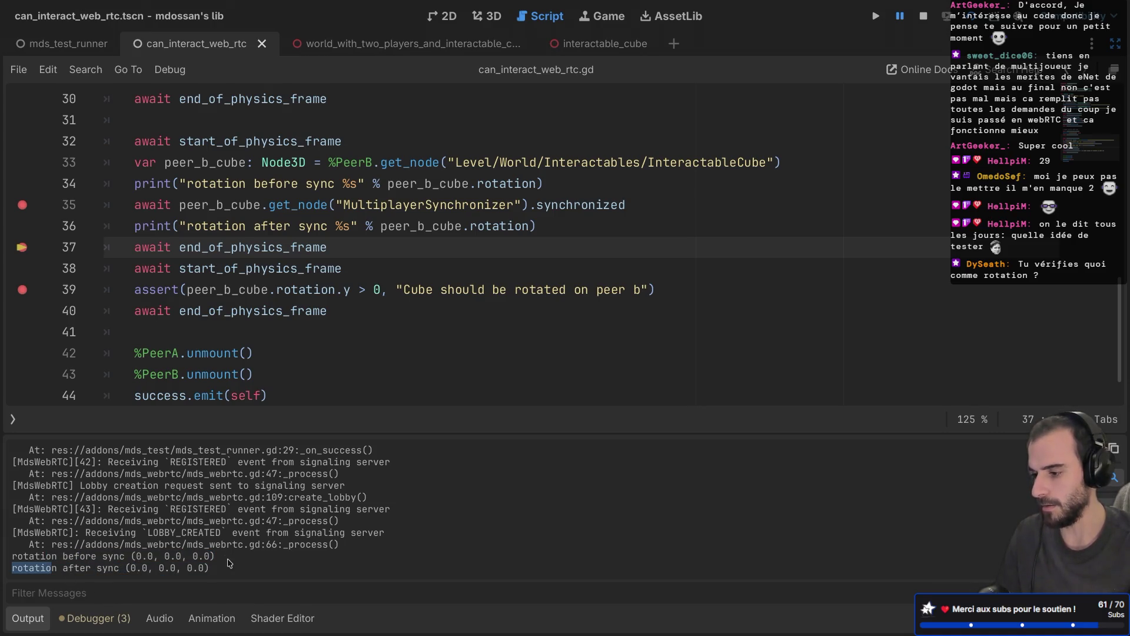
double_click(536, 204)
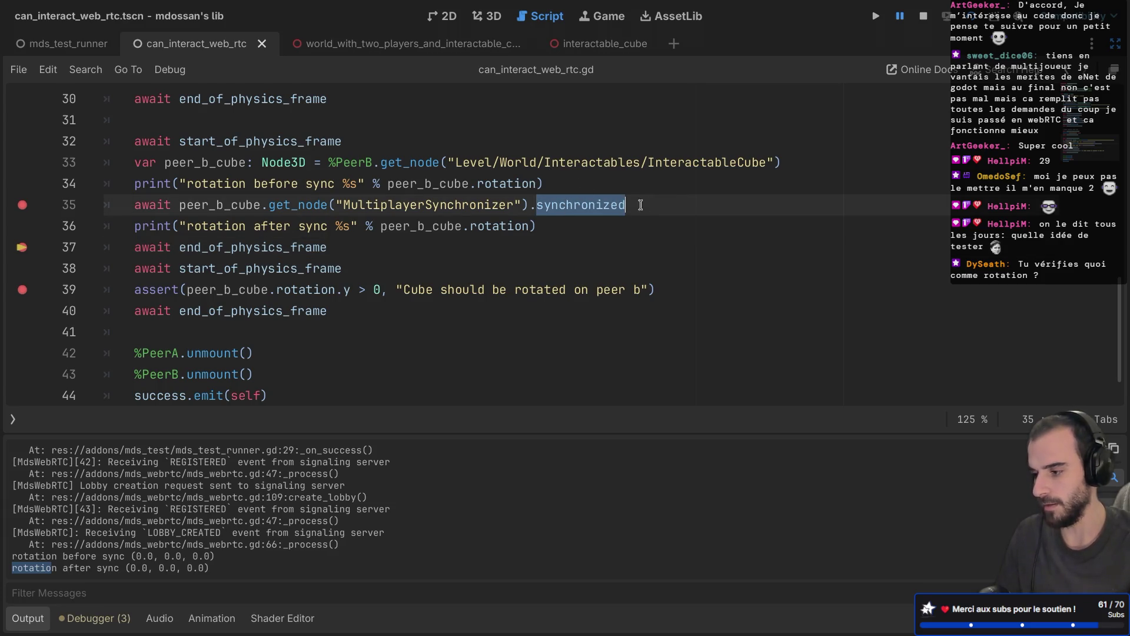
double_click(133, 206)
mouse_move(225, 212)
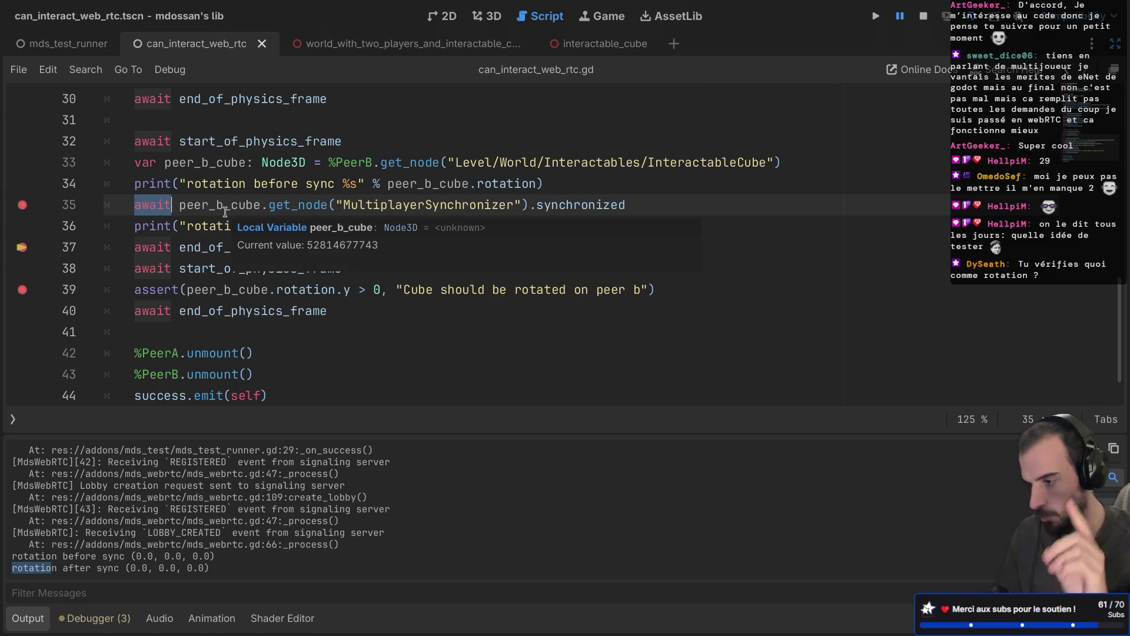
Check and save interactable_cube's synchronizer replication of position and rotation, then hide the side docks
click(398, 50)
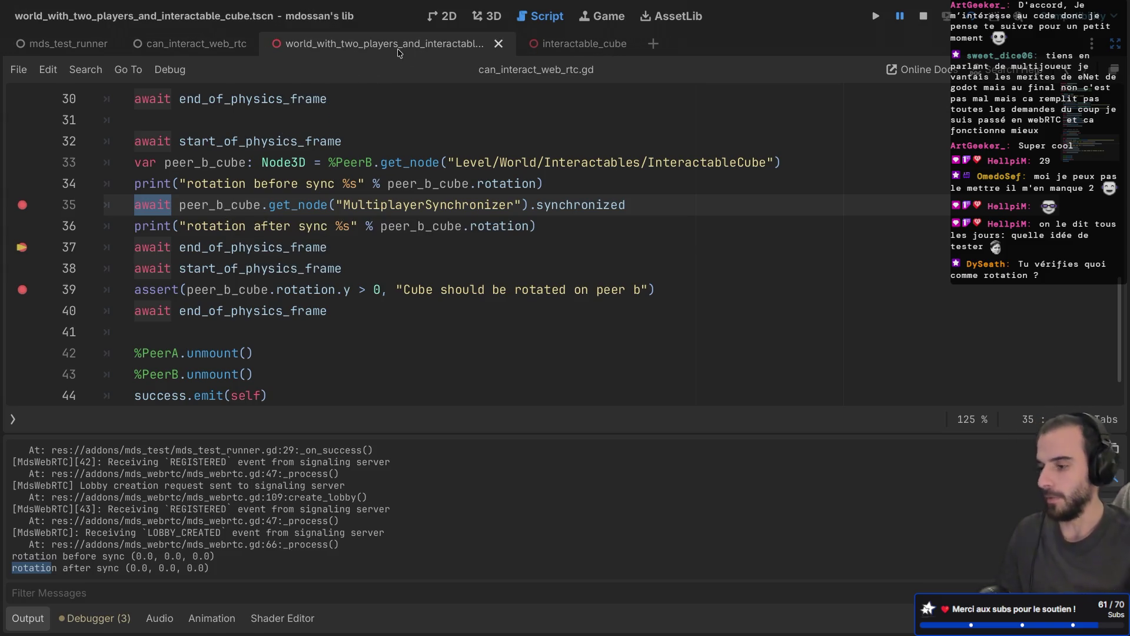
click(602, 50)
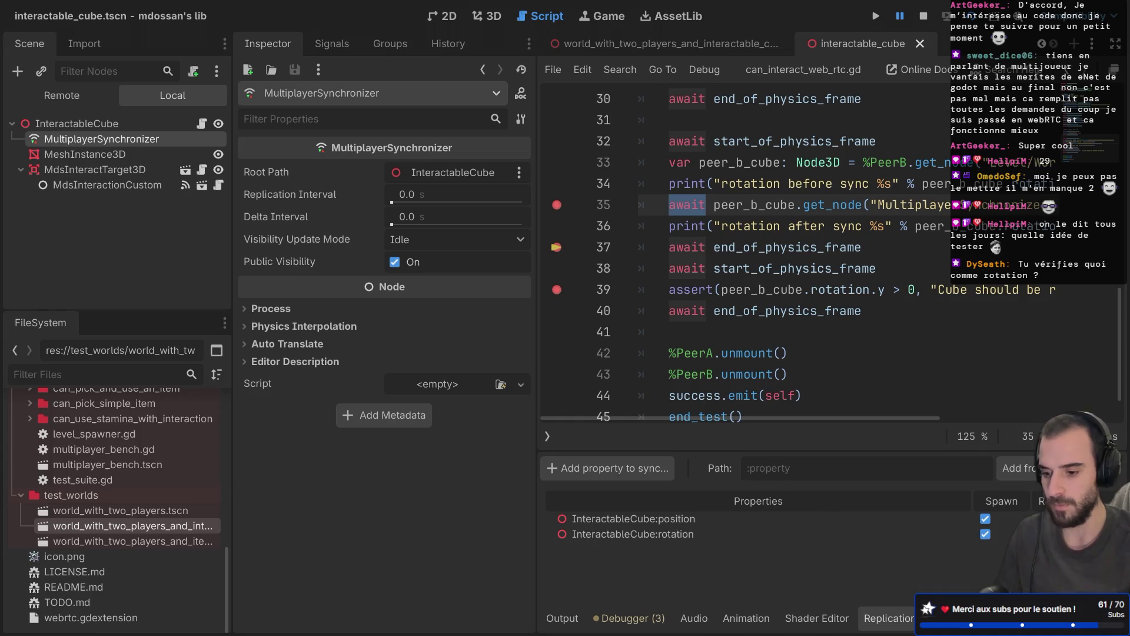
key(ctrl+s)
click(1115, 43)
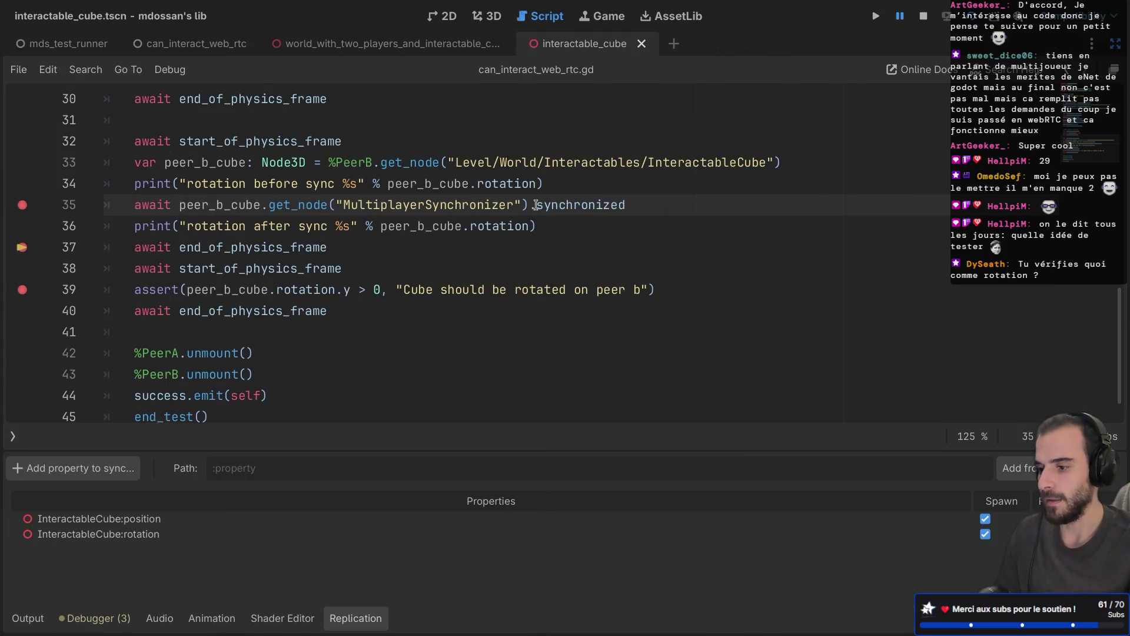
Change line 35 to await the synchronizer's delta_synchronized signal
text(delta_)
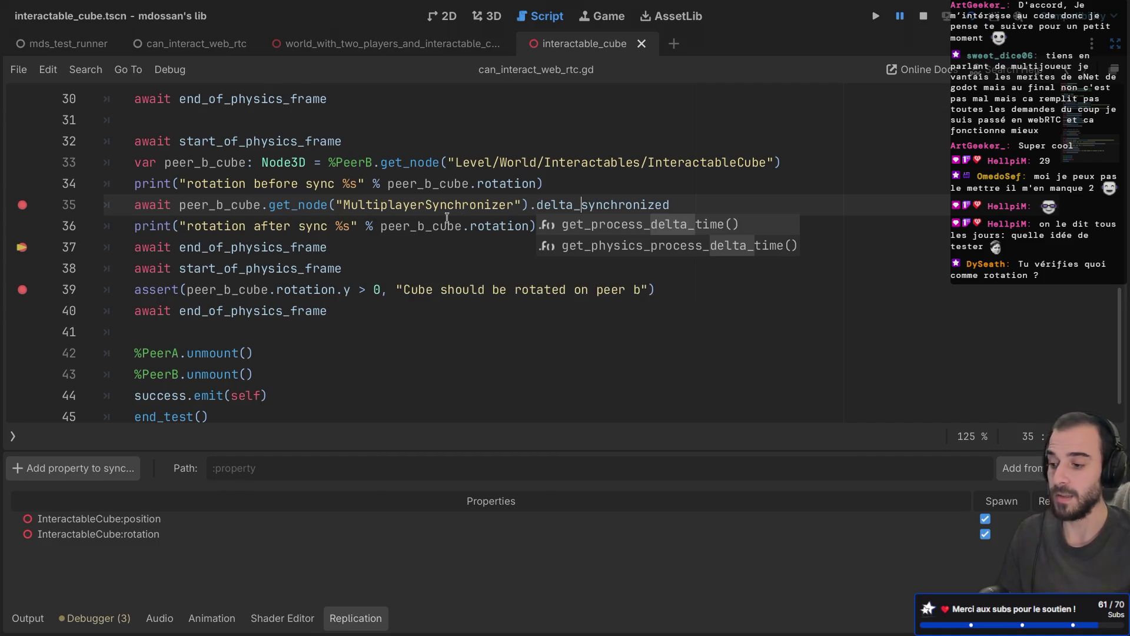
key(Escape)
click(446, 183)
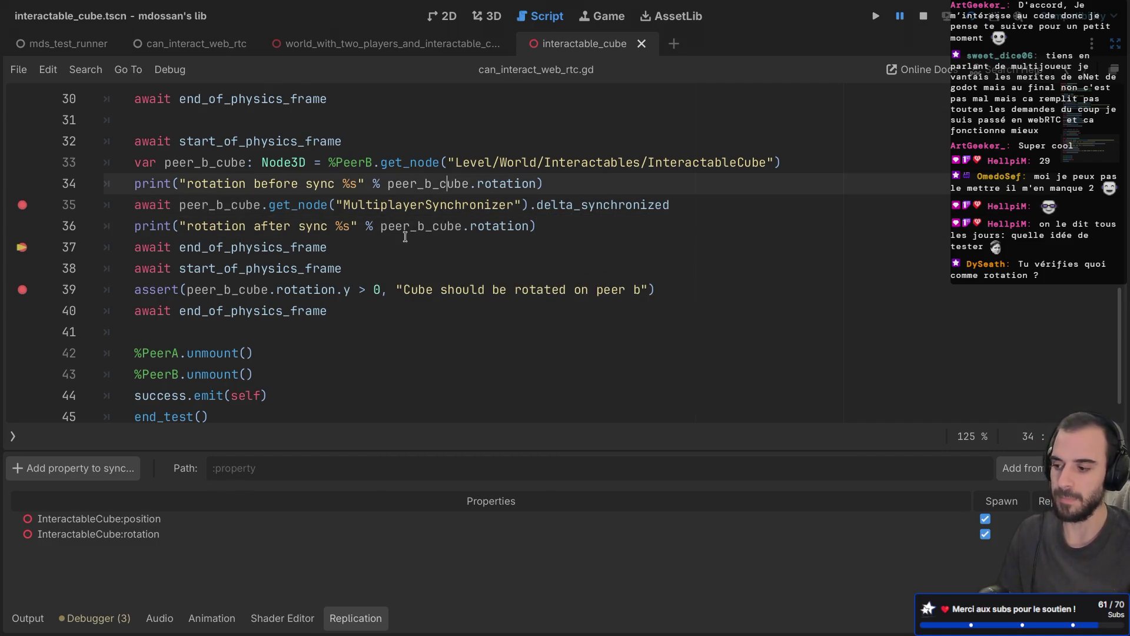
mouse_move(405, 237)
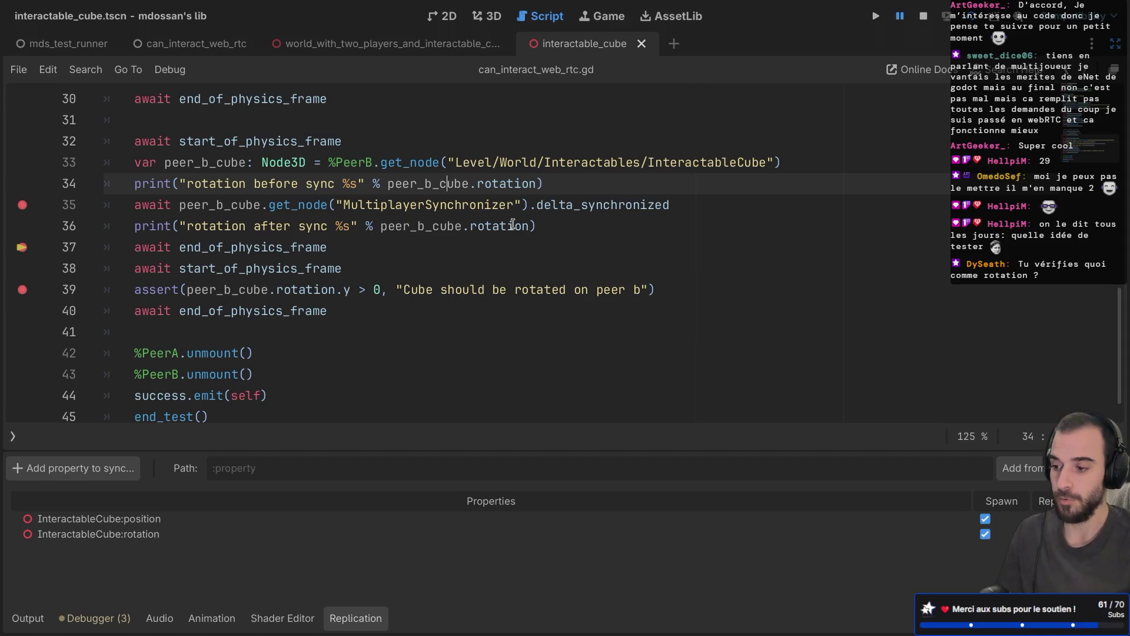
double_click(602, 207)
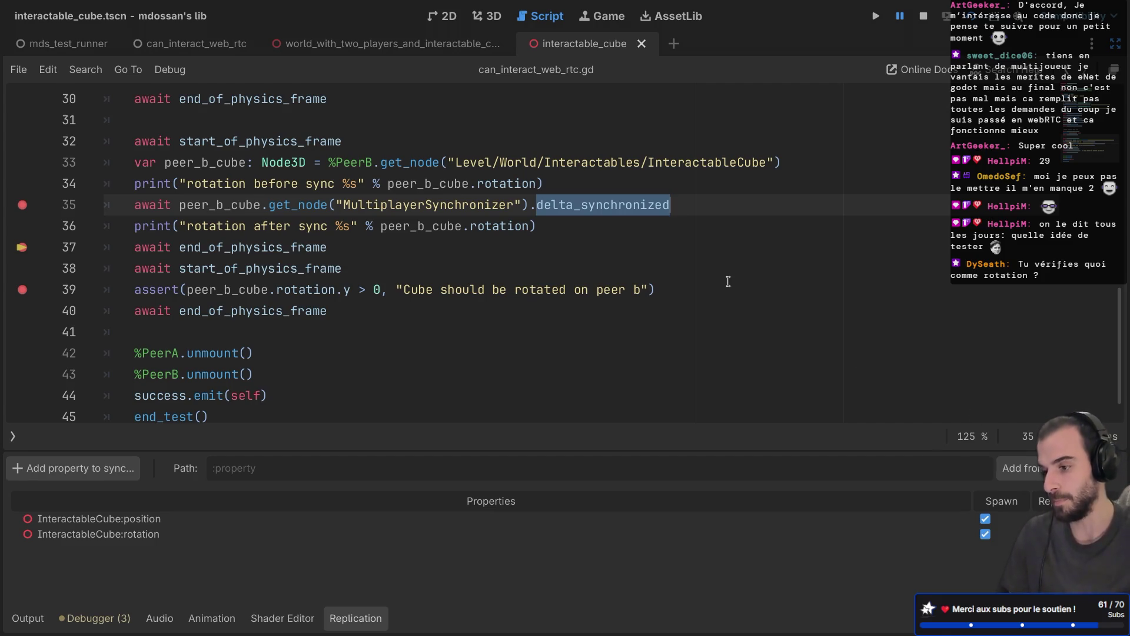
Run the project with F5 until it pauses at the line 35 breakpoint
key(ctrl+shift+F11)
key(ctrl+shift+F11)
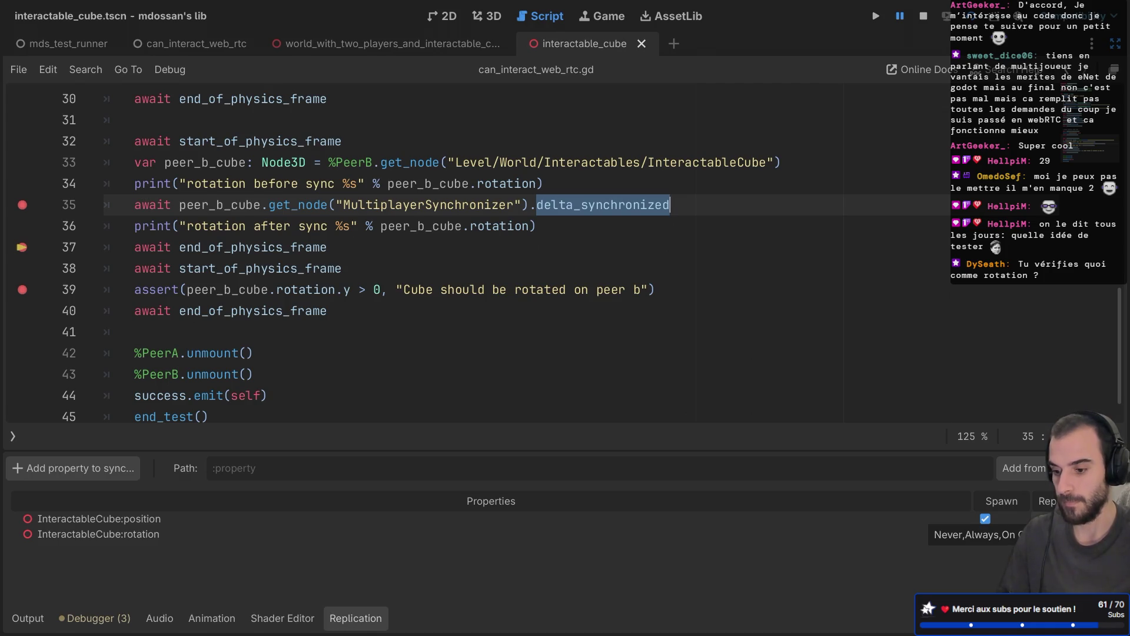
click(574, 208)
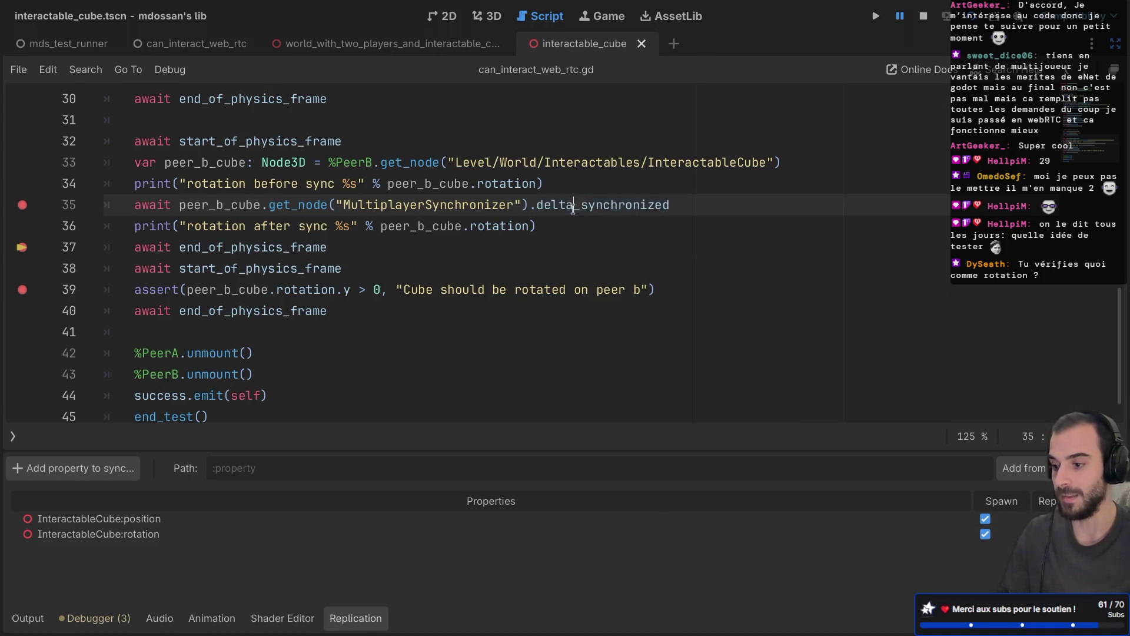
double_click(573, 207)
key(F5)
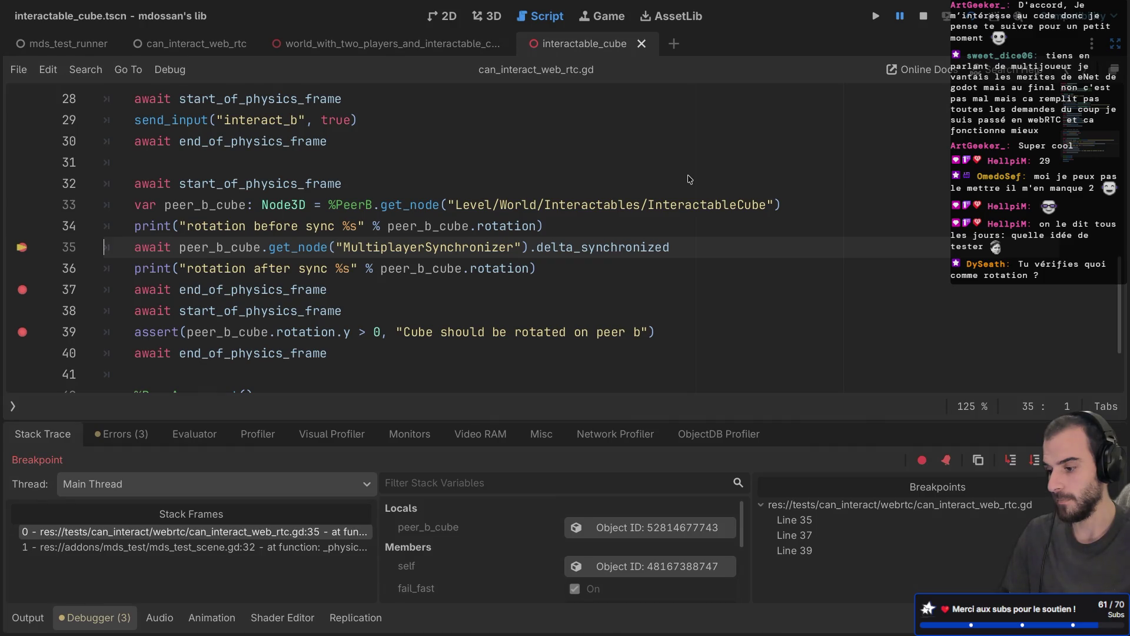
Remove the line 35 breakpoint and let the paused test run to its failure
key(F12)
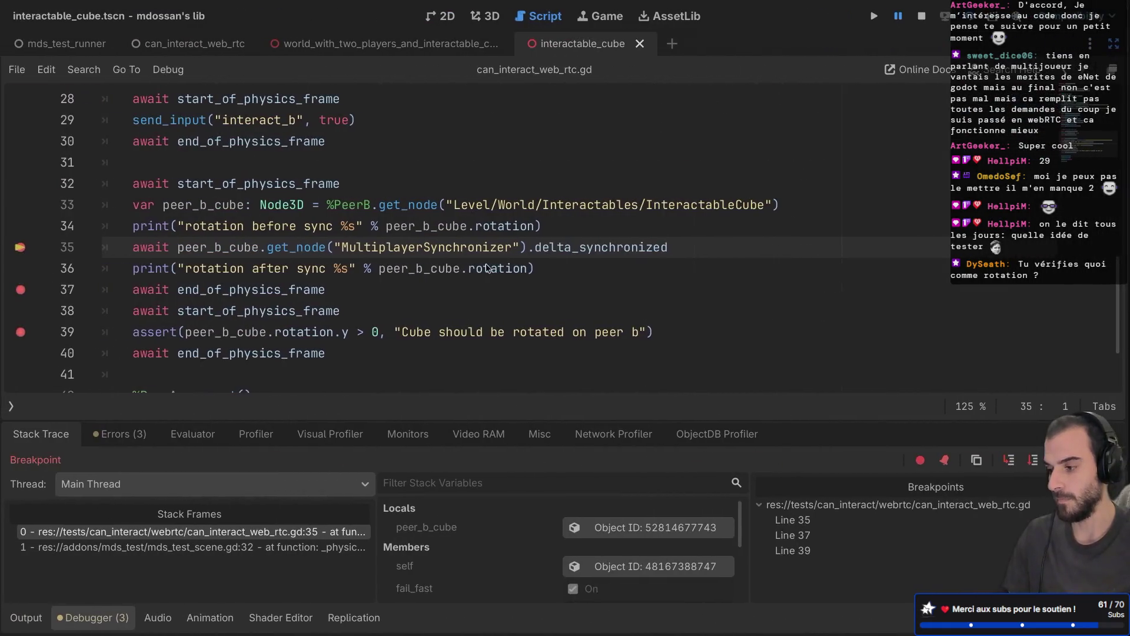
click(22, 247)
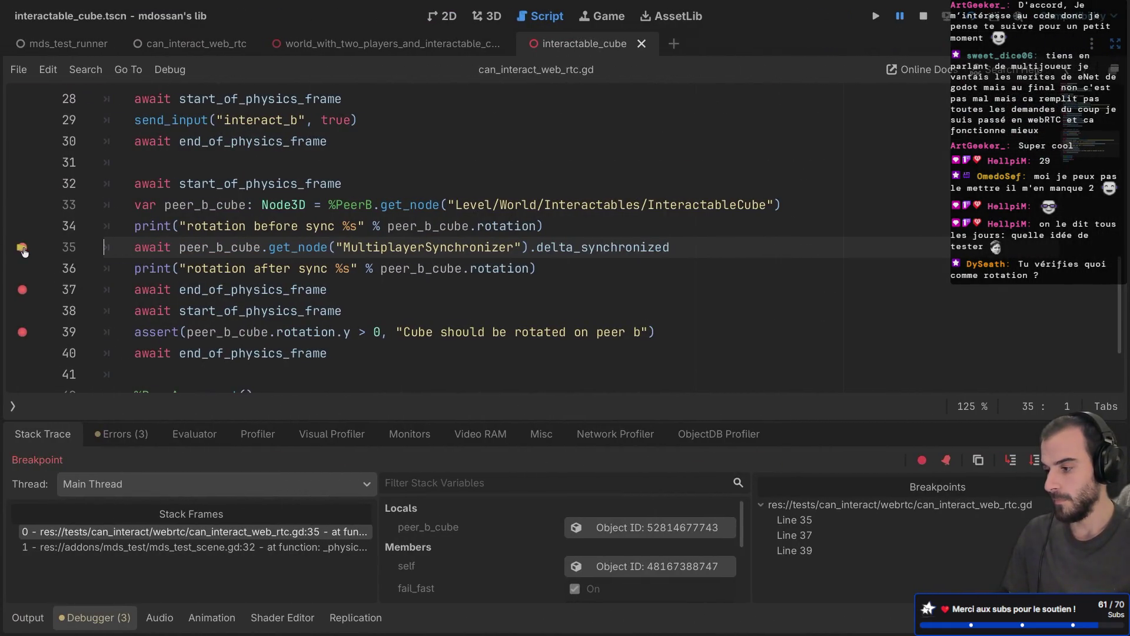
key(F12)
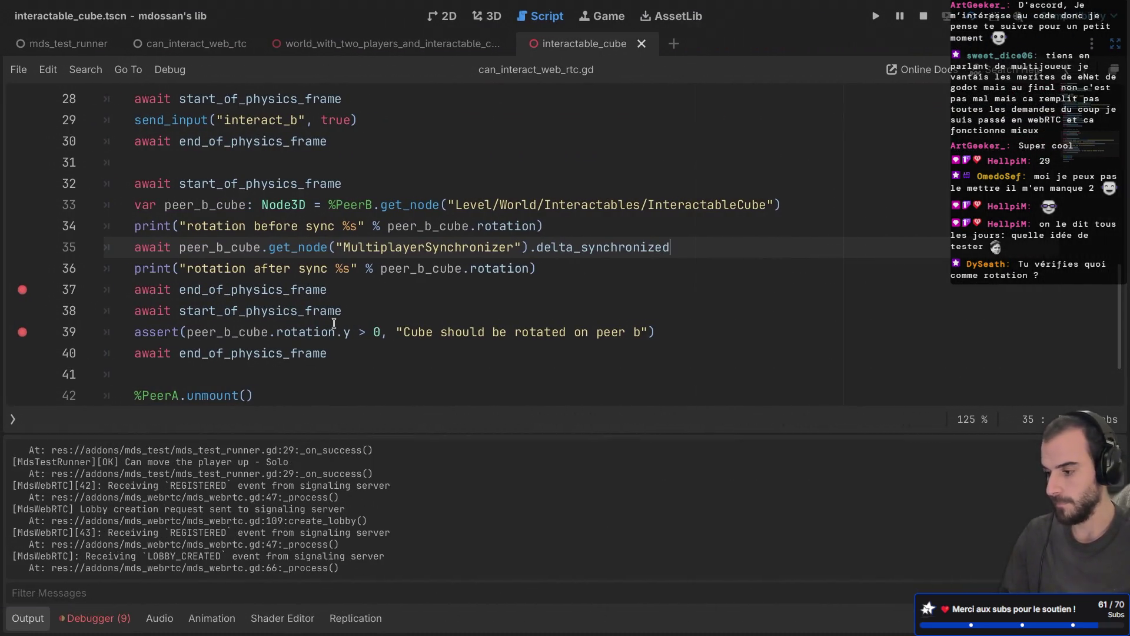
Restore the line 35 breakpoint, highlight the before sync (0.0, 0.0, 0.0) log line, and show the docks again
mouse_move(255, 304)
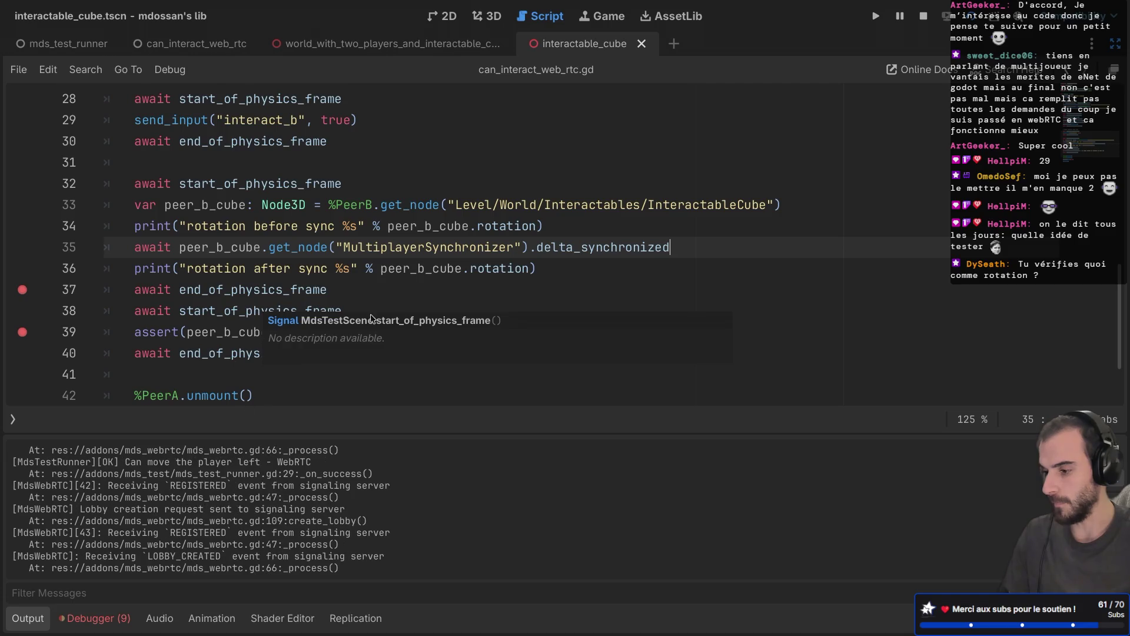
double_click(592, 247)
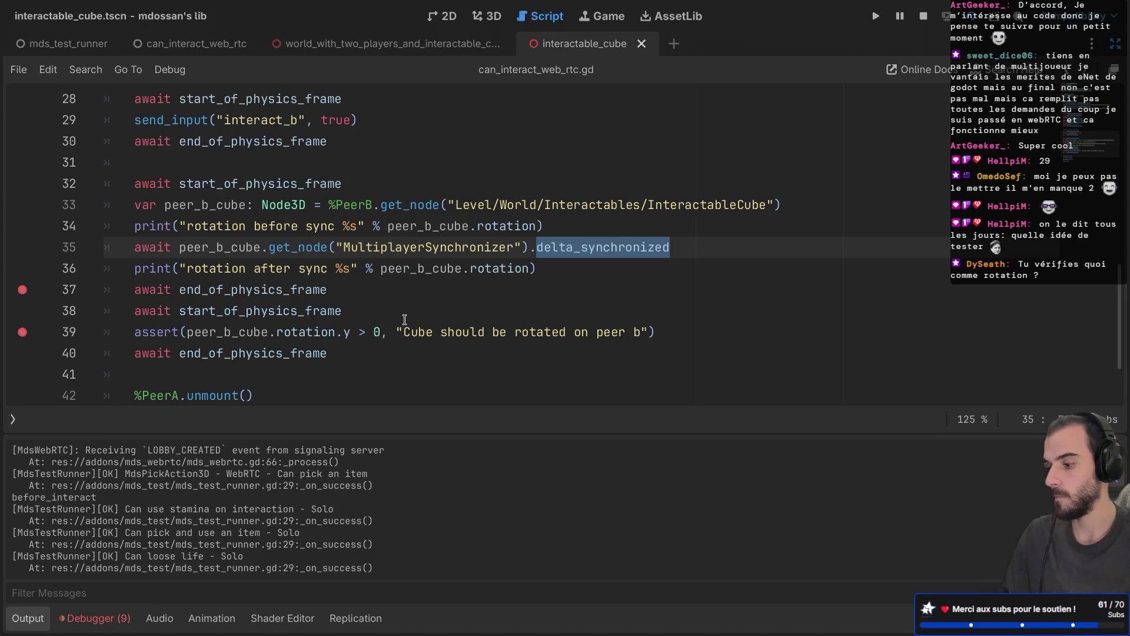
click(22, 248)
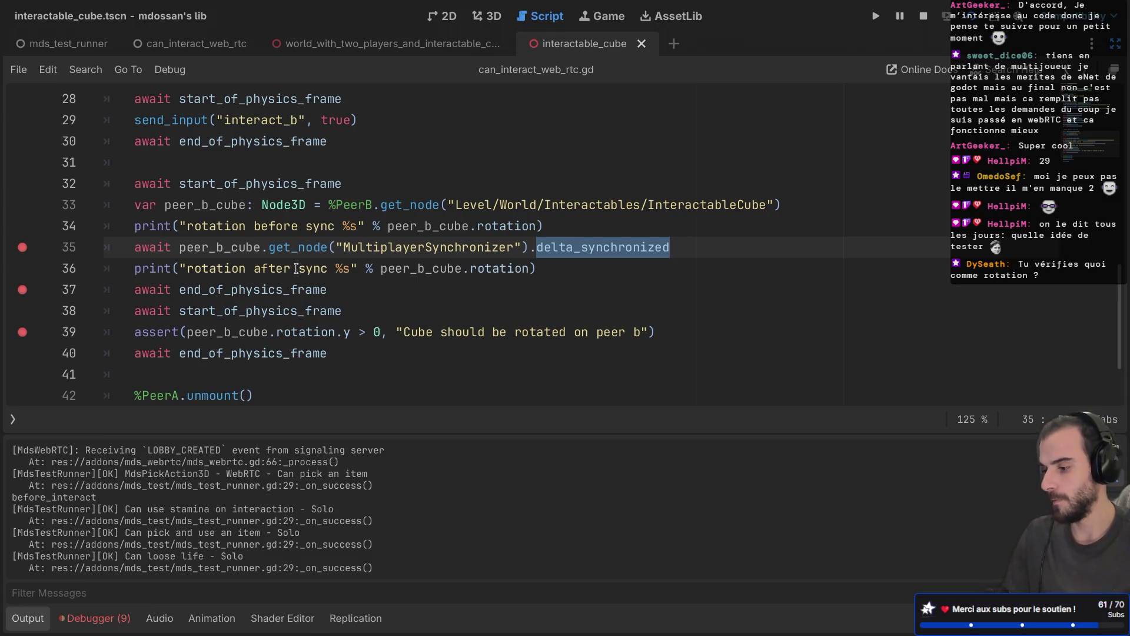
scroll(231, 476, up, 10)
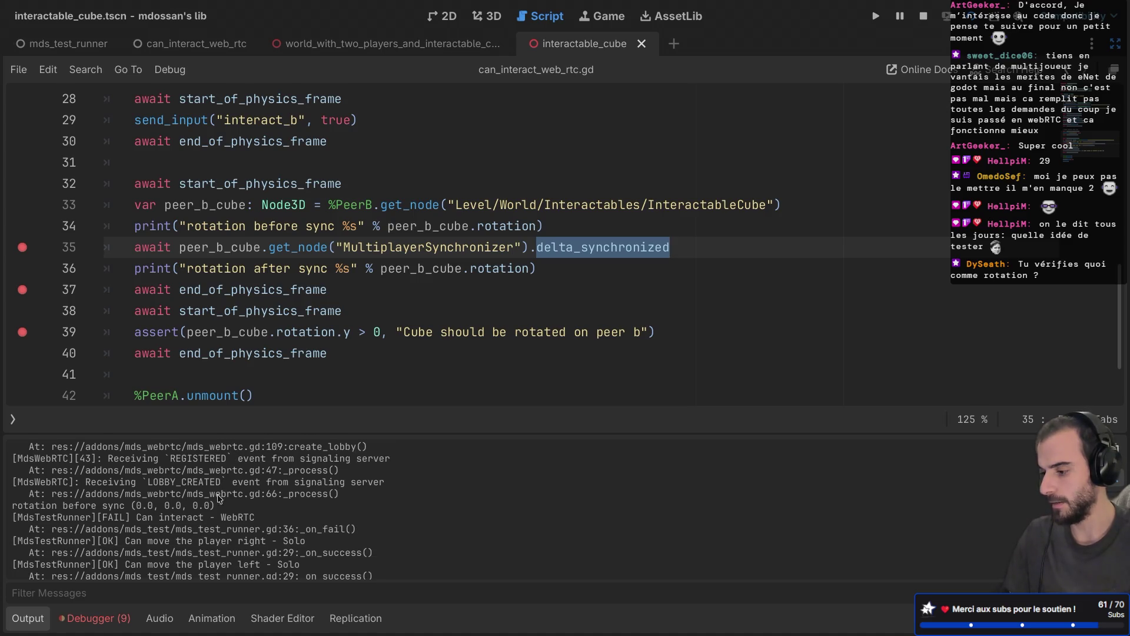
drag(58, 504, 263, 505)
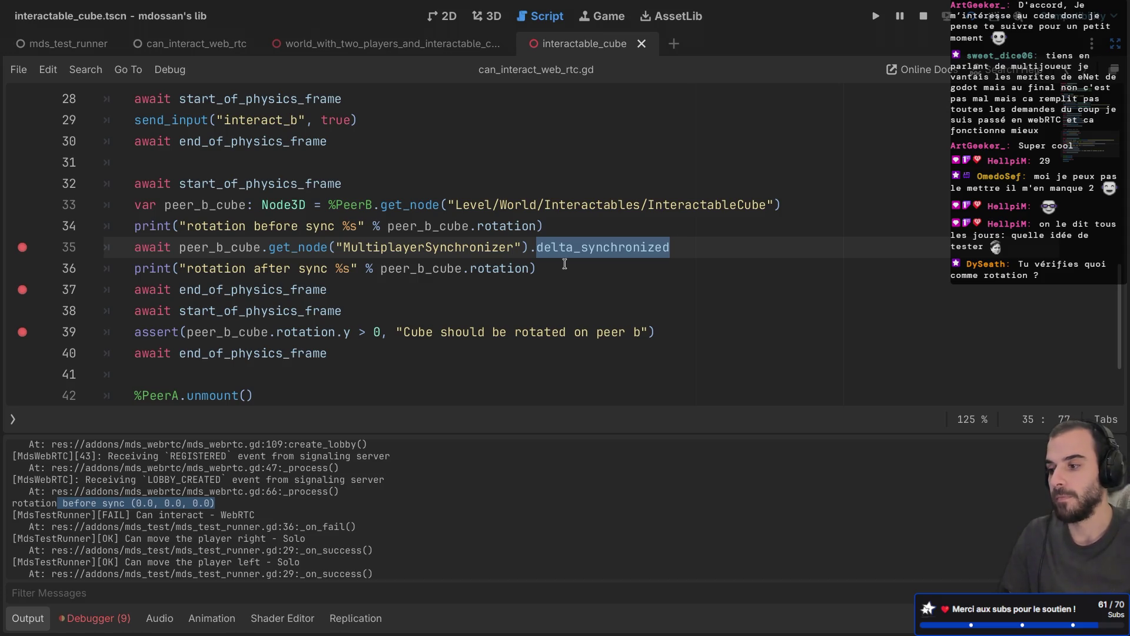
key(ctrl+shift+F11)
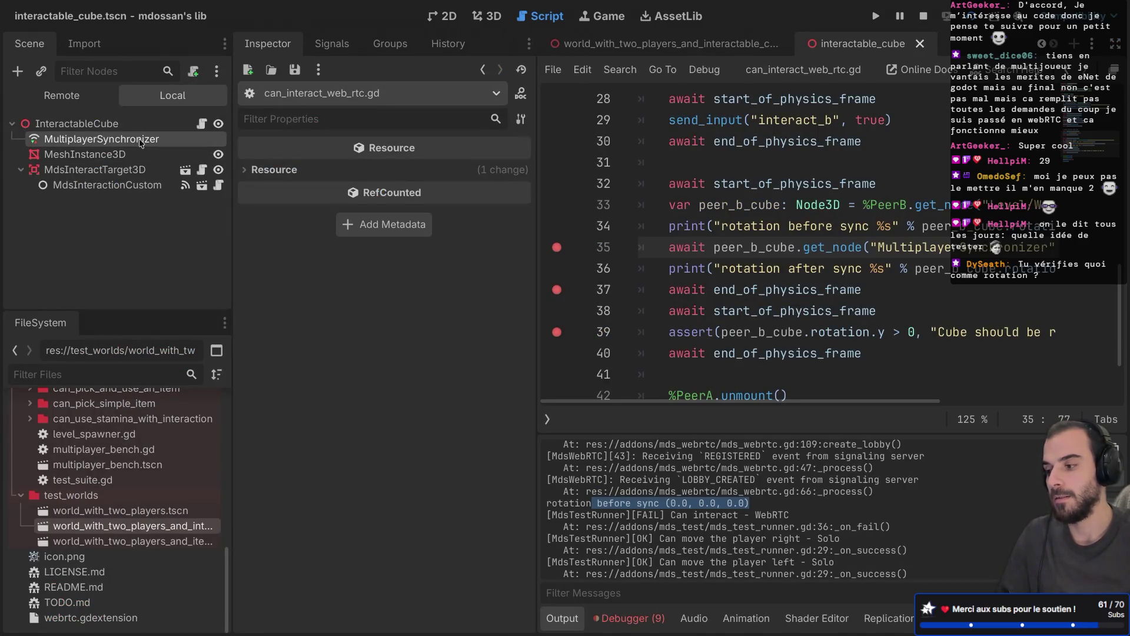
Inspect MdsInteractionCustom and MultiplayerSynchronizer, then view the can_interact_web_rtc script full width
click(122, 186)
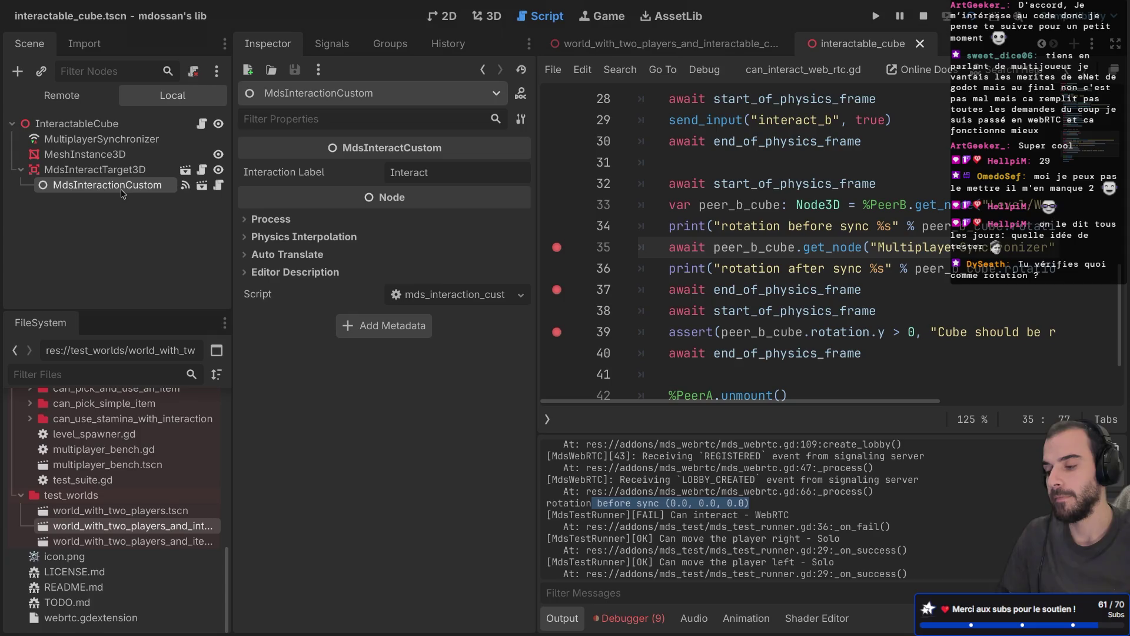
click(142, 143)
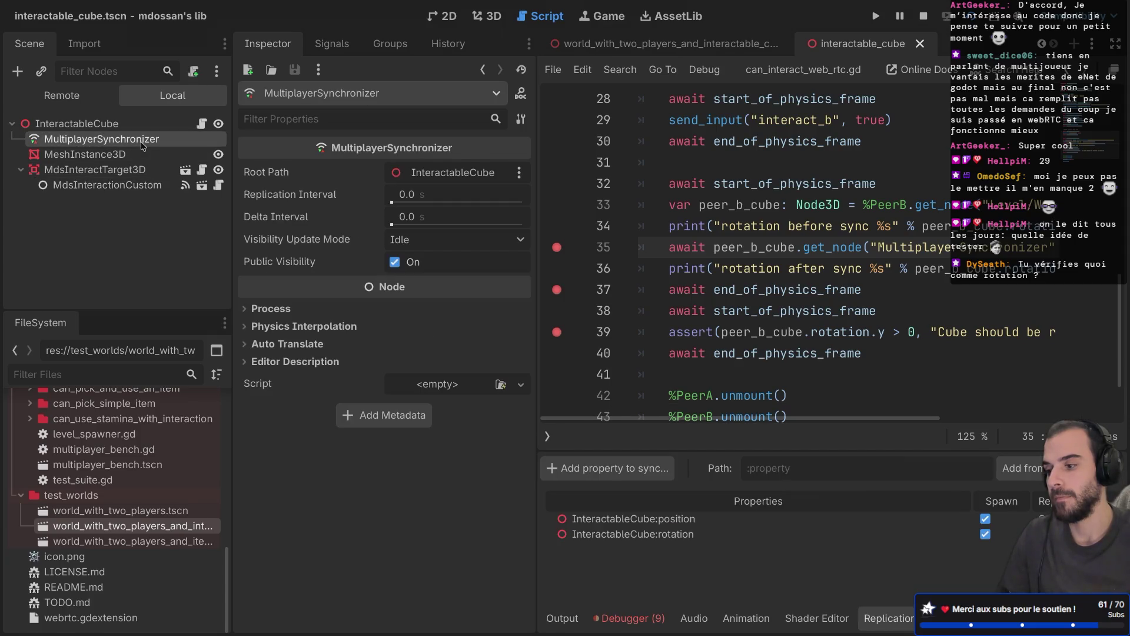
mouse_move(281, 226)
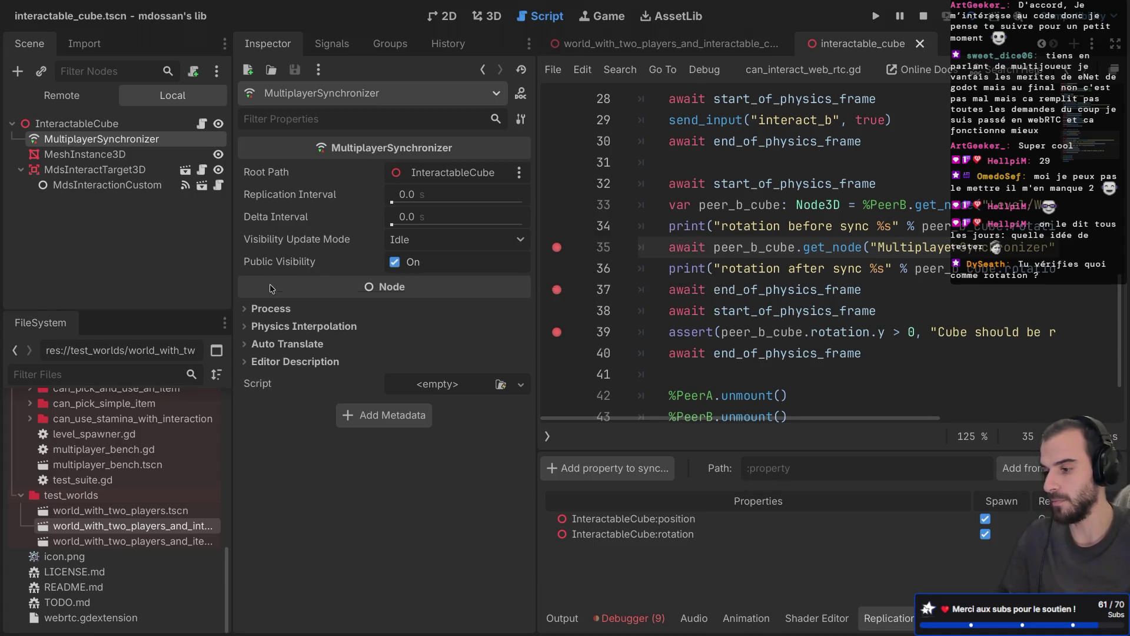
mouse_move(311, 241)
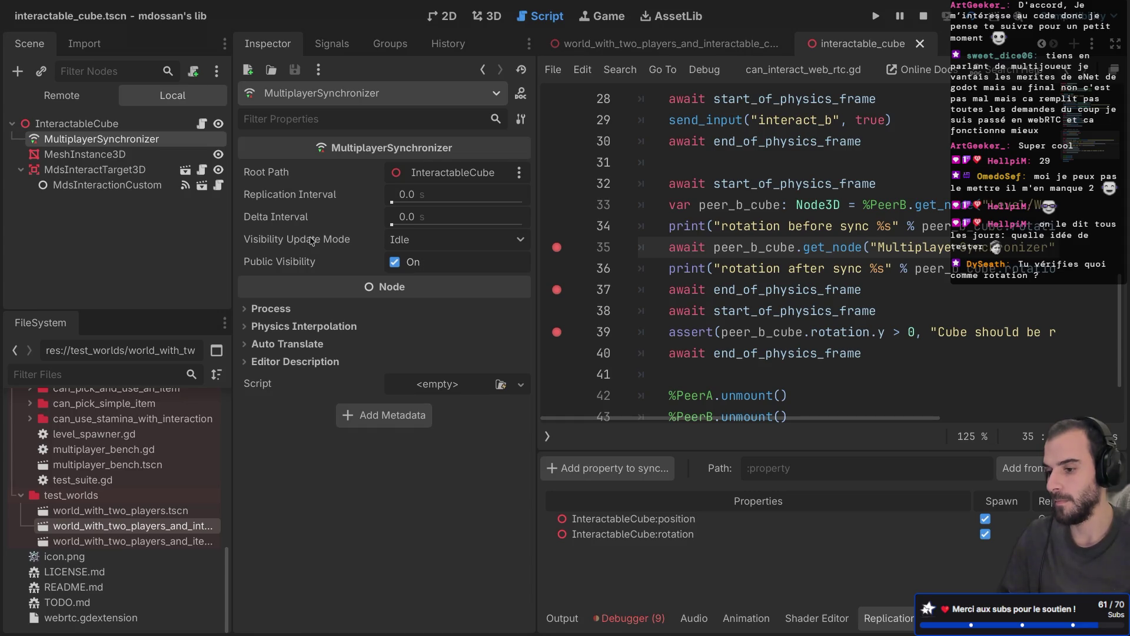
key(ctrl+shift+F11)
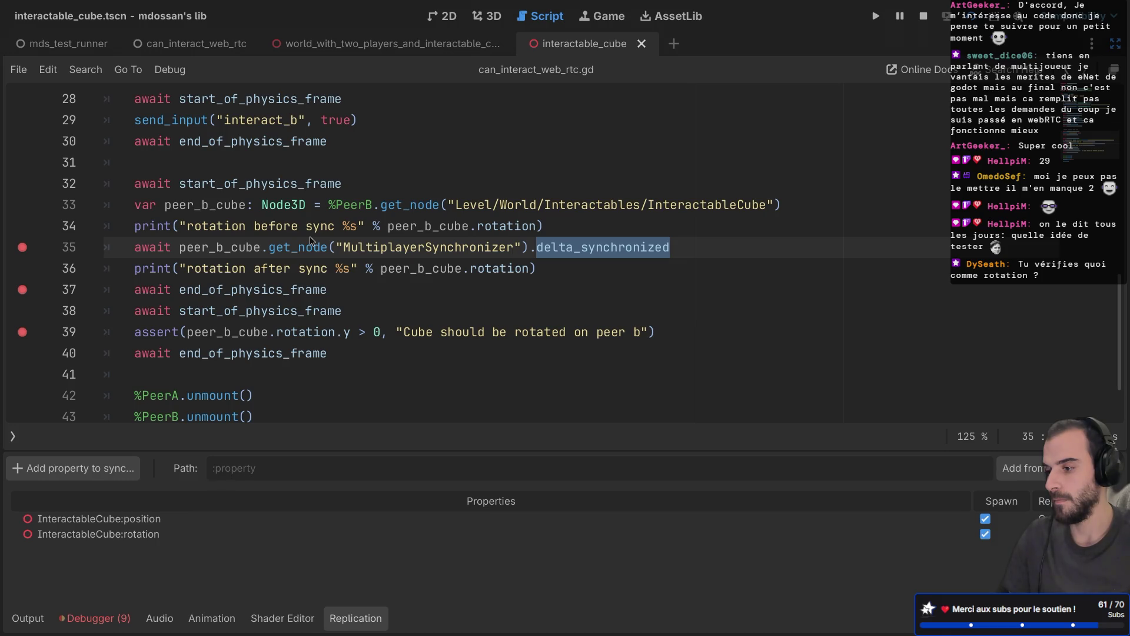
click(192, 45)
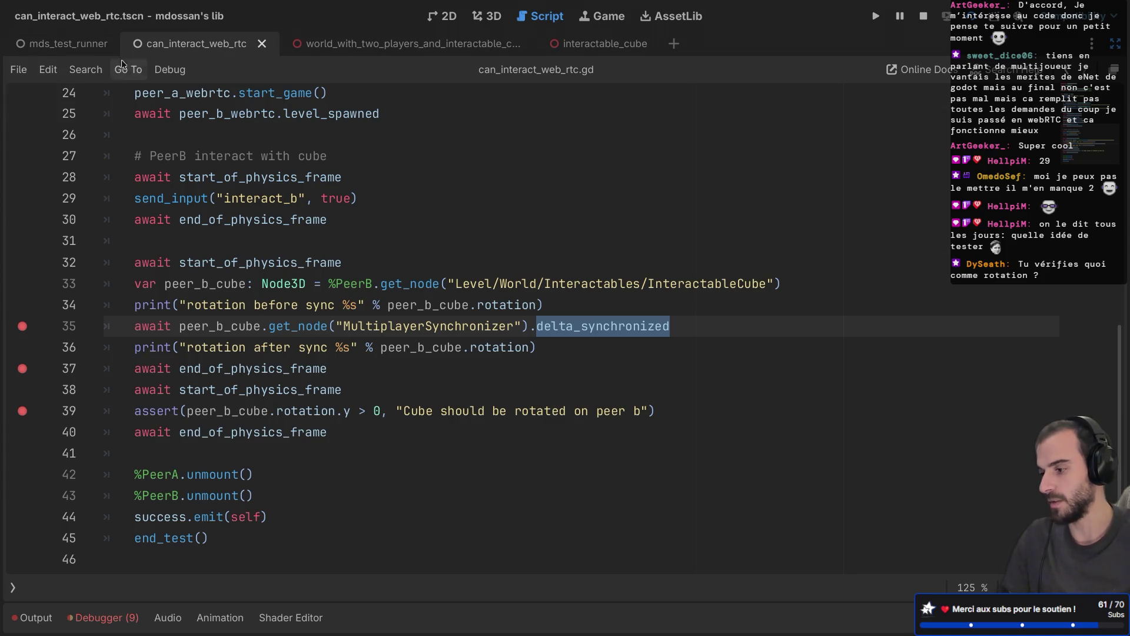
Open mds_interact_skill_3d.gd and jump to the interact function in mds_interact_target_3d.gd
click(12, 586)
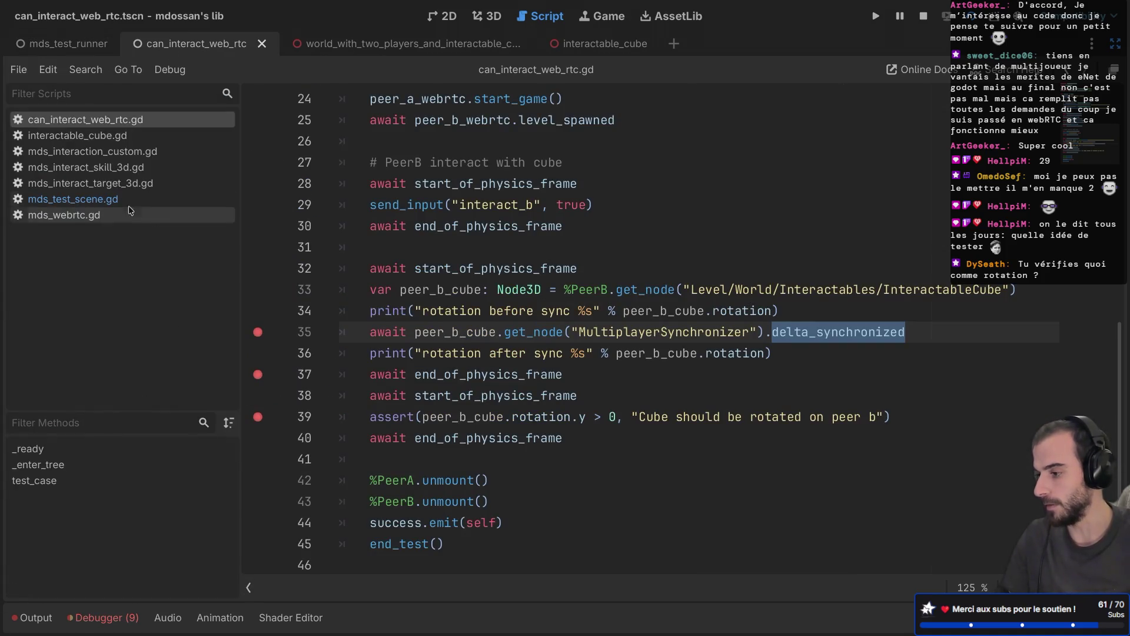
click(131, 167)
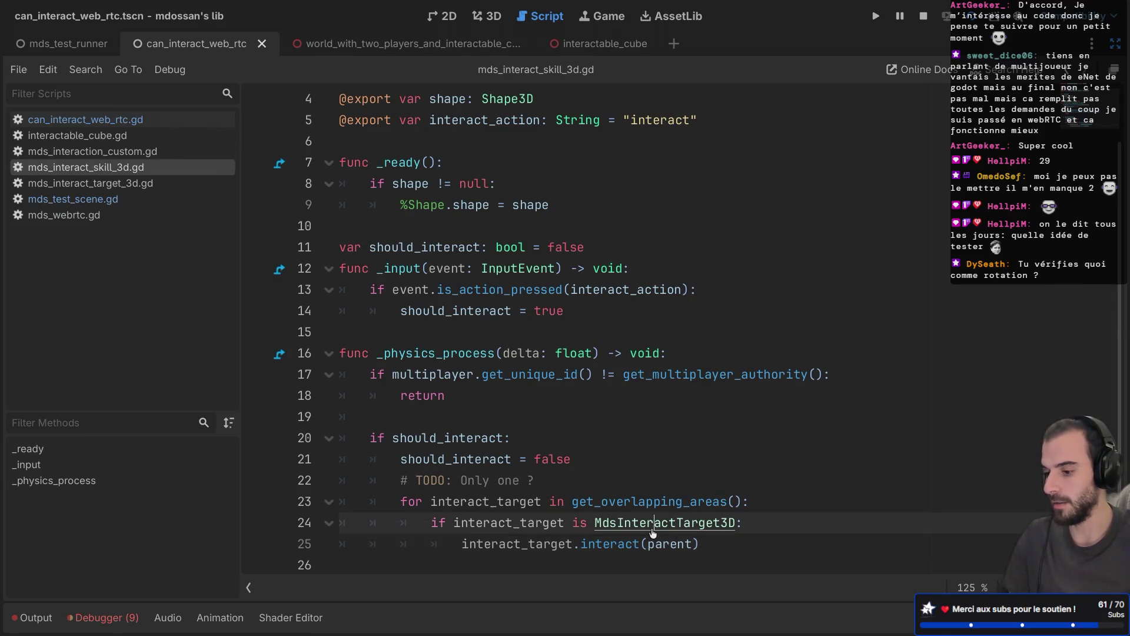
ctrl+click(613, 544)
scroll(566, 377, up, 2)
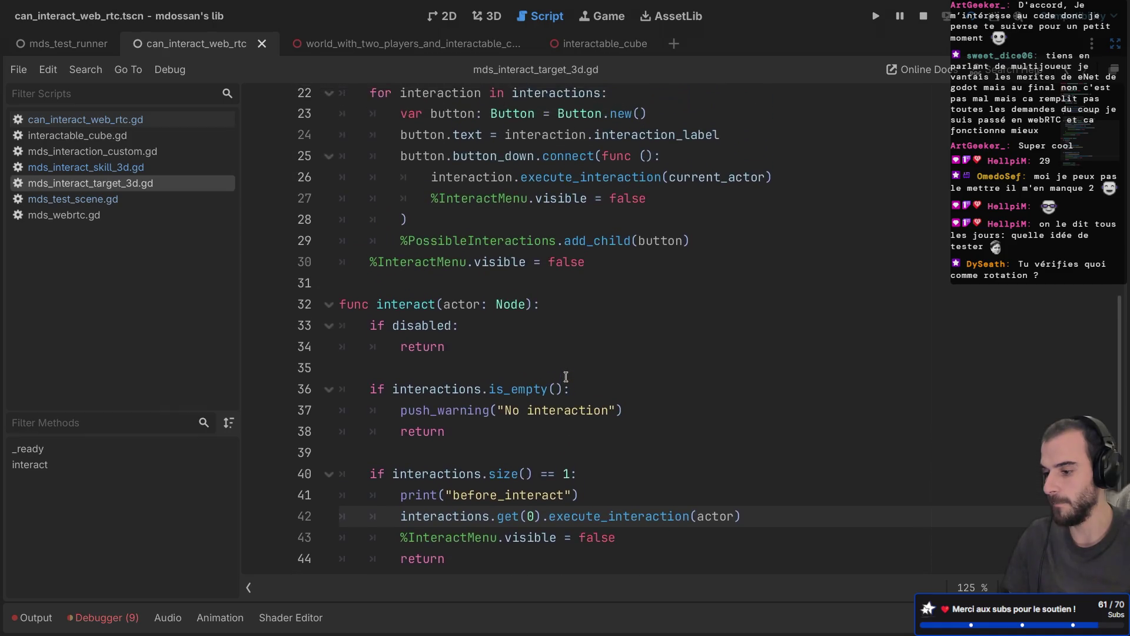
scroll(565, 376, down, 2)
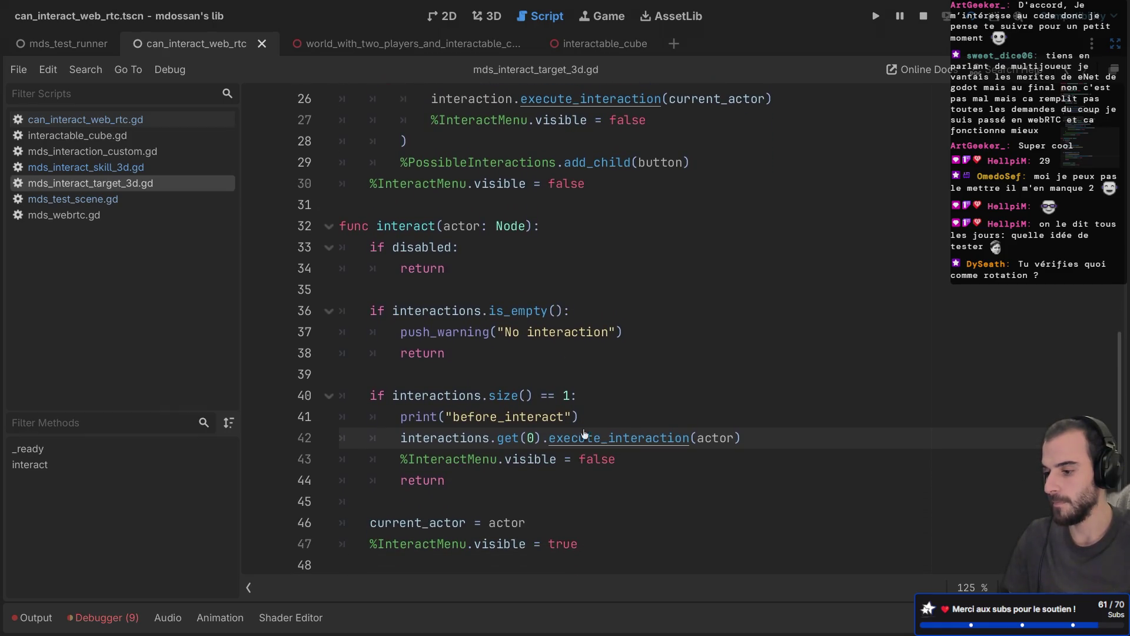
Read through the interact function code, then open mds_interaction_custom.gd
mouse_move(580, 443)
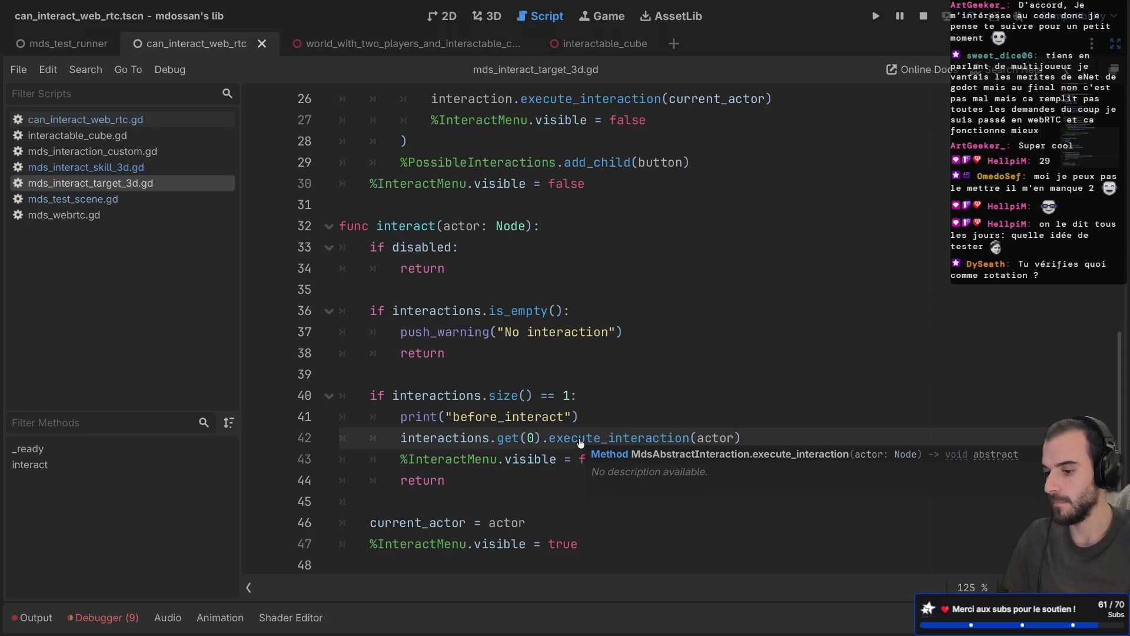
scroll(580, 442, up, 4)
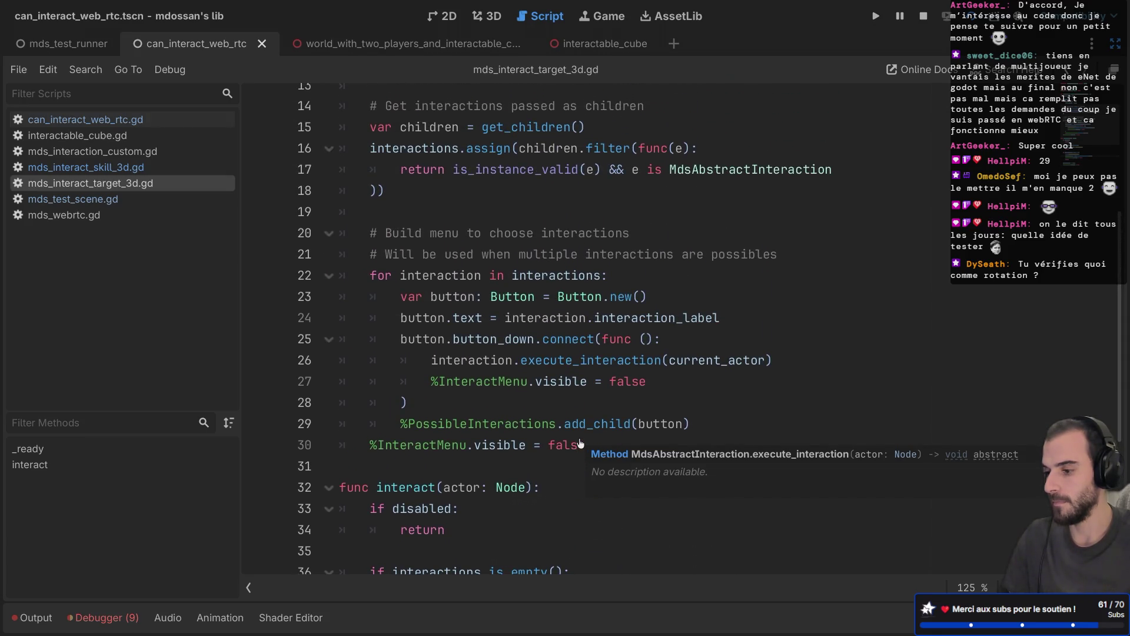
scroll(580, 443, up, 1)
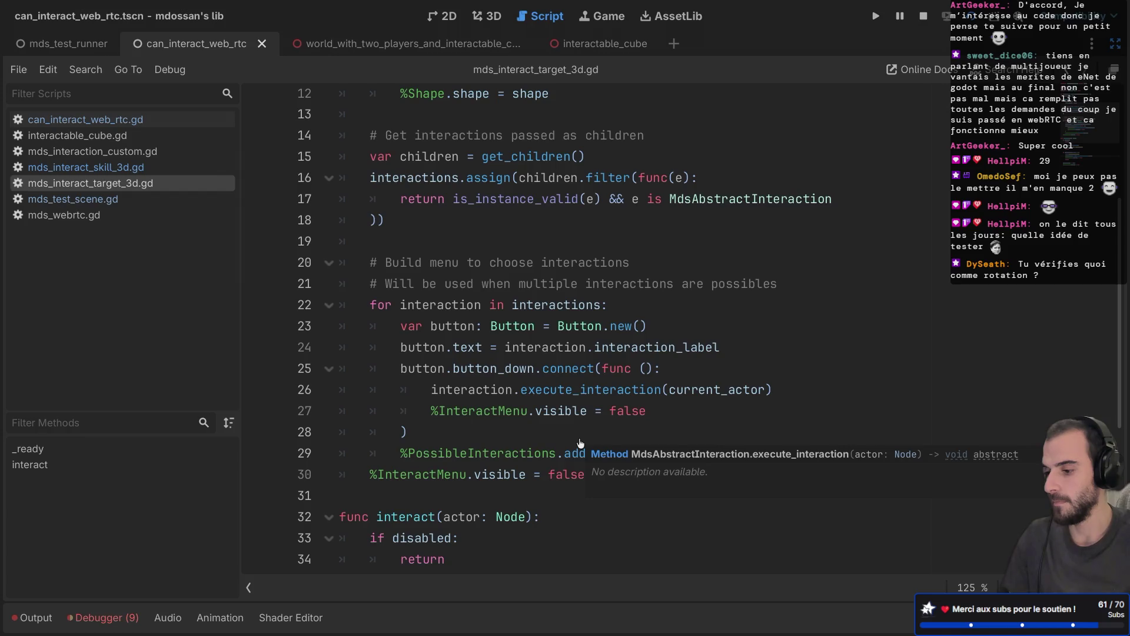
scroll(580, 443, up, 2)
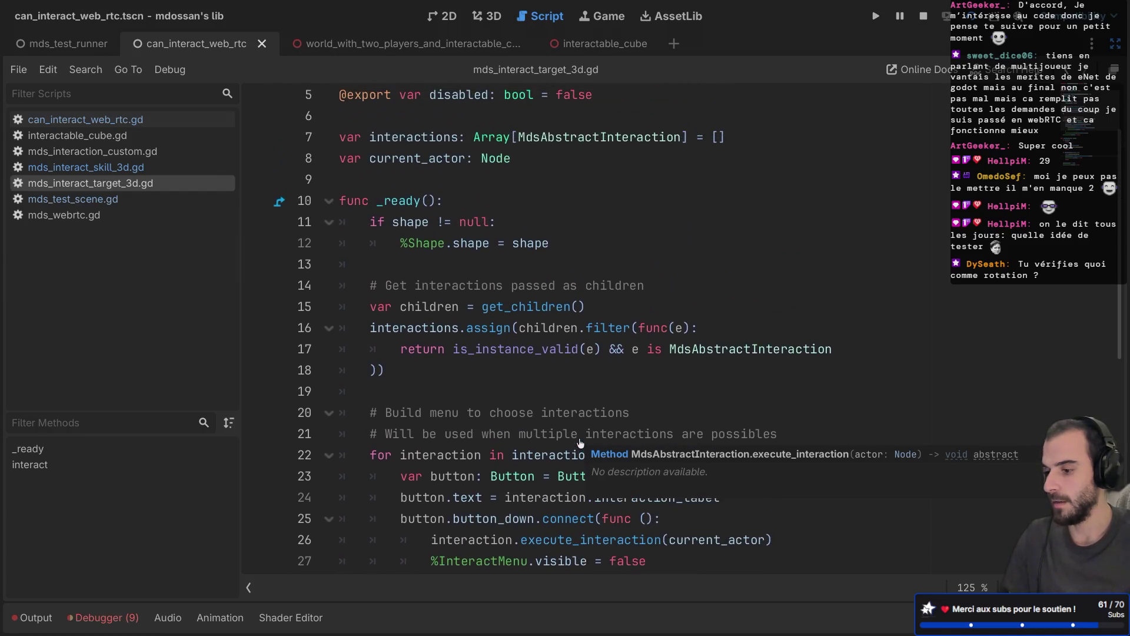
scroll(580, 443, up, 1)
scroll(580, 443, up, 1)
scroll(581, 443, down, 7)
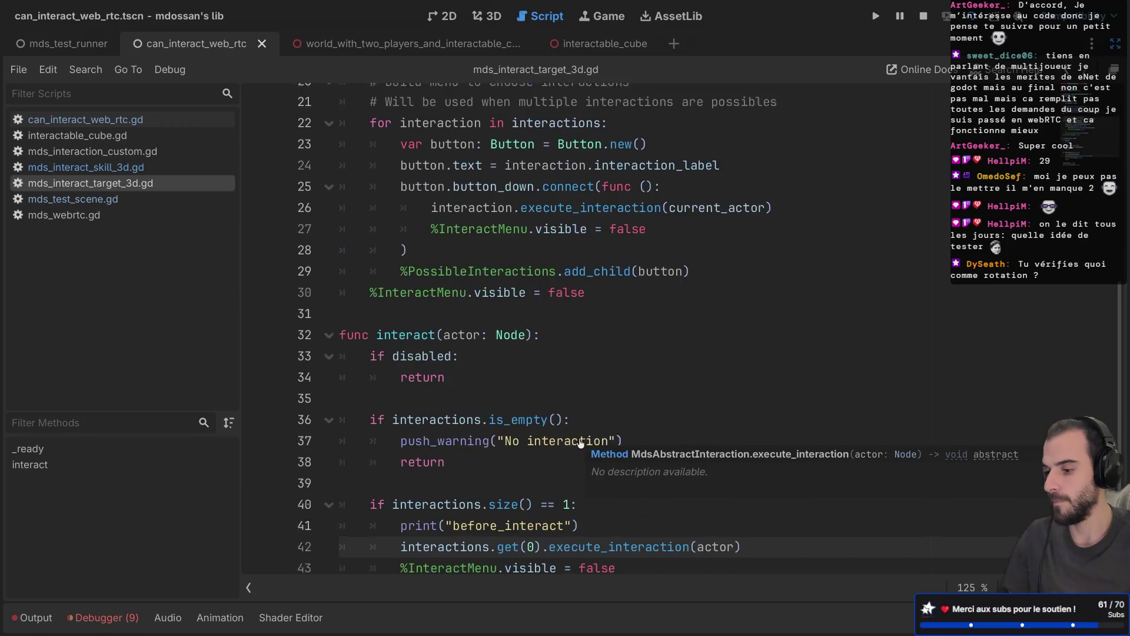
scroll(580, 443, down, 1)
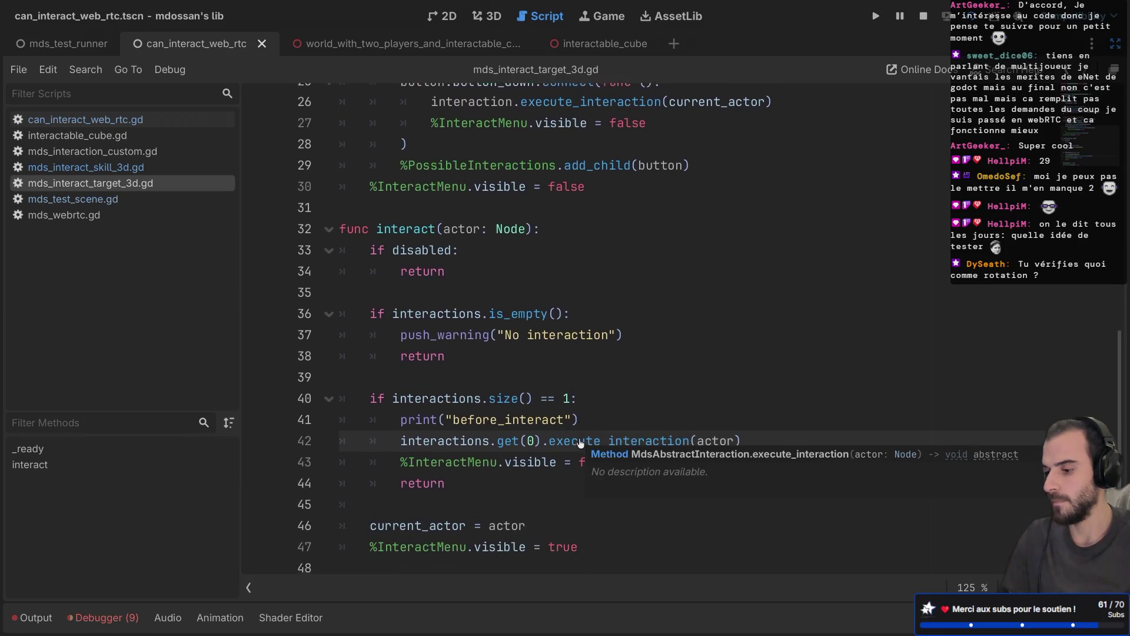
click(157, 151)
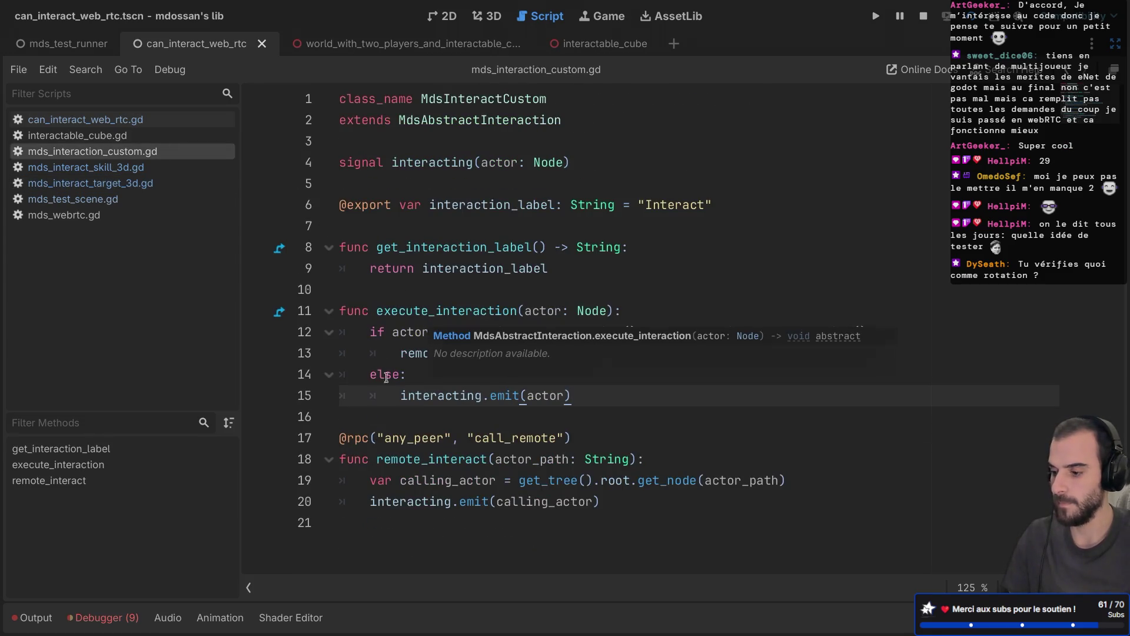
Add print("remote_interact received") inside remote_interact and save the script
click(644, 463)
key(Return)
text(rint(")
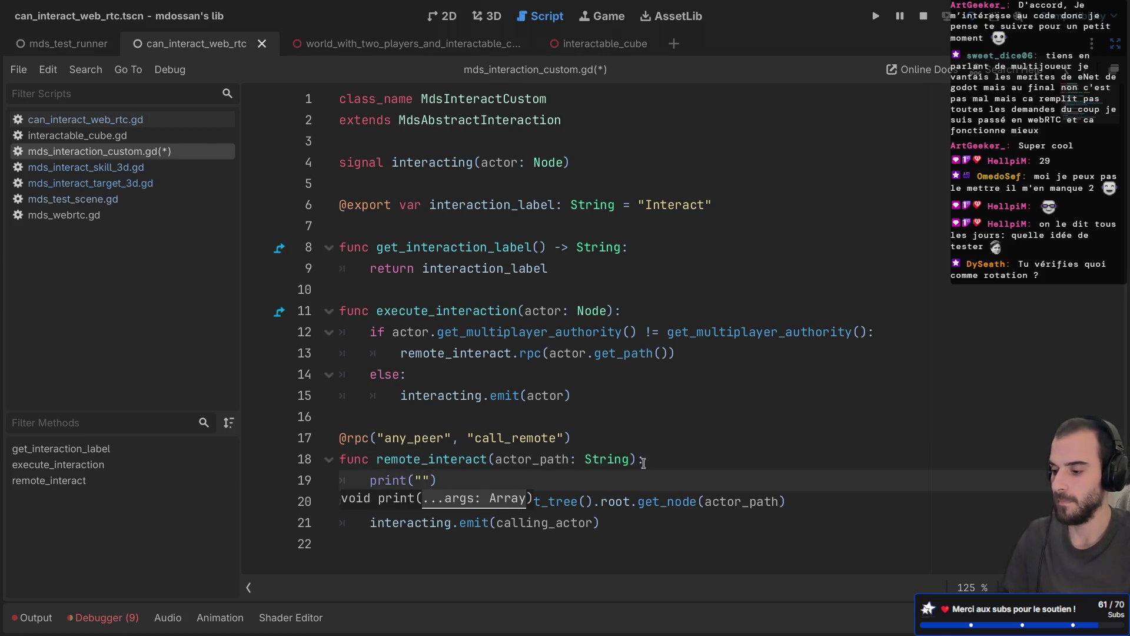
text(remote_i)
text(nteract rece)
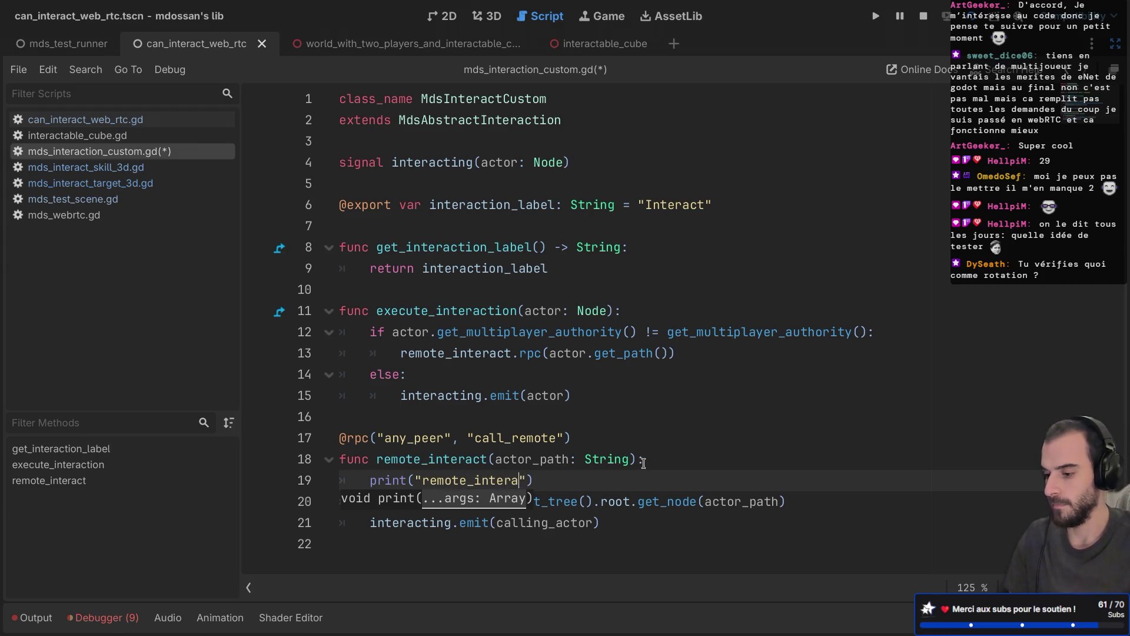
text(ived)
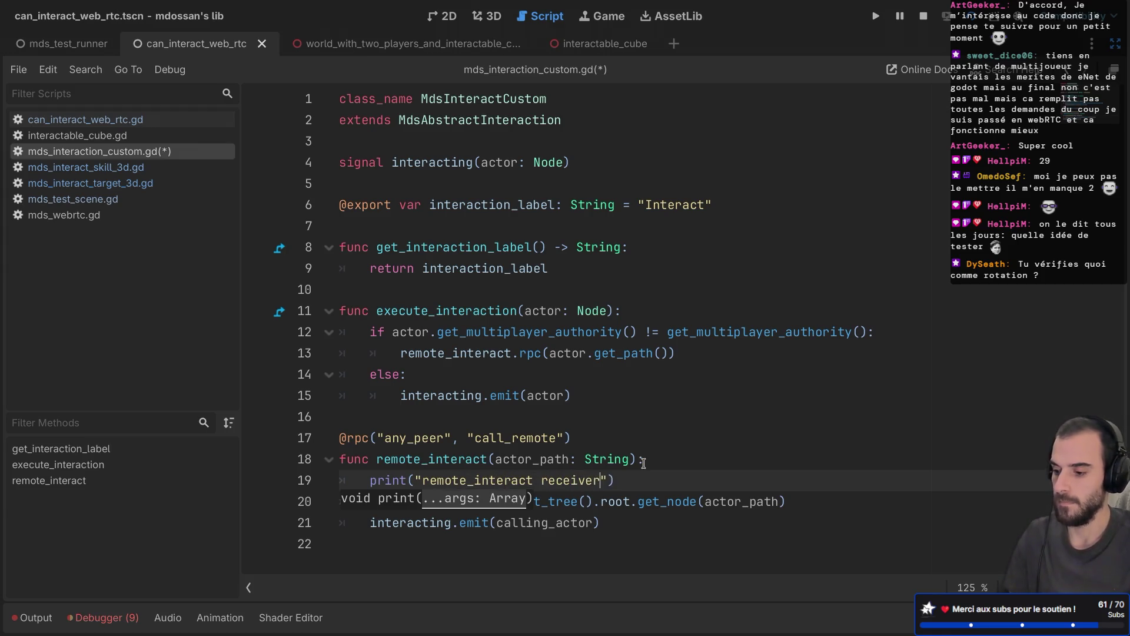
key(ctrl+s)
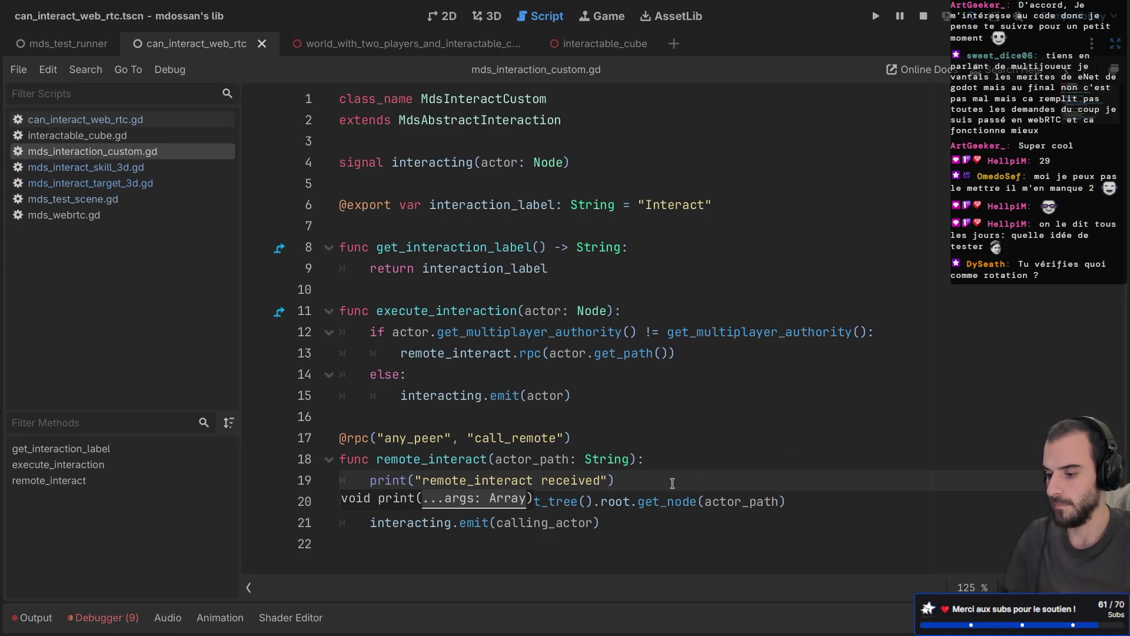
Copy the print into execute_interaction with the message "execute_interaction", save, and rerun the test
drag(673, 482, 675, 460)
key(ctrl+c)
click(648, 312)
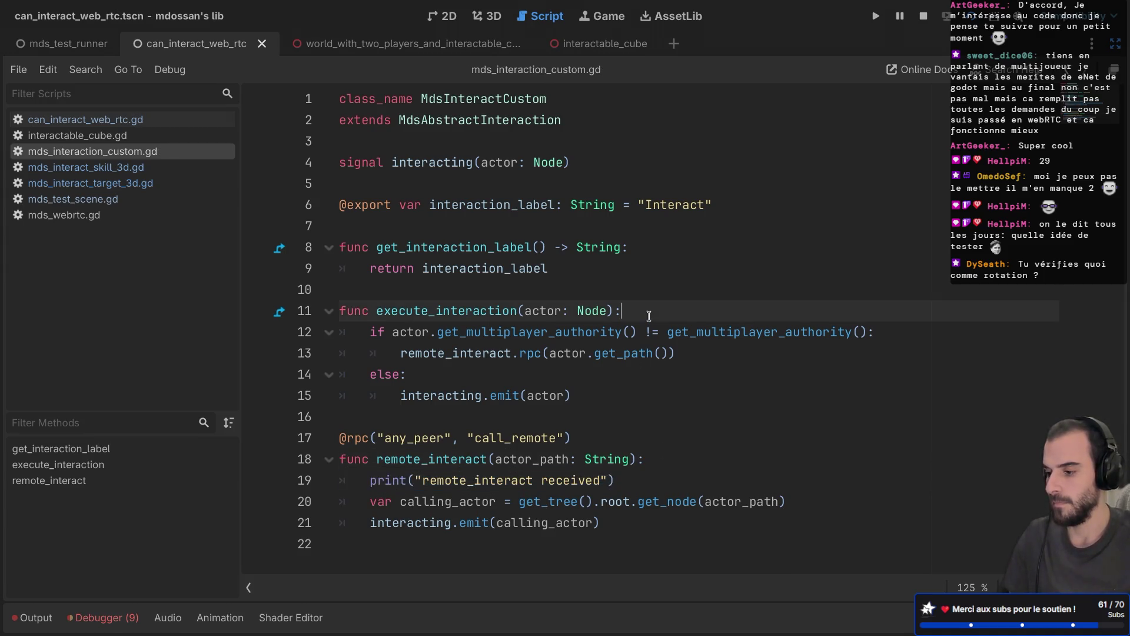
key(ctrl+v)
drag(606, 333, 422, 332)
text(execute_inte)
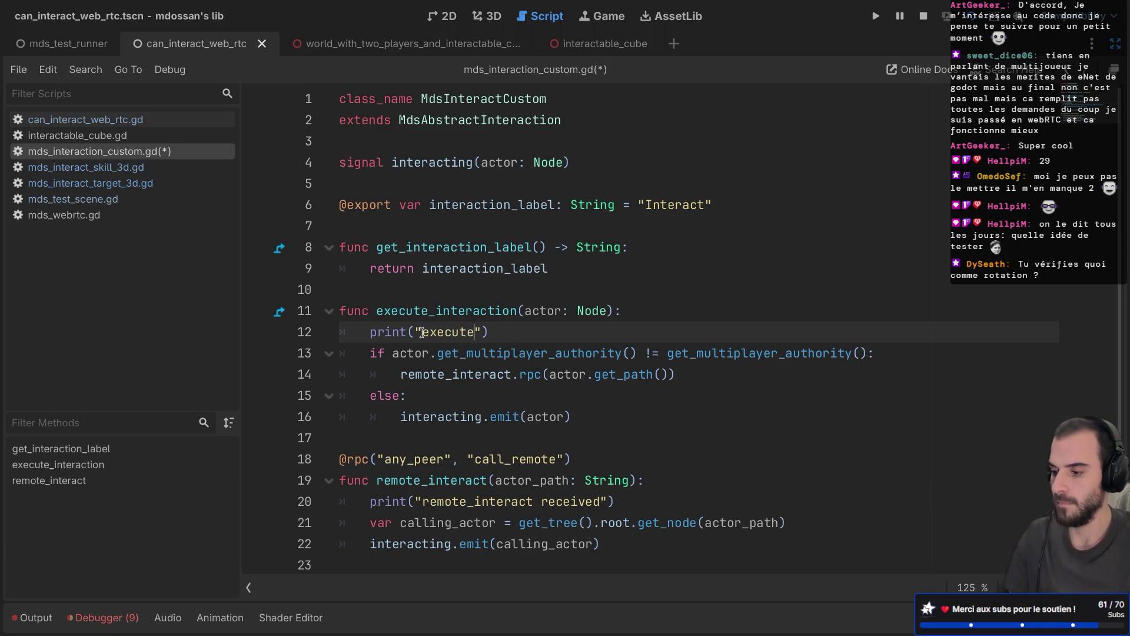
text(raction)
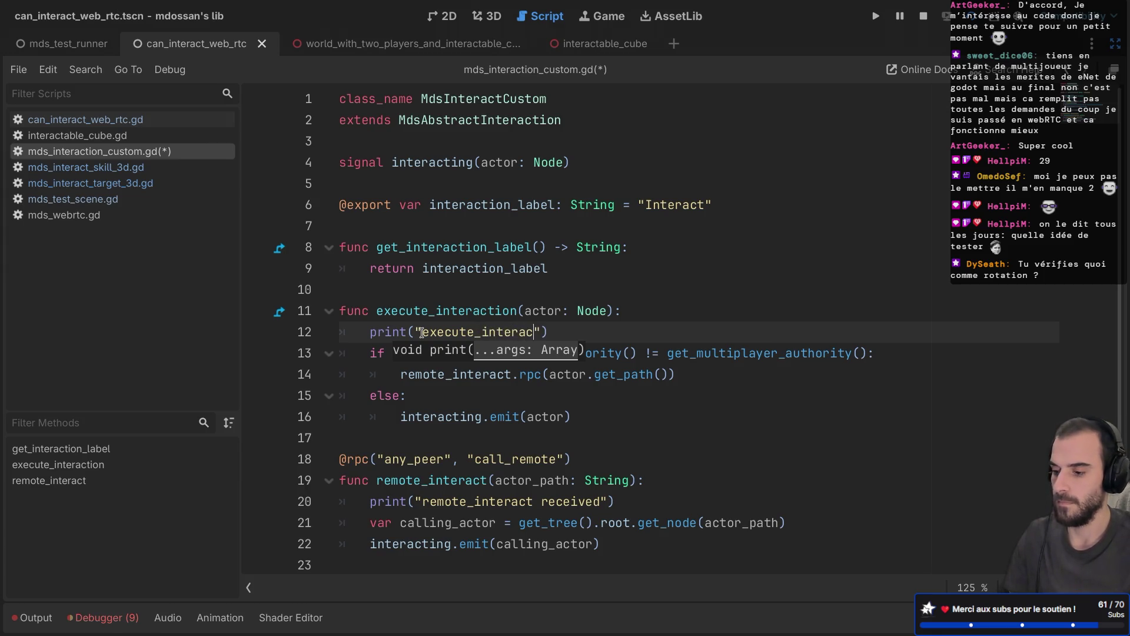
key(ctrl+s)
key(F5)
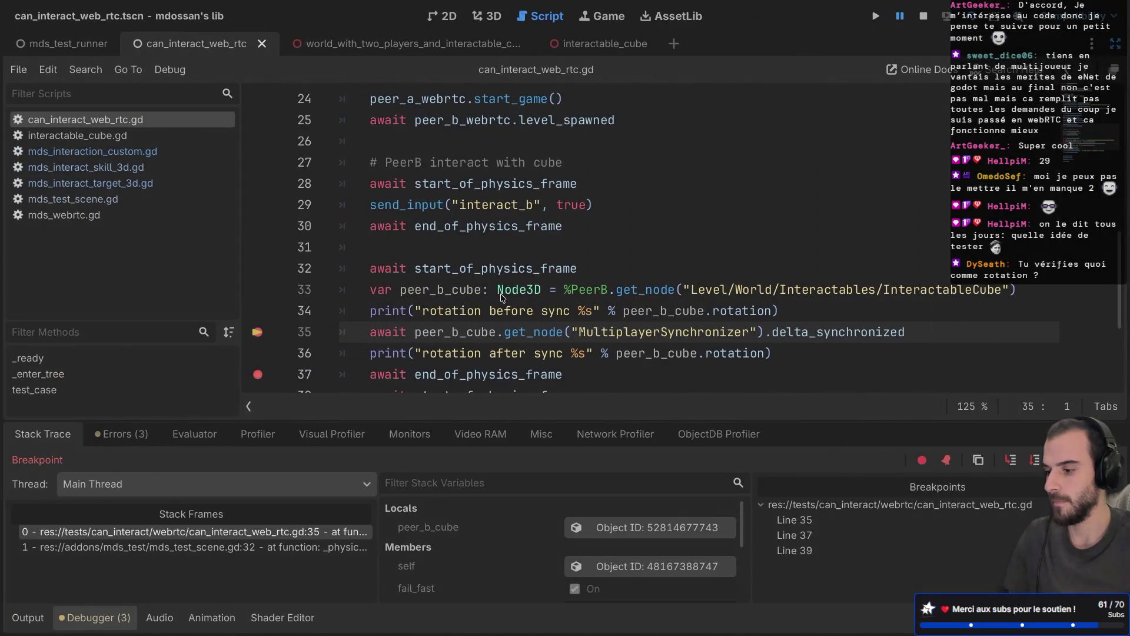
Review the Output log, marking the rotation before sync and Can interact - Solo lines
scroll(434, 273, down, 2)
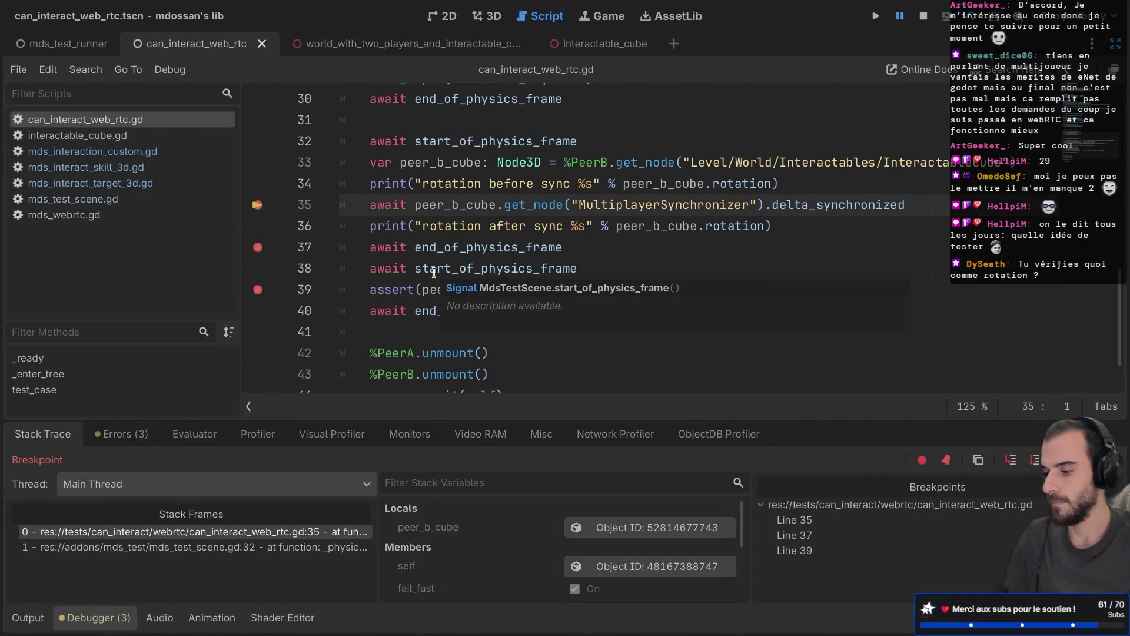
click(31, 623)
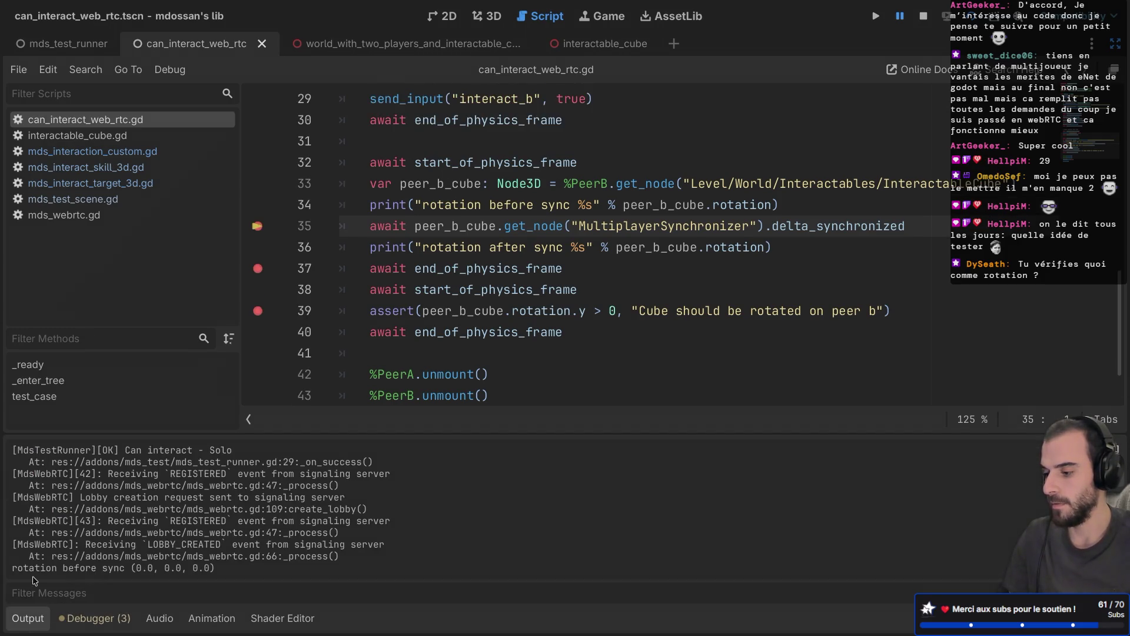
scroll(49, 529, up, 2)
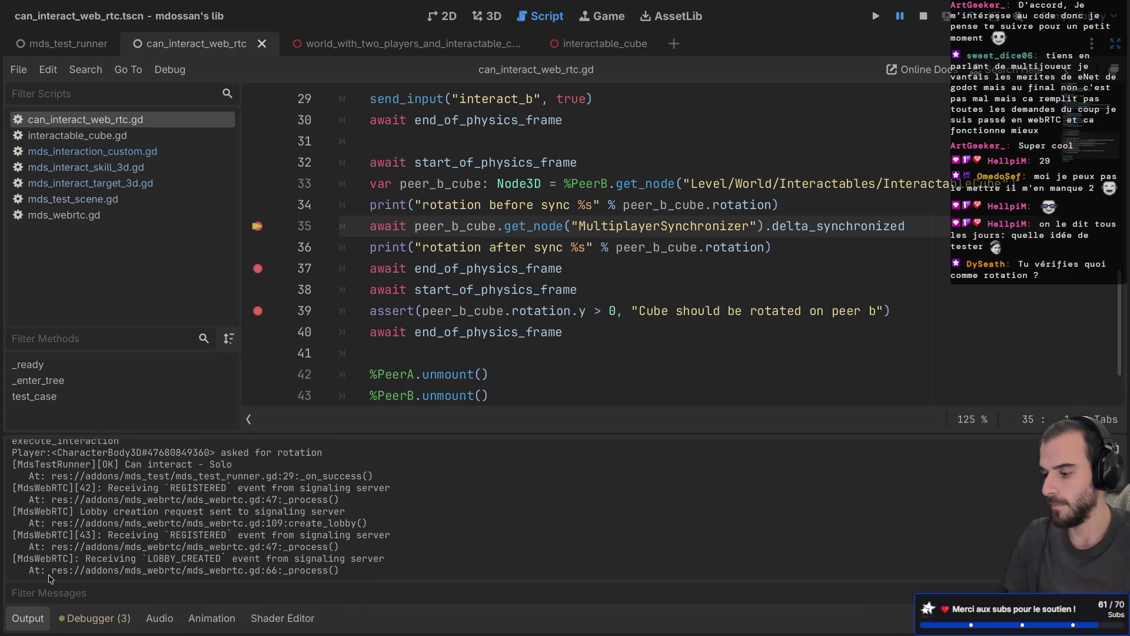
scroll(36, 530, down, 2)
drag(12, 570, 216, 570)
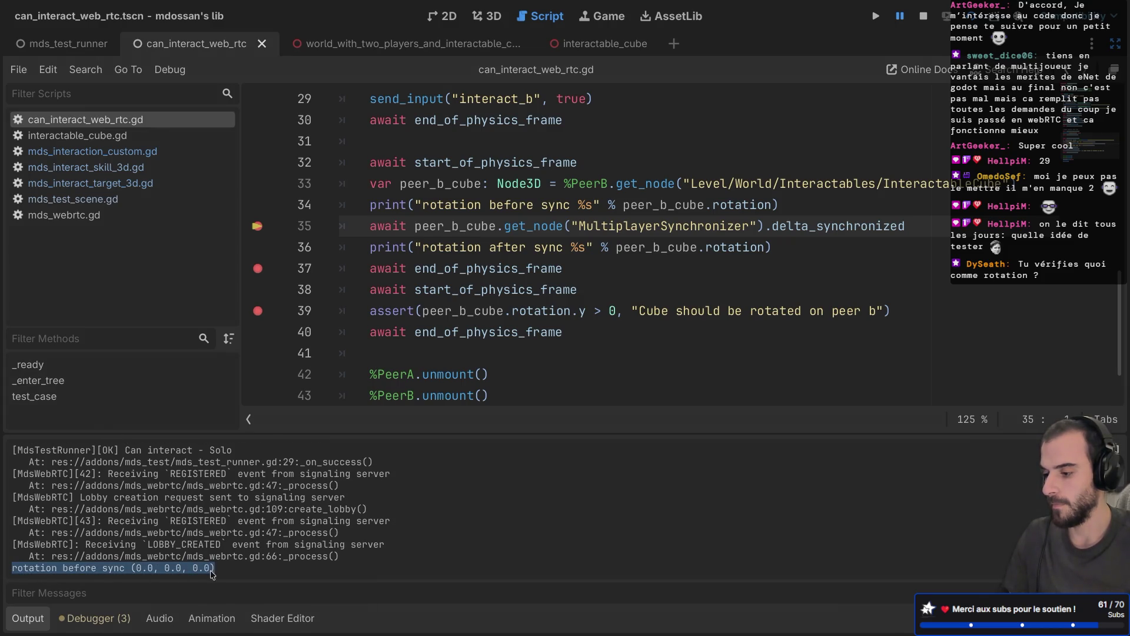
scroll(201, 524, up, 1)
scroll(200, 524, up, 2)
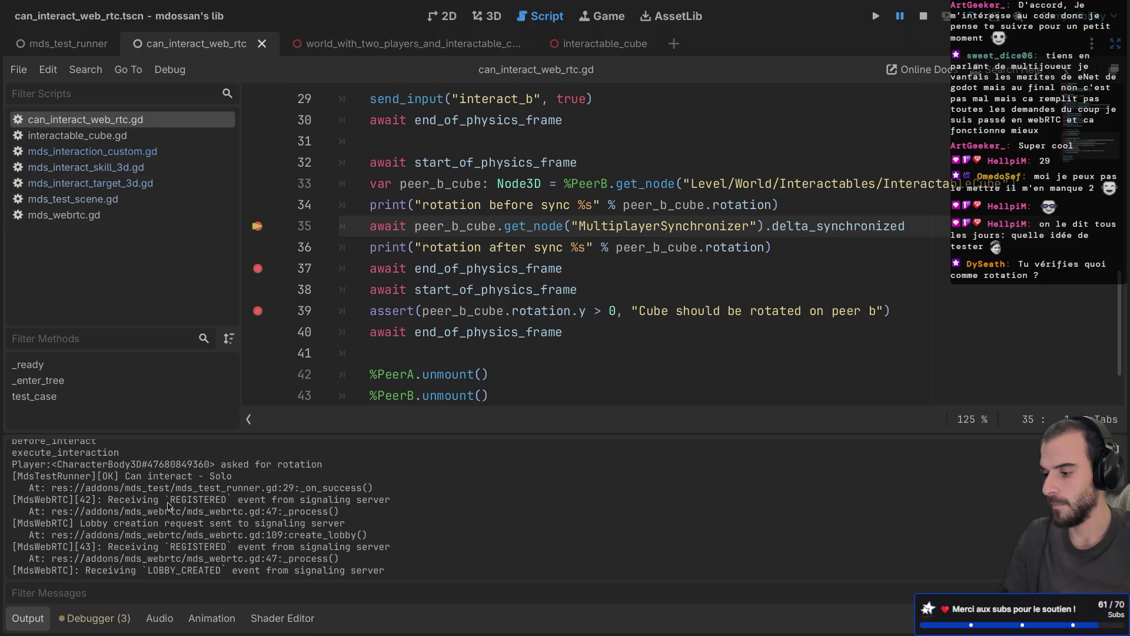
scroll(186, 471, down, 2)
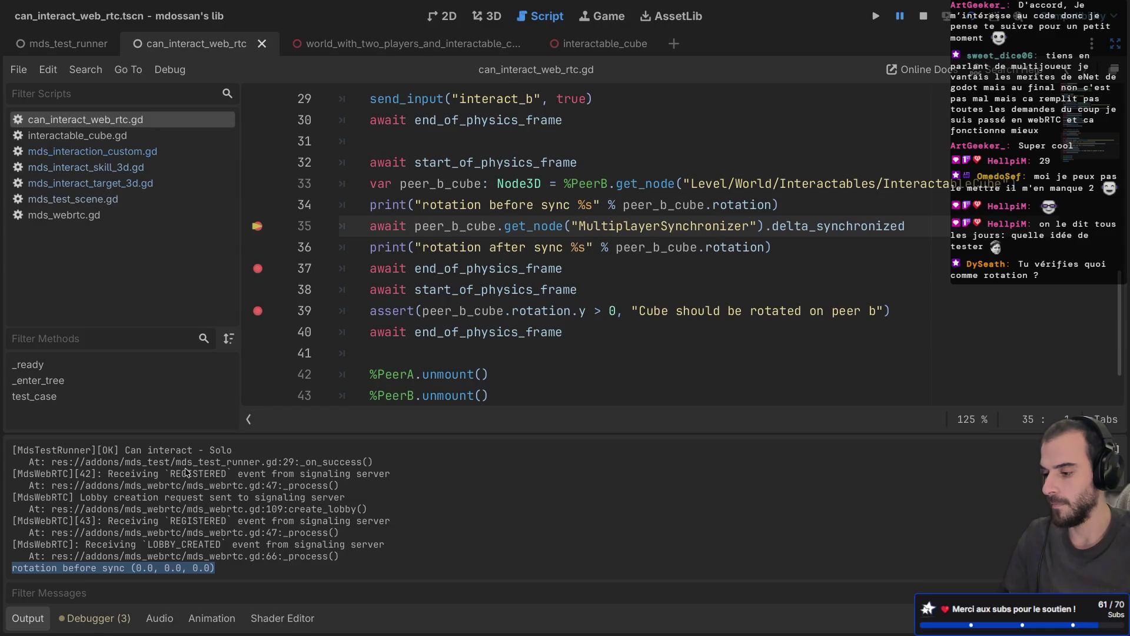
scroll(186, 471, up, 3)
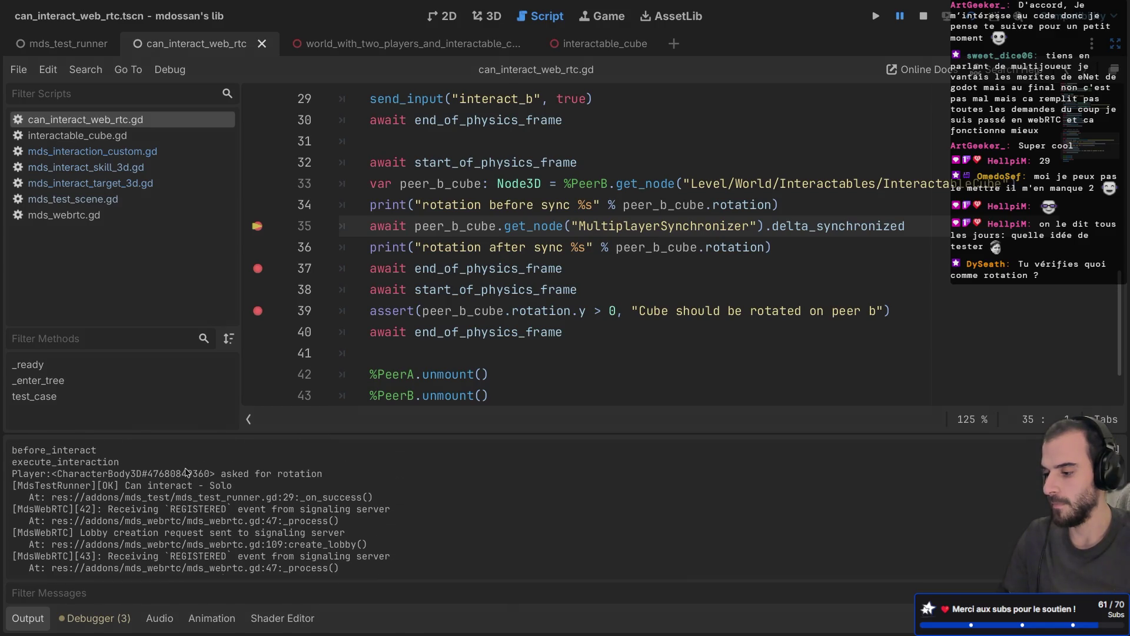
mouse_move(121, 486)
mouse_down()
mouse_move(236, 499)
mouse_move(253, 474)
mouse_move(240, 484)
mouse_up()
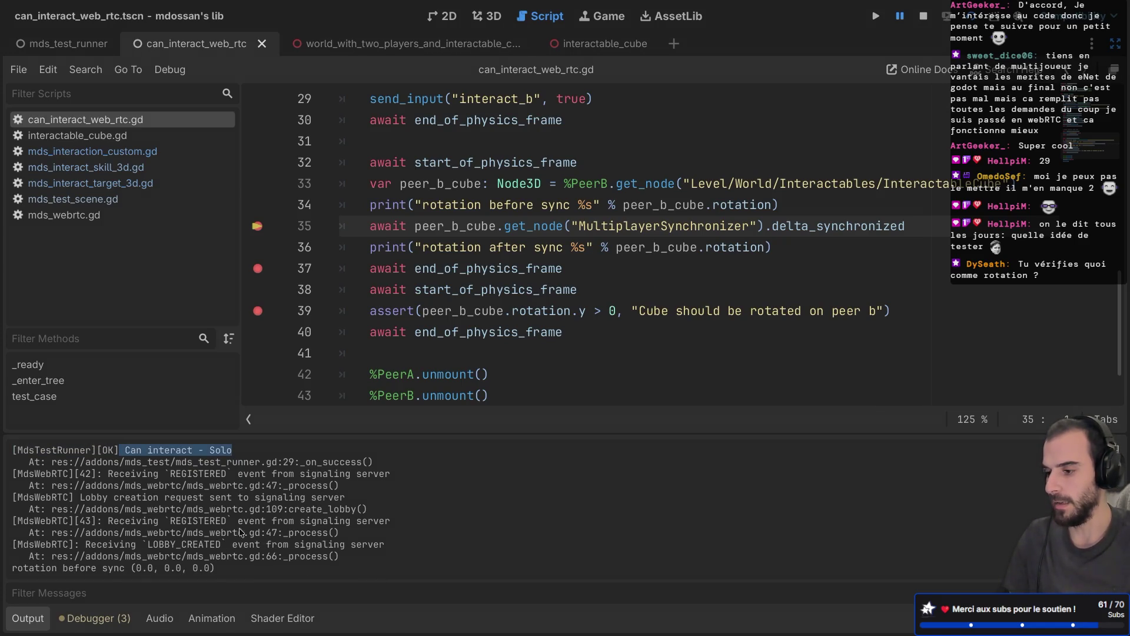
mouse_move(389, 306)
scroll(389, 307, down, 1)
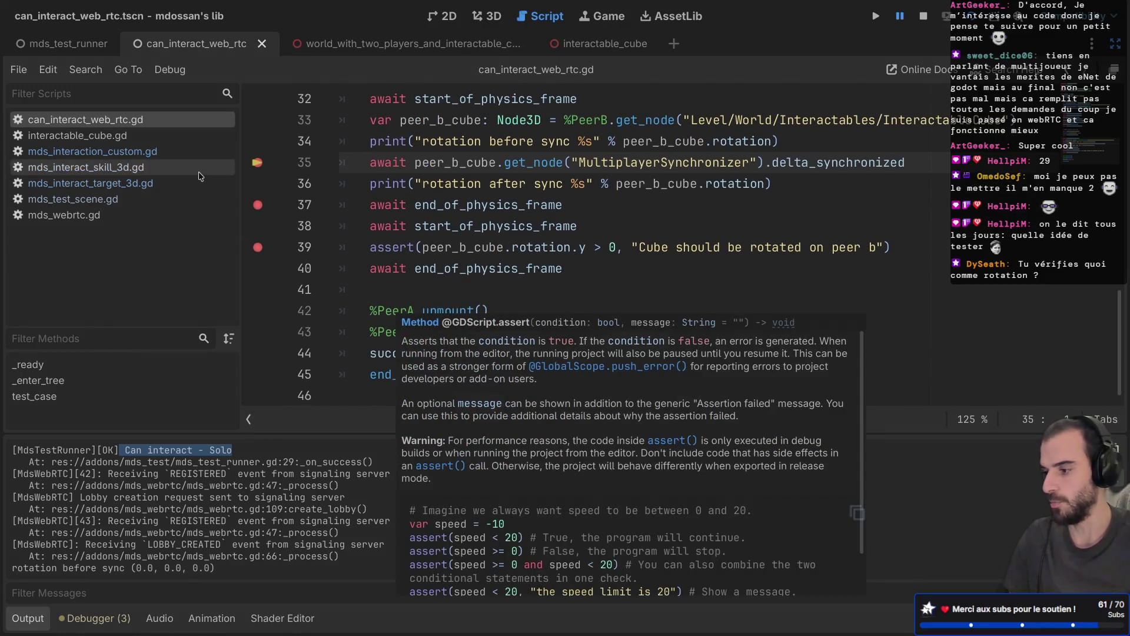
Switch through mds_interact_target_3d.gd back to mds_interaction_custom.gd
click(90, 183)
scroll(466, 286, down, 3)
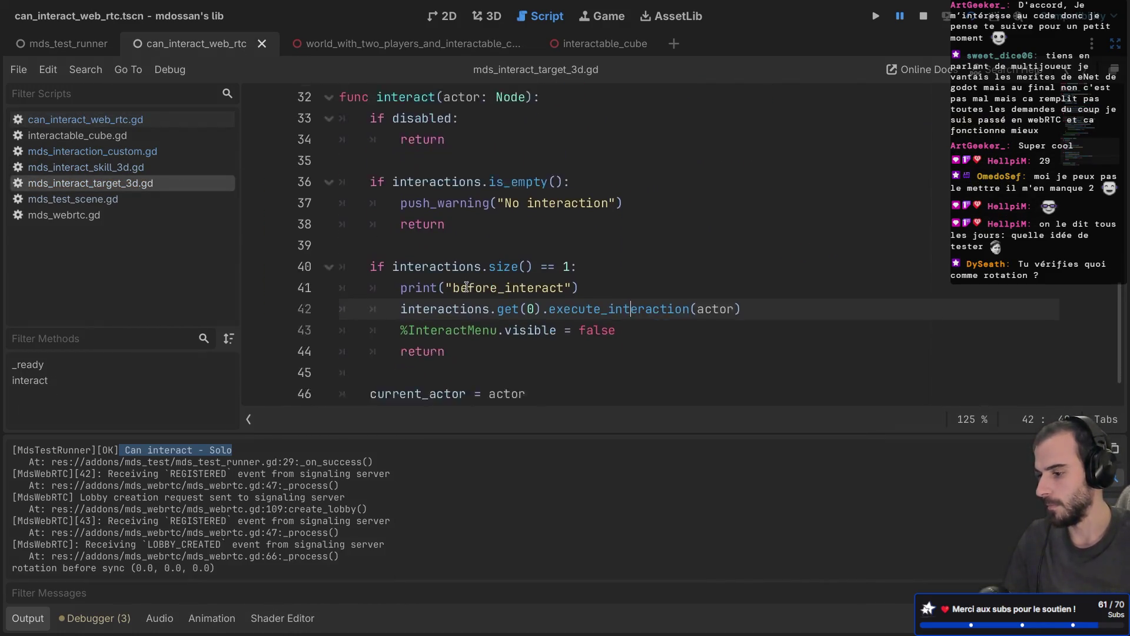
click(143, 152)
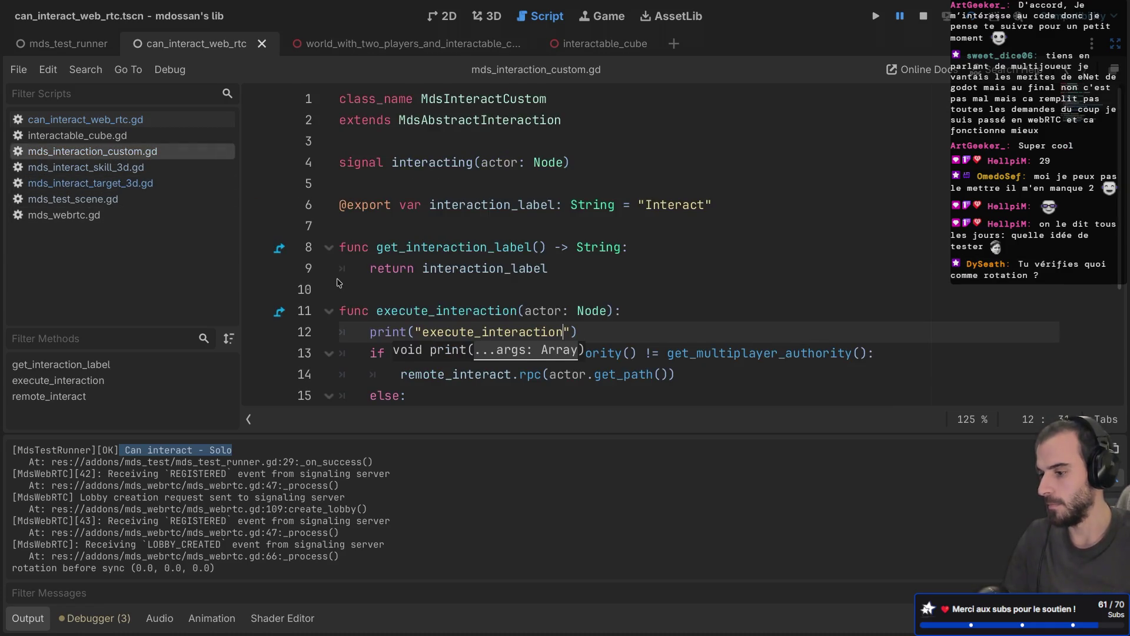
Check the signaling server log lines and the interacting signal emitted on line 16
scroll(338, 282, down, 2)
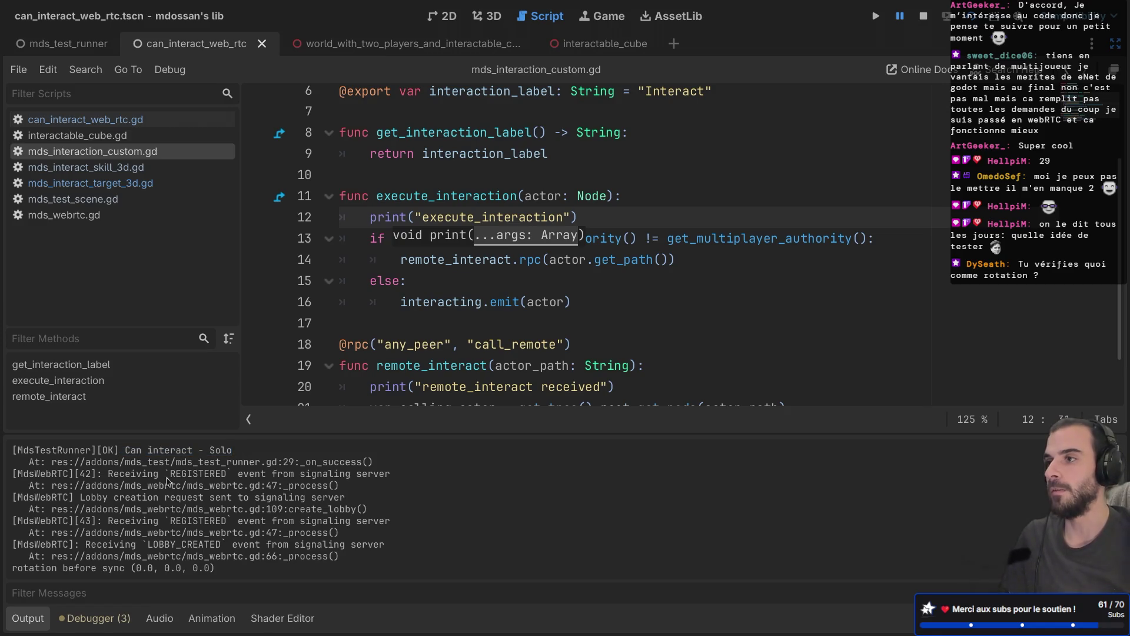
mouse_move(143, 462)
mouse_down()
mouse_move(206, 556)
mouse_move(202, 506)
mouse_move(218, 544)
mouse_up()
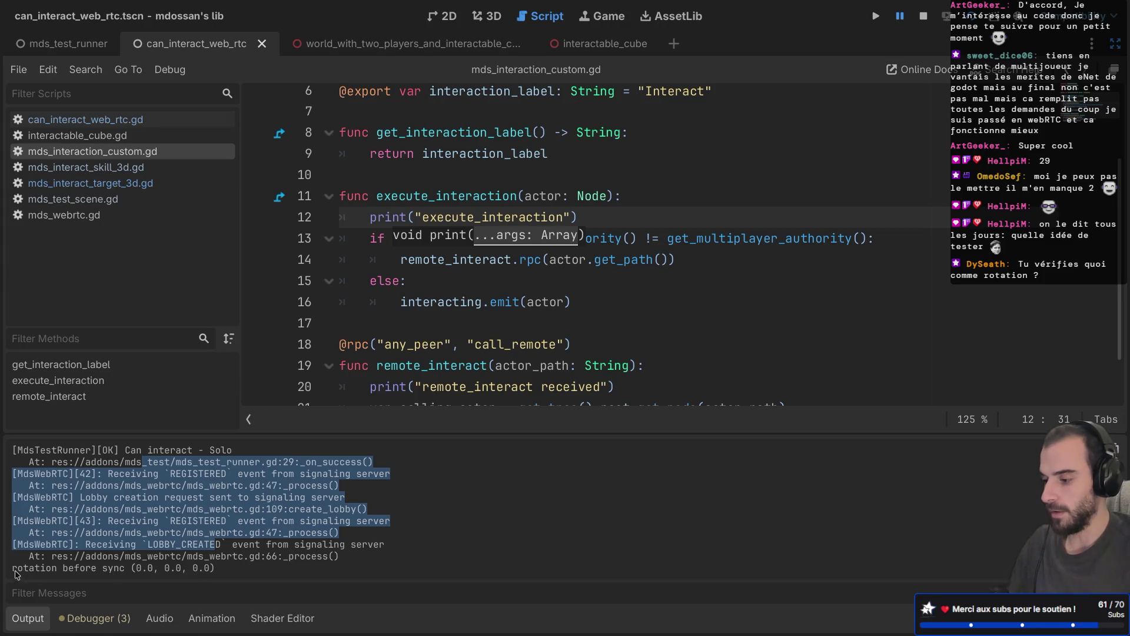
click(422, 313)
mouse_move(422, 313)
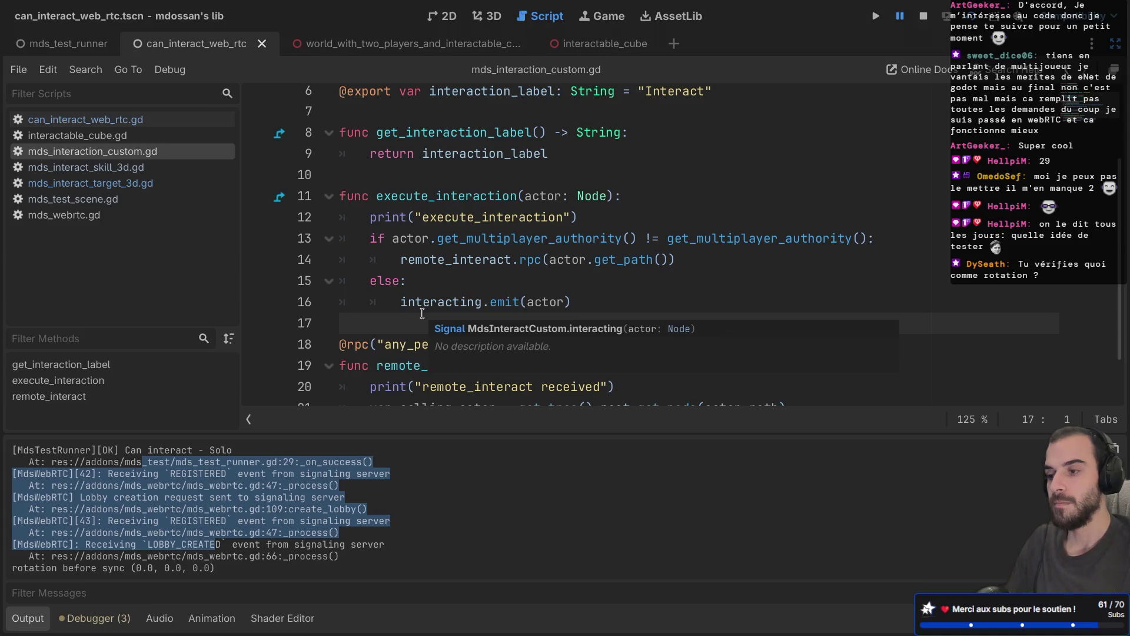
scroll(422, 313, down, 2)
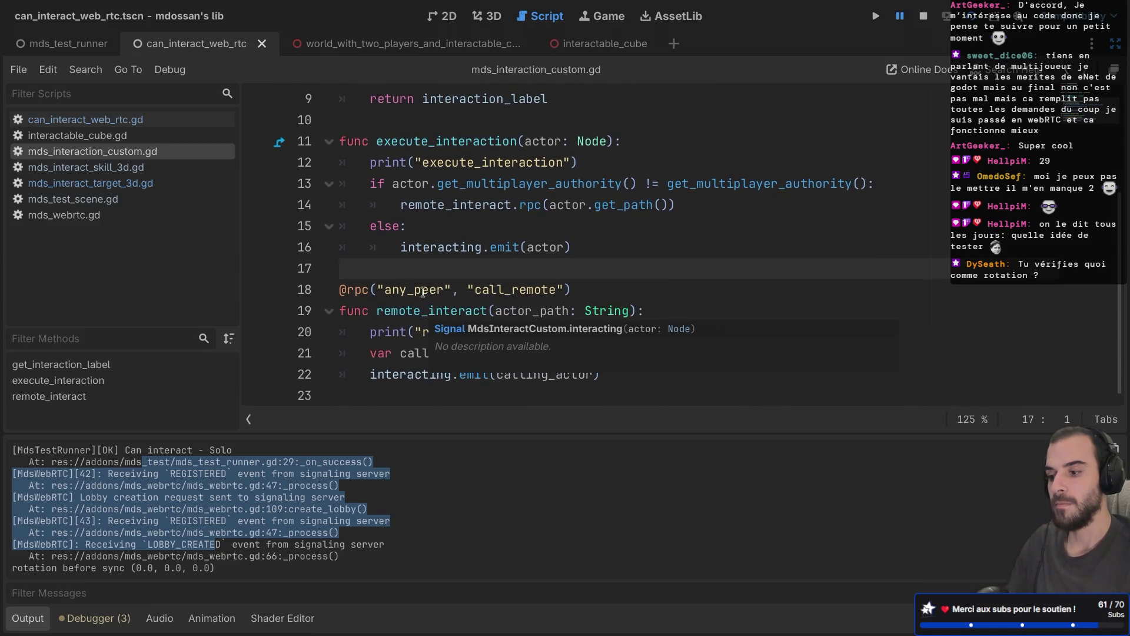
click(439, 240)
mouse_move(439, 241)
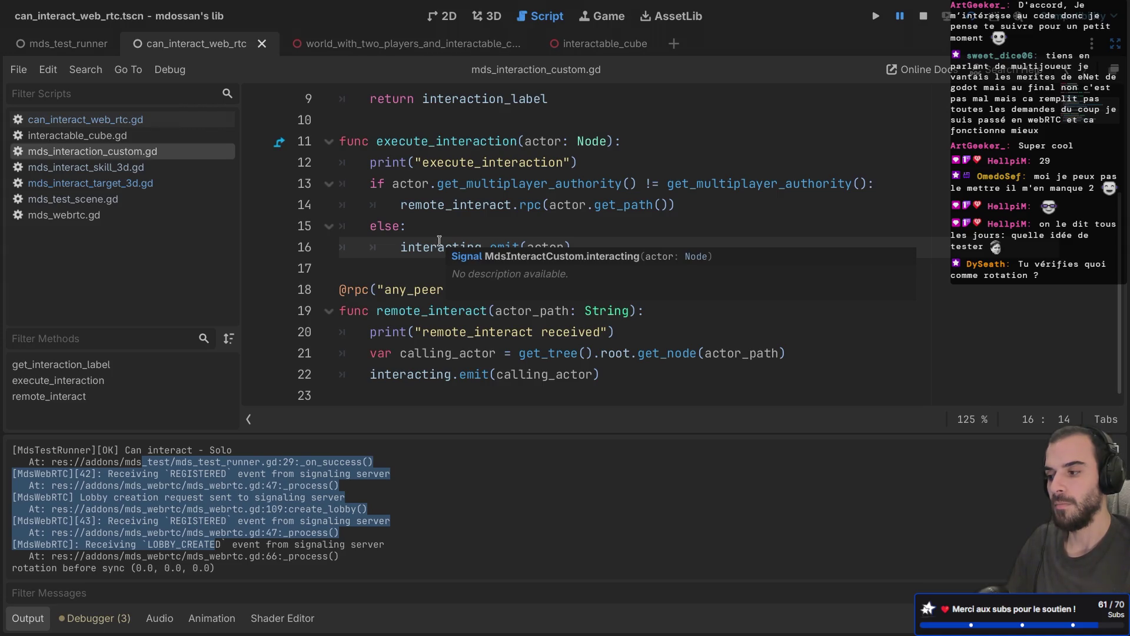
Open mds_interact_skill_3d.gd and examine the should_interact condition in _physics_process
click(112, 183)
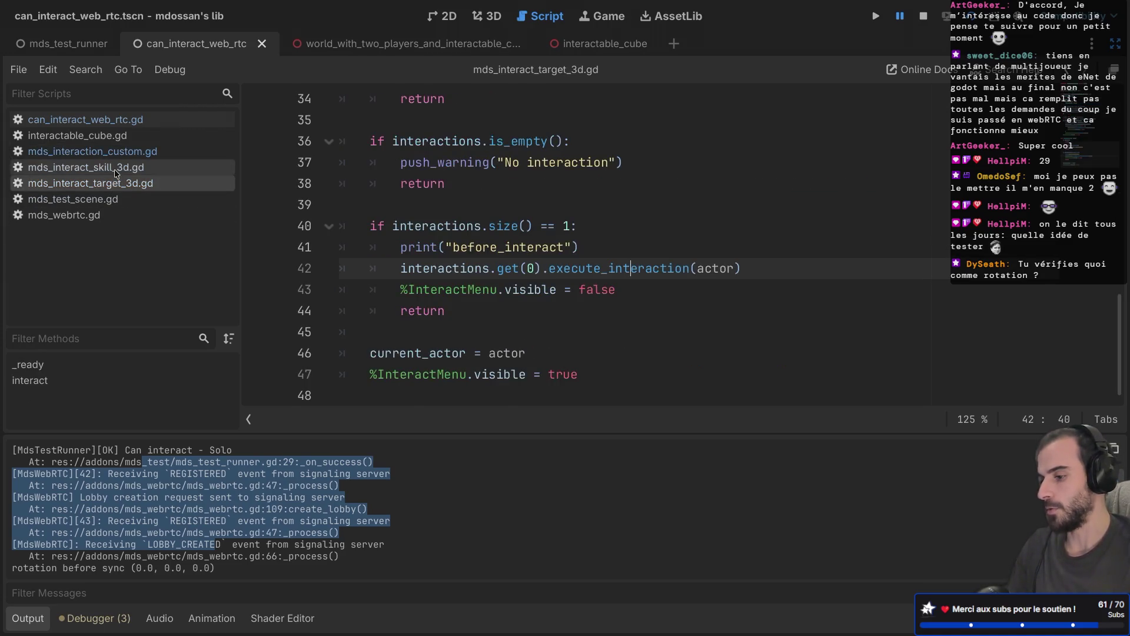
click(116, 170)
scroll(379, 281, down, 2)
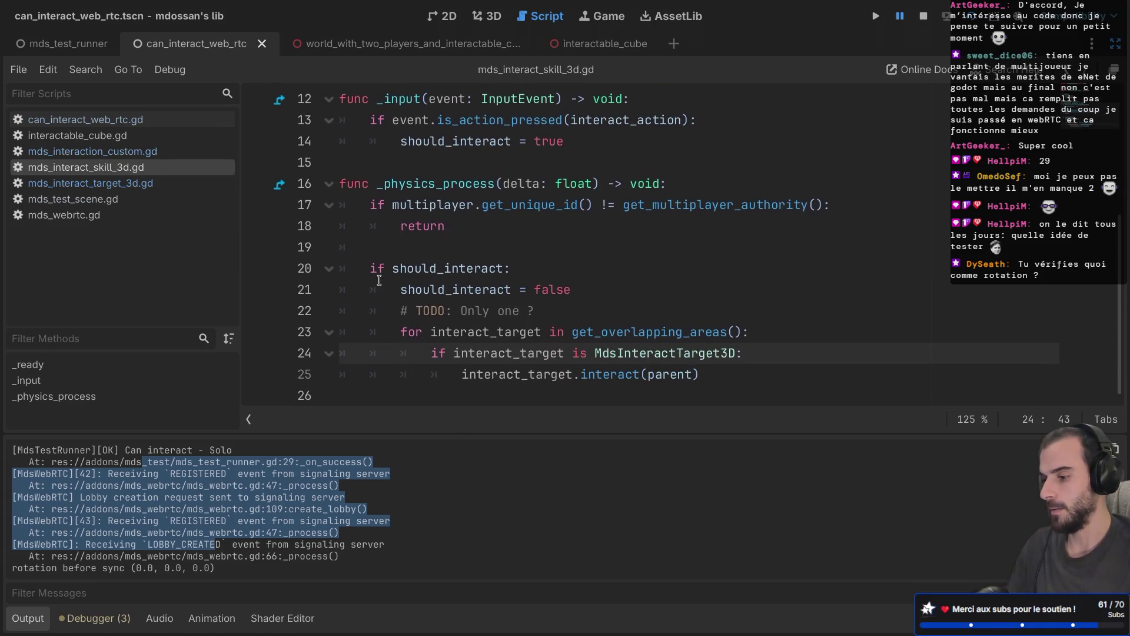
mouse_move(420, 176)
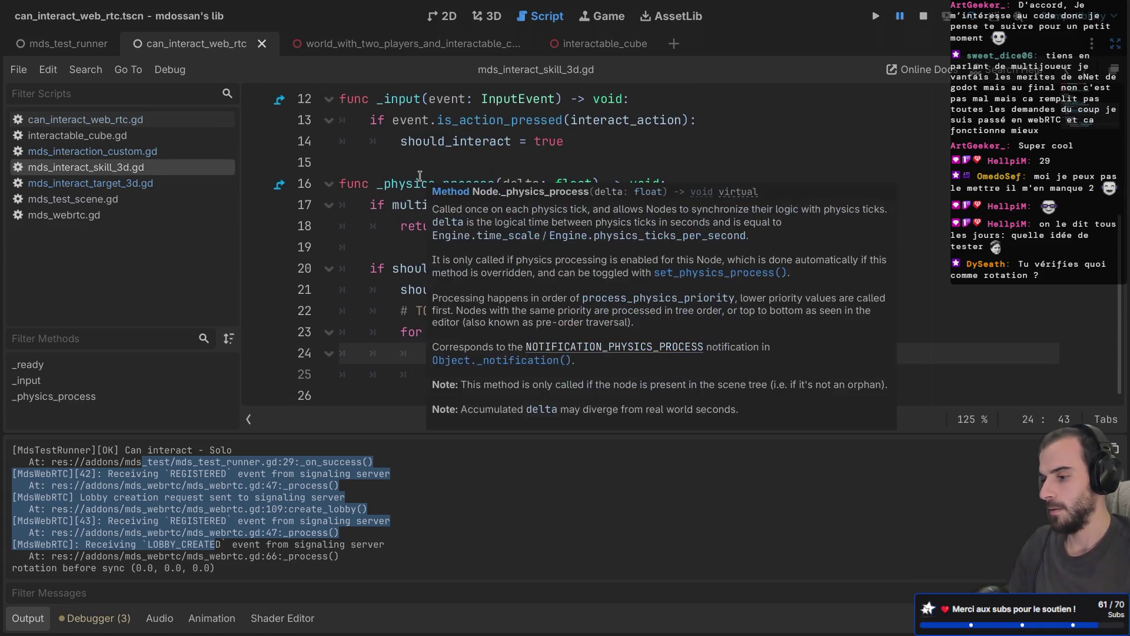
drag(386, 269, 469, 288)
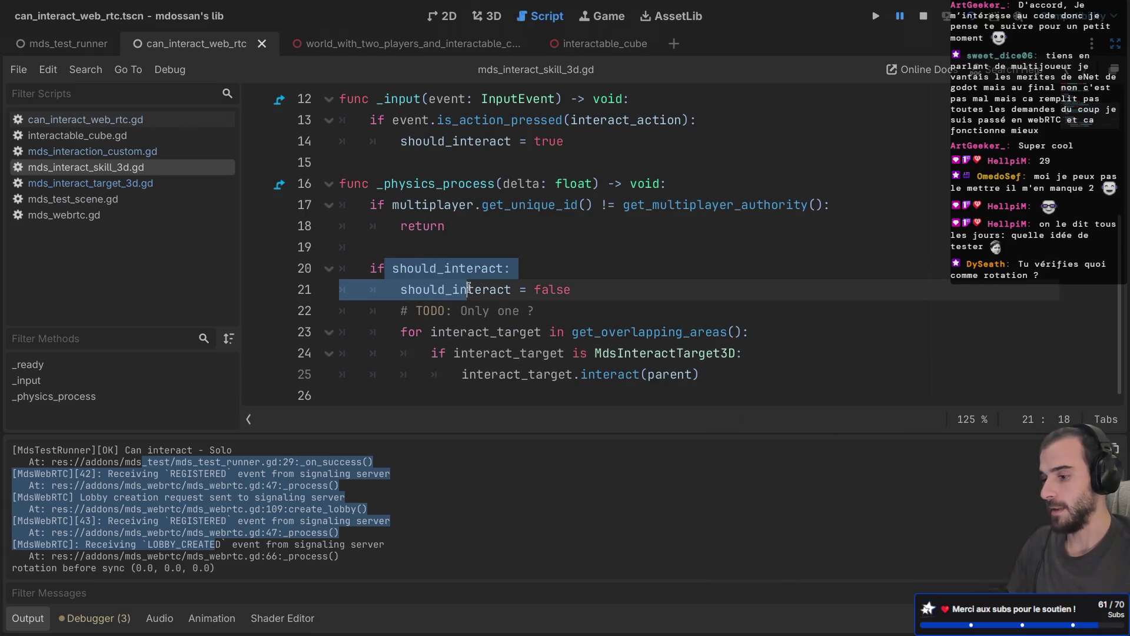
double_click(477, 289)
mouse_move(476, 289)
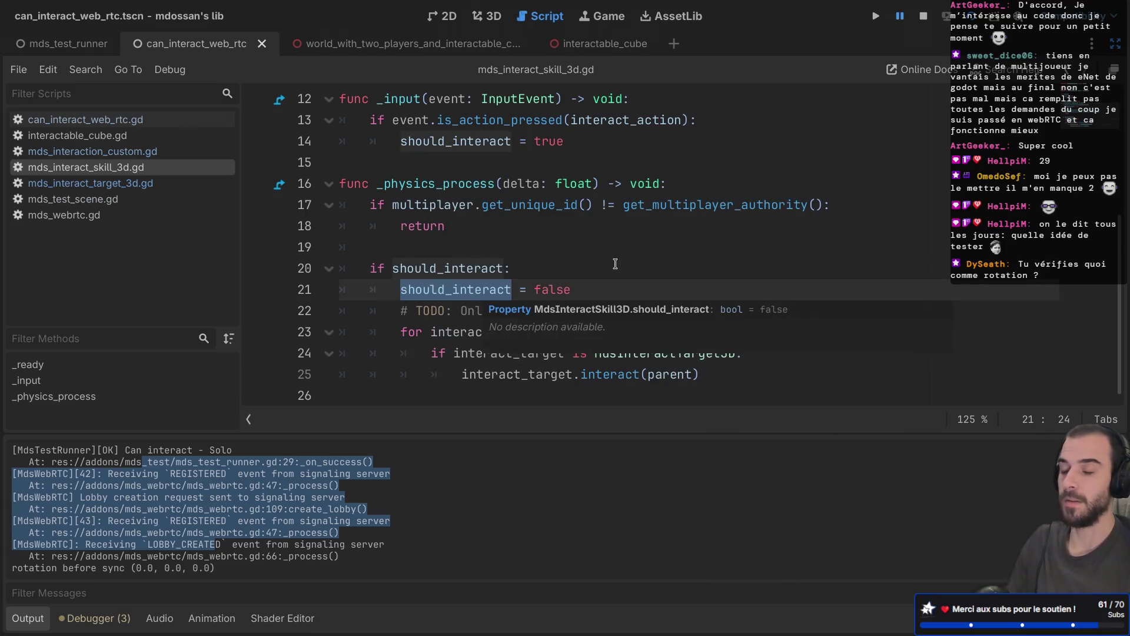
Glance at the running game, then place the cursor at the end of the if should_interact line
key(F5)
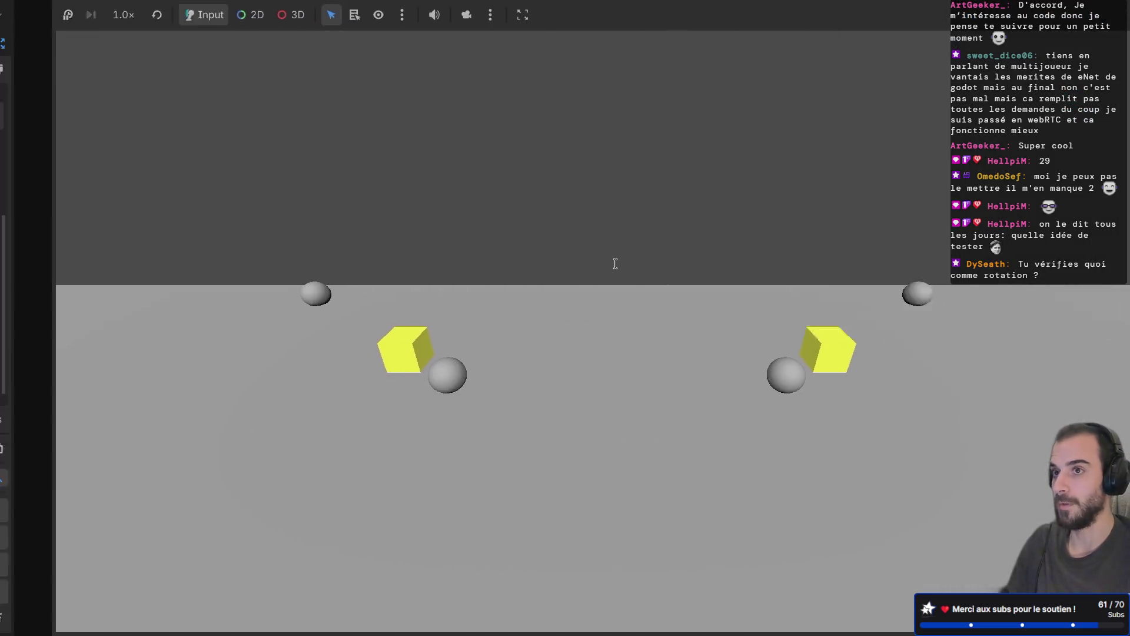
key(super+Tab)
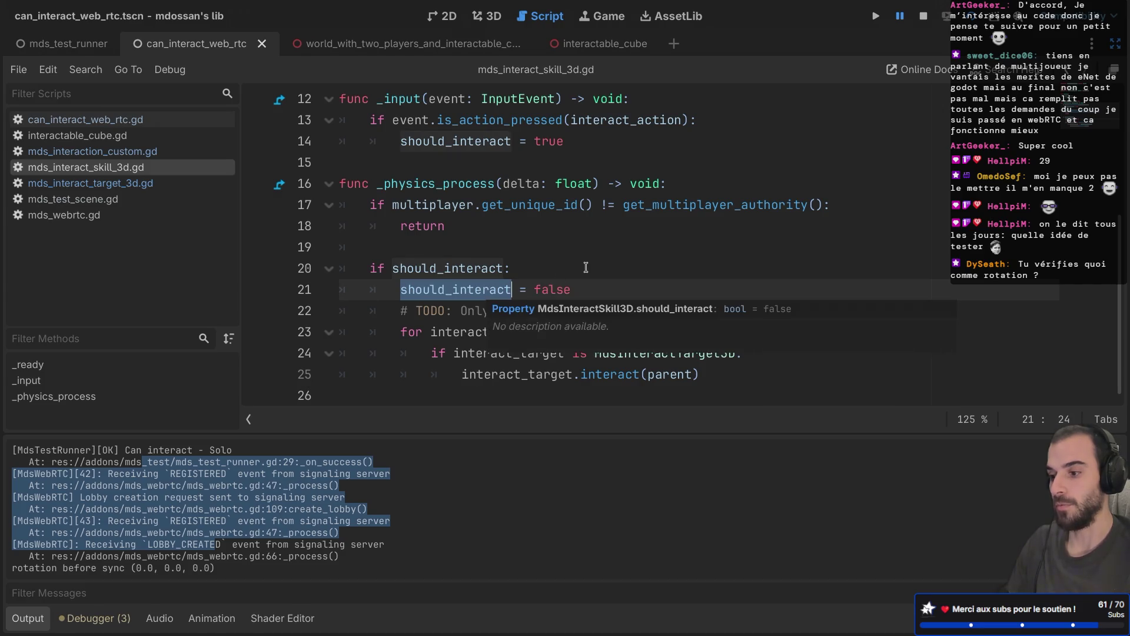
key(super+Tab)
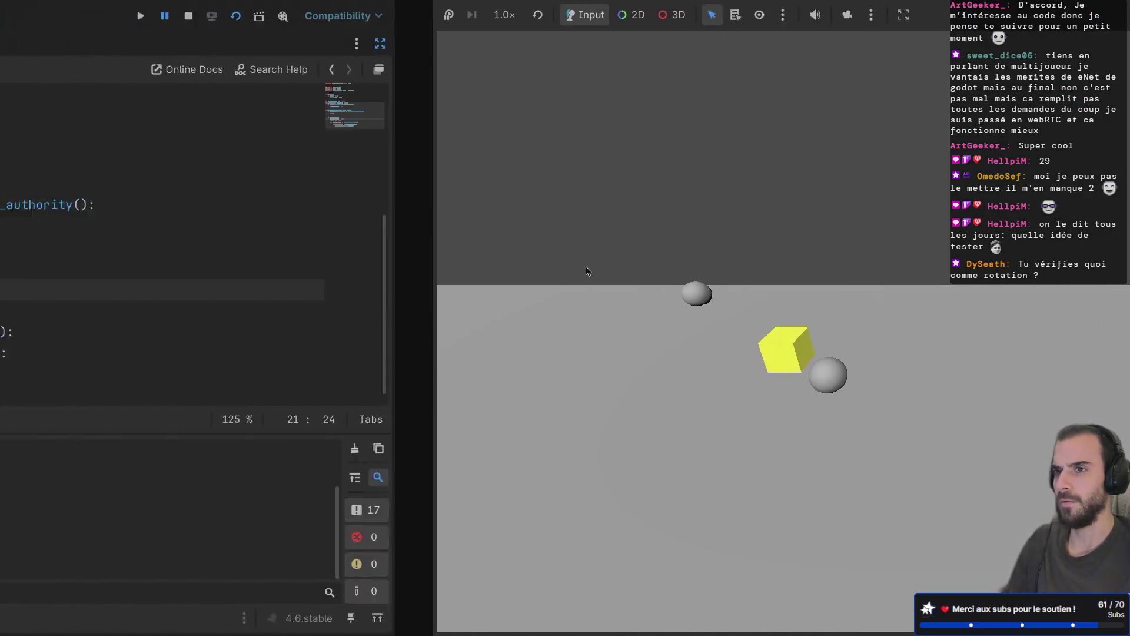
key(super+Tab)
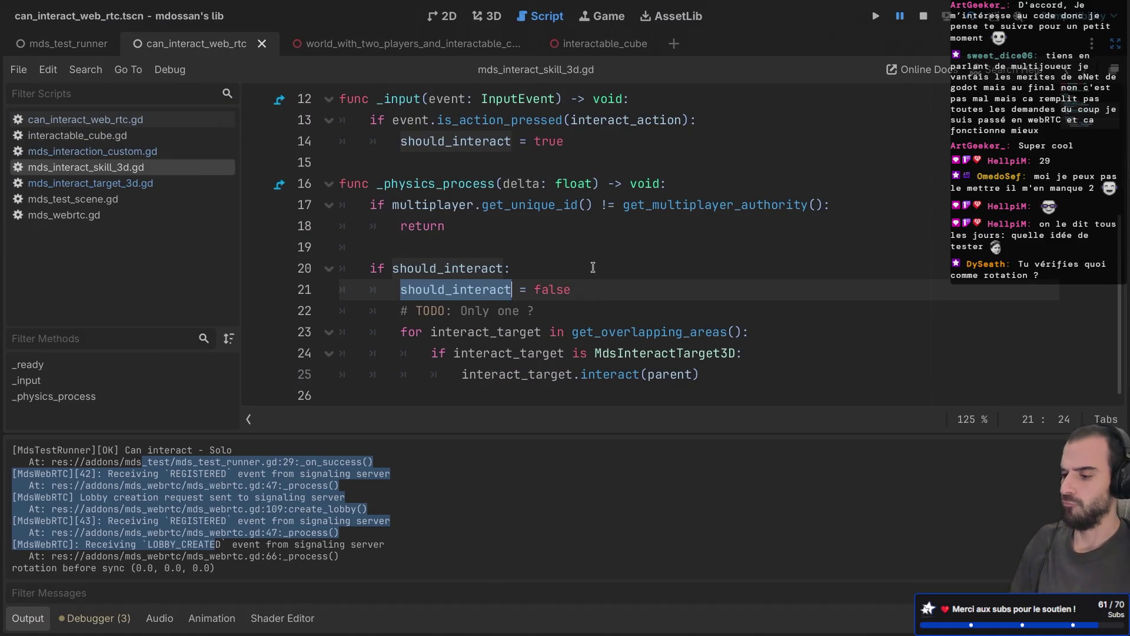
click(571, 264)
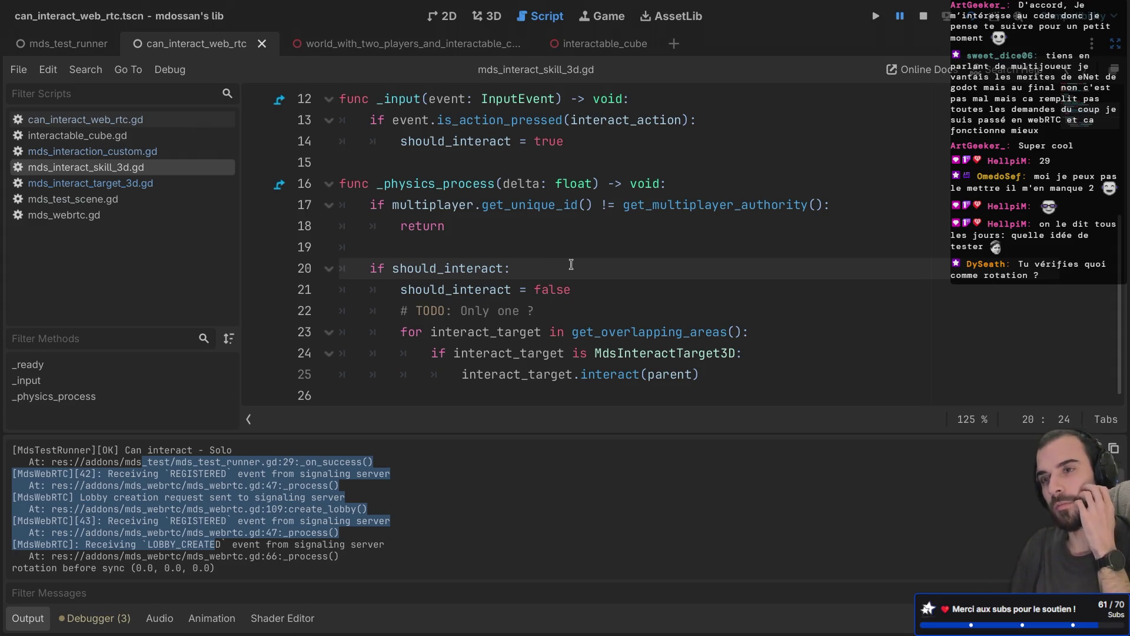
Add print("should interact") under the if should_interact line and save
key(Return)
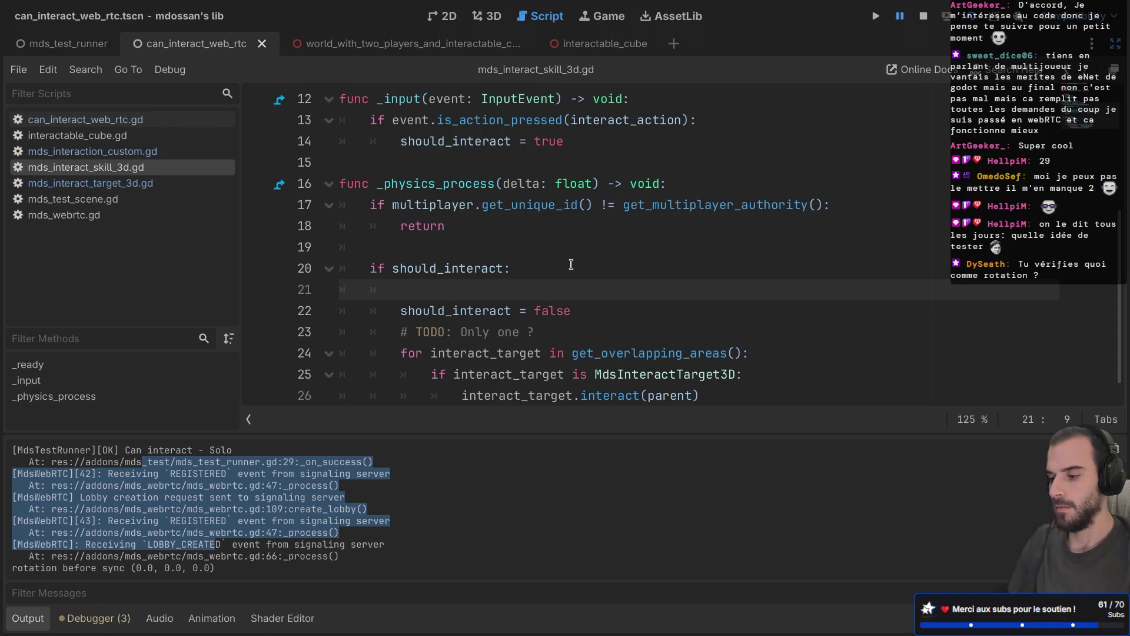
text(r)
key(BackSpace)
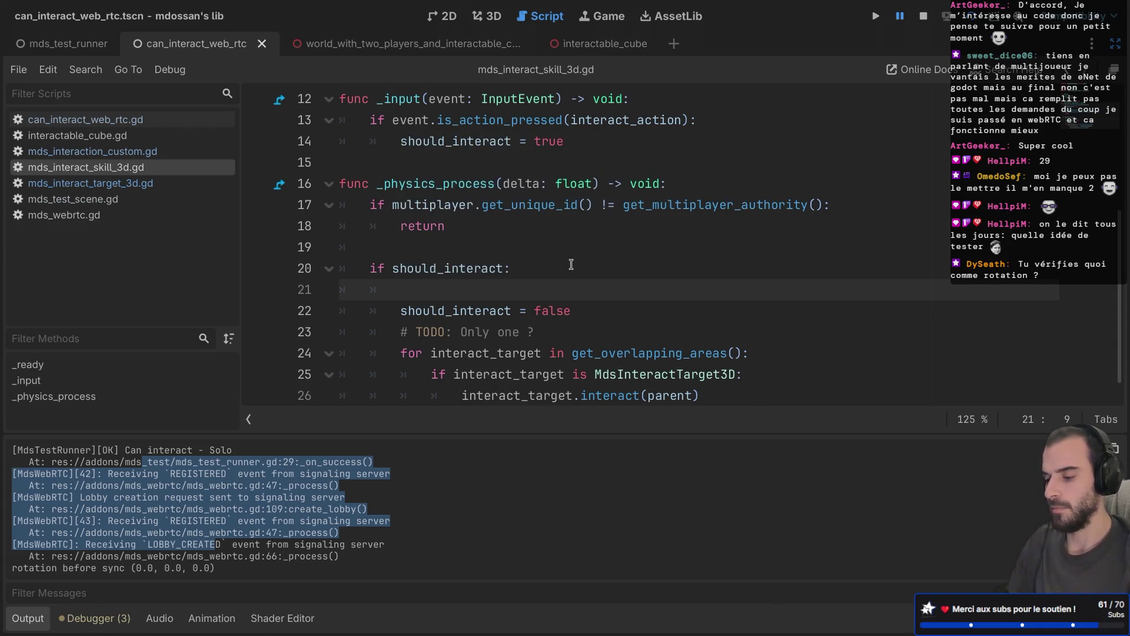
text(print("should in)
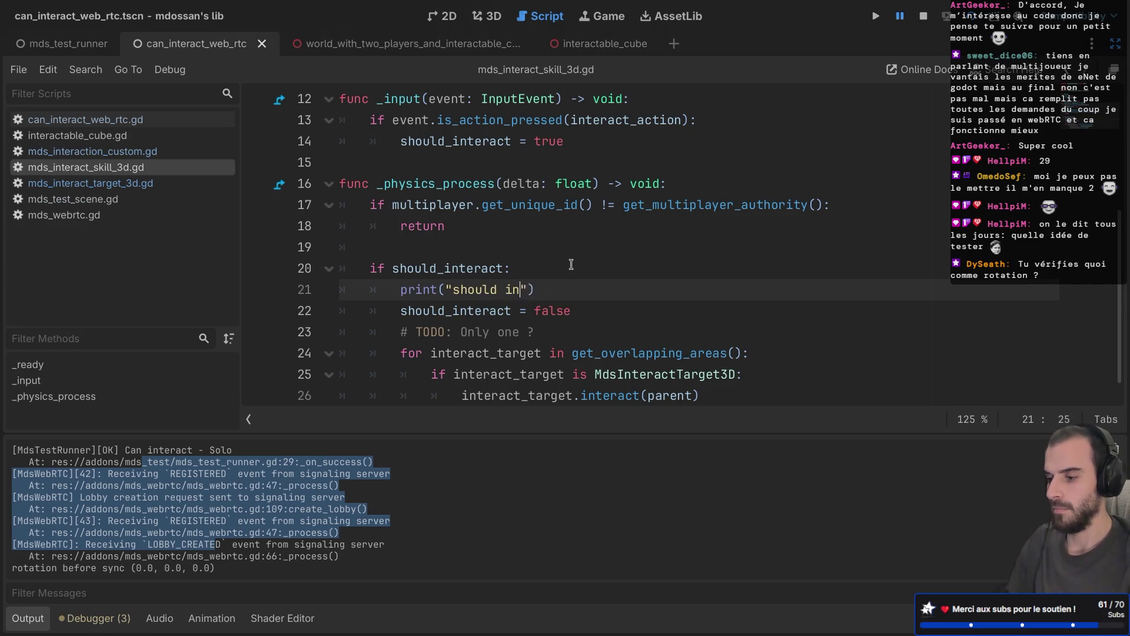
text(teract)
key(ctrl+s)
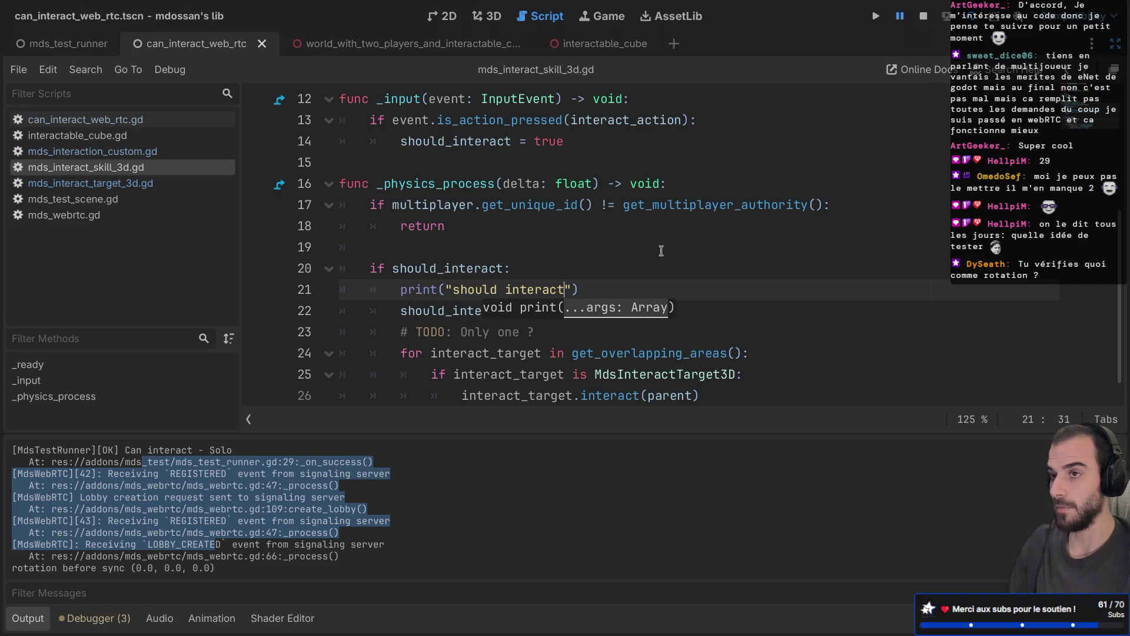
Run the test with F6 and find the should interact line in the Output log
key(F6)
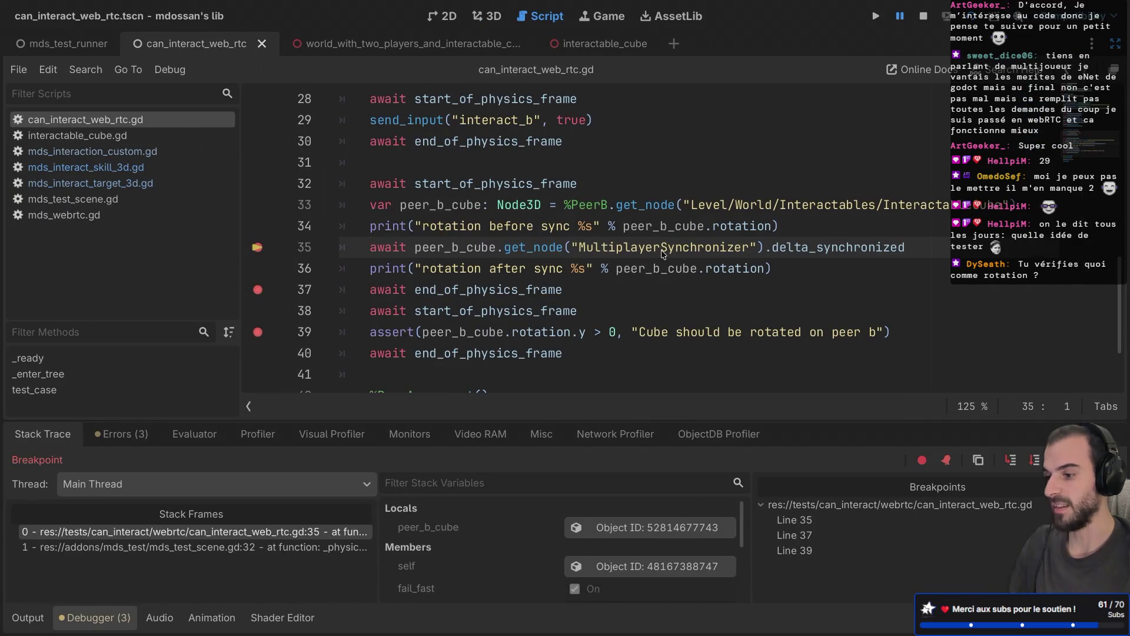
click(28, 618)
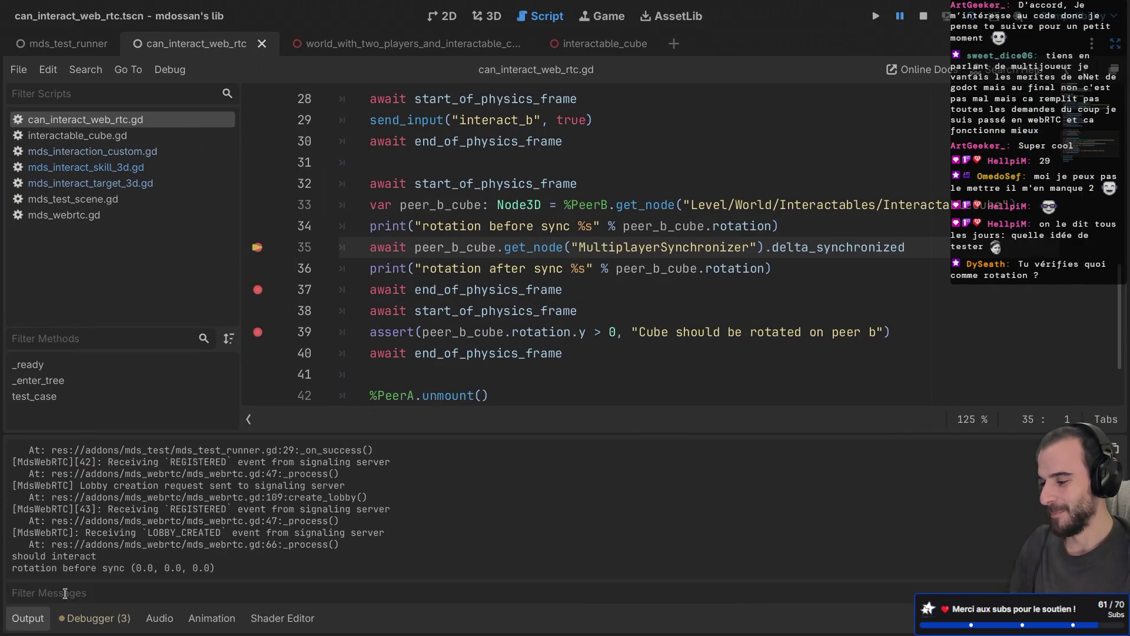
triple_click(104, 560)
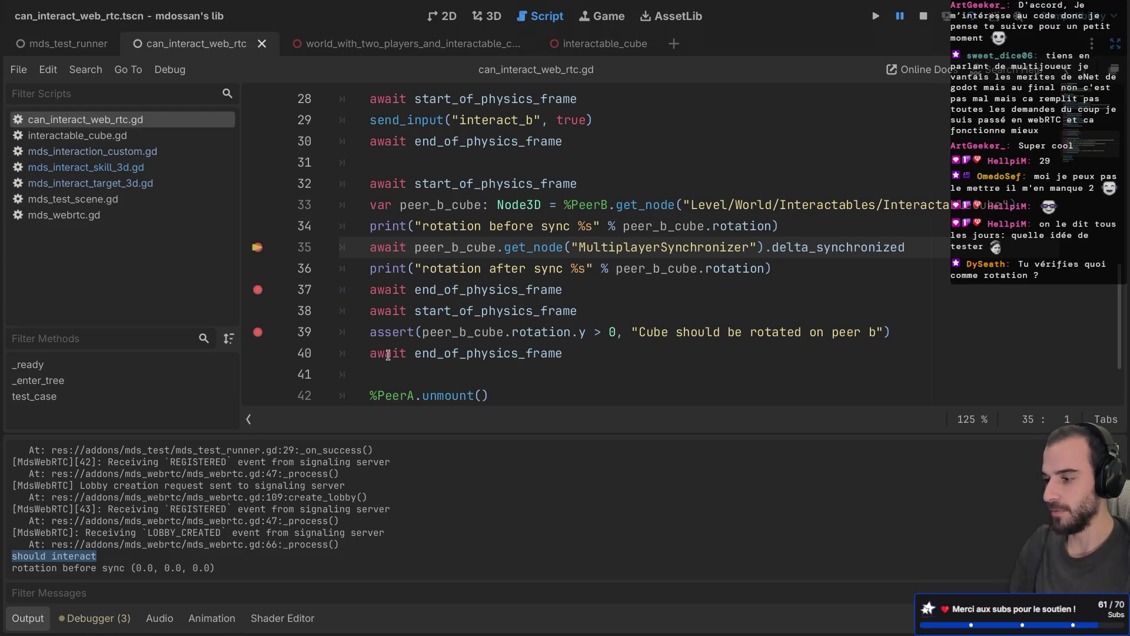
Move the should interact print to just after the MdsInteractTarget3D check
key(ctrl+w)
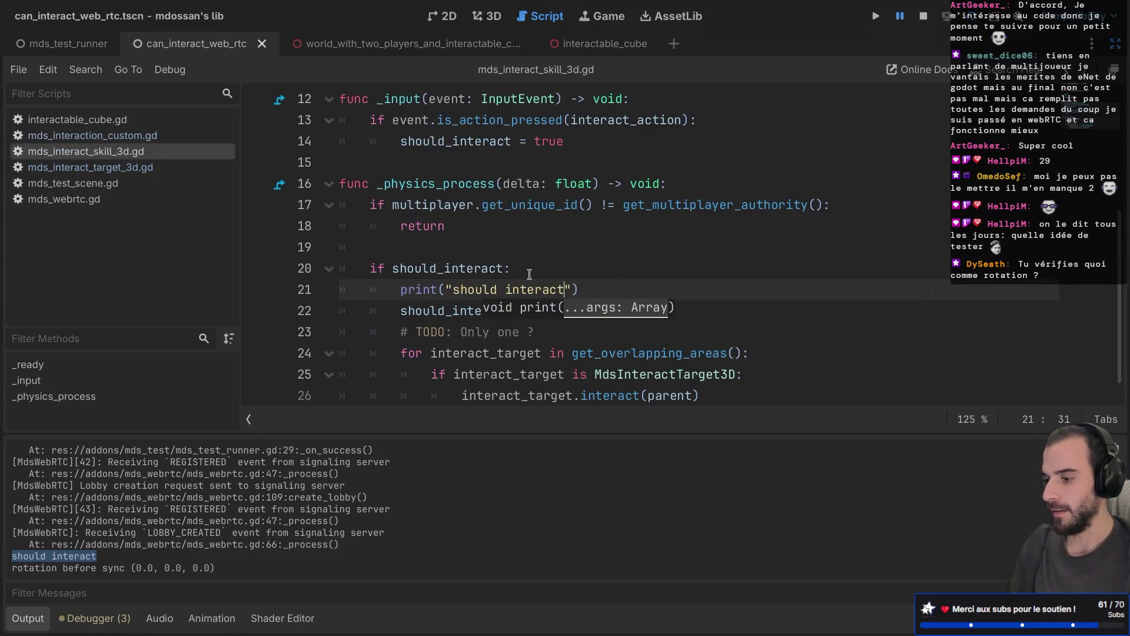
scroll(591, 264, down, 1)
drag(591, 264, 596, 246)
key(ctrl+c)
key(BackSpace)
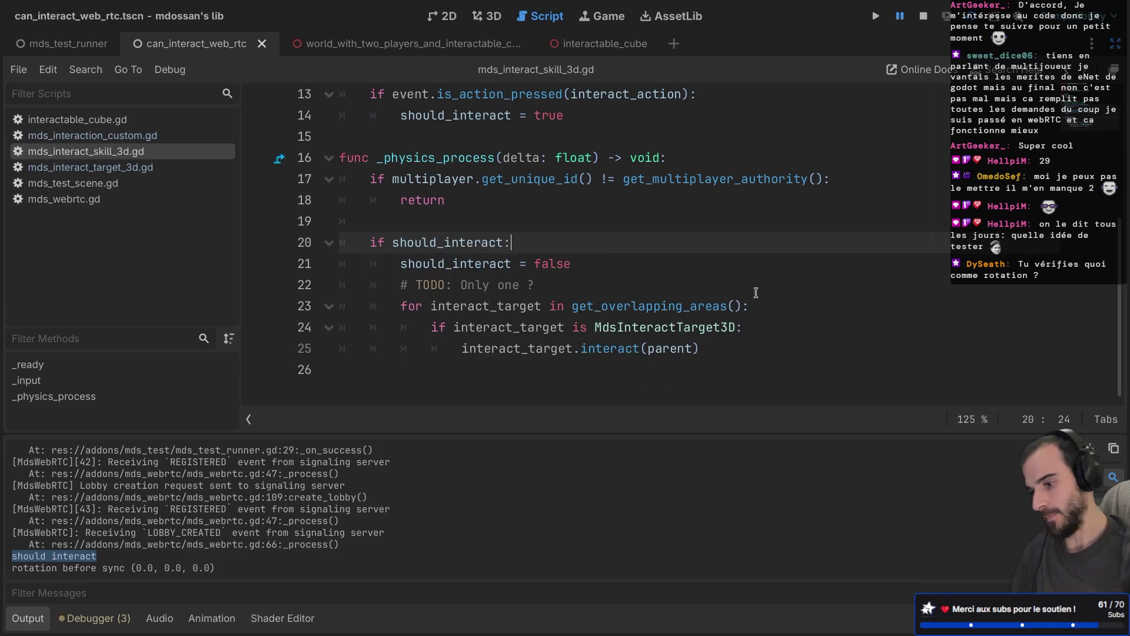
scroll(796, 331, up, 1)
click(762, 354)
key(Return)
key(ctrl+v)
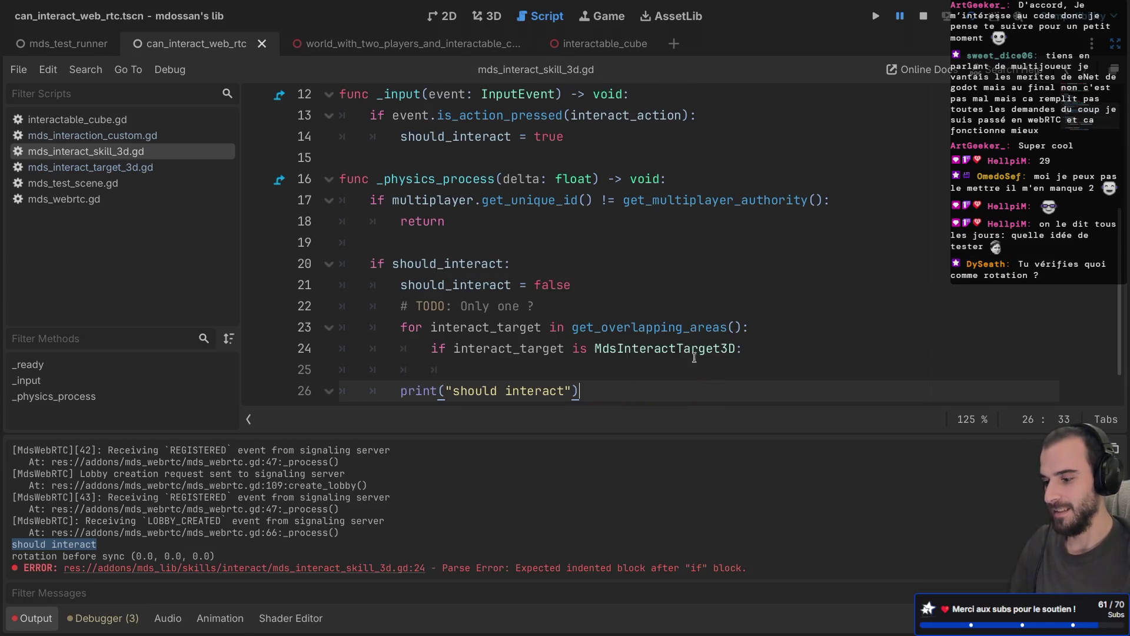
Indent the moved print into the target check block, save, and rerun the test to view output
scroll(510, 359, down, 2)
click(394, 354)
key(Tab)
key(Tab)
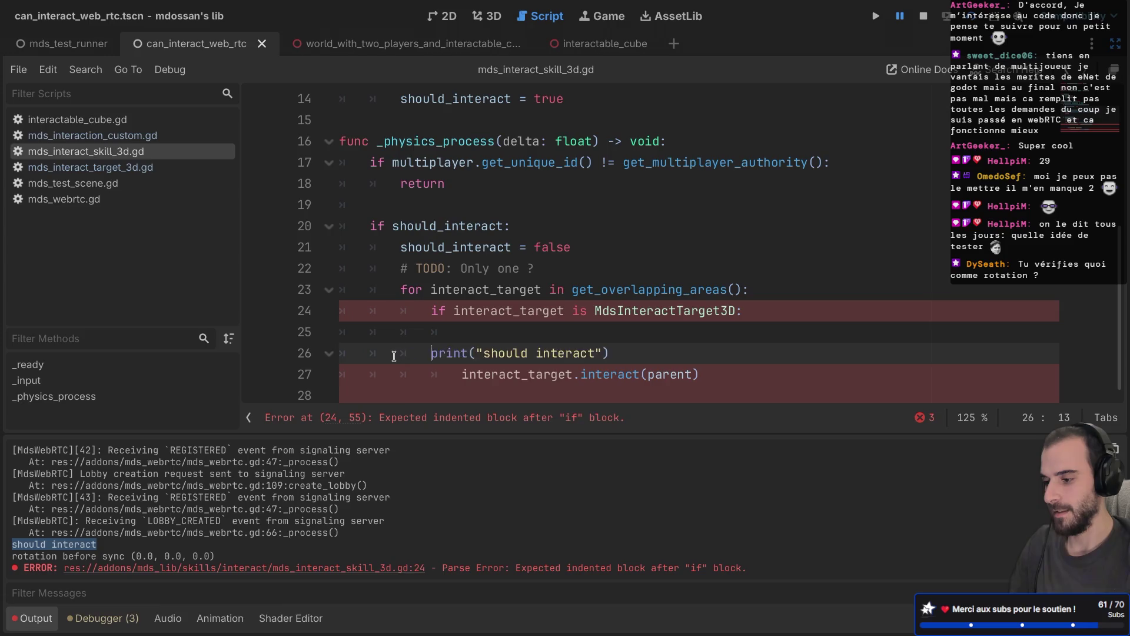
key(Up)
key(BackSpace)
key(BackSpace)
key(BackSpace)
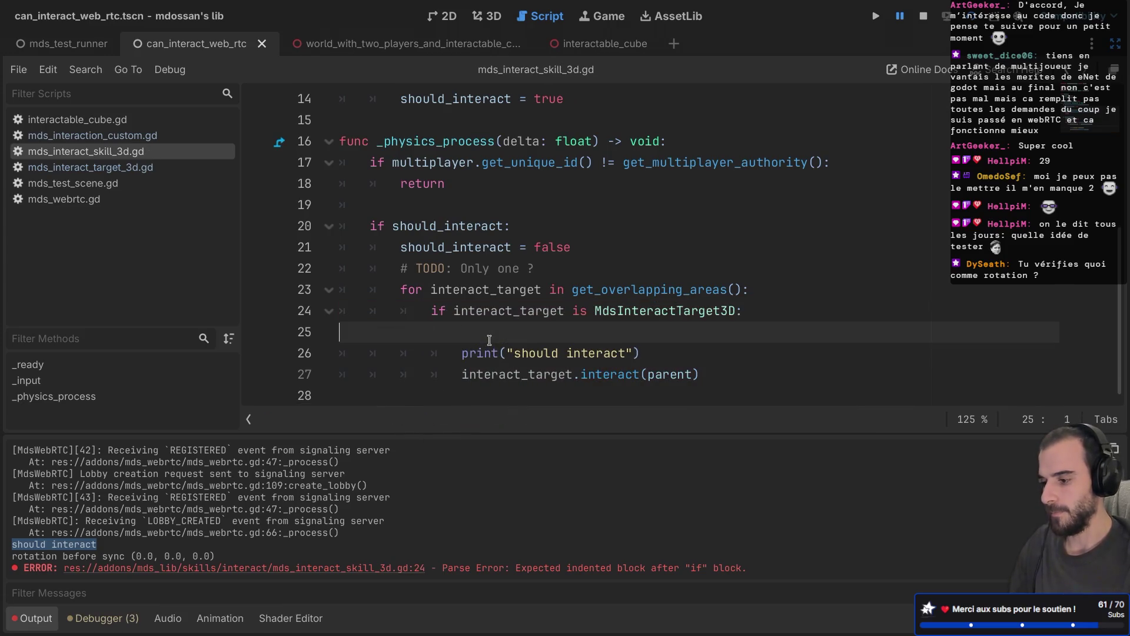
key(ctrl+s)
key(F6)
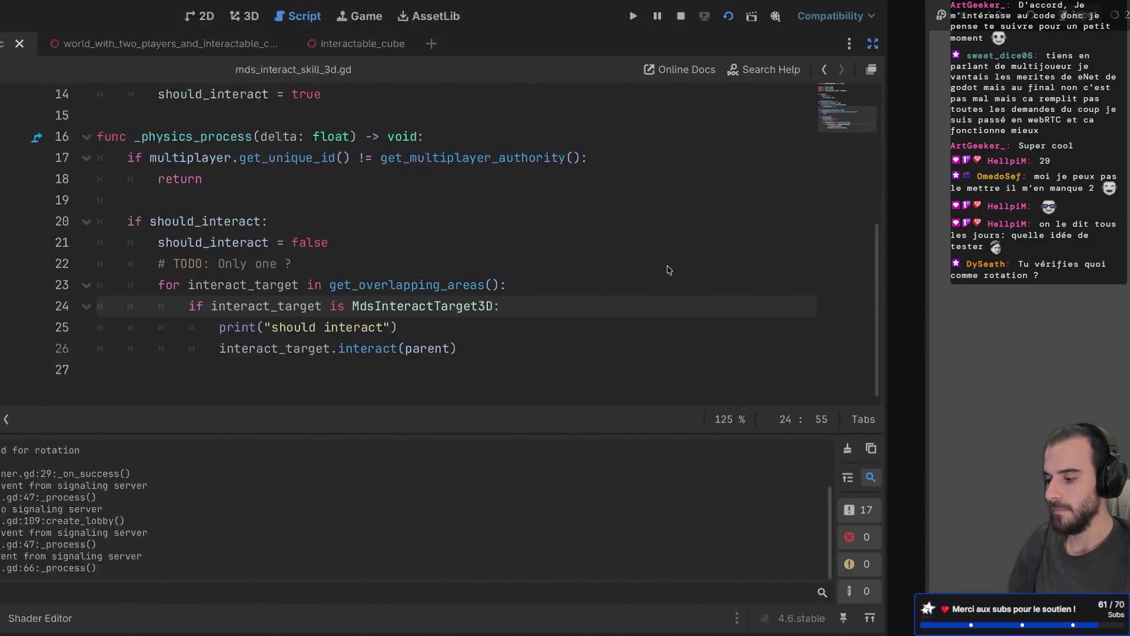
click(24, 617)
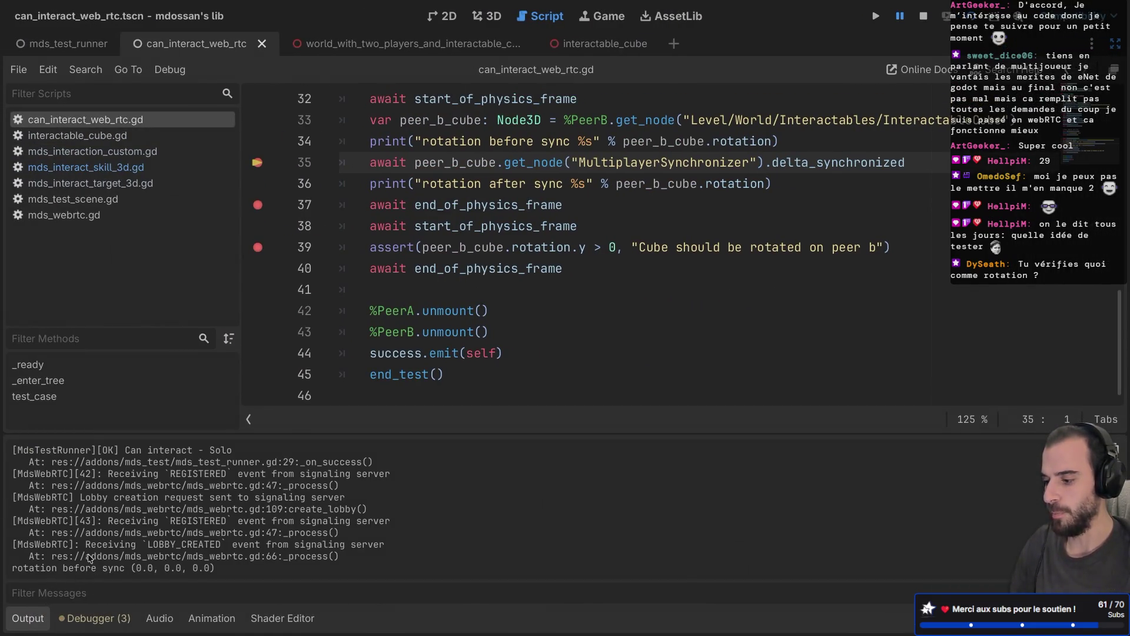
Switch to the interactable_cube scene tab and select the InteractableCube root node
scroll(90, 557, up, 2)
click(601, 43)
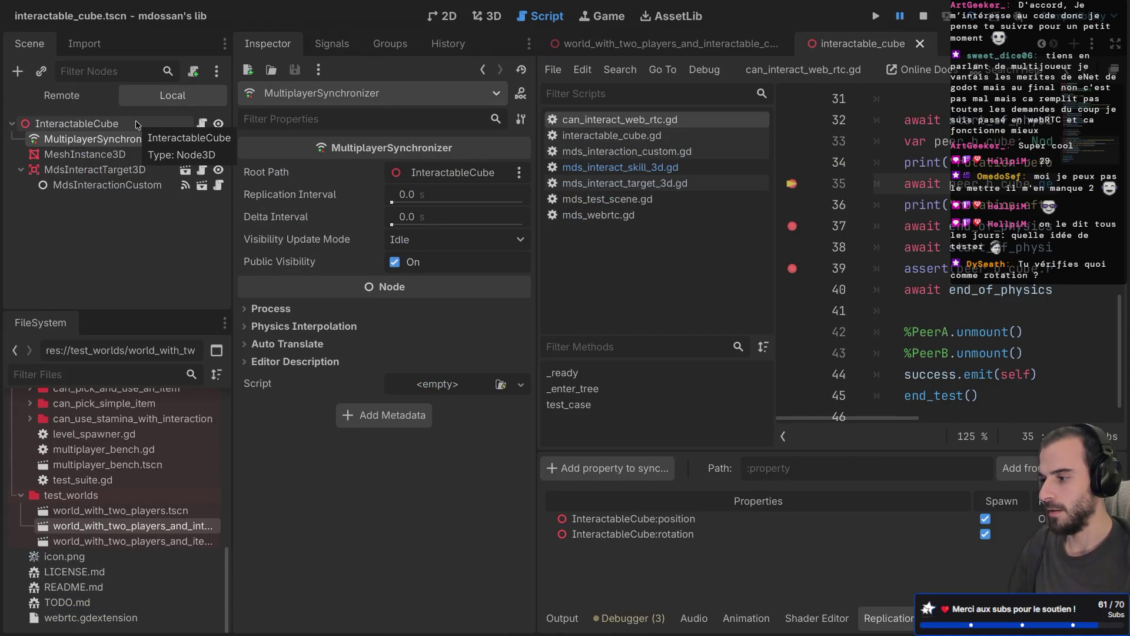
click(136, 120)
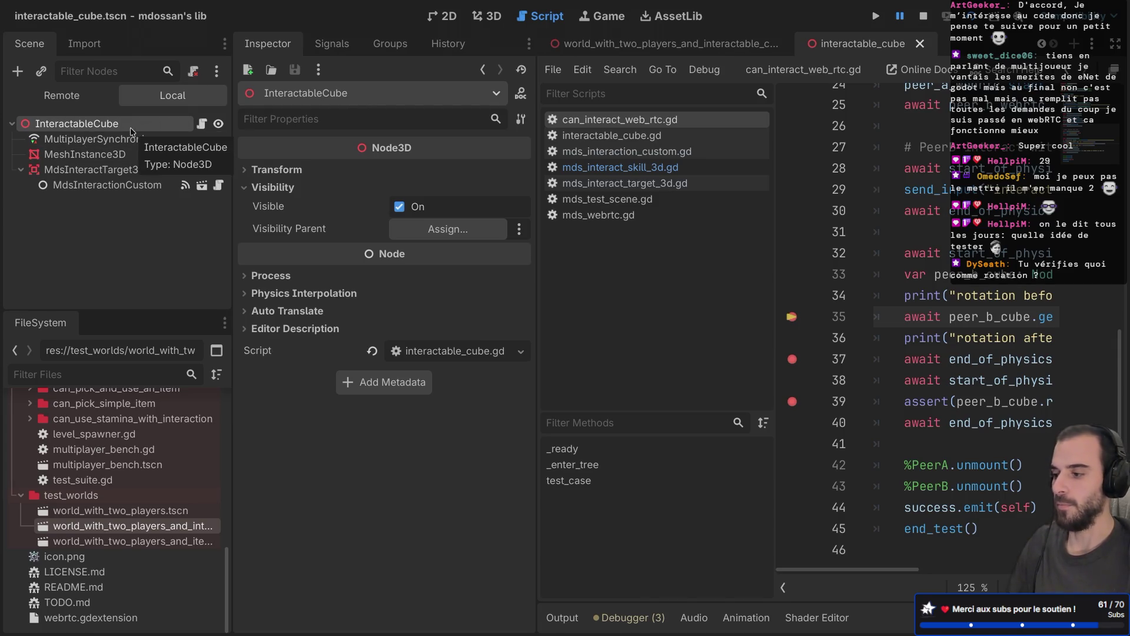
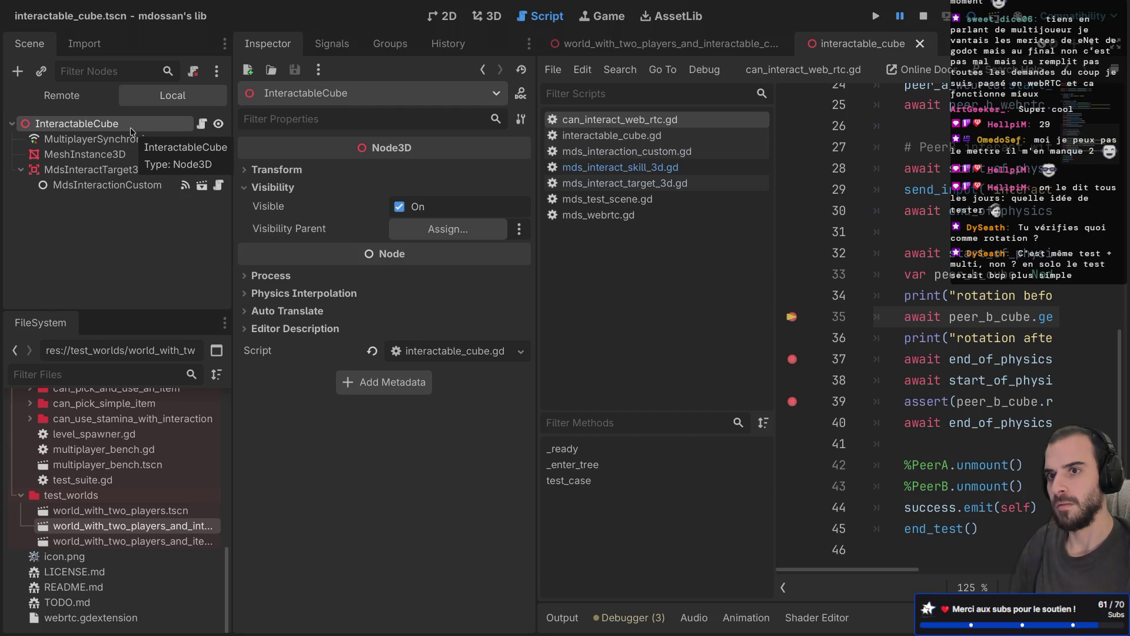
Open can_interact_solo.gd from the solo test folder in distraction-free view
scroll(49, 487, up, 5)
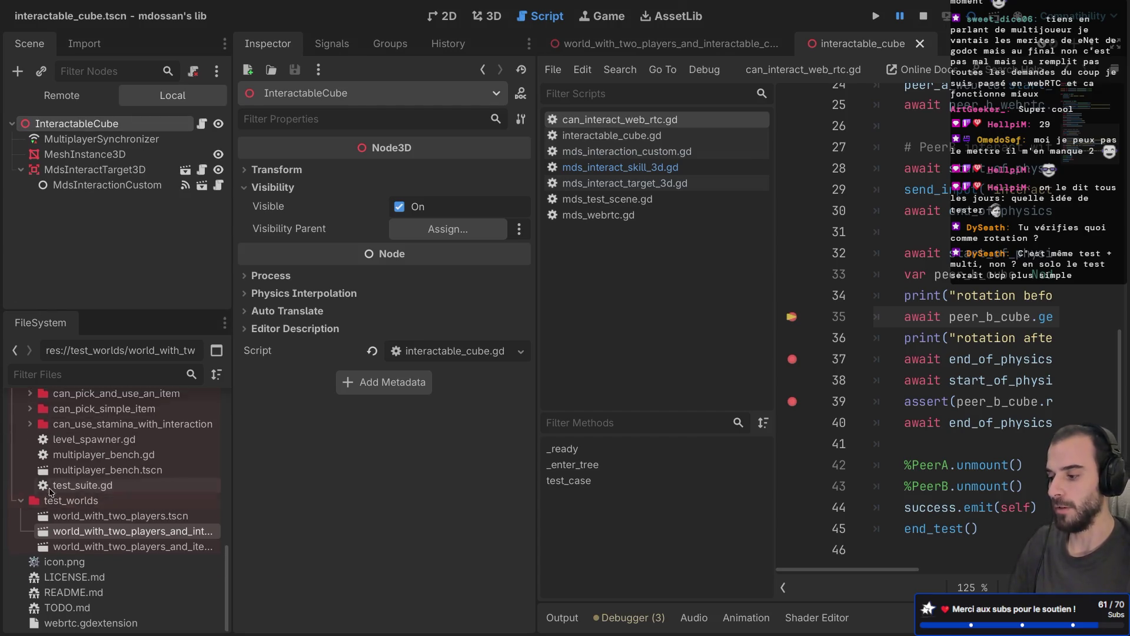
scroll(49, 487, up, 2)
click(38, 459)
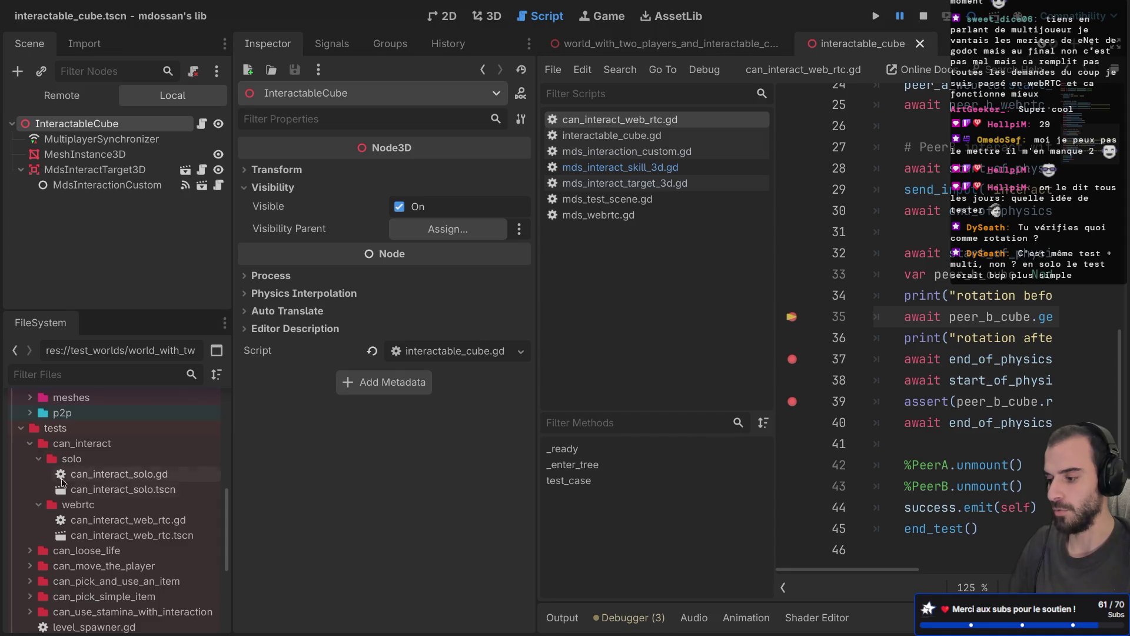
click(102, 489)
double_click(102, 474)
key(ctrl+shift+F11)
Delete the extra frame waits between send_input and the assert, then run mds_test_runner
click(432, 374)
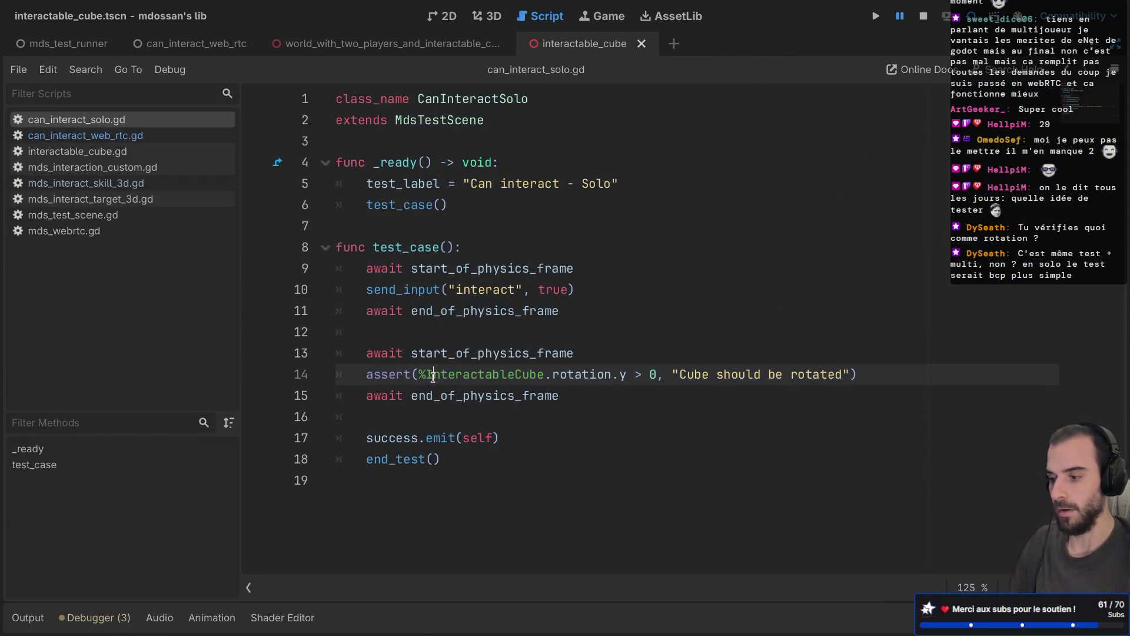
drag(344, 261, 540, 331)
click(540, 331)
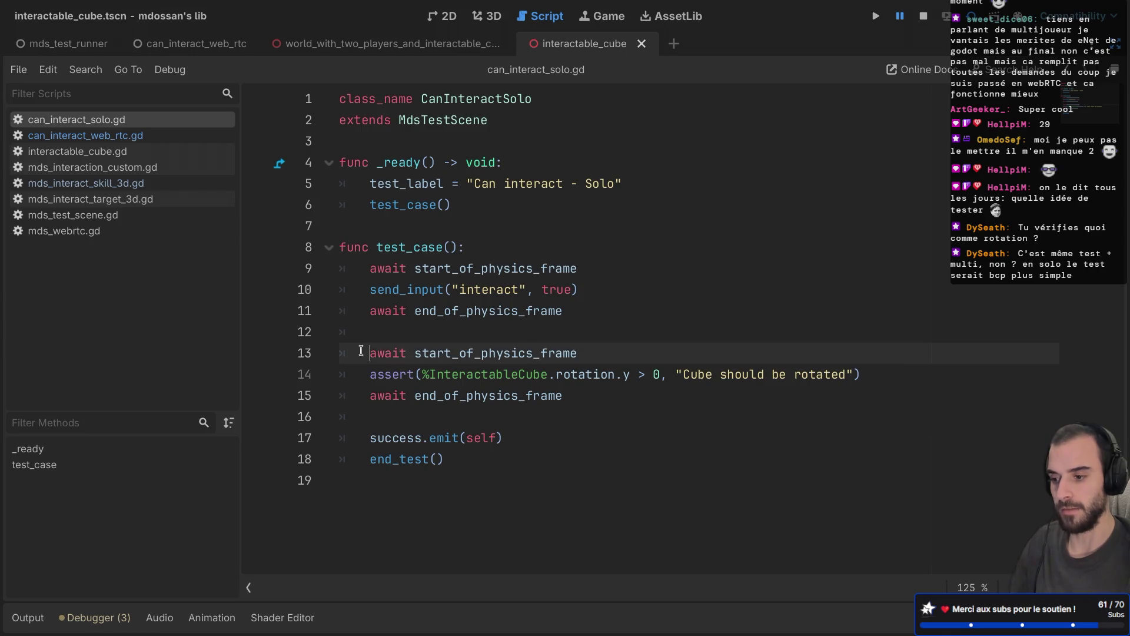
drag(362, 353, 550, 388)
click(606, 405)
drag(371, 443, 549, 458)
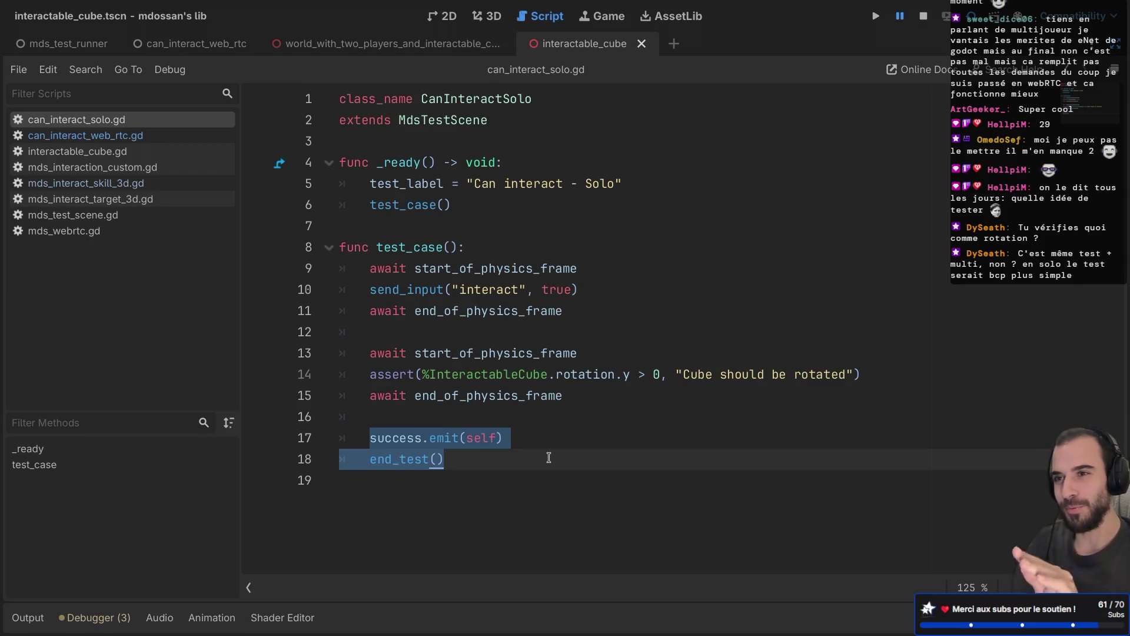
drag(590, 352, 596, 295)
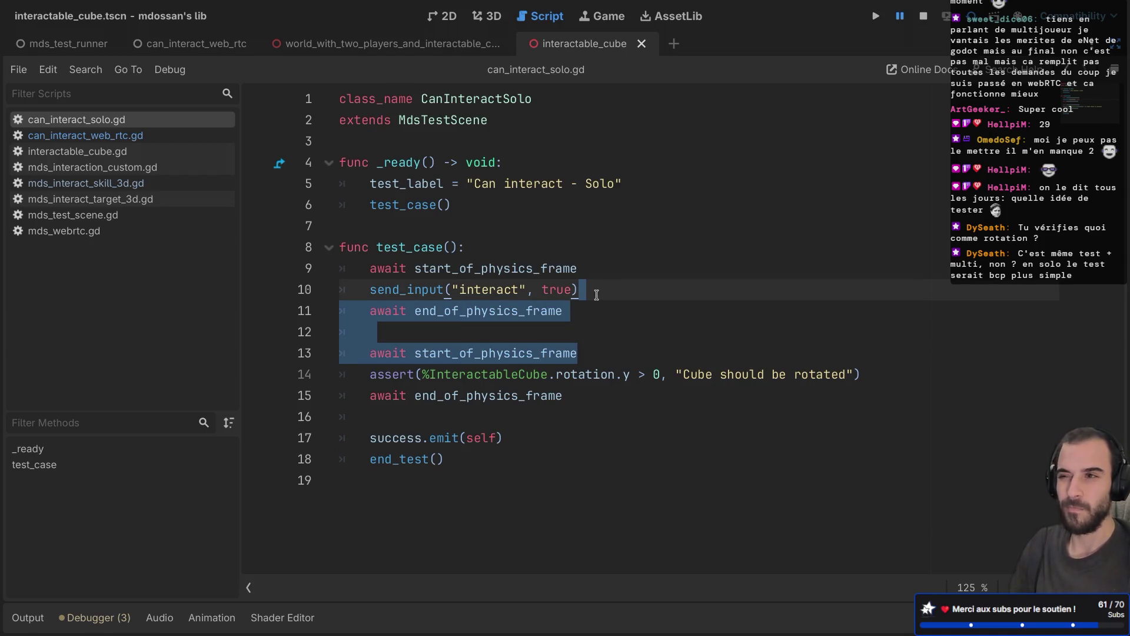
key(Delete)
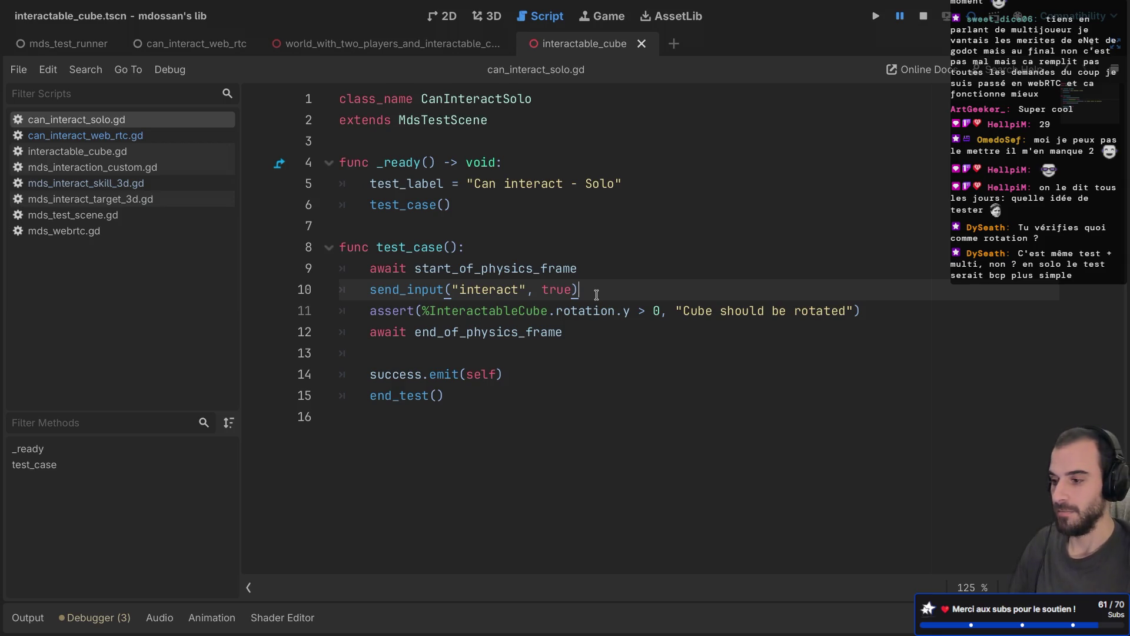
click(69, 44)
key(F6)
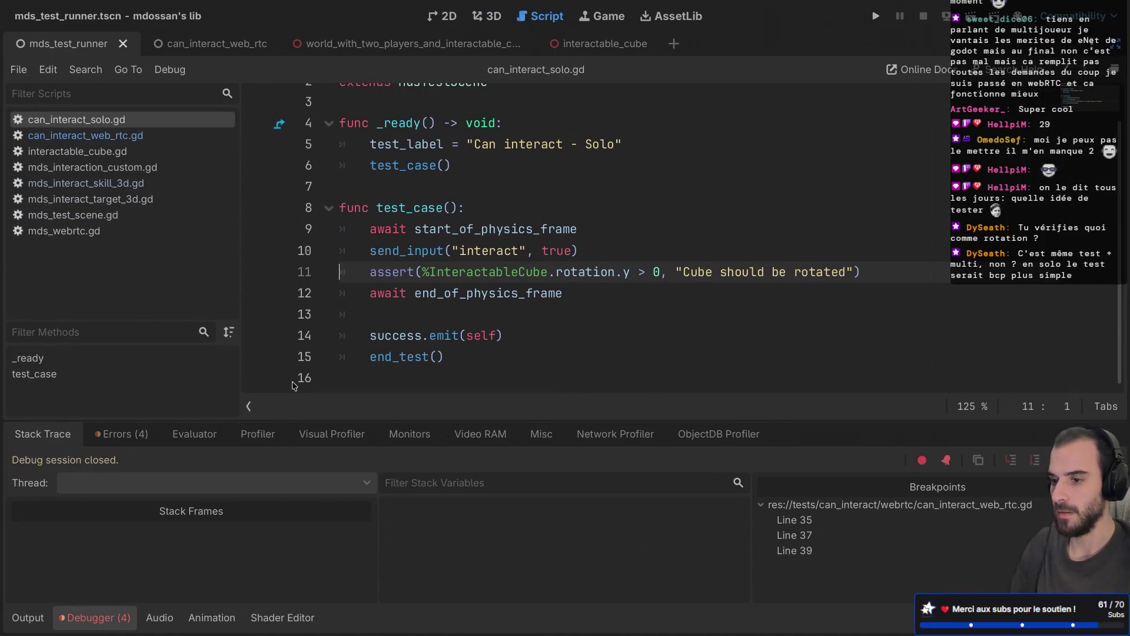
Rerun the mds_test_runner scene with the Output log visible to see the assertion fail
click(134, 41)
click(83, 44)
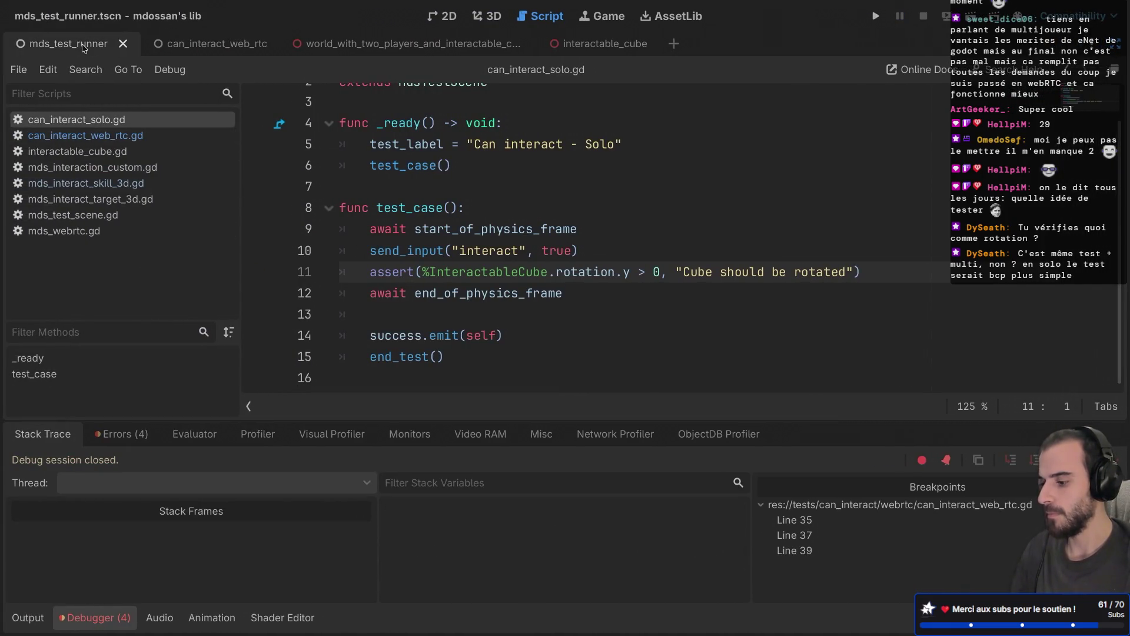
click(27, 617)
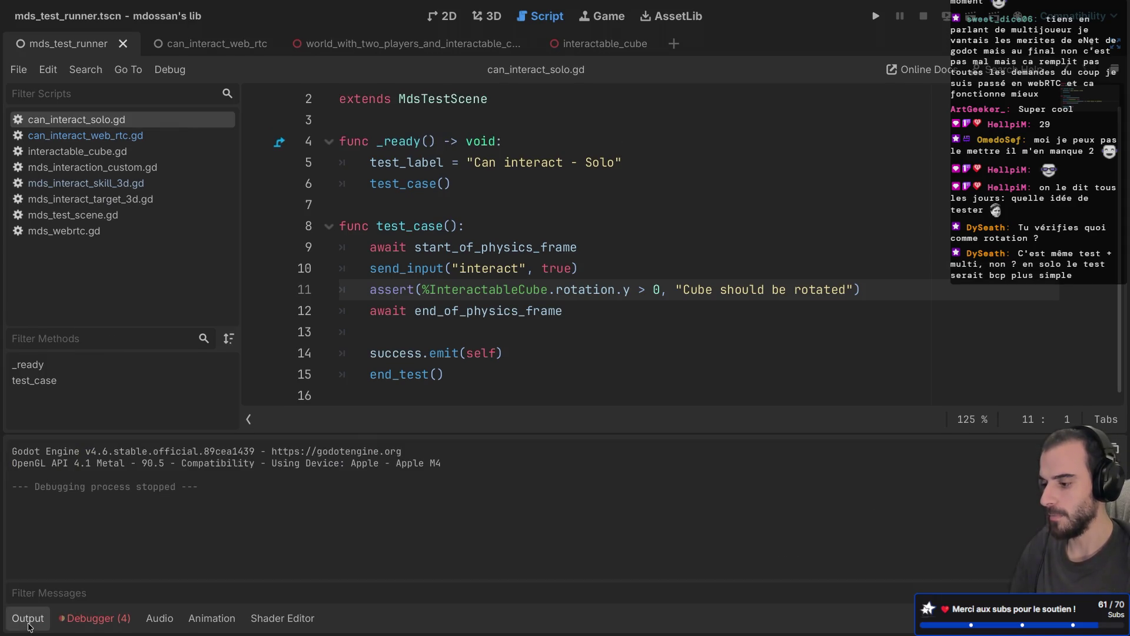
key(F6)
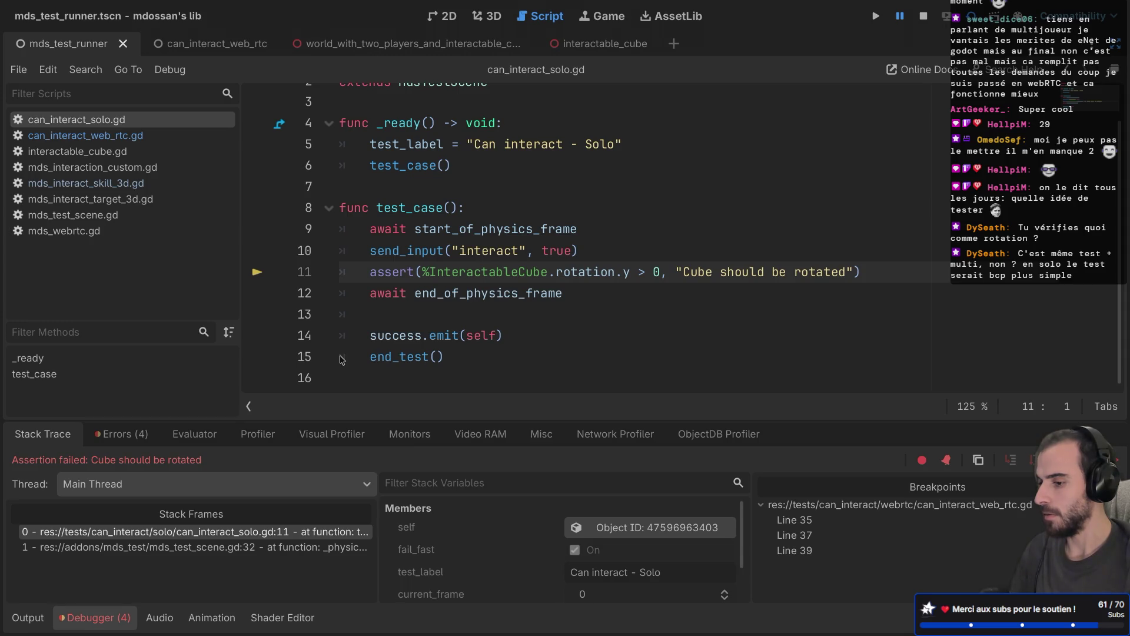
Undo the deletion to restore the frame waits after send_input, then review the interact action lines
click(624, 211)
key(ctrl+z)
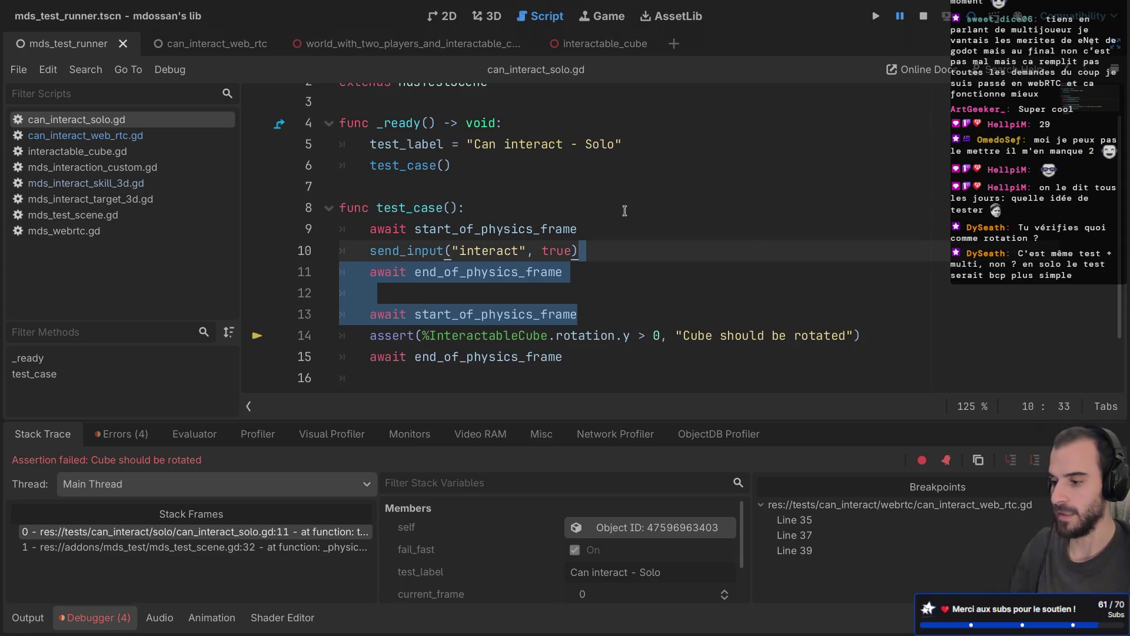
click(541, 287)
scroll(520, 320, down, 1)
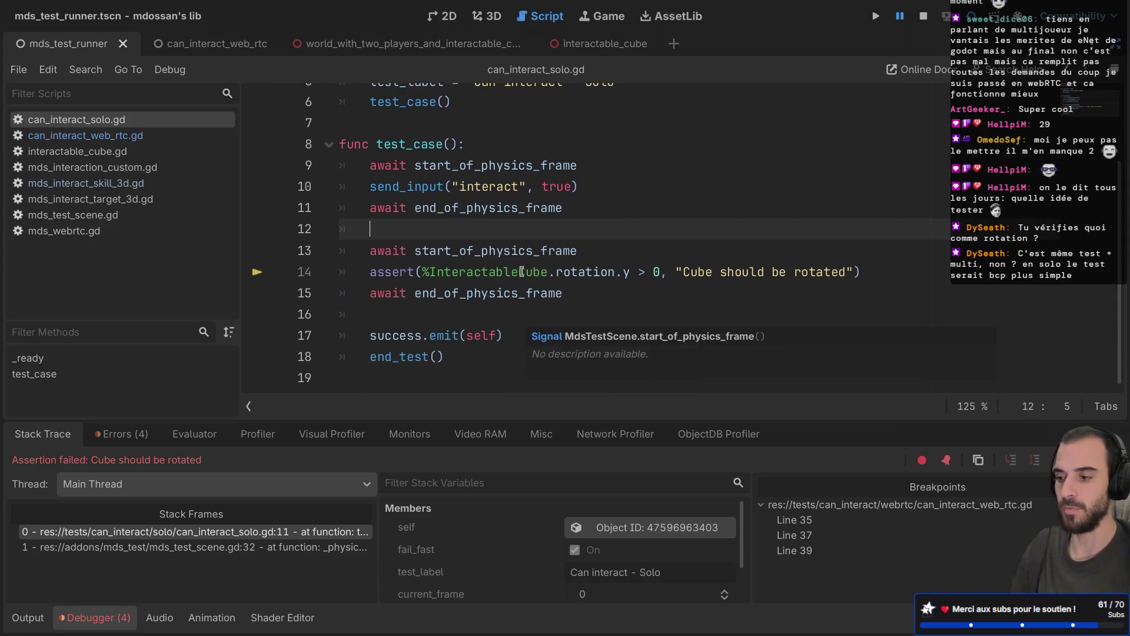
click(521, 272)
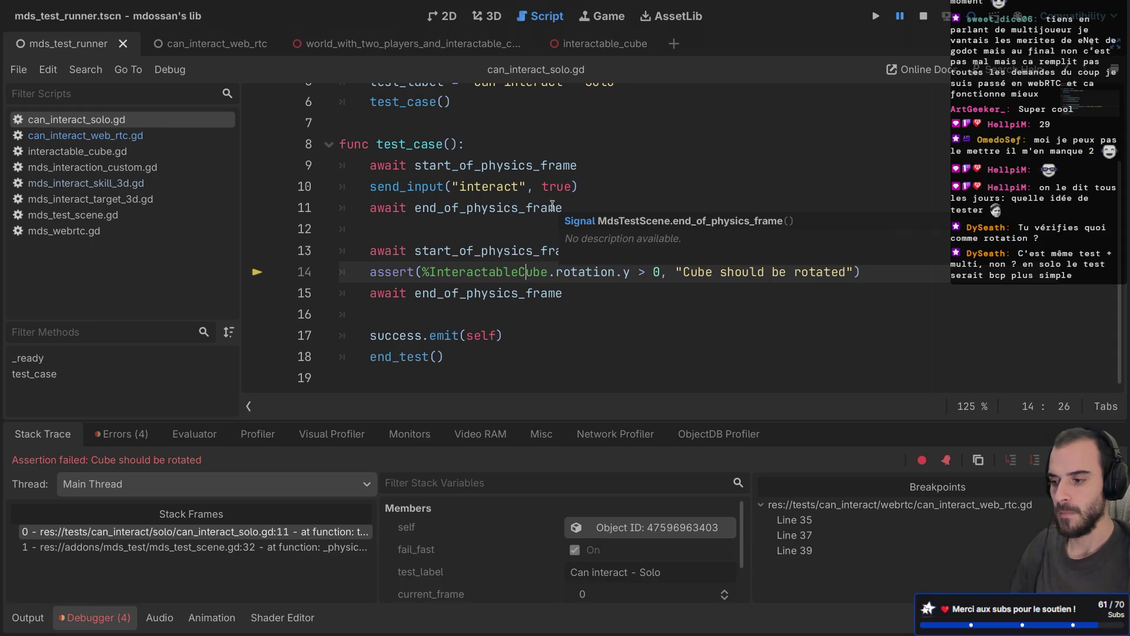
double_click(488, 183)
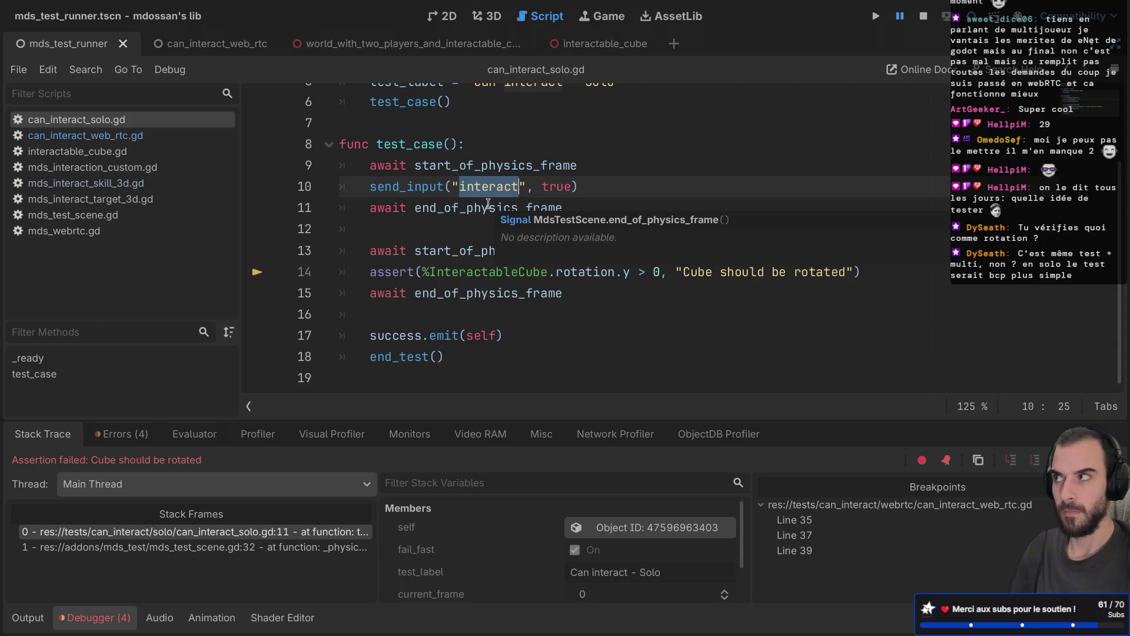
click(489, 206)
double_click(492, 187)
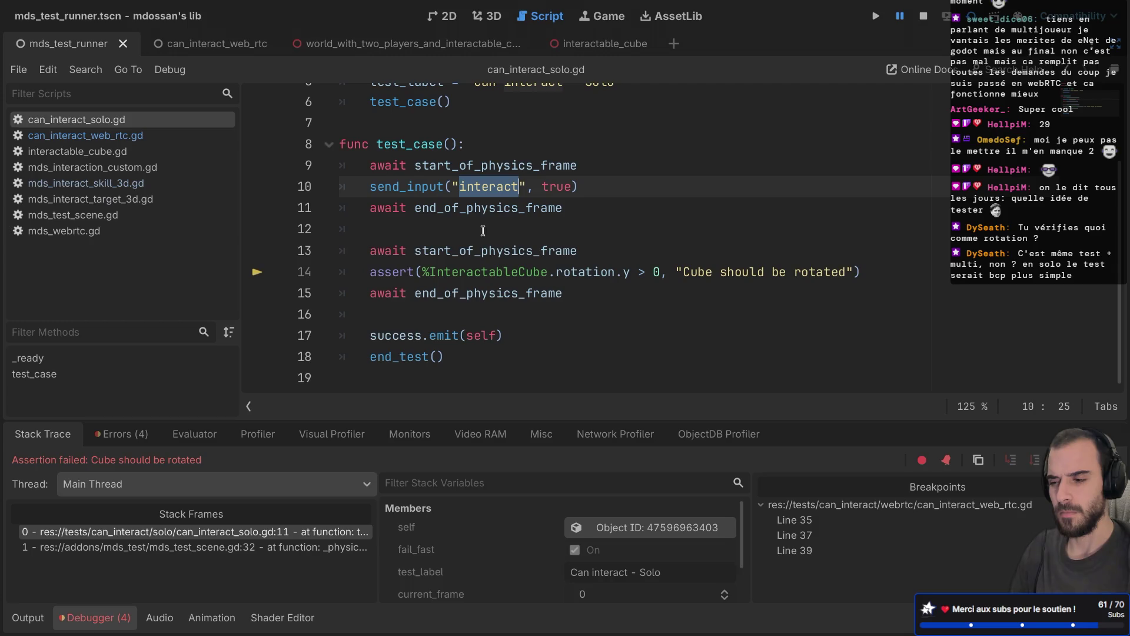
drag(610, 255, 609, 185)
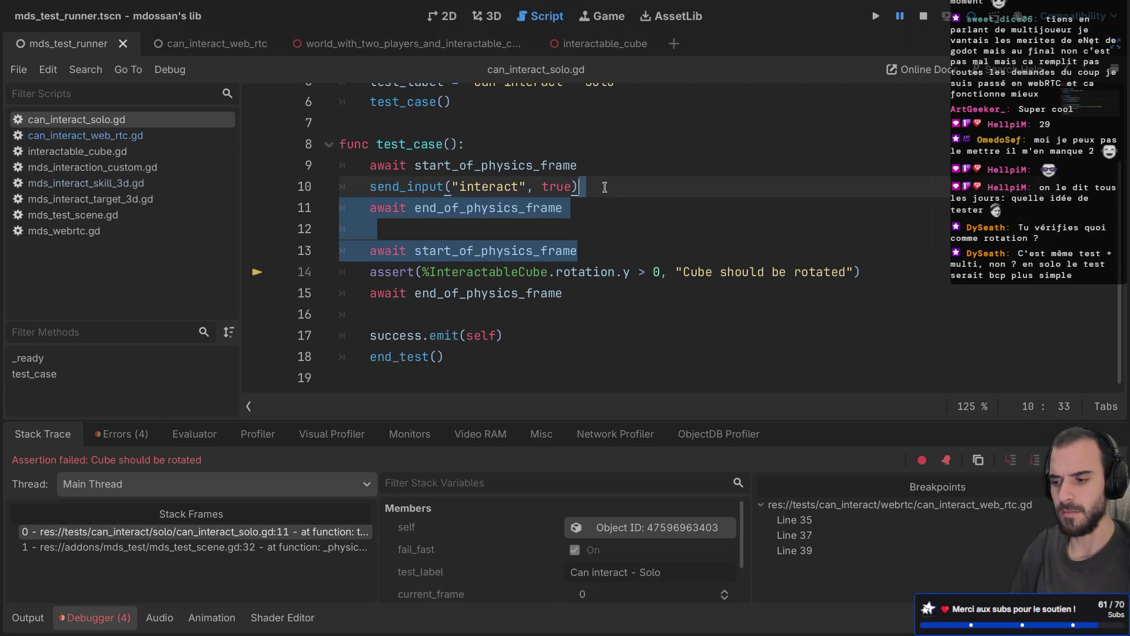
click(606, 208)
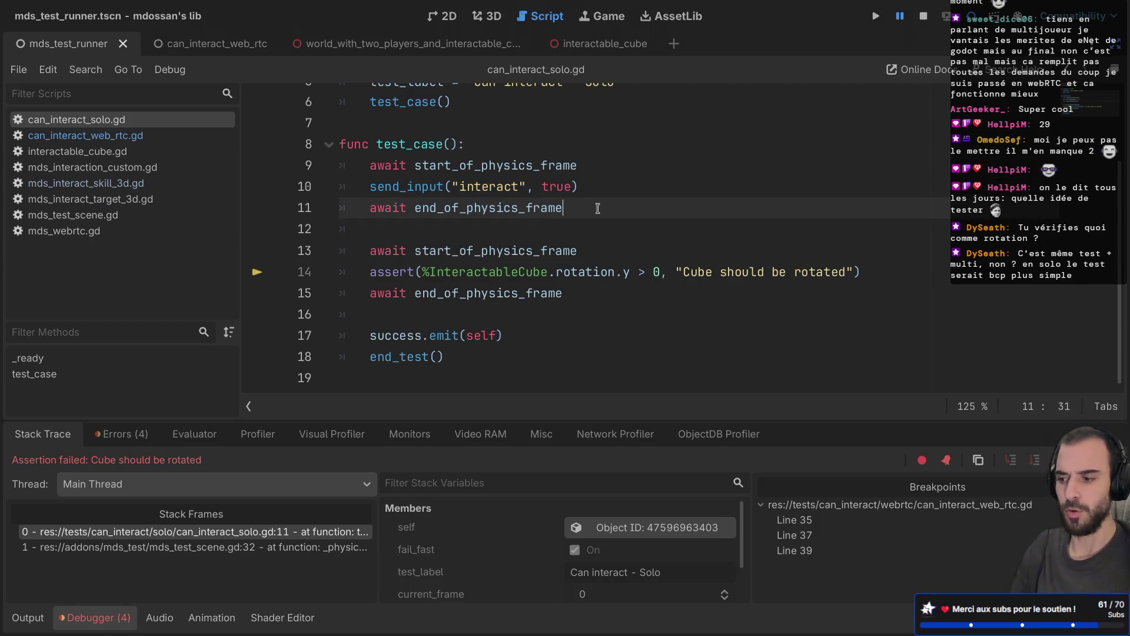
Insert '# TODO: should work with only one physics frame' above the start_of_physics_frame await
click(503, 235)
key(Return)
text(# TODO)
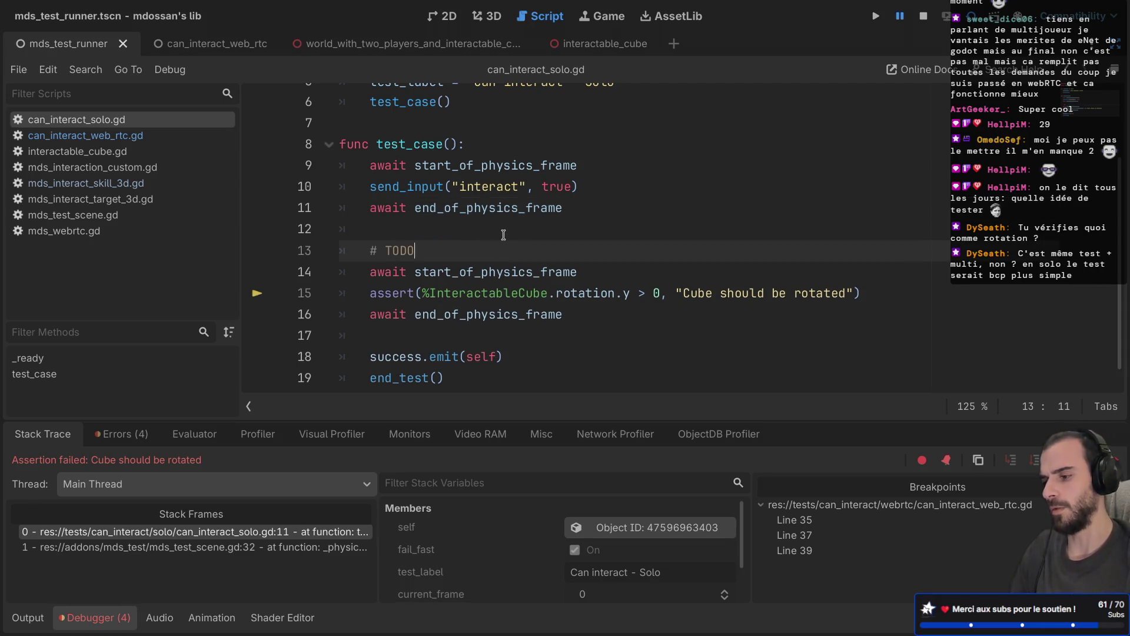
text(: work on)
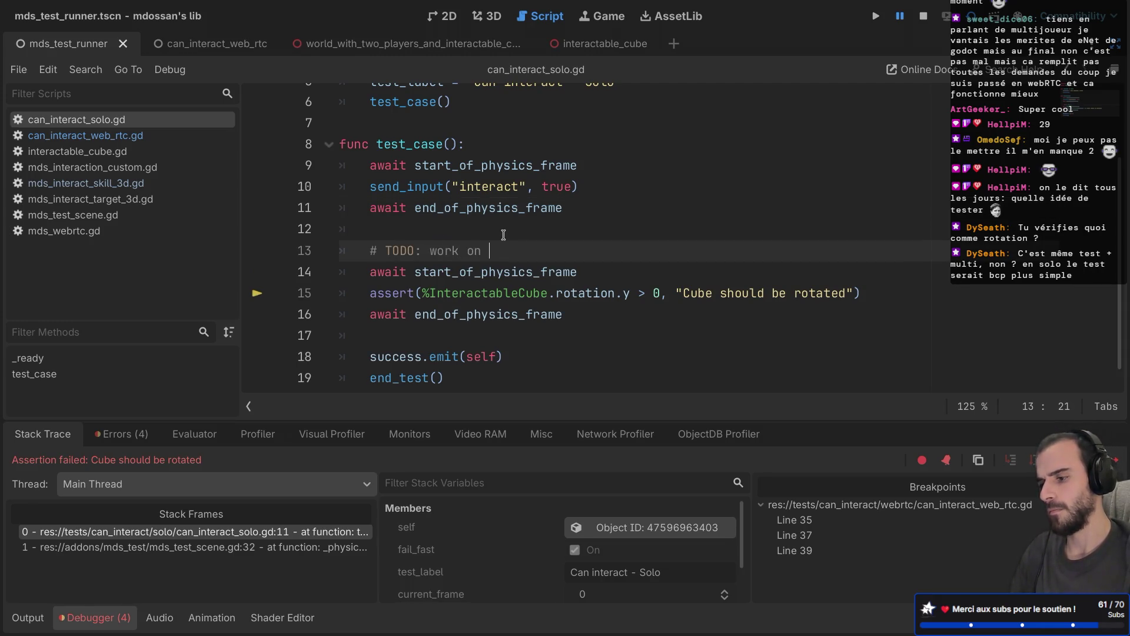
text(lyl)
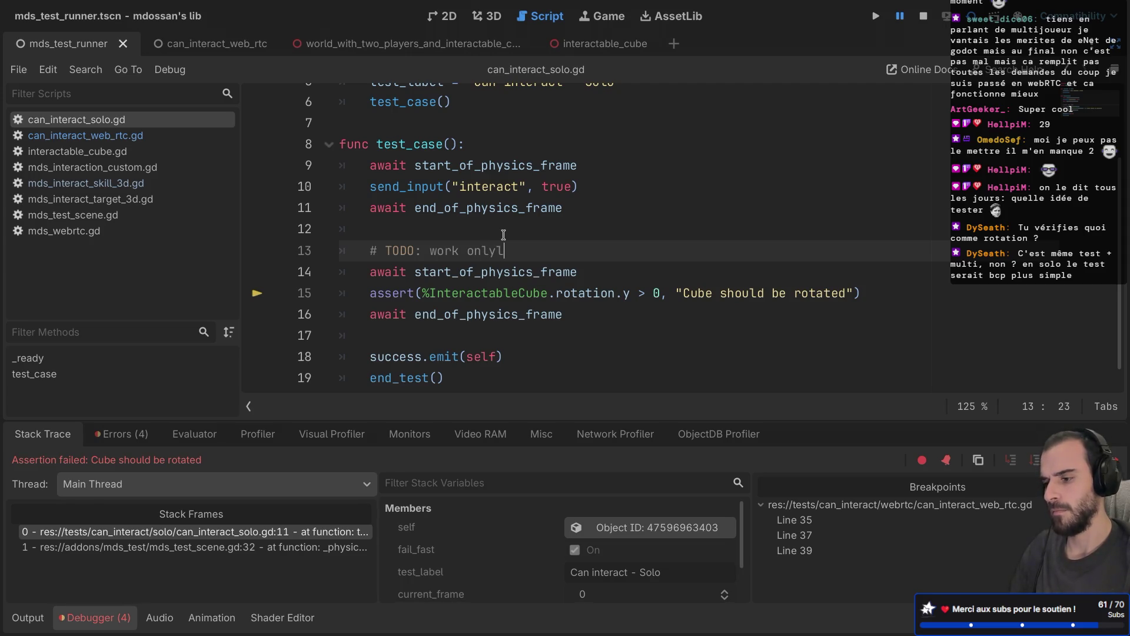
key(BackSpace)
key(BackSpace)
key(BackSpace)
text(shoul)
text(d work wit)
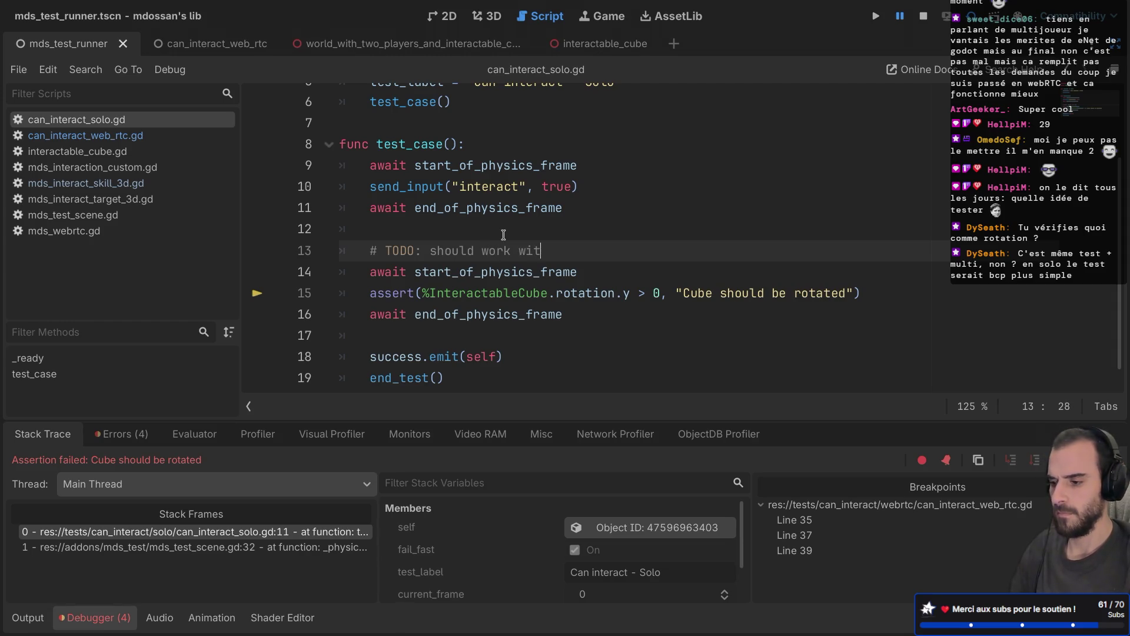
text(h only o)
text(ne physics)
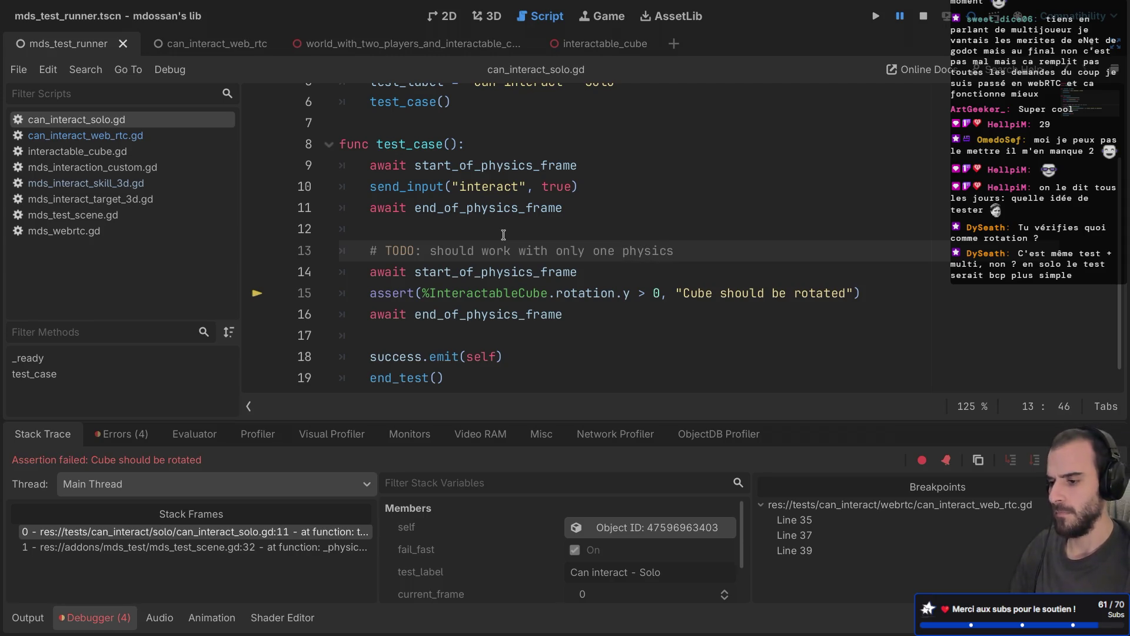
text( frame)
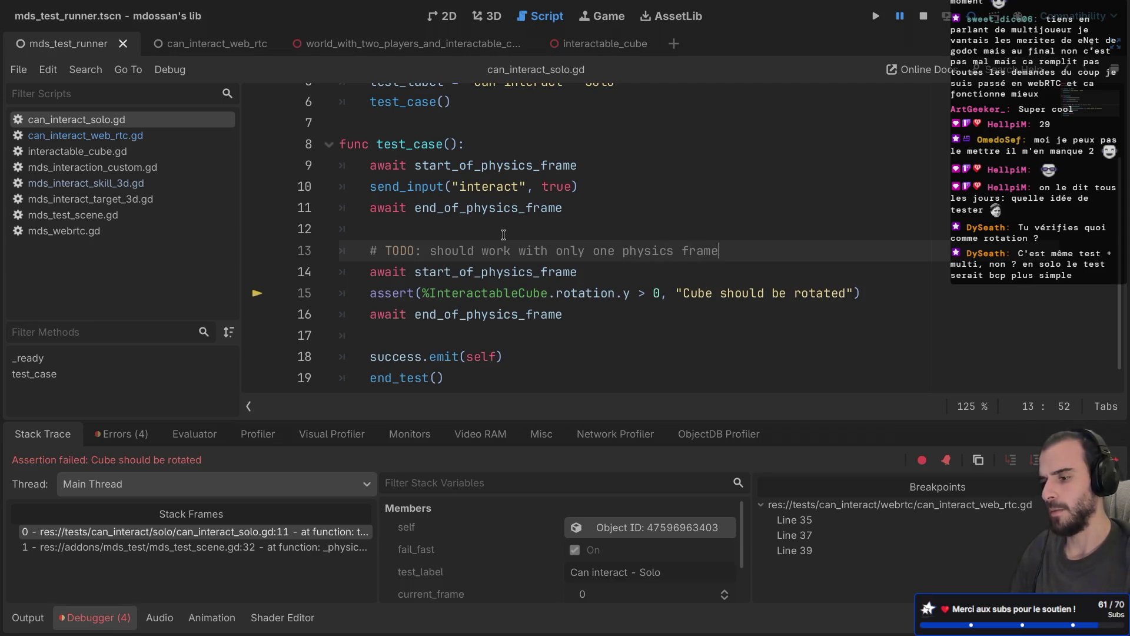
scroll(528, 217, down, 1)
scroll(524, 230, up, 2)
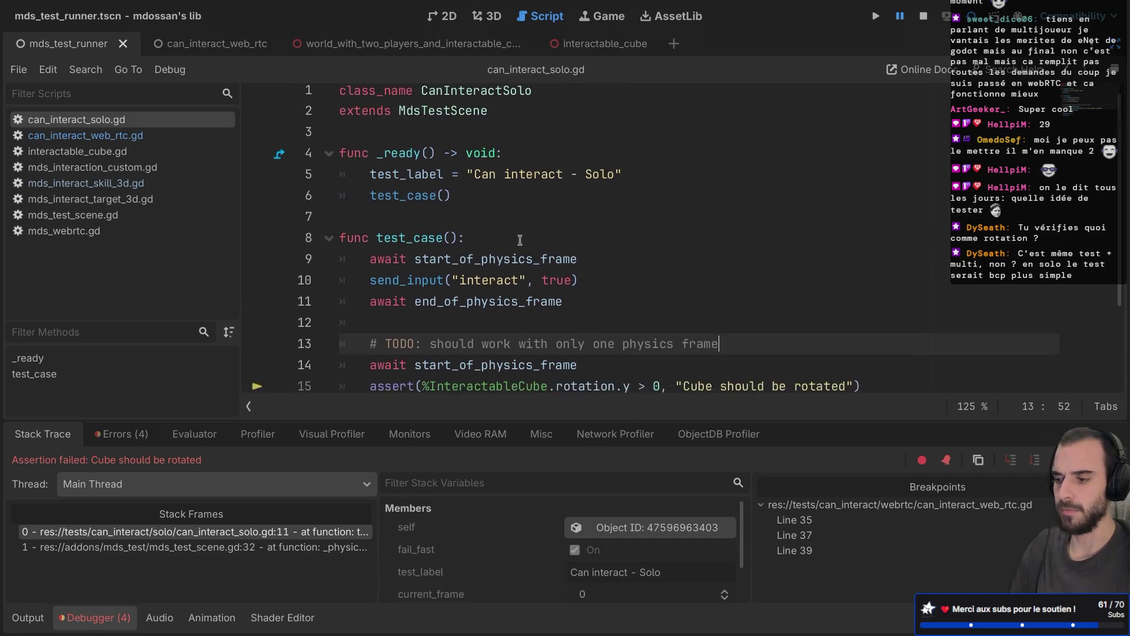
scroll(520, 240, down, 2)
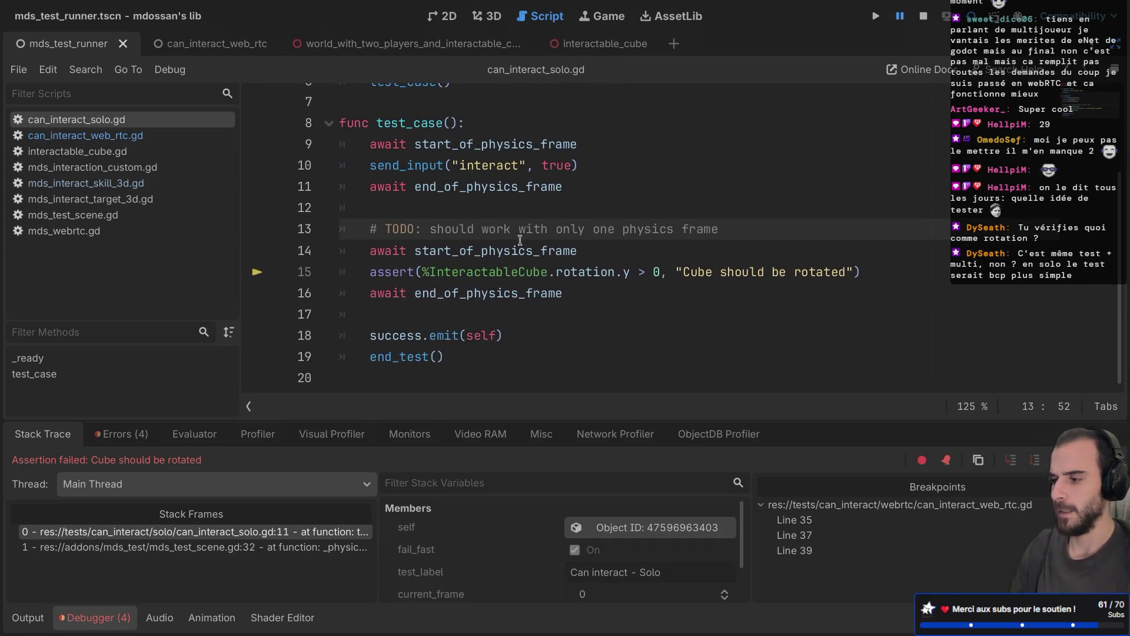
Close can_interact_solo.gd and examine the delta_synchronized wait and after-sync print in can_interact_web_rtc.gd
middle_click(118, 121)
scroll(448, 216, down, 3)
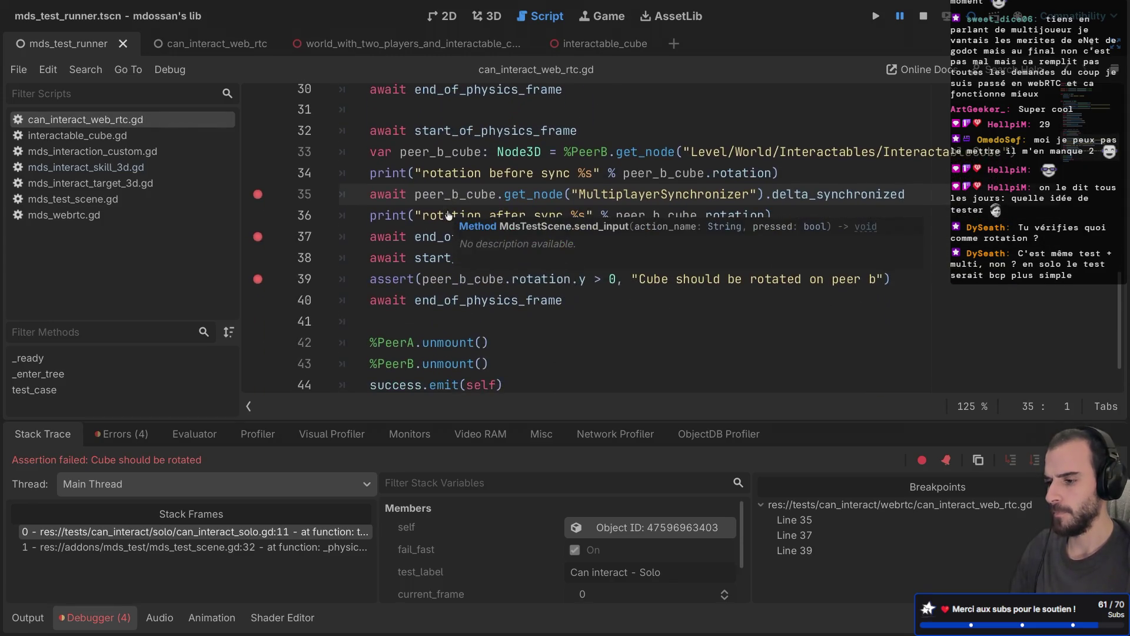
click(459, 196)
scroll(455, 201, up, 1)
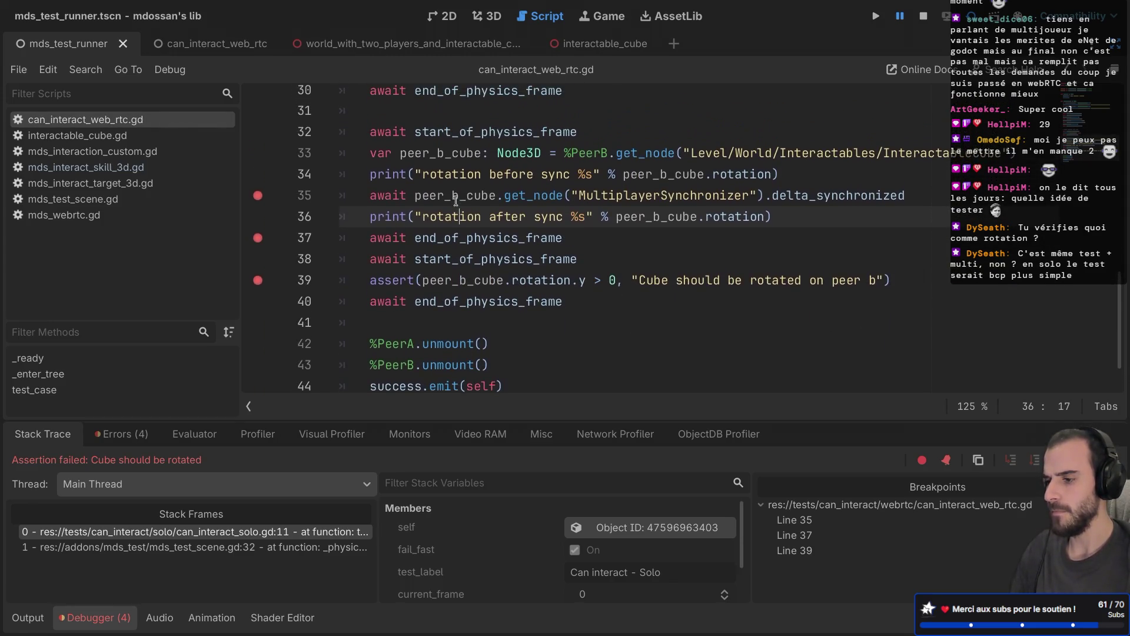
mouse_move(778, 200)
mouse_down()
mouse_move(765, 199)
mouse_move(800, 182)
mouse_up()
click(827, 195)
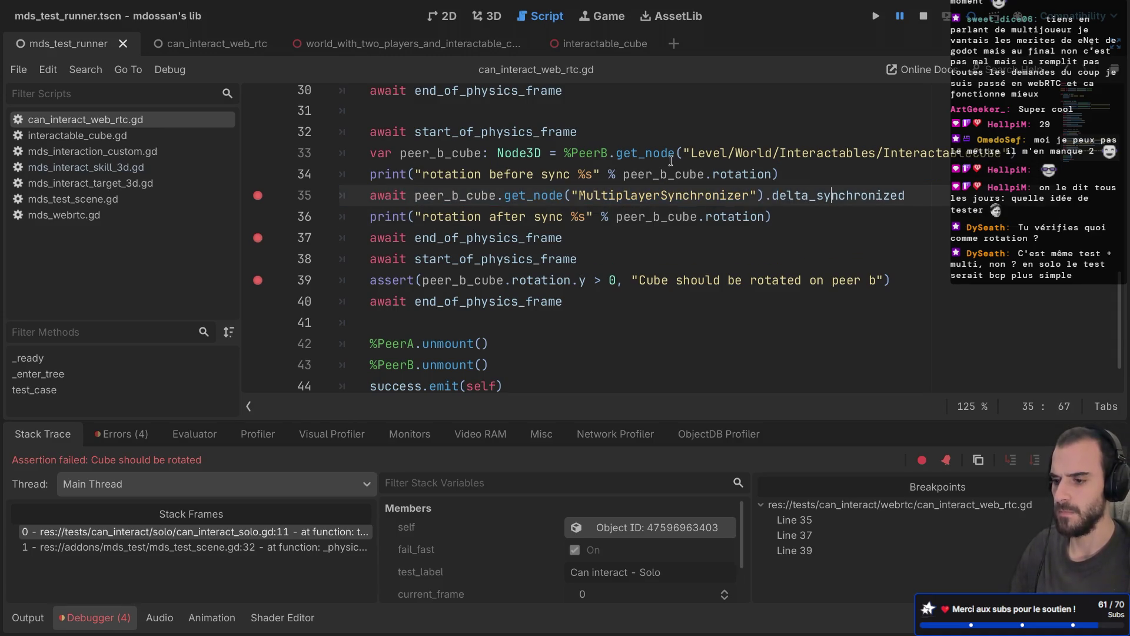
mouse_move(671, 161)
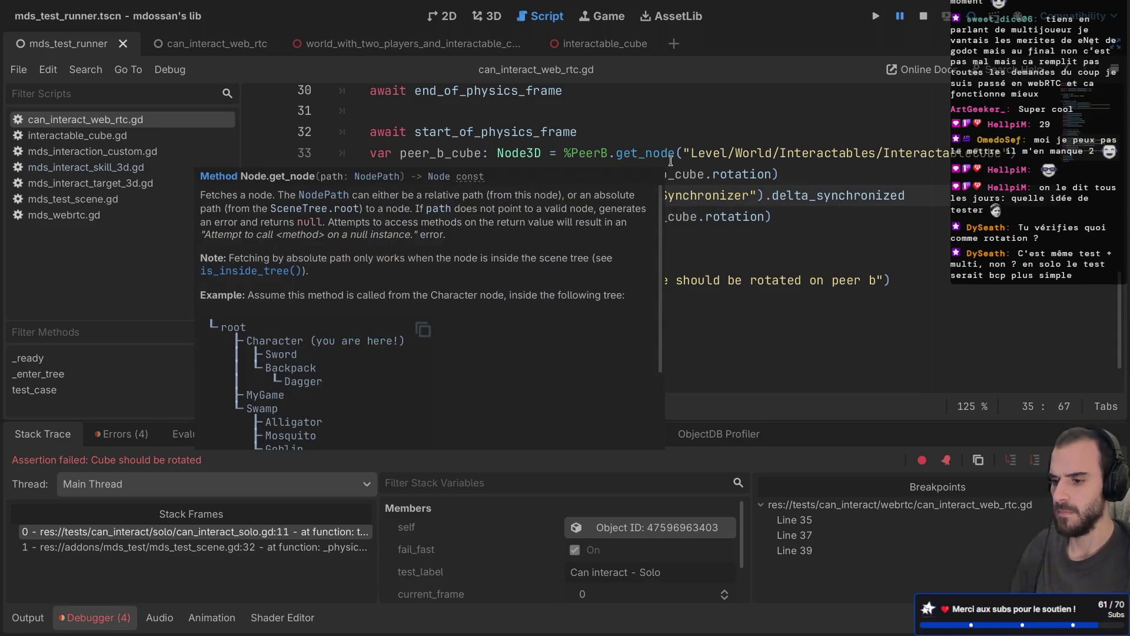
double_click(781, 194)
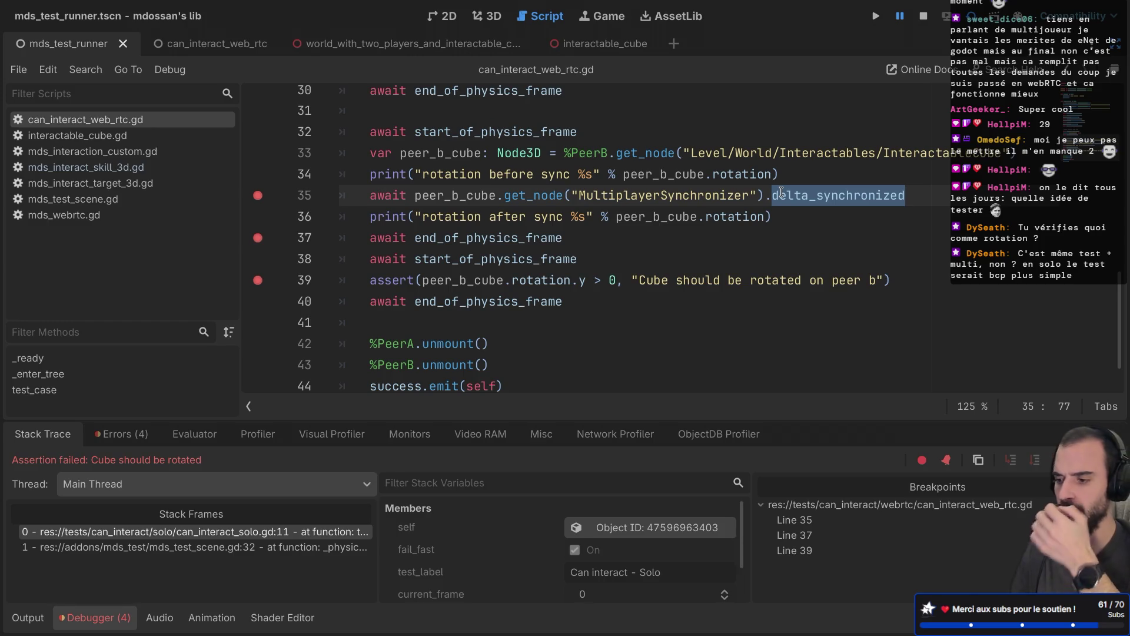
drag(489, 174, 600, 174)
drag(475, 216, 621, 218)
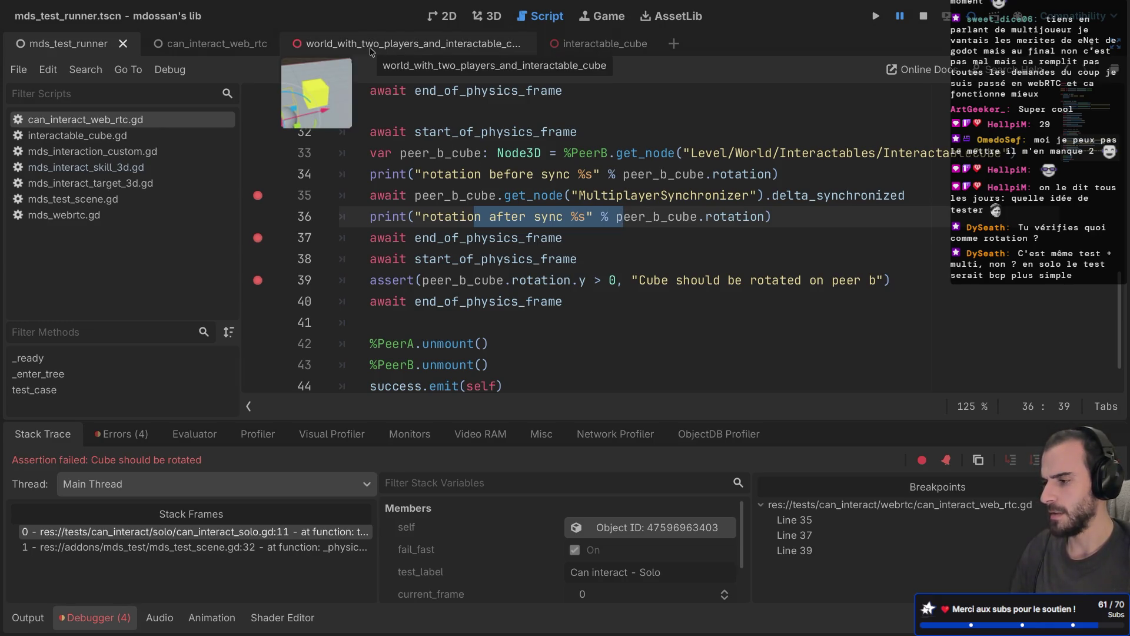
Review mds_interact_target_3d.gd and mds_interaction_custom.gd, then return to can_interact_web_rtc.gd with docks shown
click(115, 180)
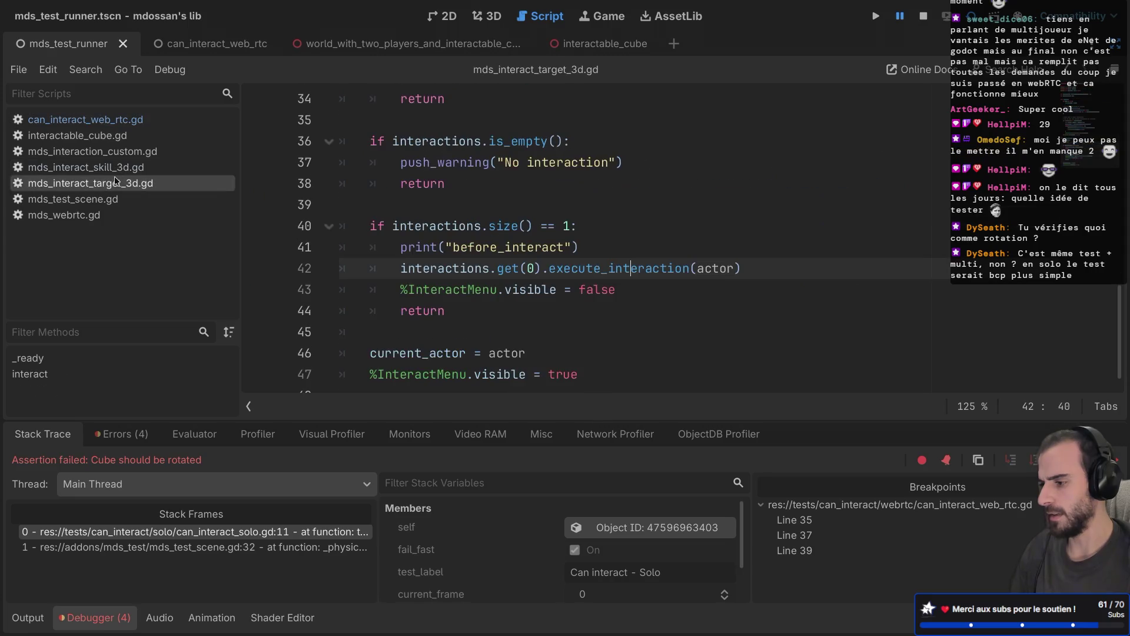
scroll(430, 202, down, 1)
ctrl+click(417, 212)
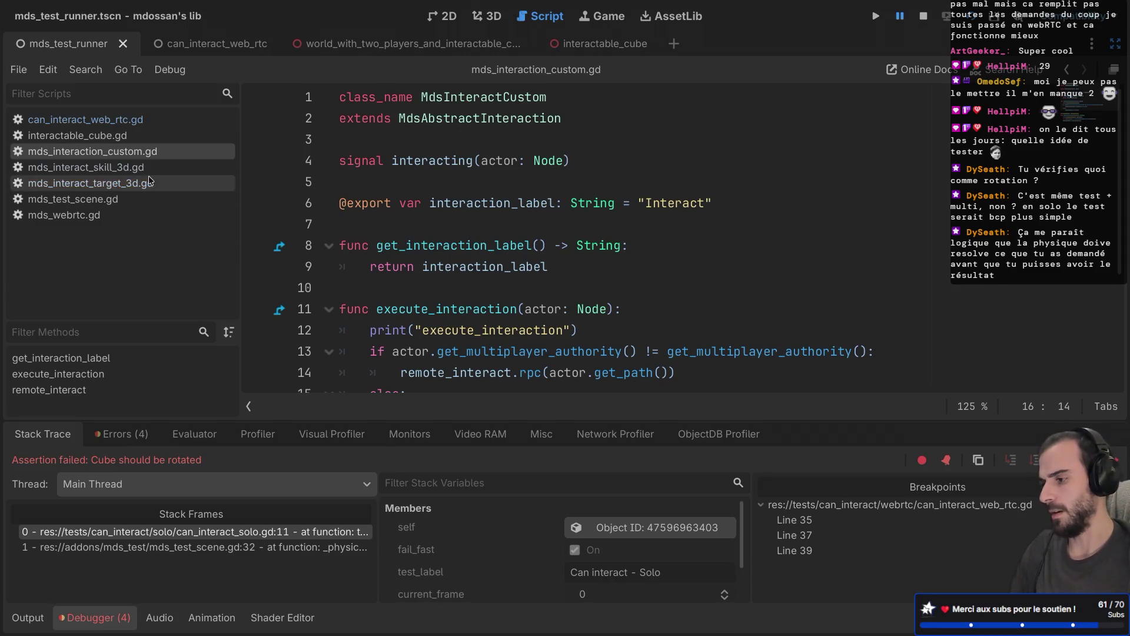
click(107, 121)
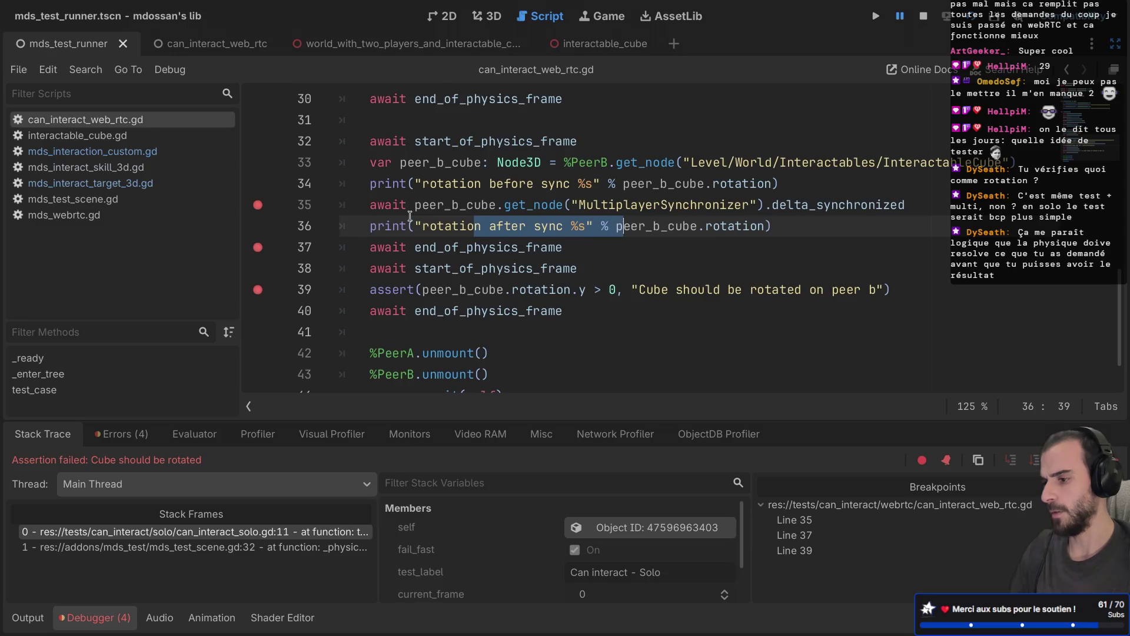
scroll(411, 216, up, 3)
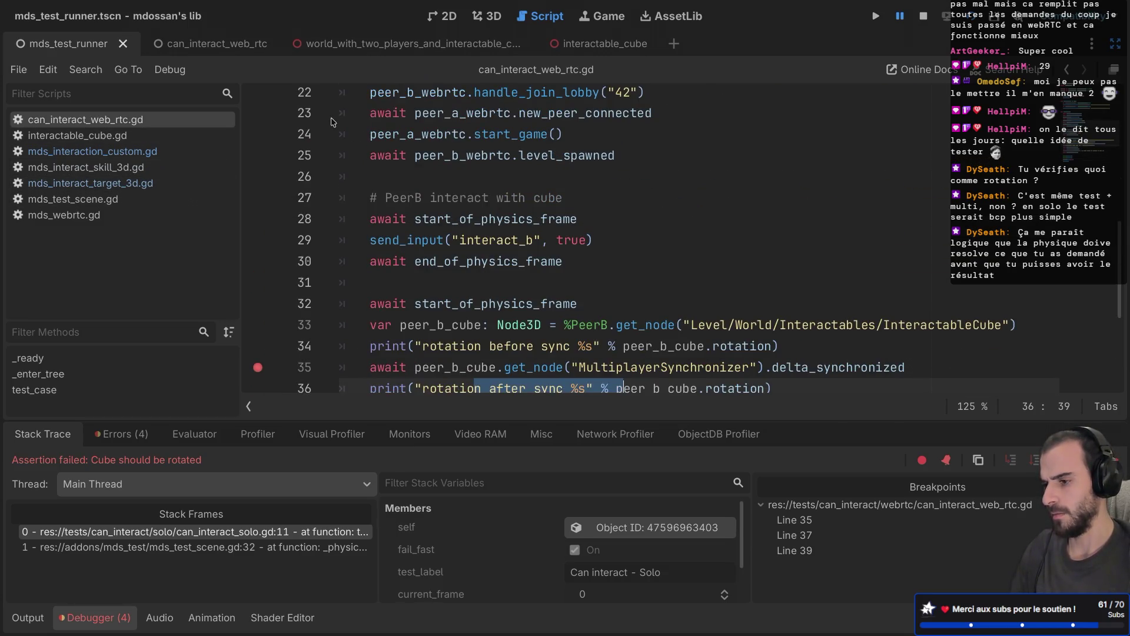
key(ctrl+shift+F11)
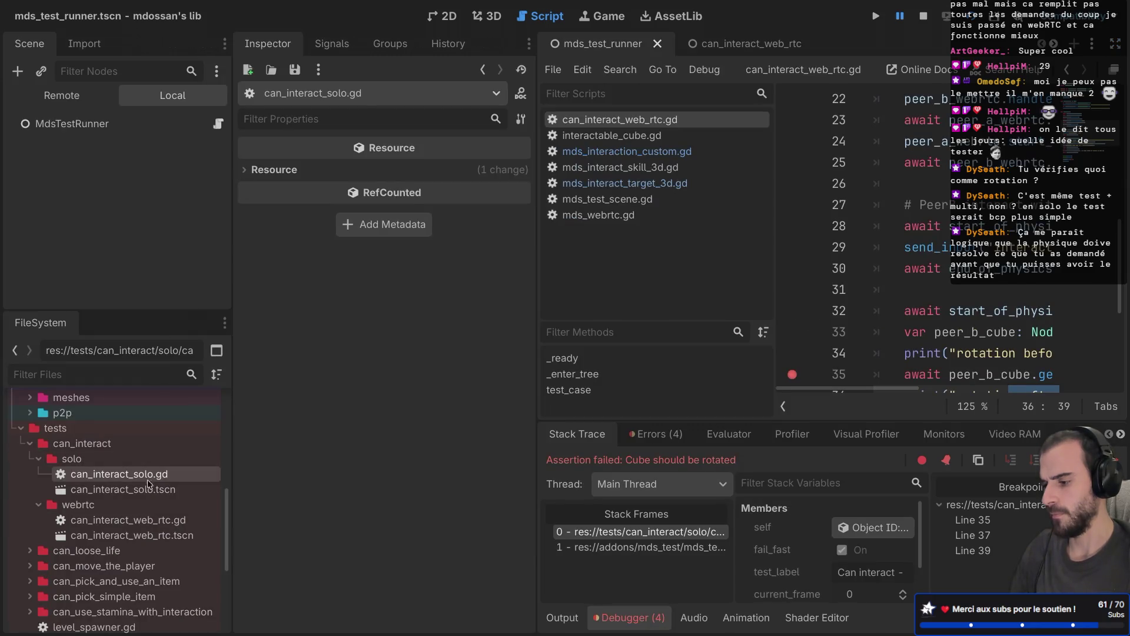
Open can_interact_solo.gd, move the send_input line after the second frame wait, and rerun
double_click(147, 479)
key(ctrl+shift+F11)
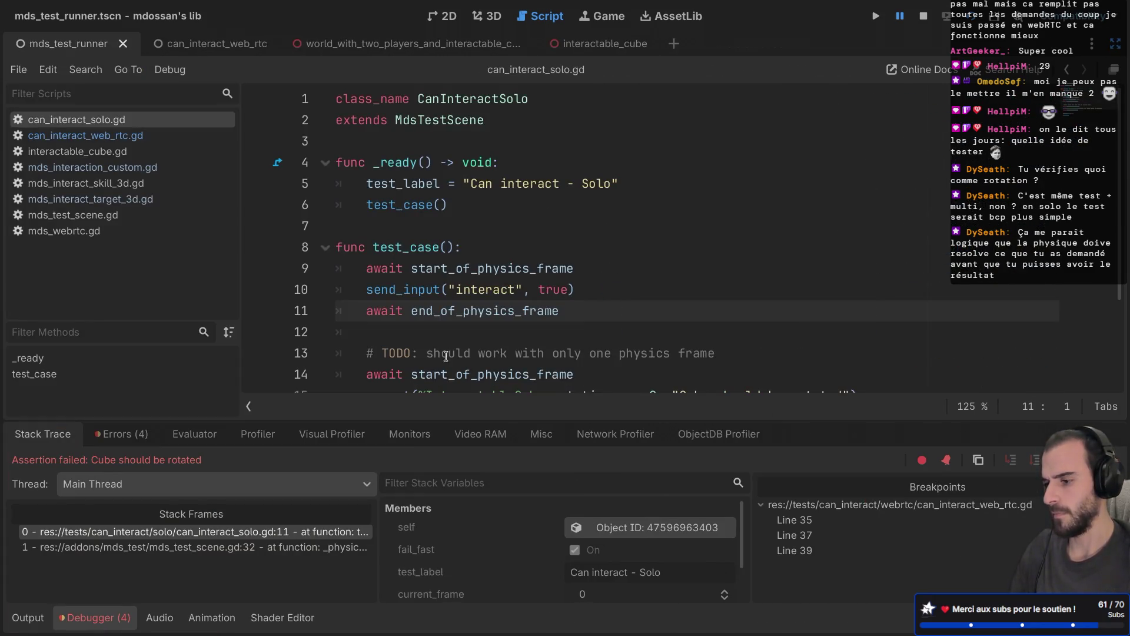
scroll(515, 306, down, 2)
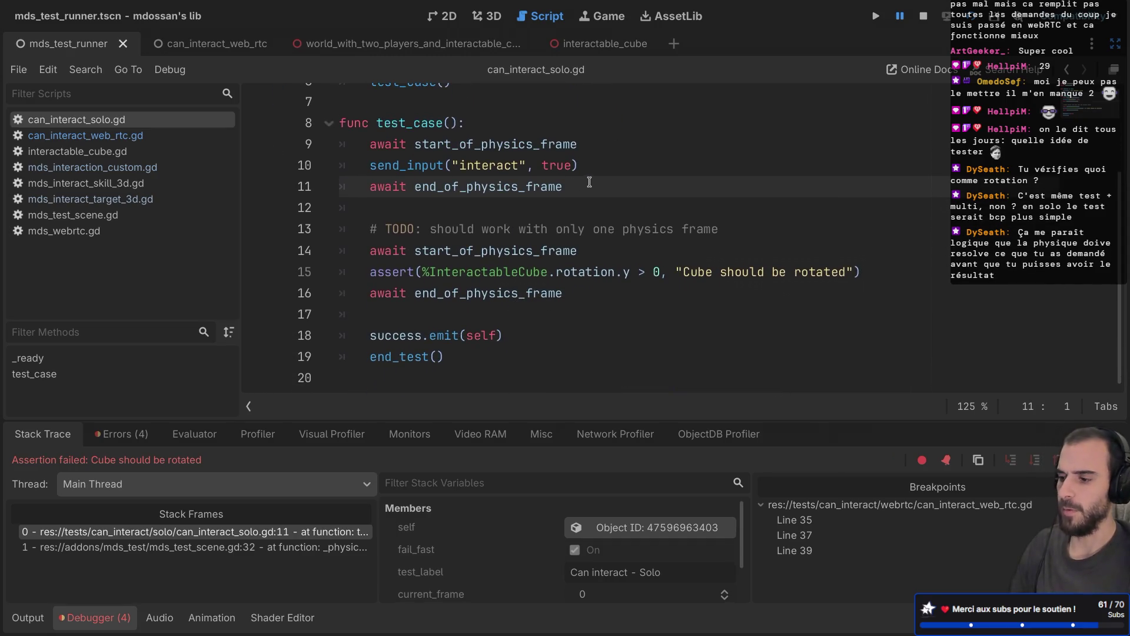
drag(594, 168, 609, 147)
key(ctrl+x)
click(596, 231)
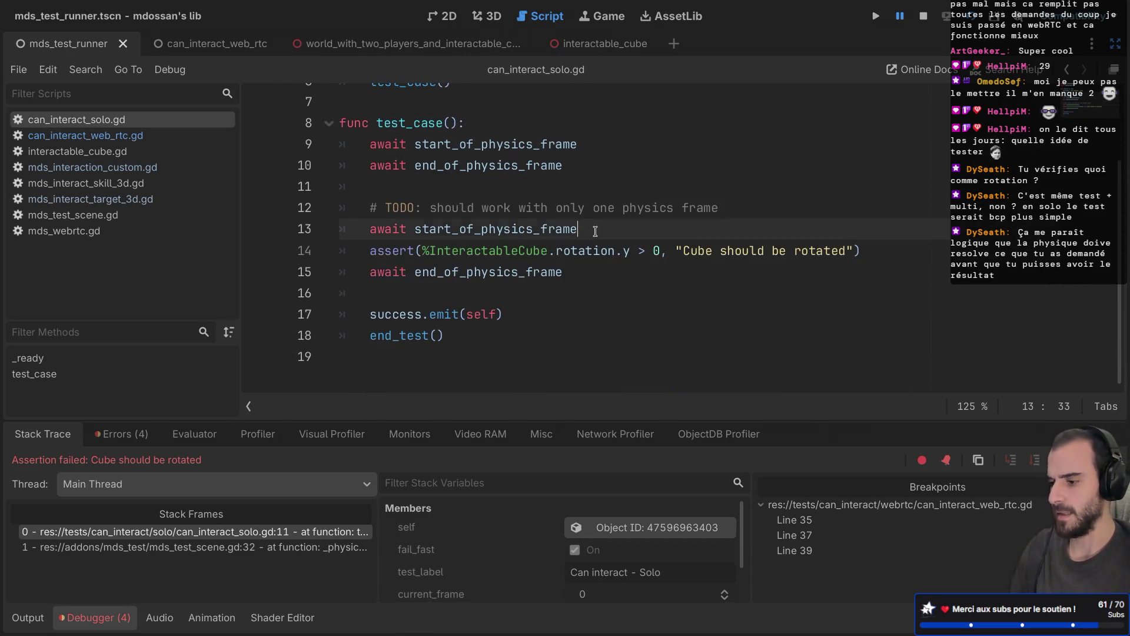
key(ctrl+v)
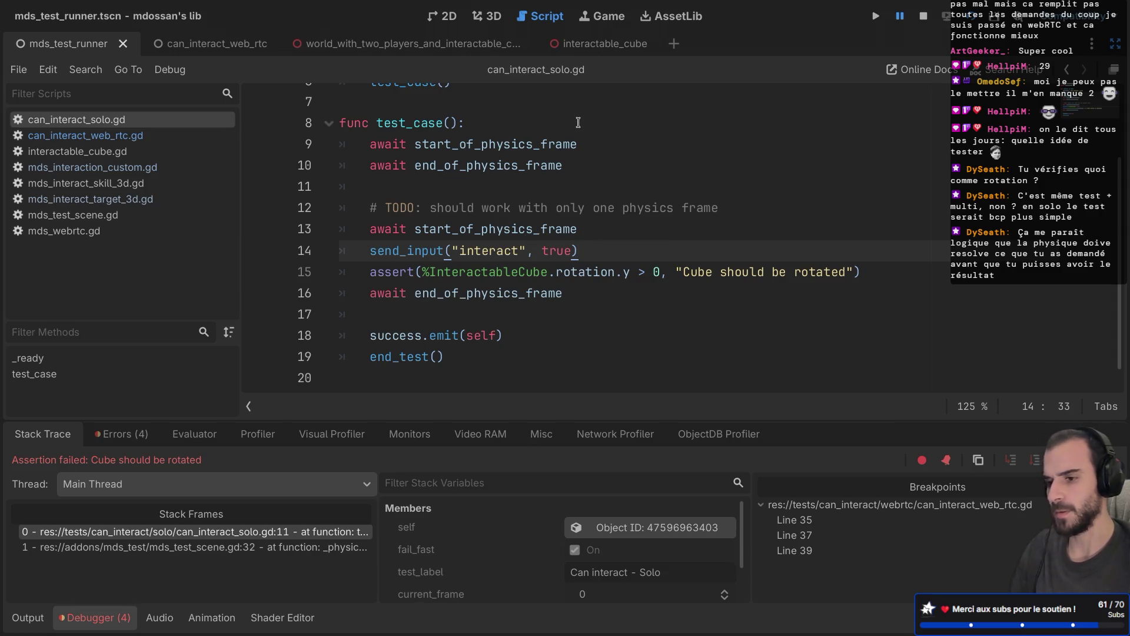
key(F5)
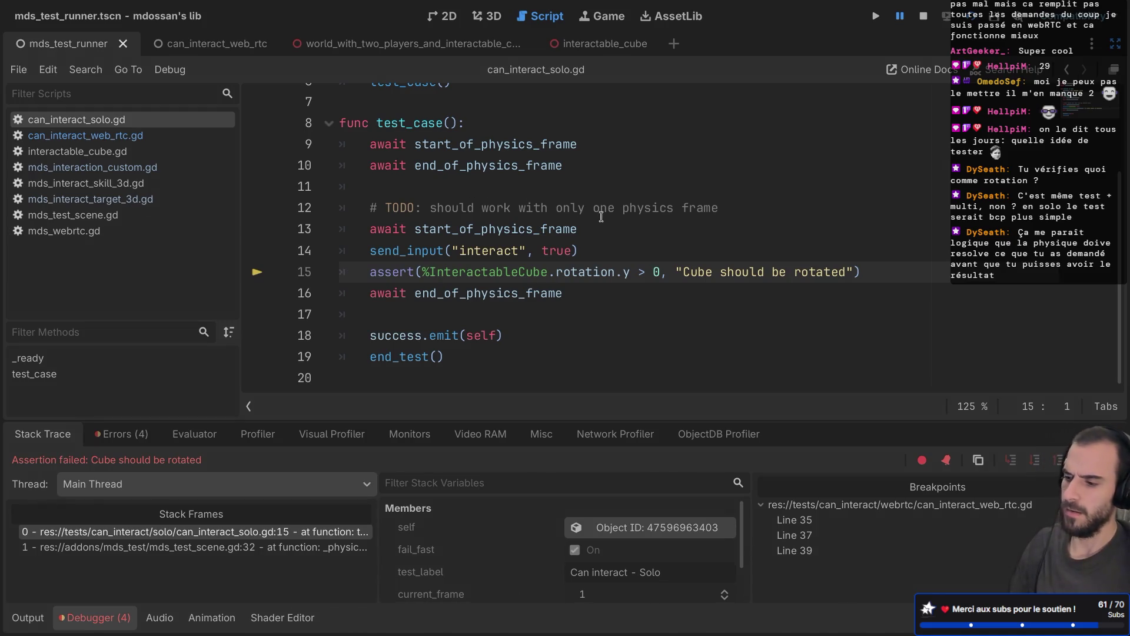
Restore the send_input call to line 10, before the frame waits
key(shift+Up)
key(alt+Up)
key(alt+Up)
key(alt+Up)
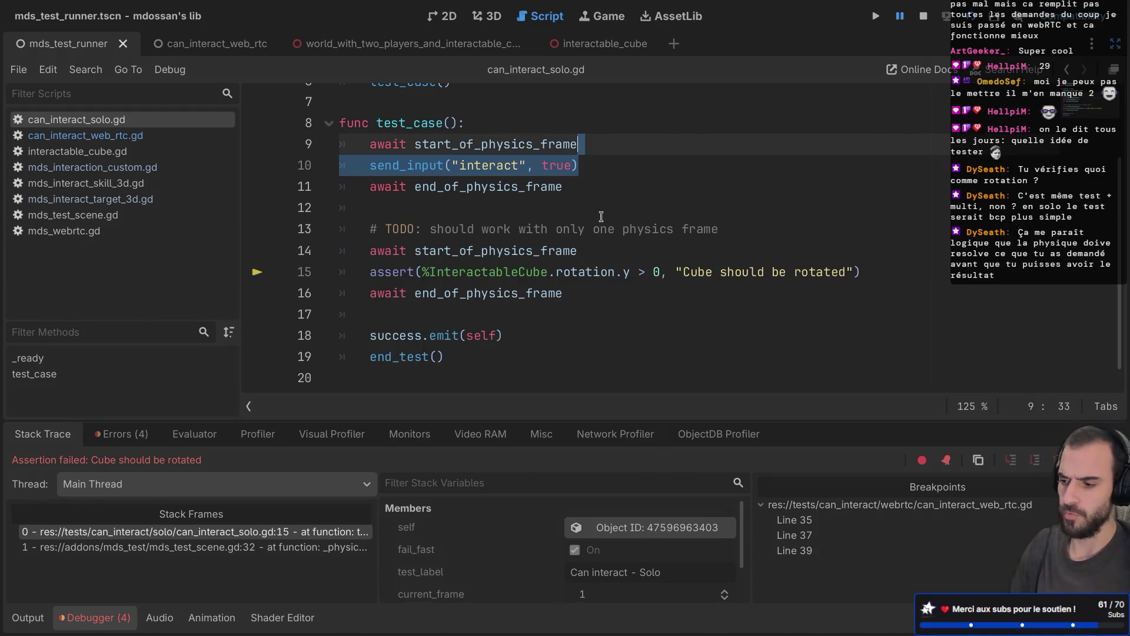
click(587, 214)
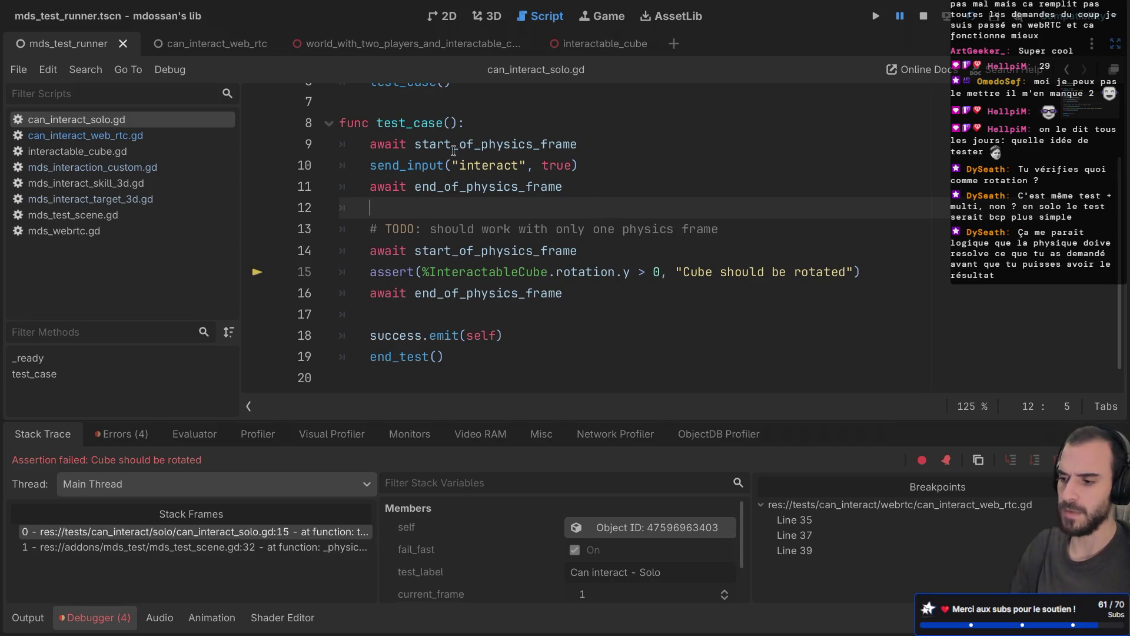
drag(422, 165, 551, 166)
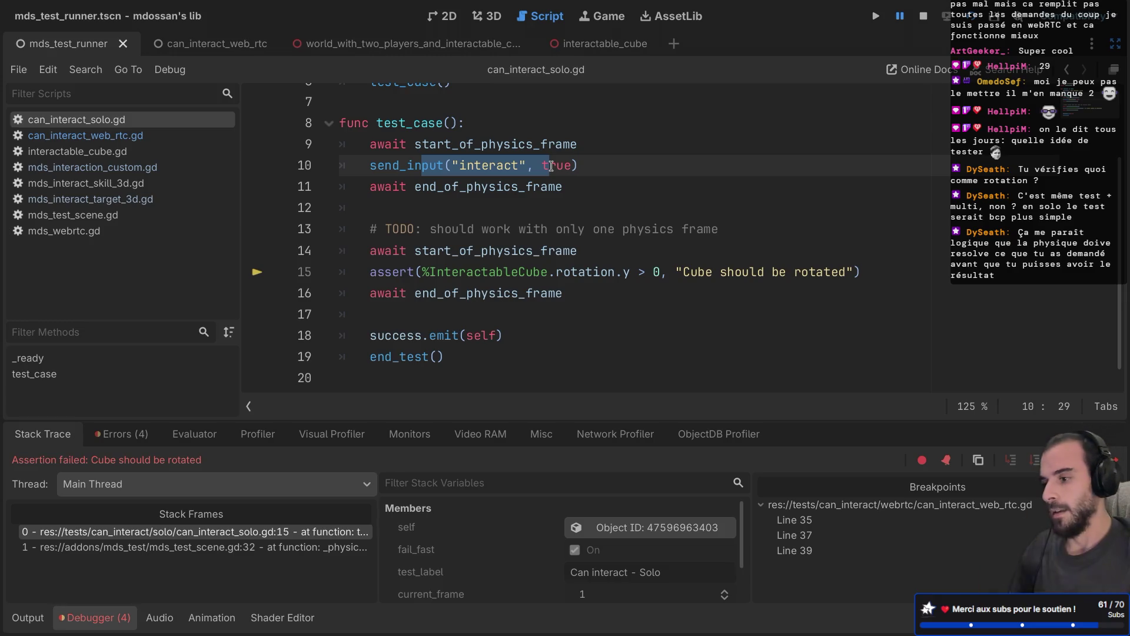
scroll(503, 177, up, 2)
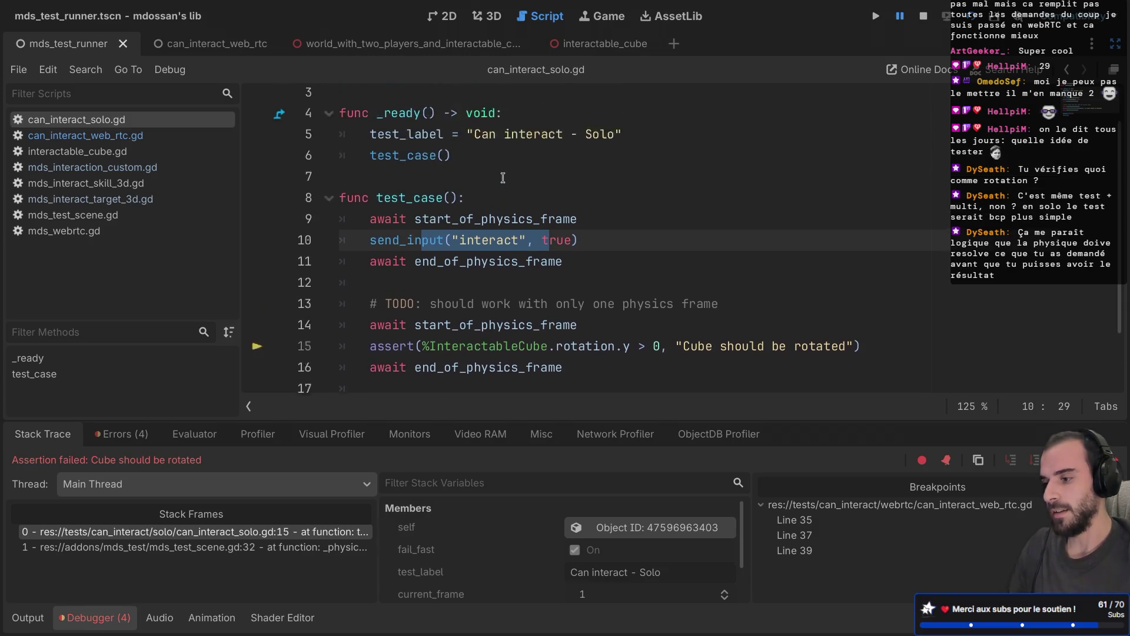
scroll(502, 177, up, 1)
scroll(529, 249, down, 2)
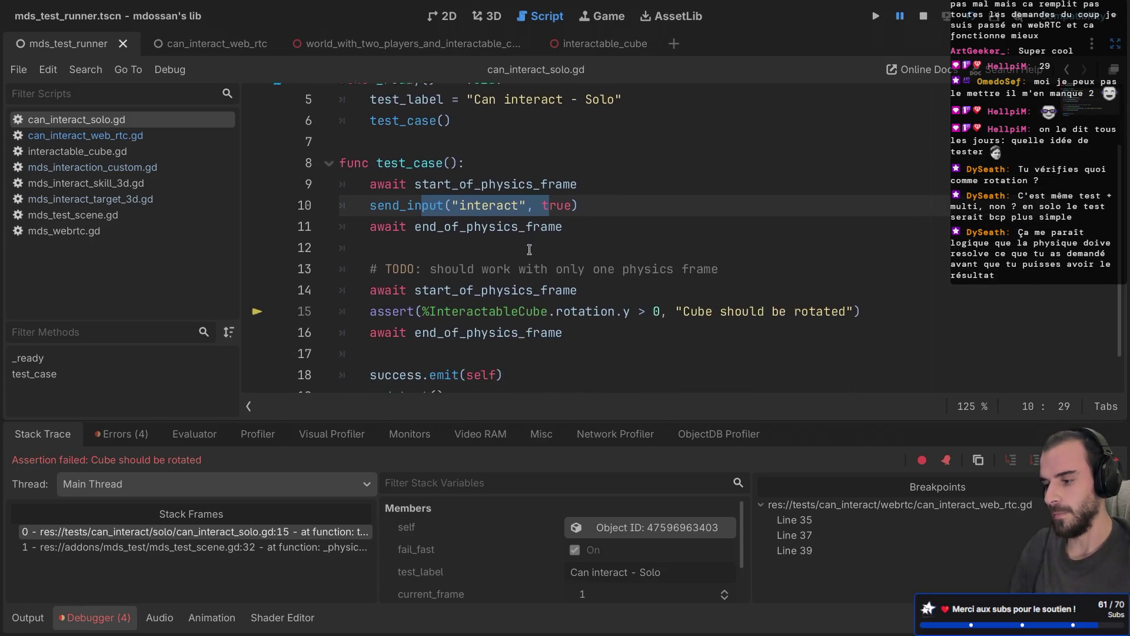
scroll(529, 250, down, 1)
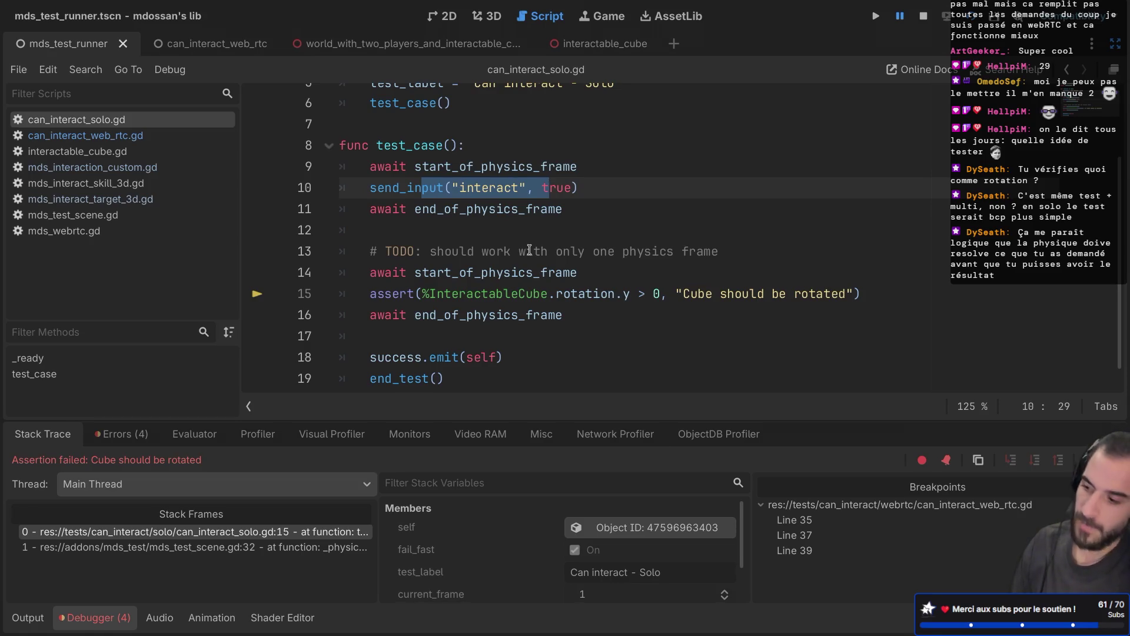
Delete the TODO comment about working with only one physics frame
click(757, 232)
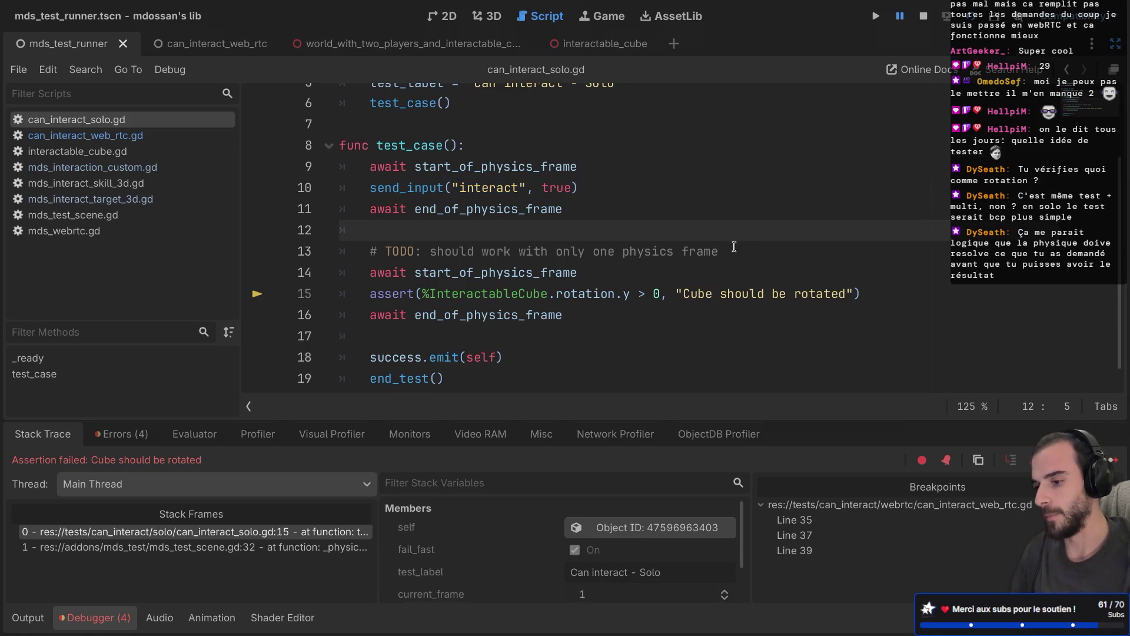
drag(735, 243, 729, 234)
key(BackSpace)
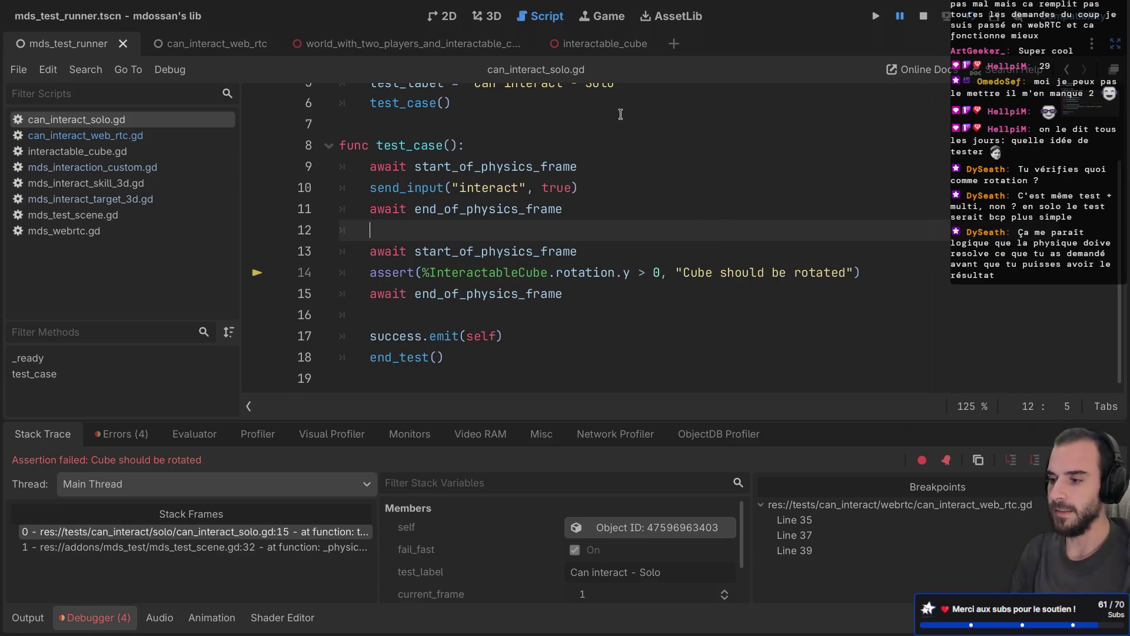
Open the interactable_cube scene and inspect its MdsInteractTarget3D and MdsInteractionCustom nodes
click(596, 46)
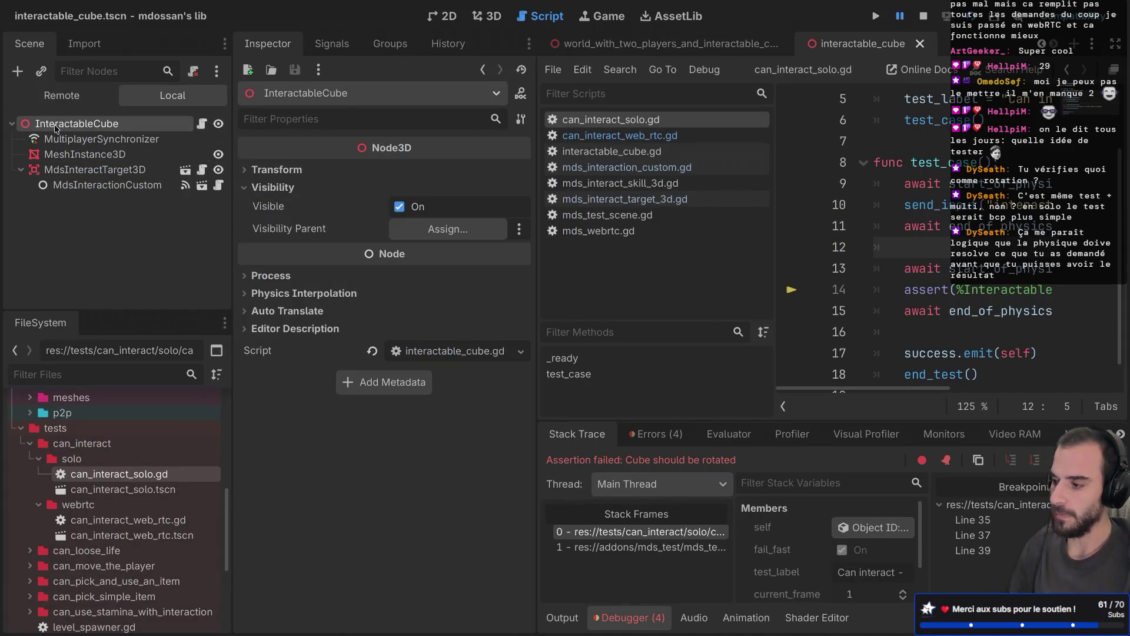
click(111, 171)
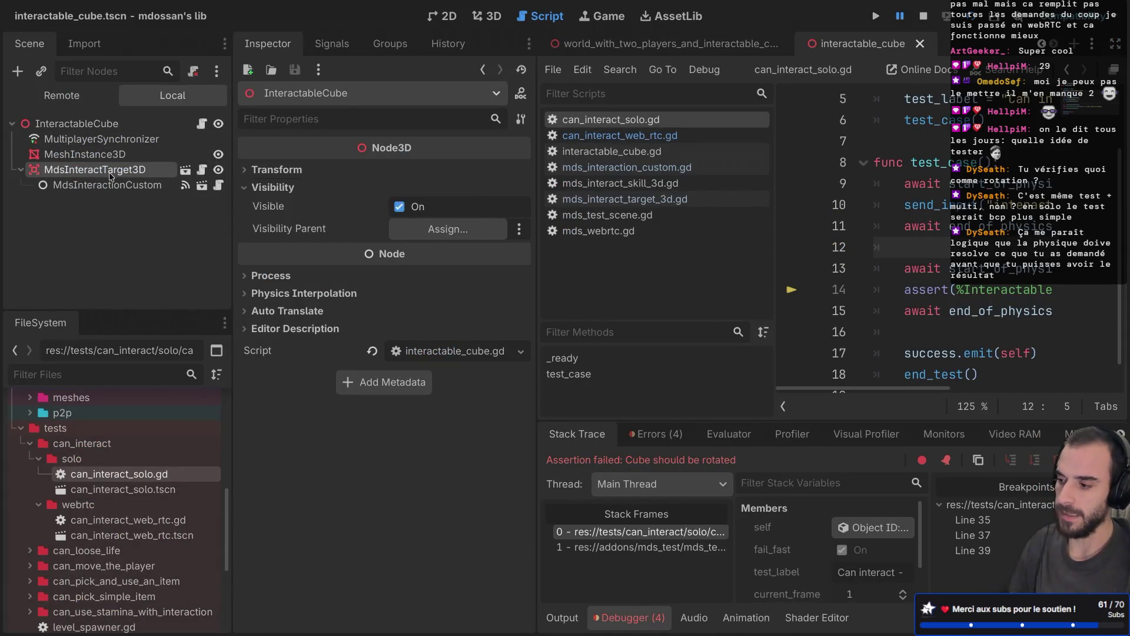
click(113, 185)
click(118, 170)
click(118, 184)
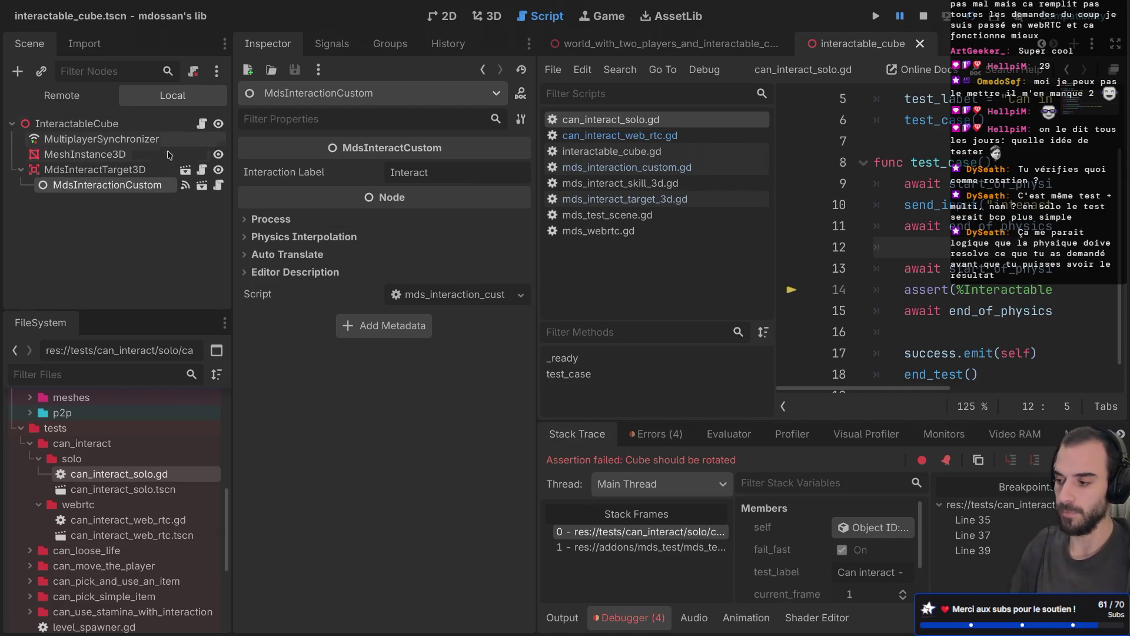
Review the rotate_interaction function and its rotate_y call in interactable_cube.gd
click(201, 123)
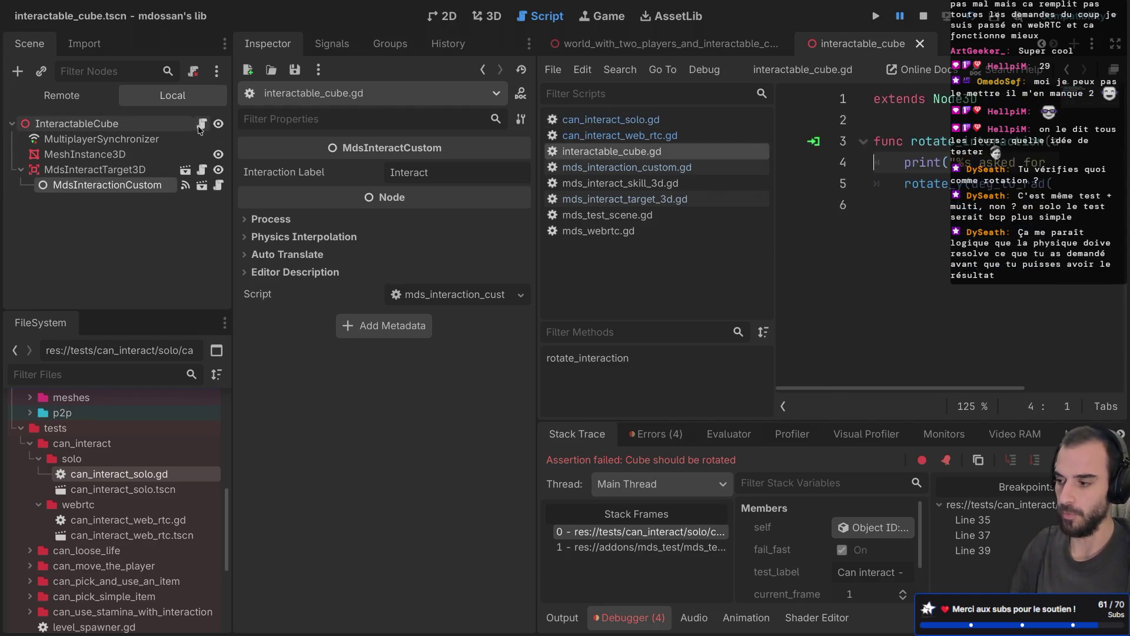
key(ctrl+shift+F11)
mouse_move(345, 226)
mouse_down()
mouse_move(328, 126)
mouse_move(334, 158)
mouse_move(333, 141)
mouse_up()
click(388, 184)
double_click(390, 184)
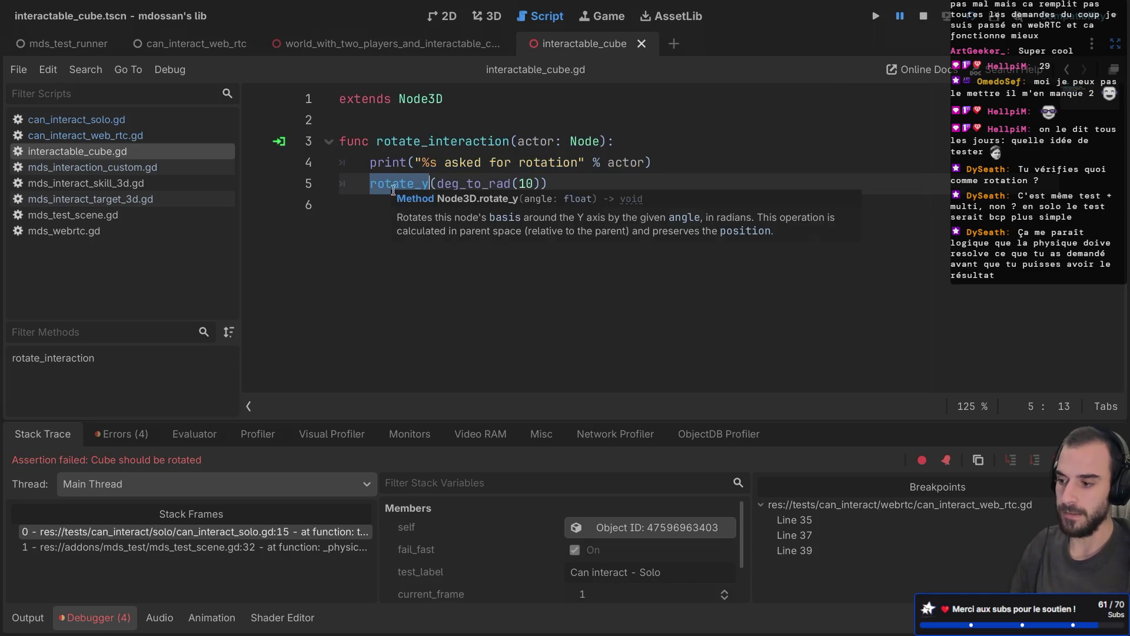
key(ctrl+shift+F11)
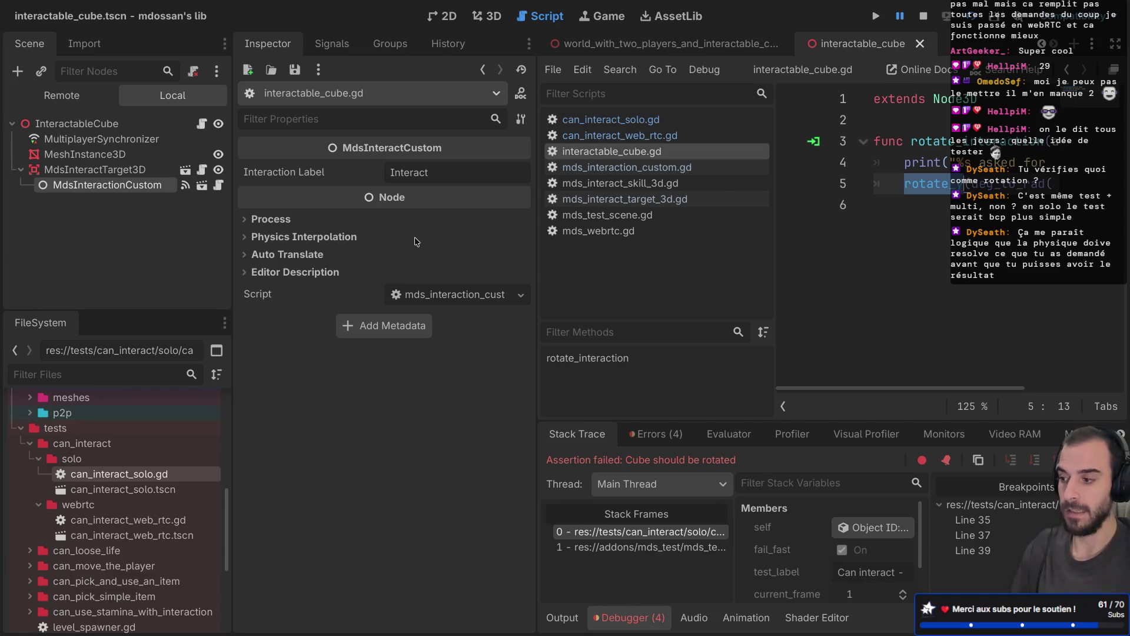
Reinspect the InteractableCube root and MdsInteractionCustom nodes, then widen the code editor
click(67, 125)
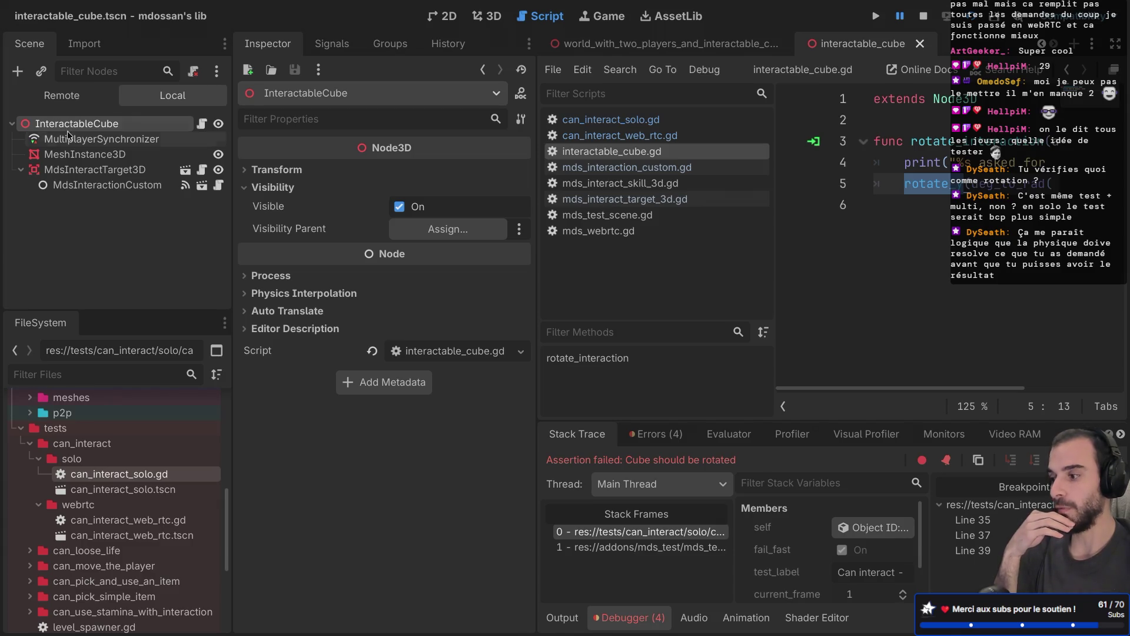
click(69, 185)
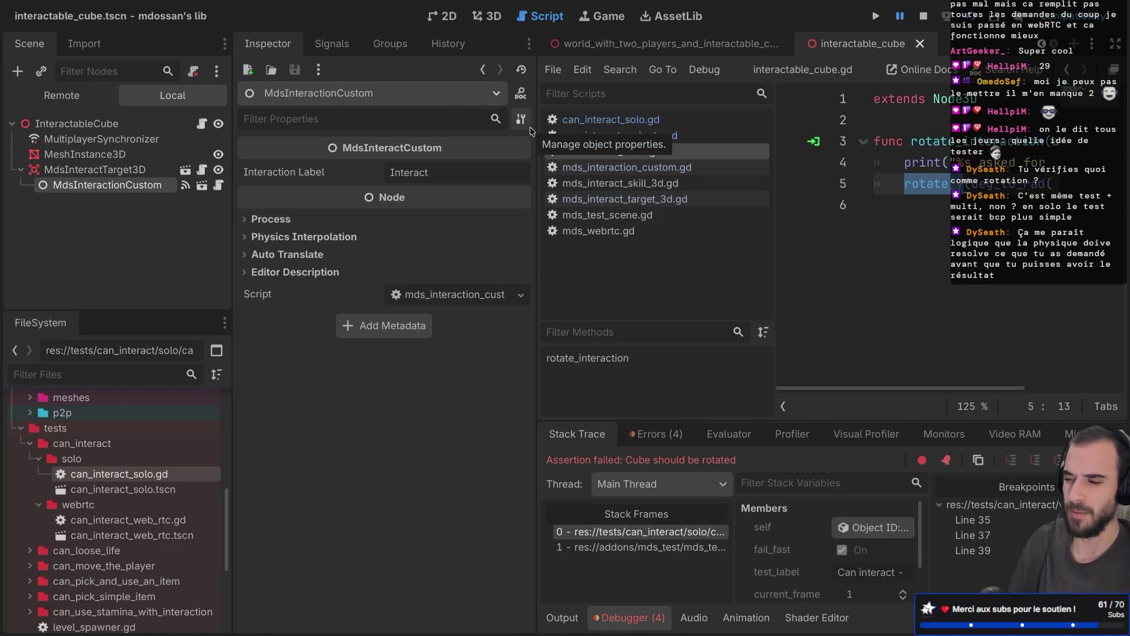
key(ctrl+shift+F11)
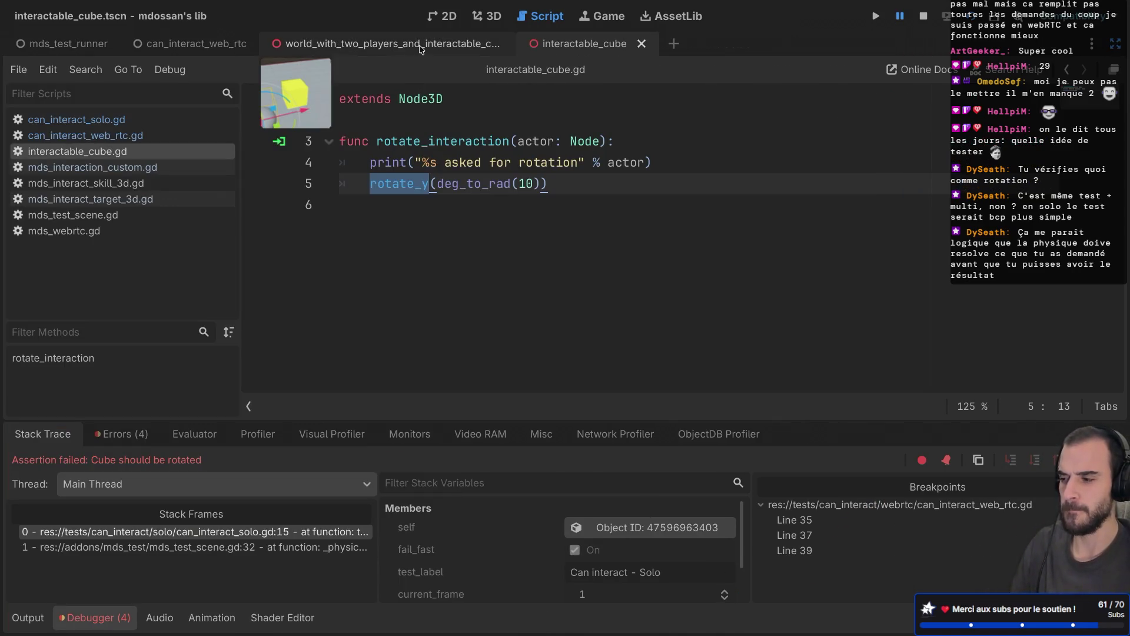
Check the delta_synchronized wait in can_interact_web_rtc.gd, then run the can_interact_web_rtc scene alone
click(170, 135)
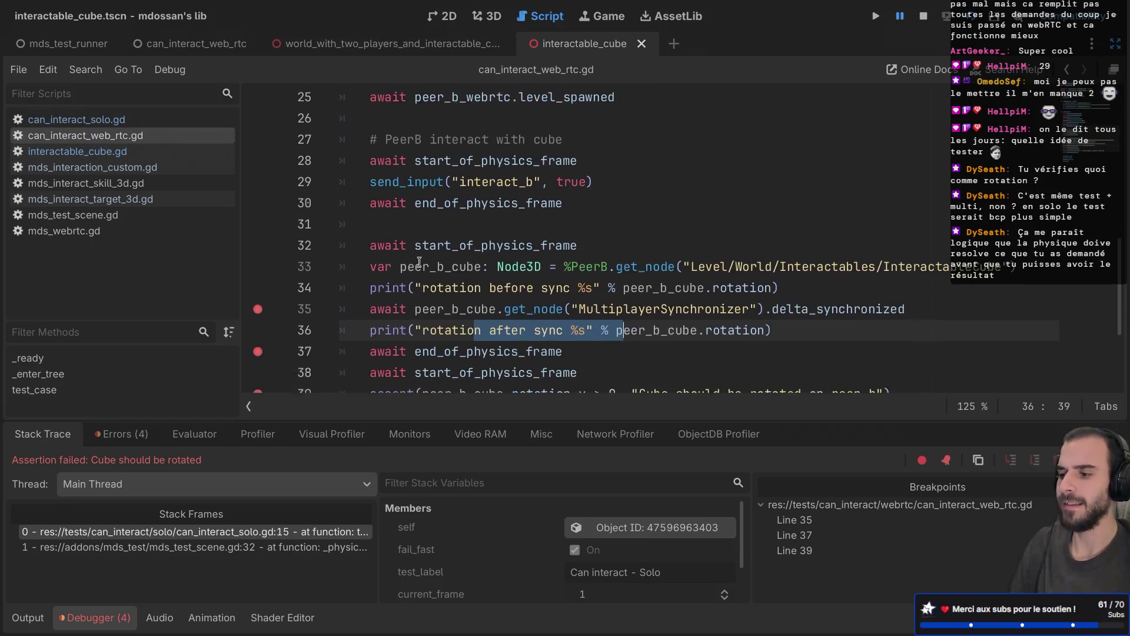
scroll(419, 262, down, 3)
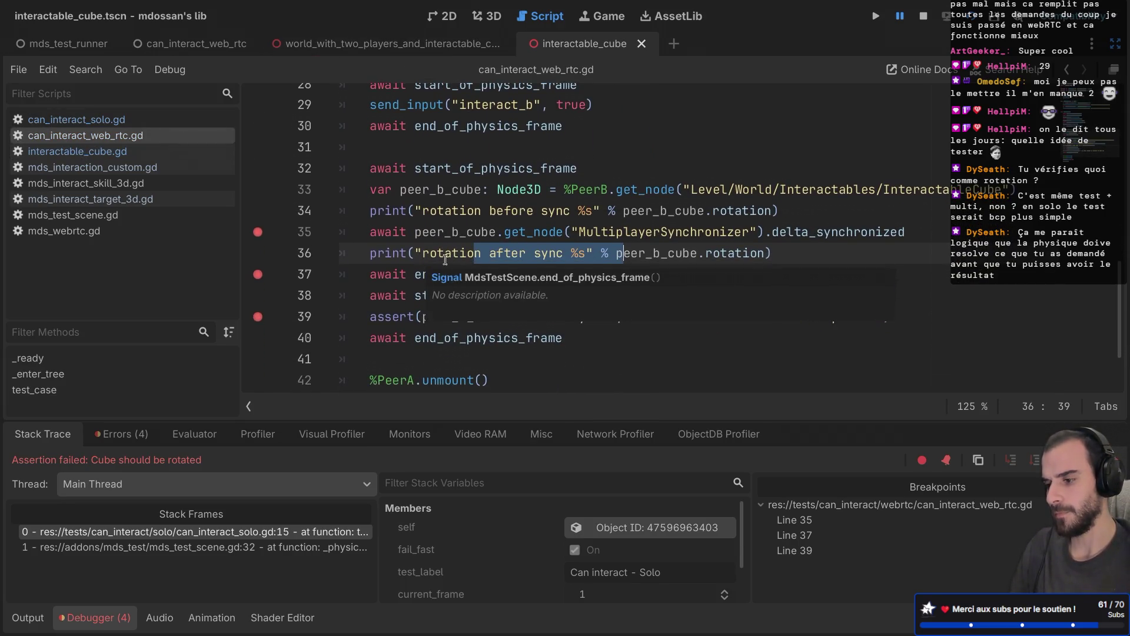
click(446, 259)
click(815, 248)
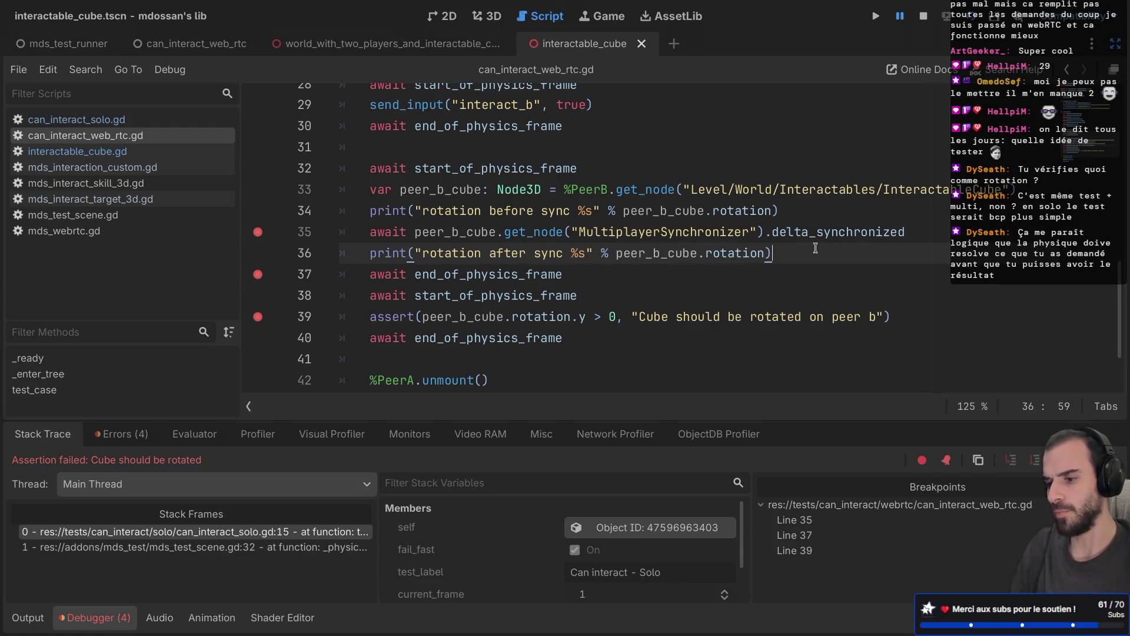
double_click(819, 232)
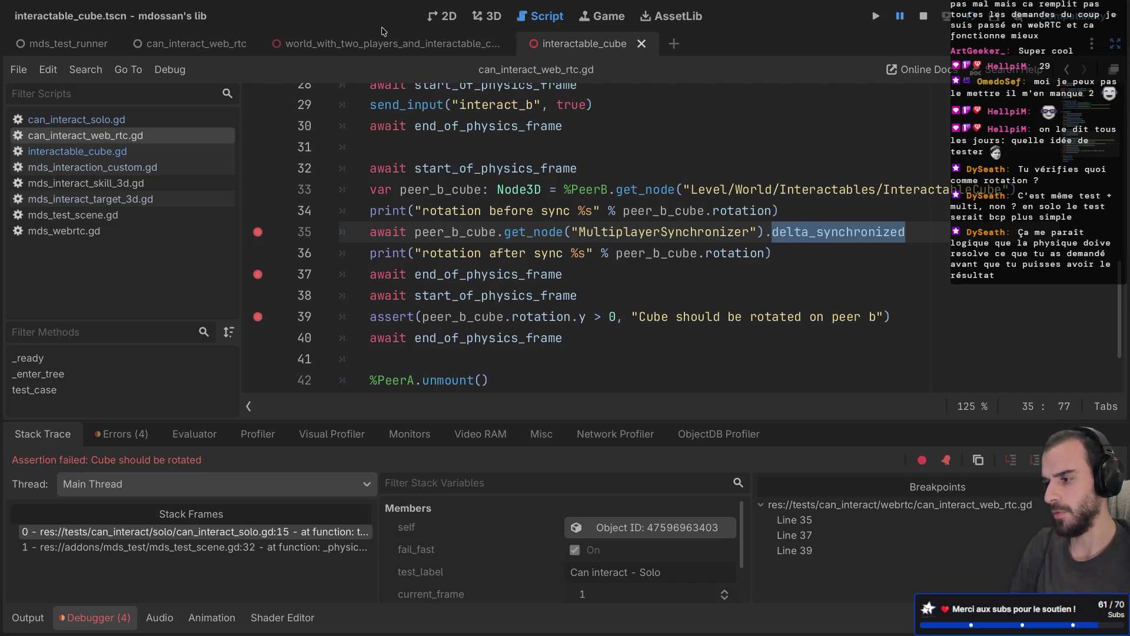
click(215, 45)
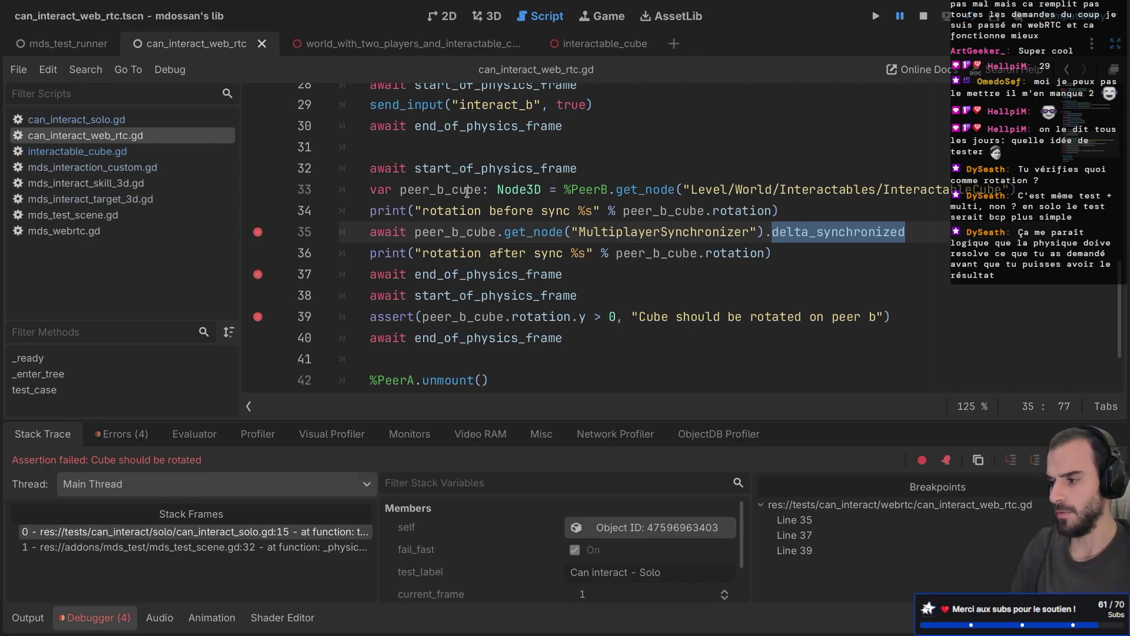
key(F6)
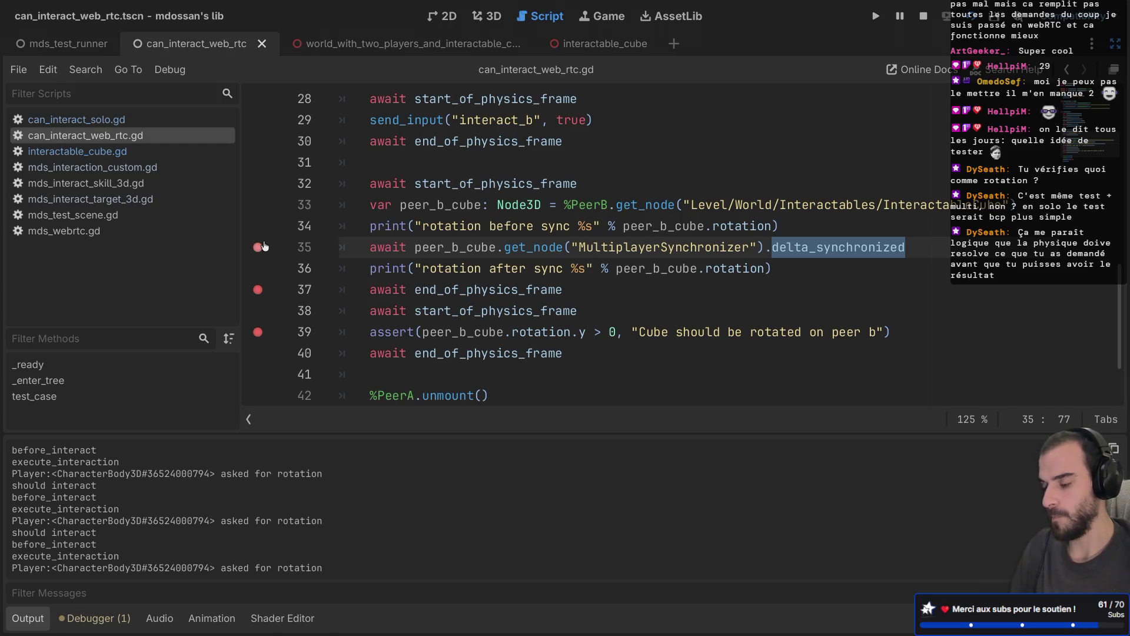
Run mds_test_runner, check the output at the breakpoint, and step into _physics_process
click(100, 47)
key(F6)
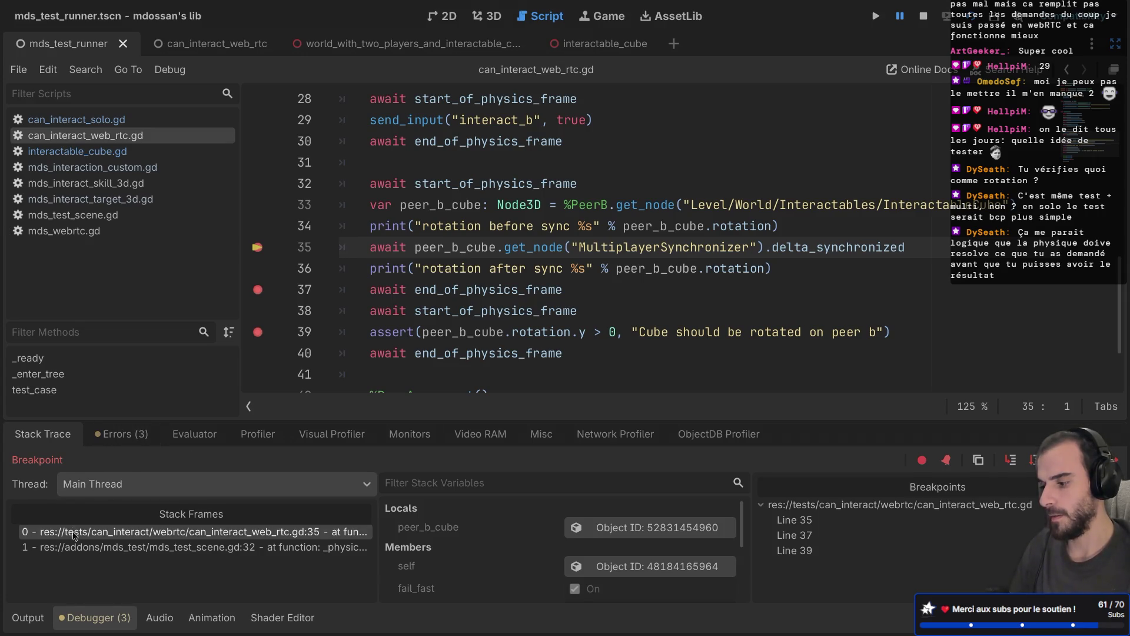
click(27, 617)
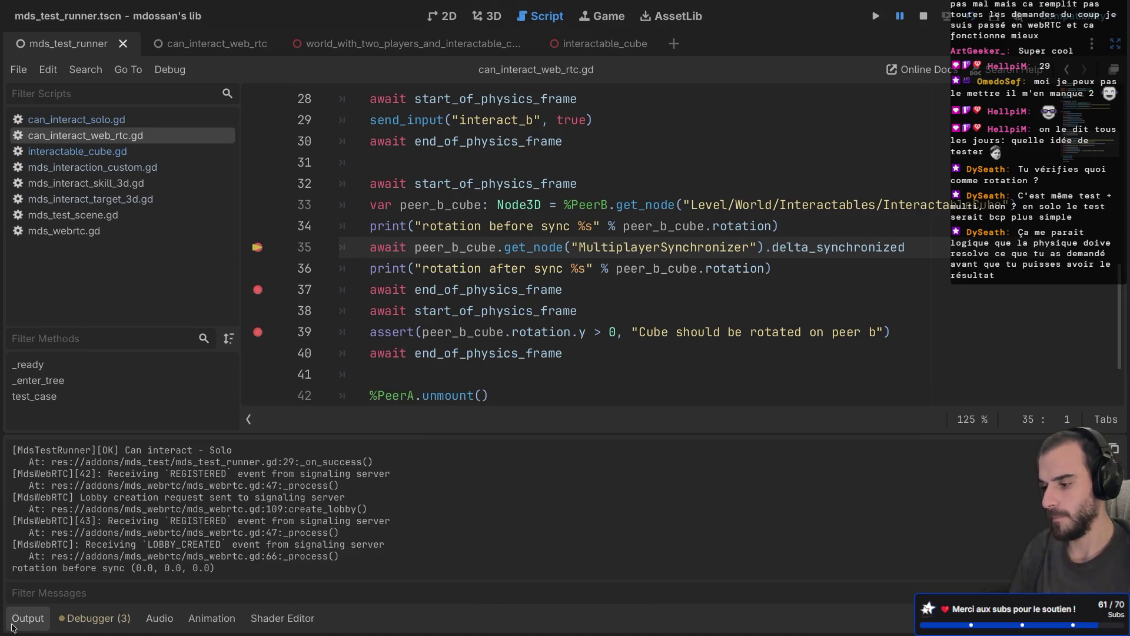
click(69, 619)
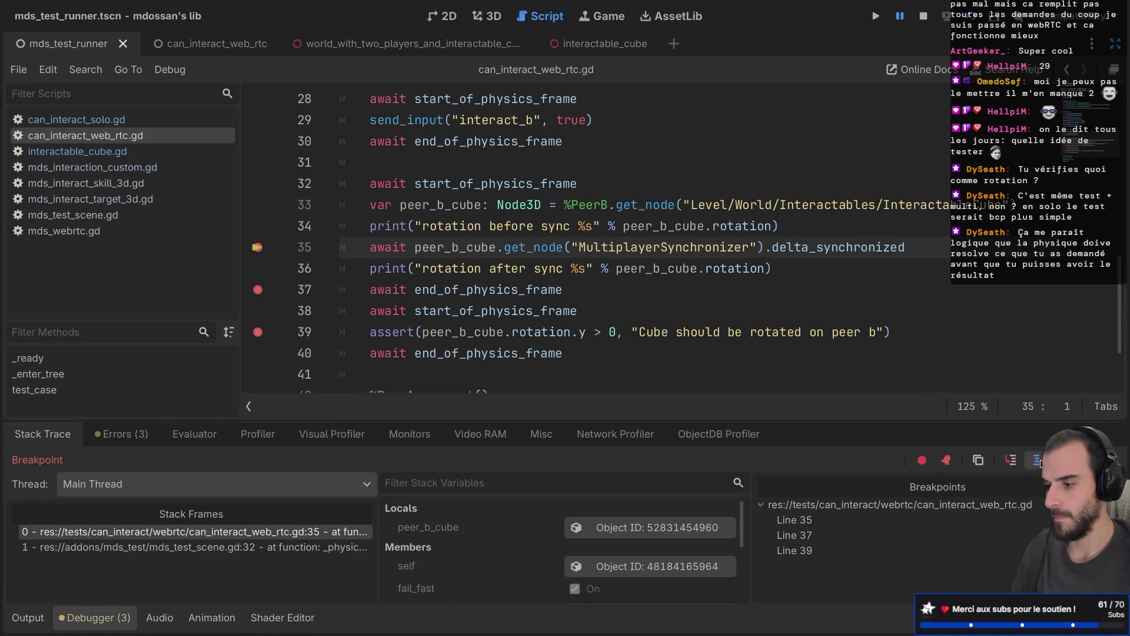
click(1039, 463)
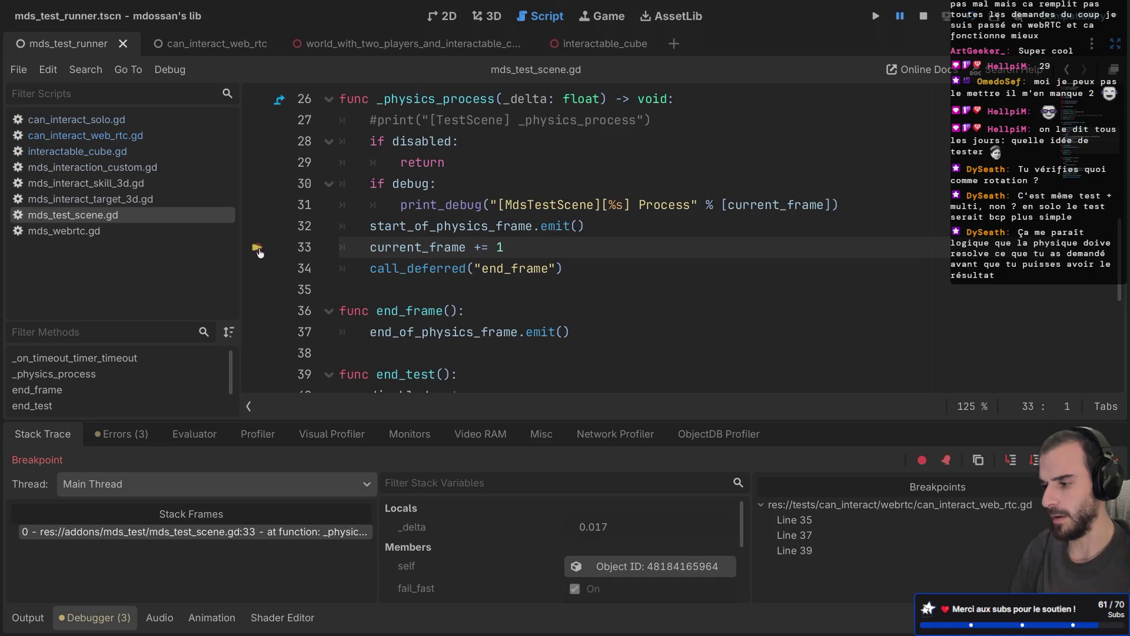
Resume execution and highlight the 'rotation before sync (0.0, 0.0, 0.0)' line in the Output log
key(F12)
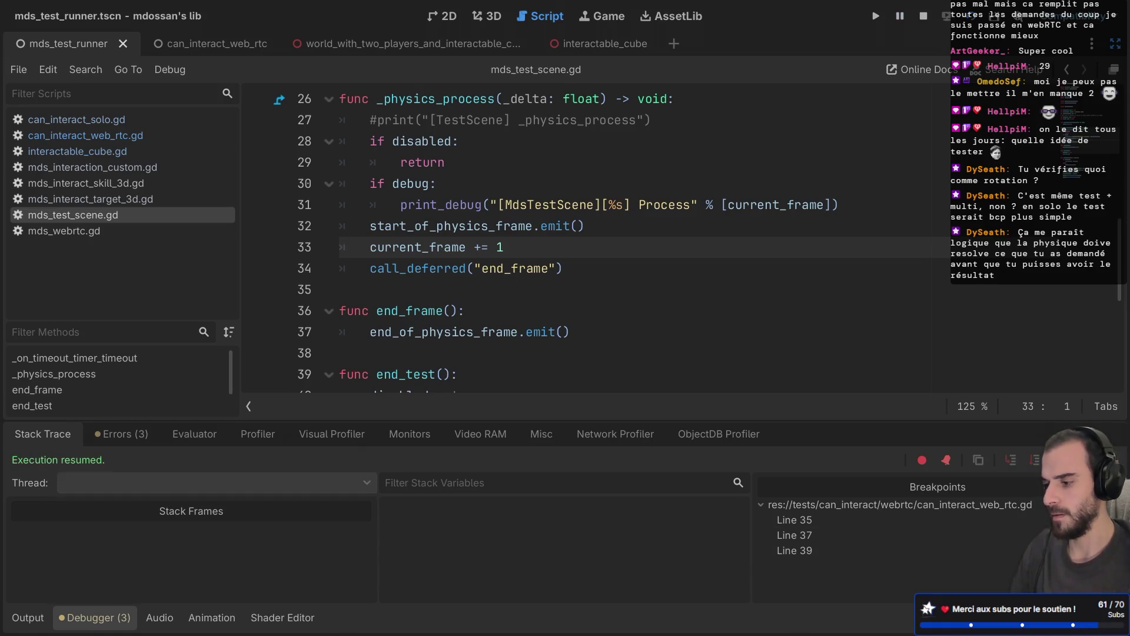
click(35, 617)
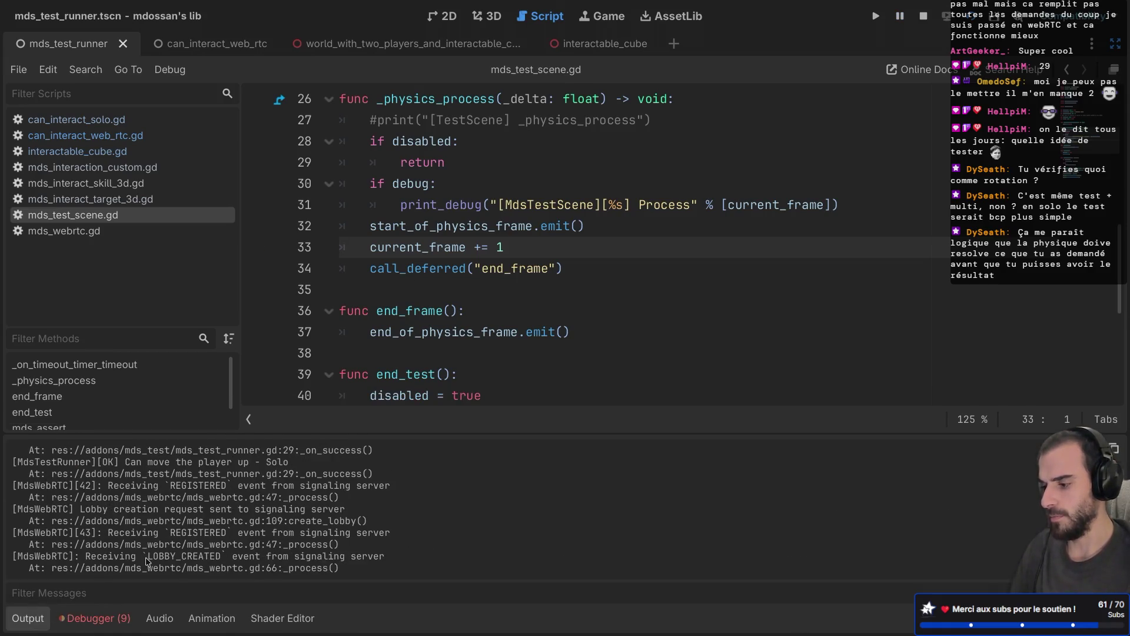
scroll(147, 561, up, 5)
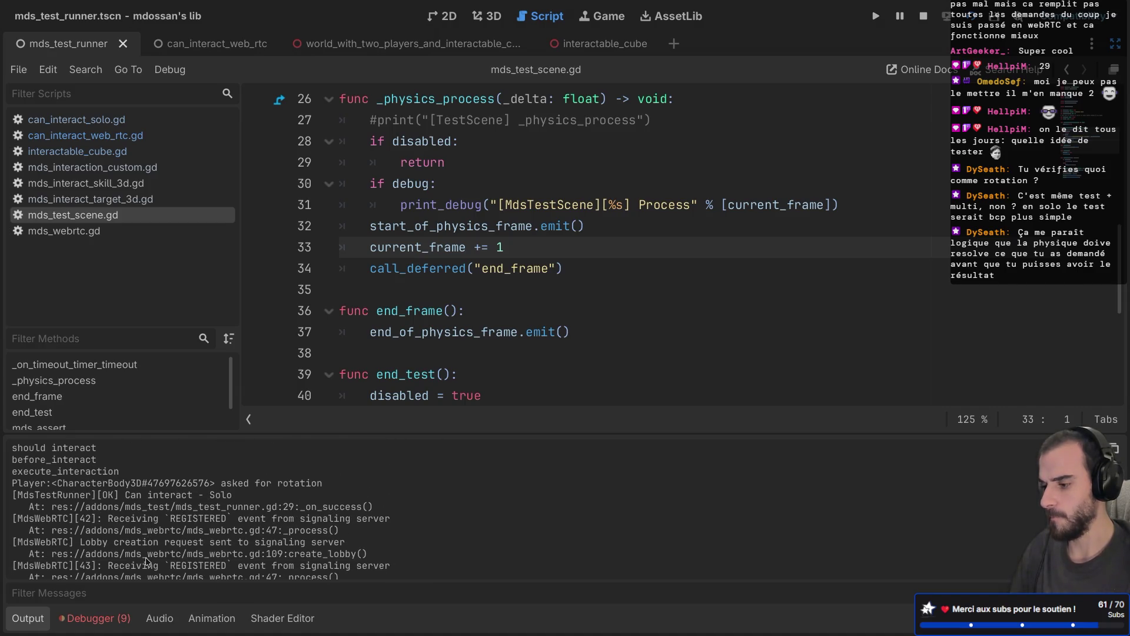
scroll(147, 561, up, 3)
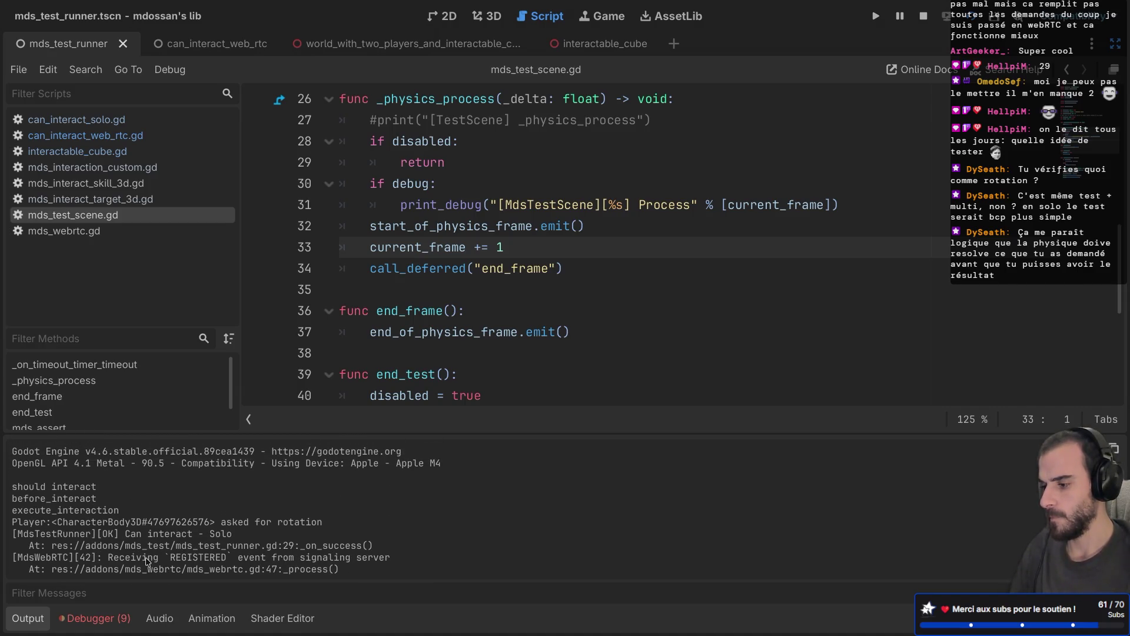
scroll(147, 561, down, 5)
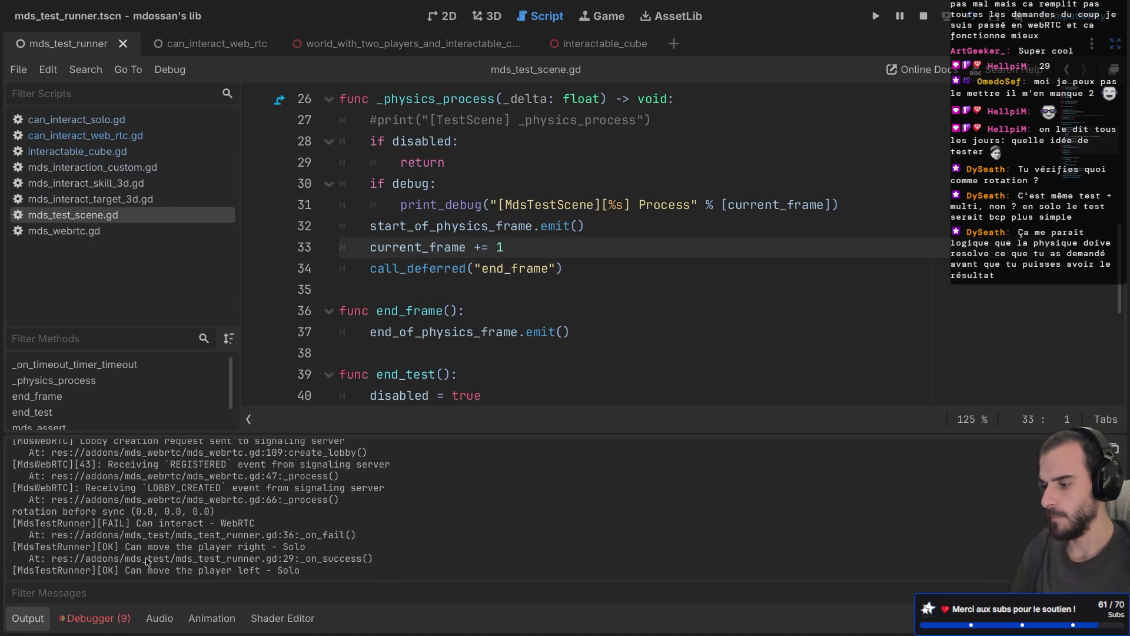
drag(28, 511, 139, 511)
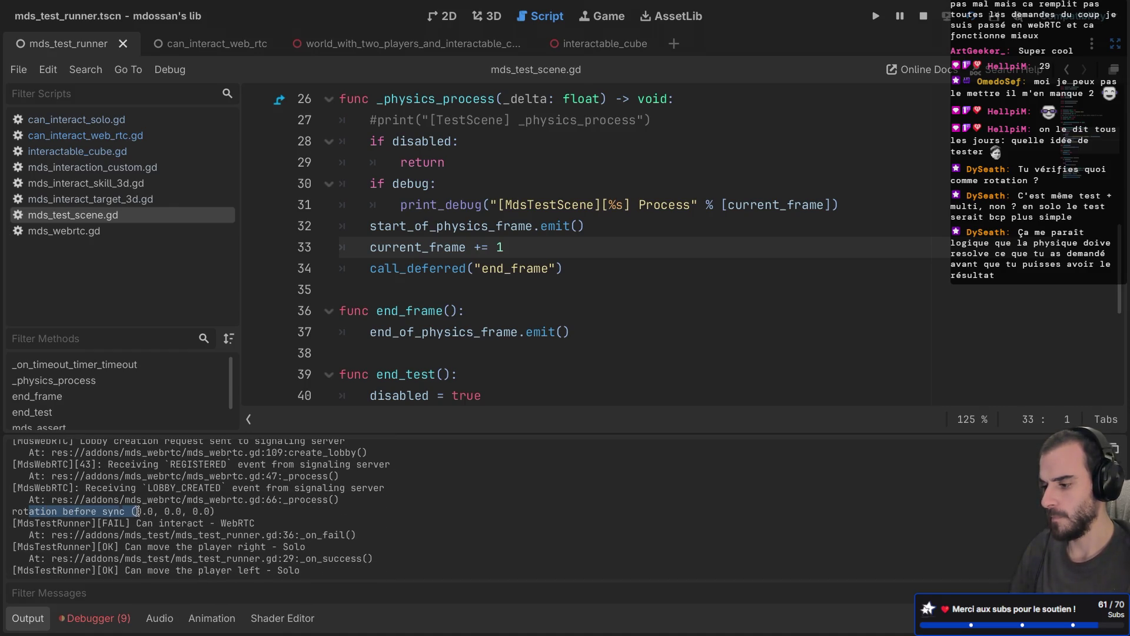
click(200, 516)
drag(216, 512, 58, 511)
click(53, 512)
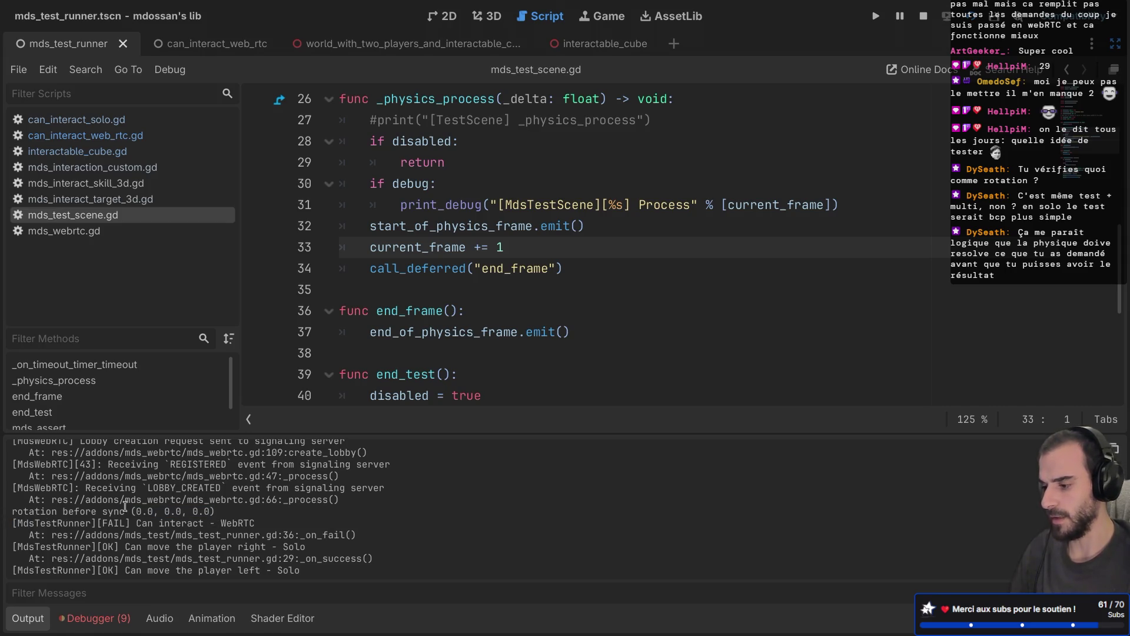
drag(228, 512, 12, 511)
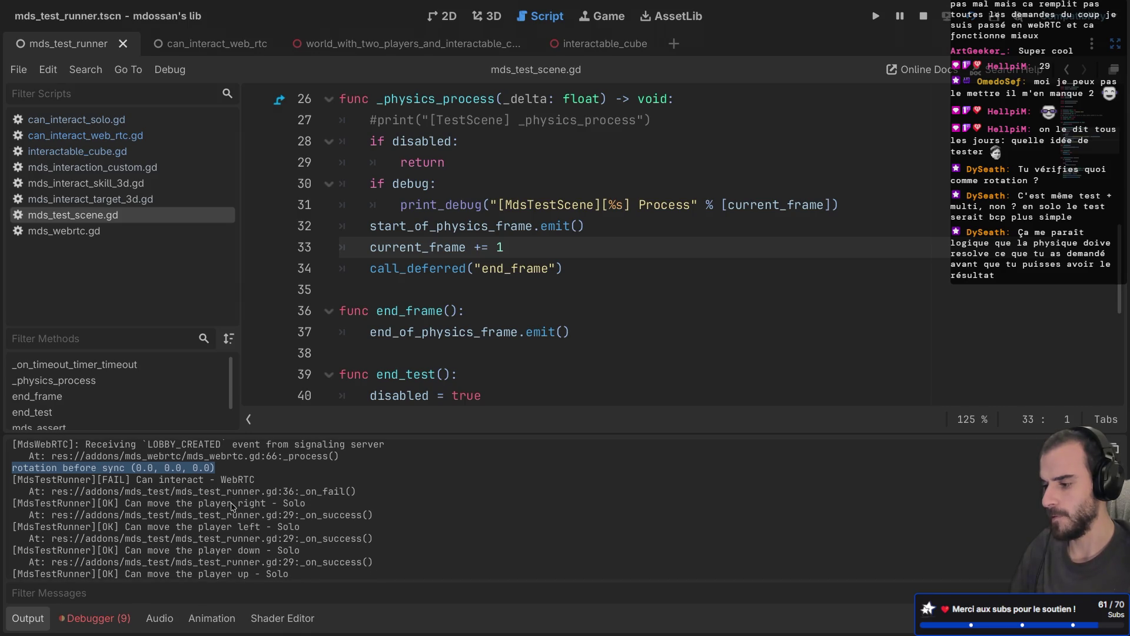
scroll(233, 507, up, 2)
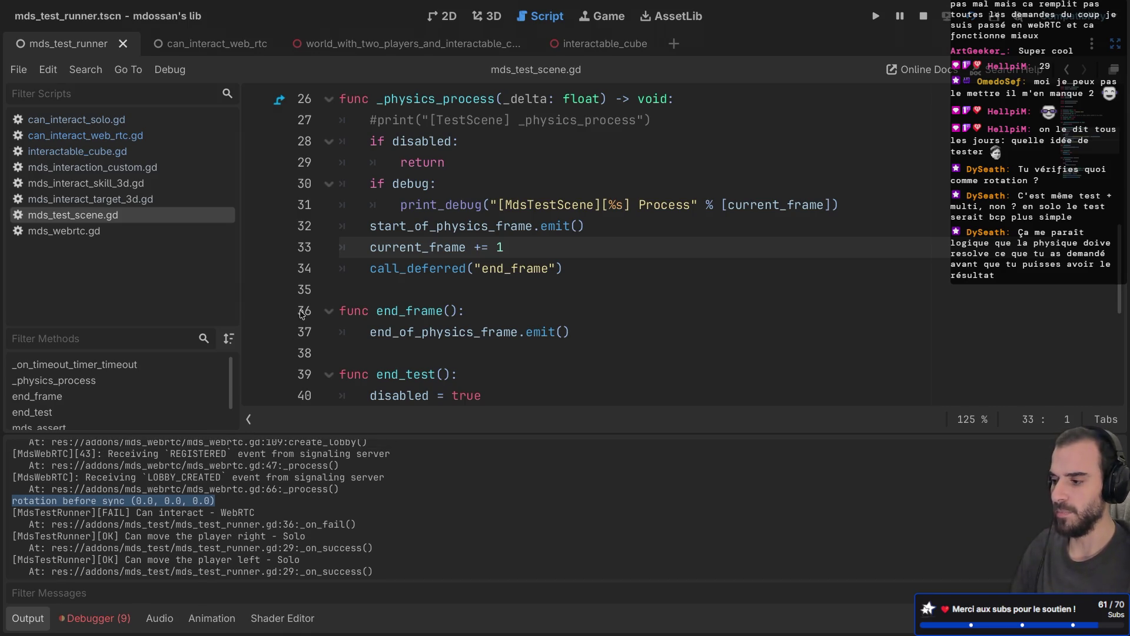
Compare the frame waits in can_interact_solo.gd with can_interact_web_rtc.gd
click(115, 150)
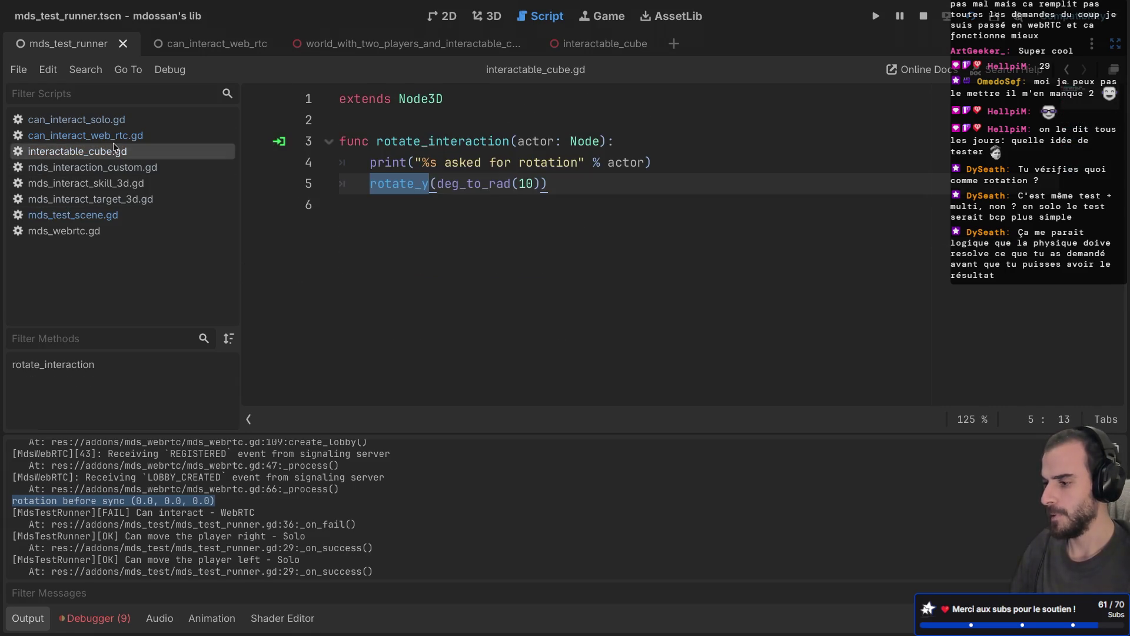
click(113, 137)
click(115, 122)
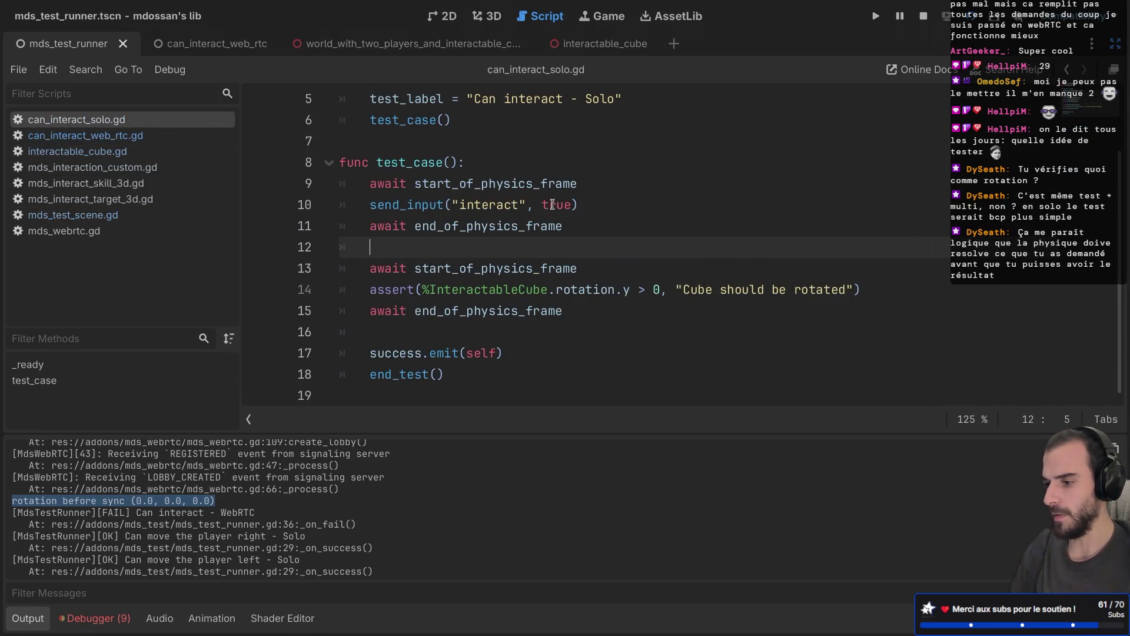
drag(600, 184, 596, 170)
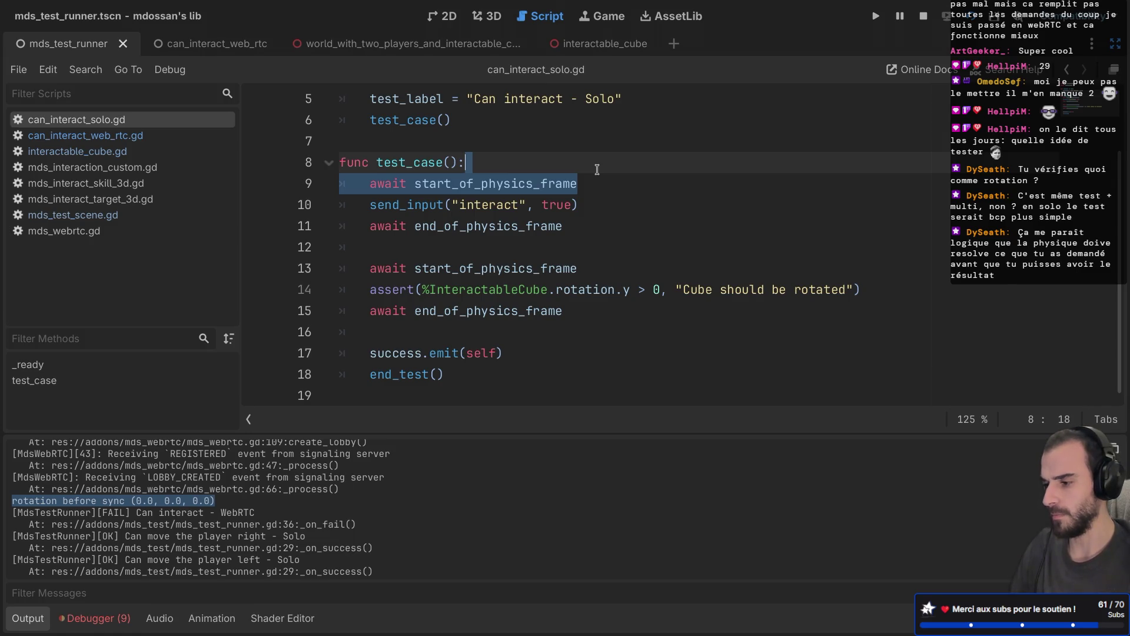
click(118, 136)
scroll(354, 243, up, 3)
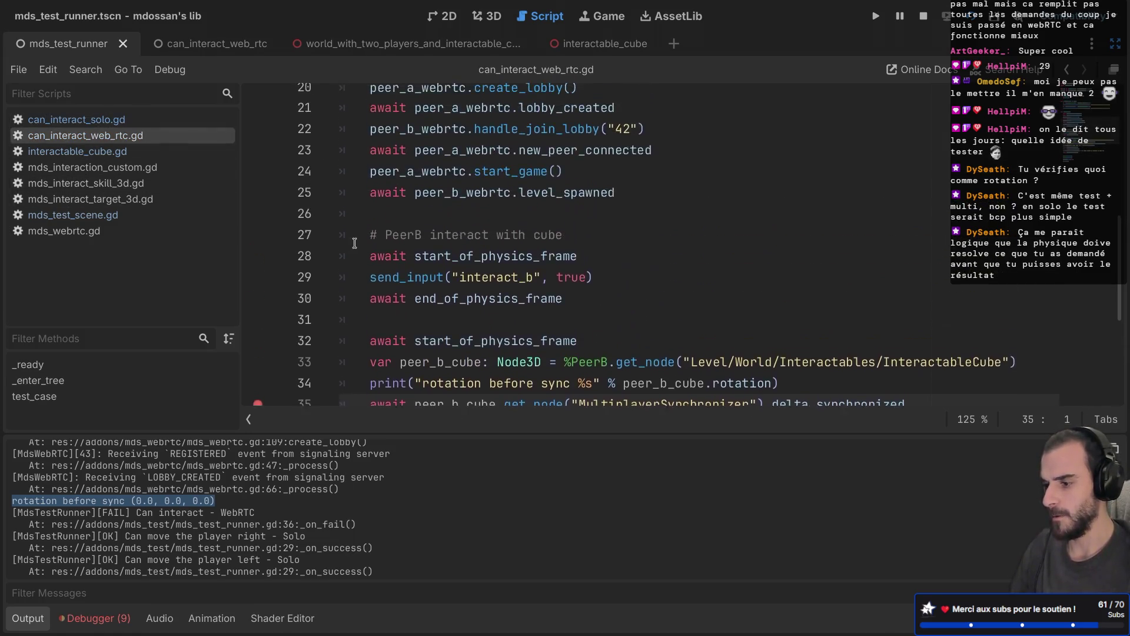
scroll(354, 243, up, 3)
drag(643, 251, 626, 237)
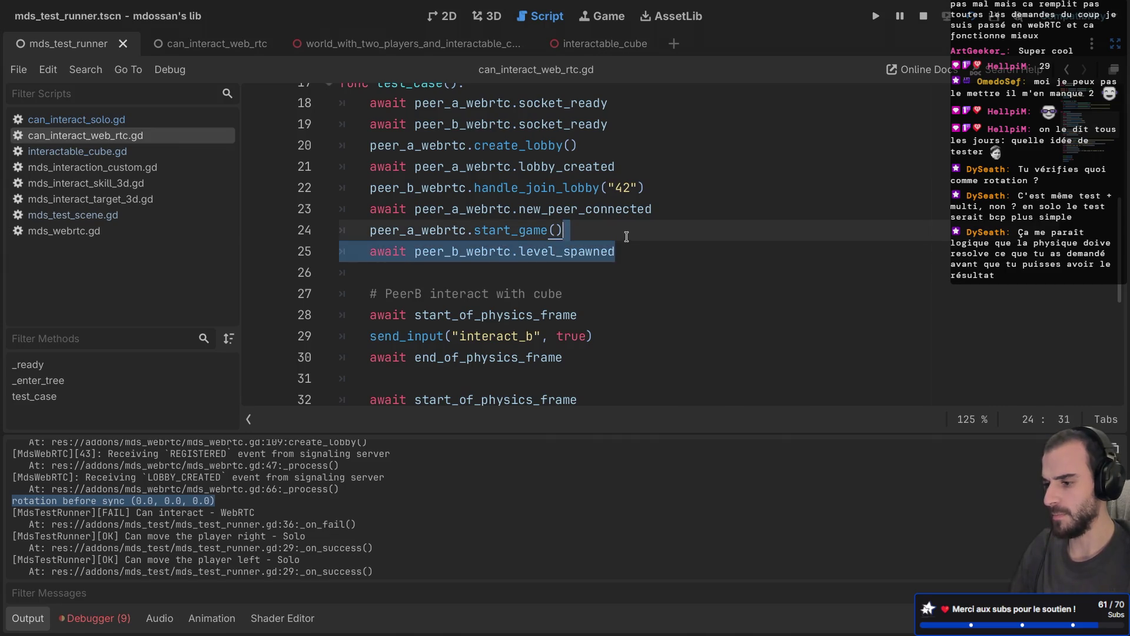
scroll(626, 237, down, 1)
Copy the start_of_physics_frame await to a new line after the level_spawned await
drag(599, 291, 598, 275)
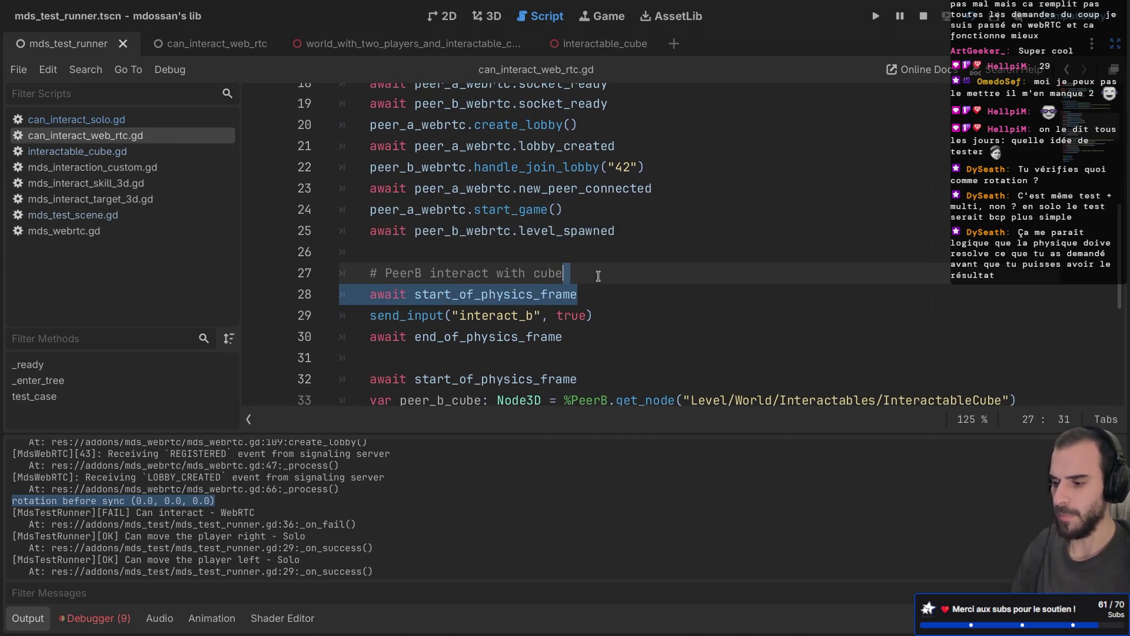
key(ctrl+c)
click(629, 231)
key(Return)
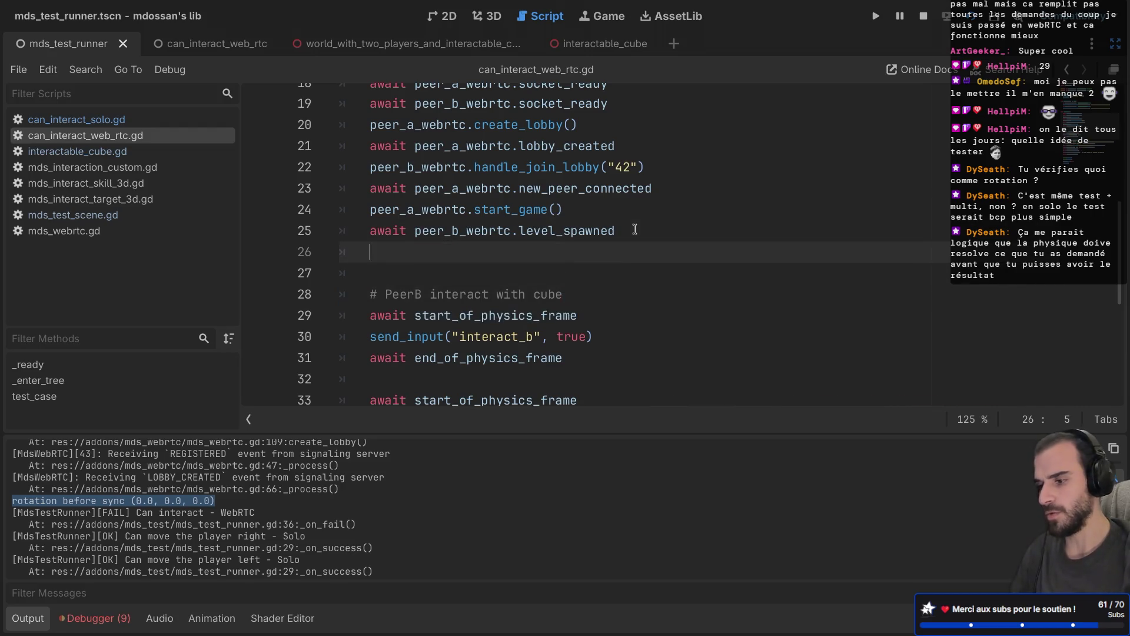
key(Return)
key(ctrl+v)
click(405, 280)
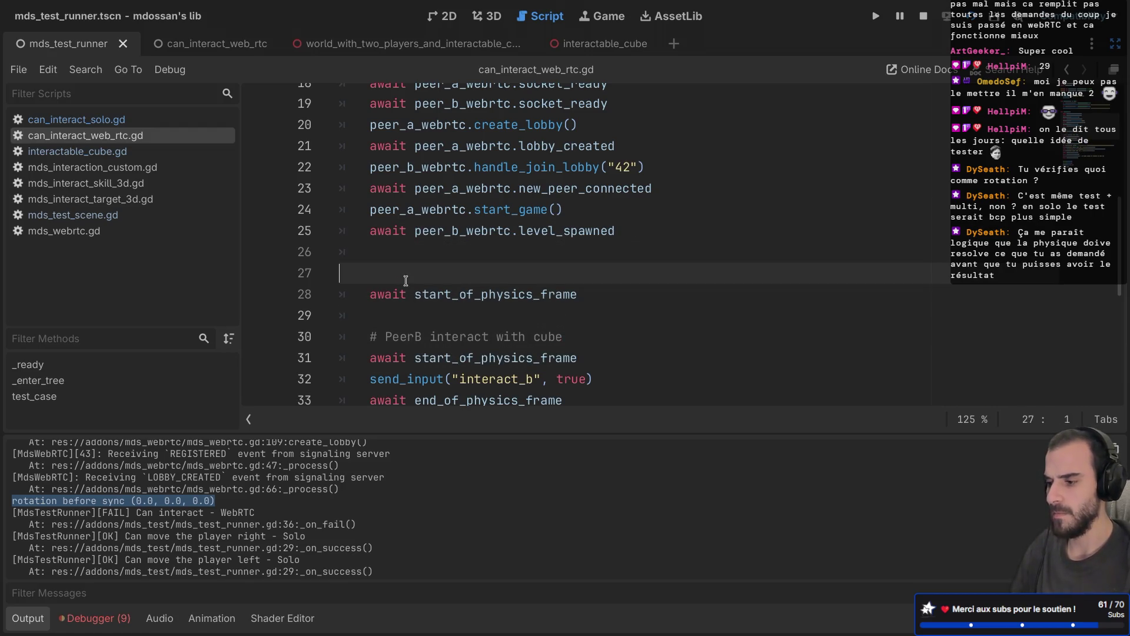
key(BackSpace)
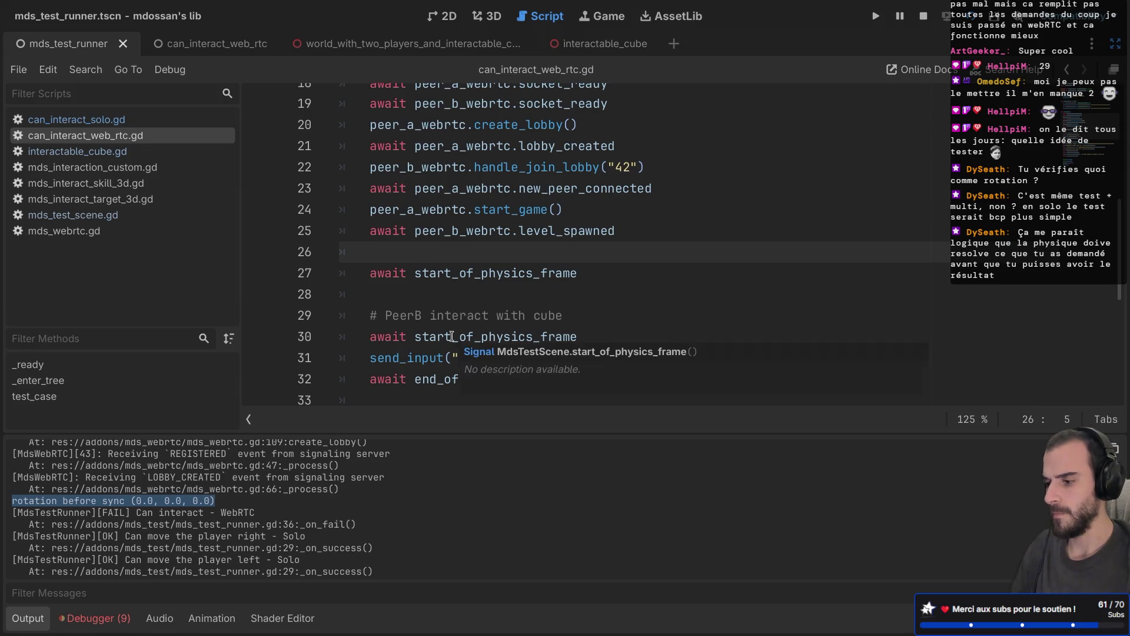
Add an end_of_physics_frame await after it and run the test scene under the debugger
scroll(626, 271, down, 1)
drag(612, 335, 612, 306)
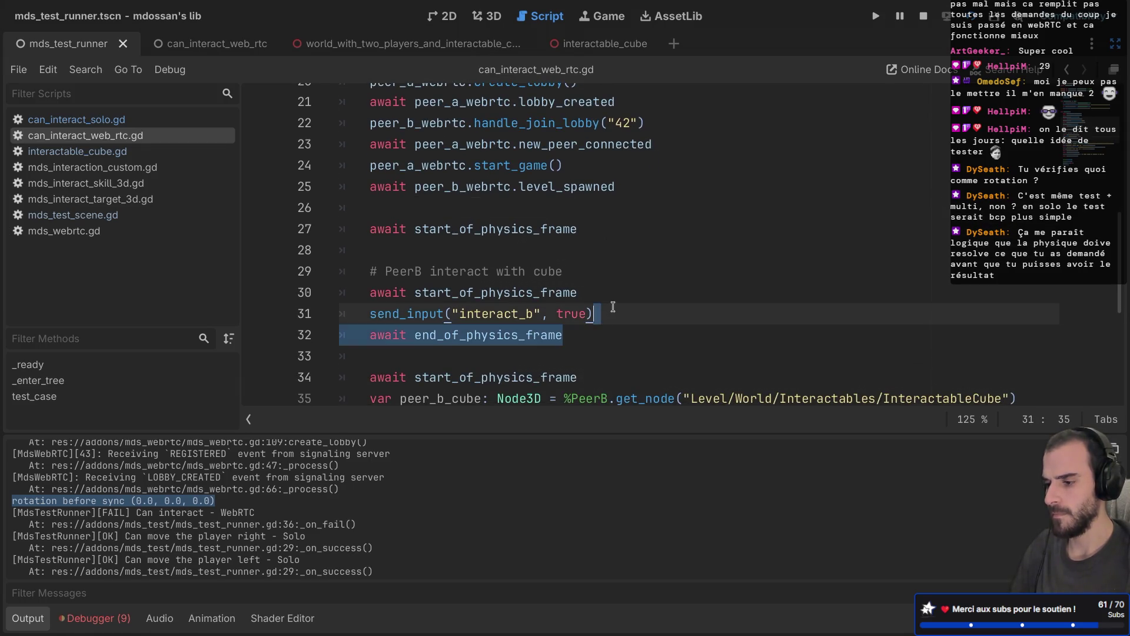
key(ctrl+c)
click(583, 229)
key(ctrl+v)
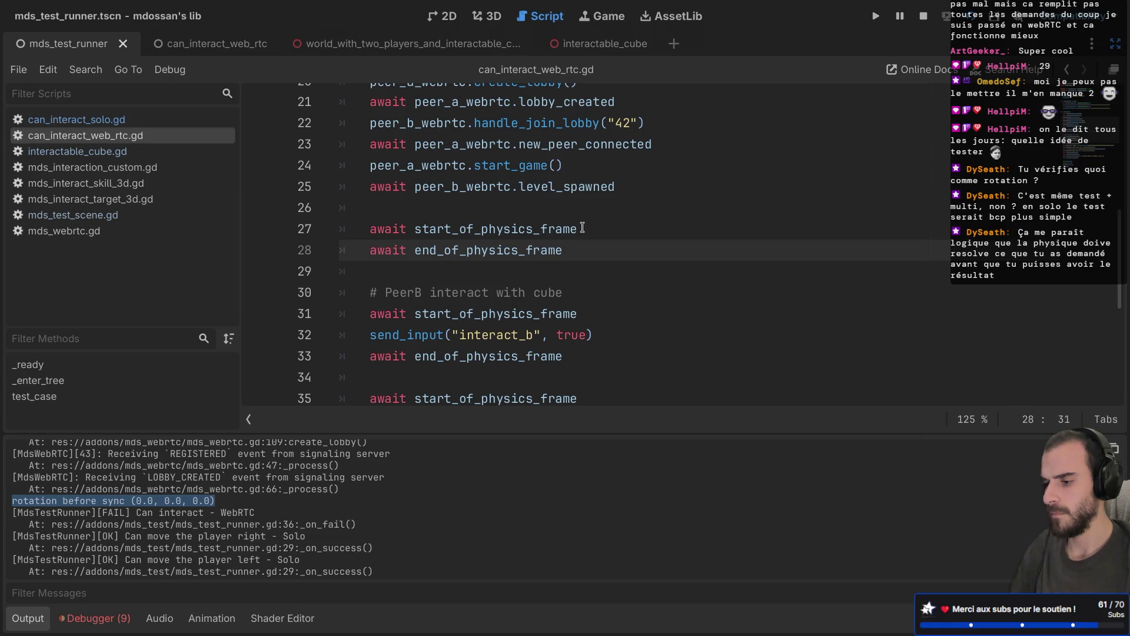
scroll(583, 227, down, 3)
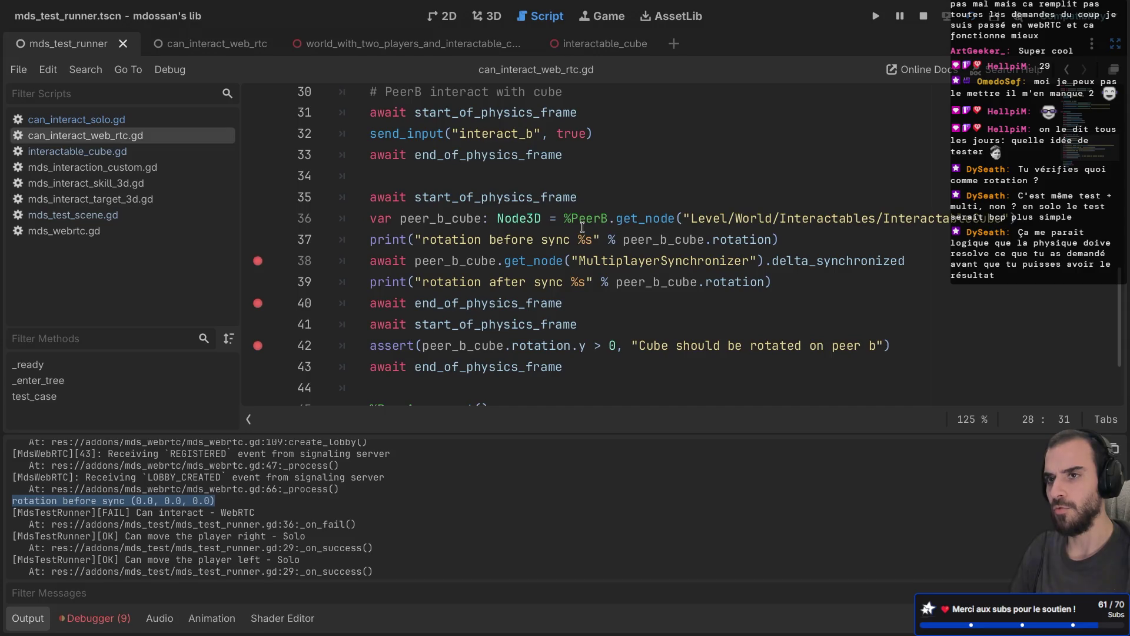
key(F6)
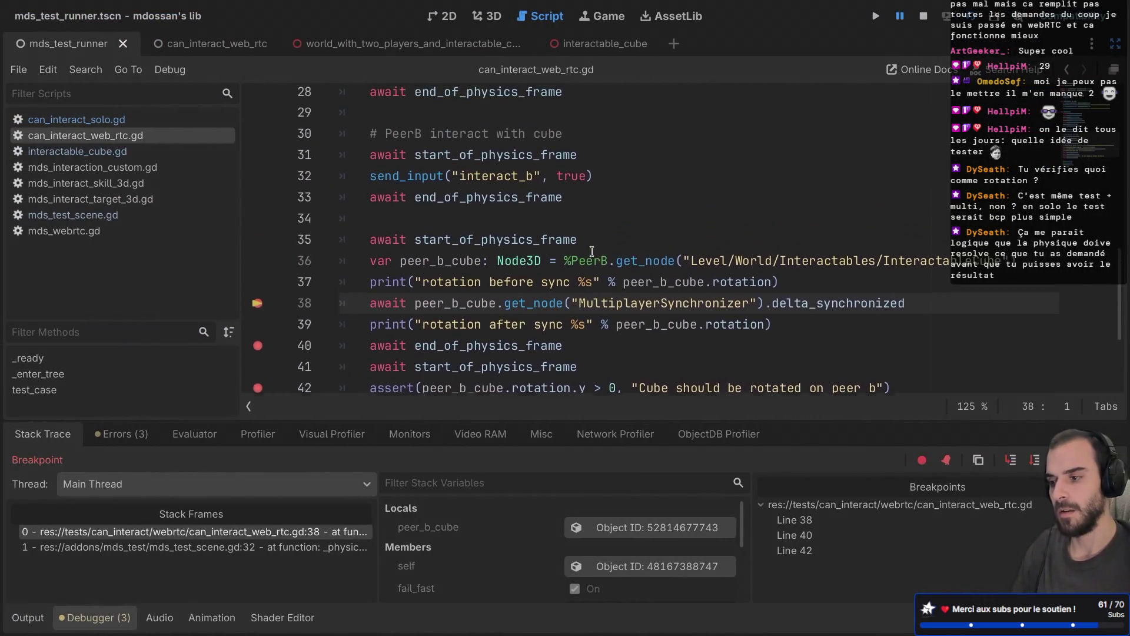
Review the frame-wait lines 27–28 and the before_interact and remote_interact lines in the output log
scroll(592, 252, up, 3)
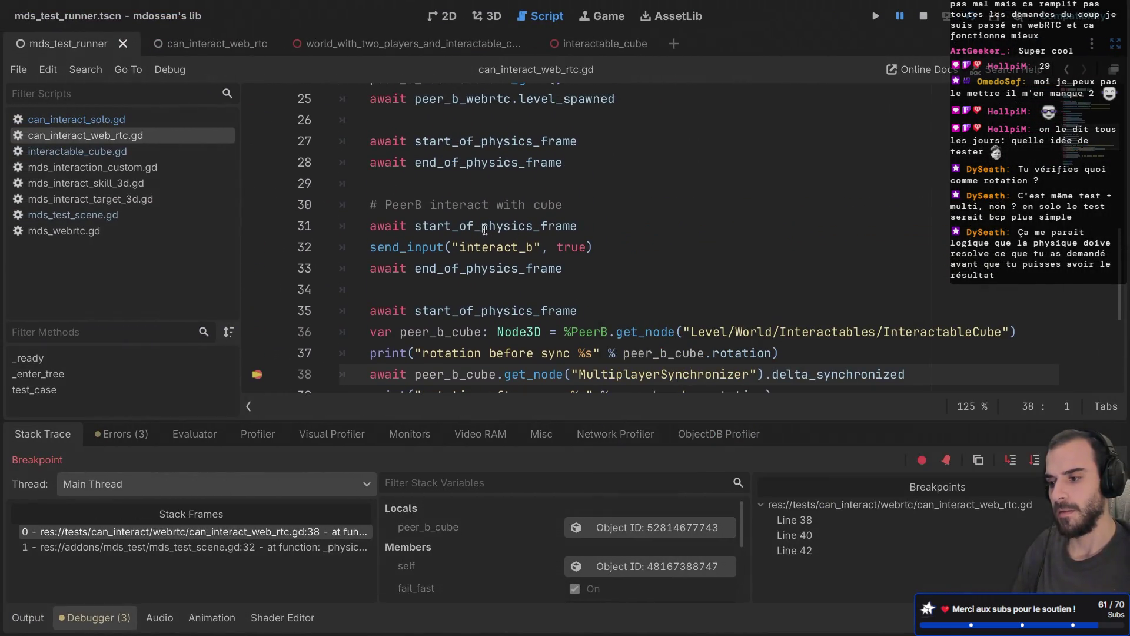
double_click(484, 229)
double_click(472, 141)
double_click(475, 158)
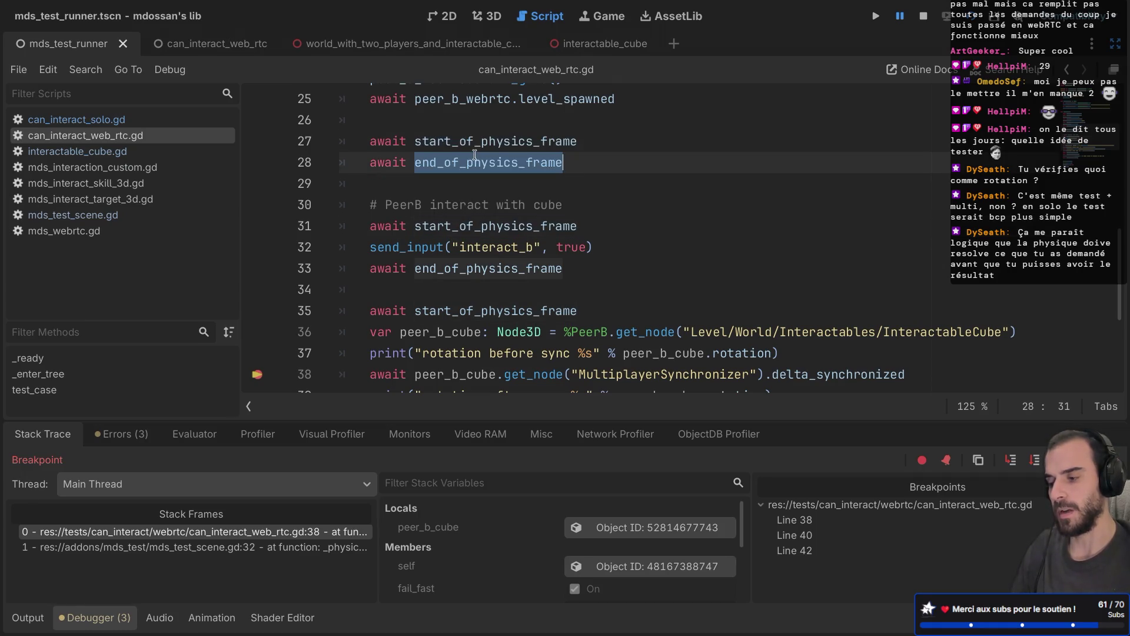
triple_click(472, 147)
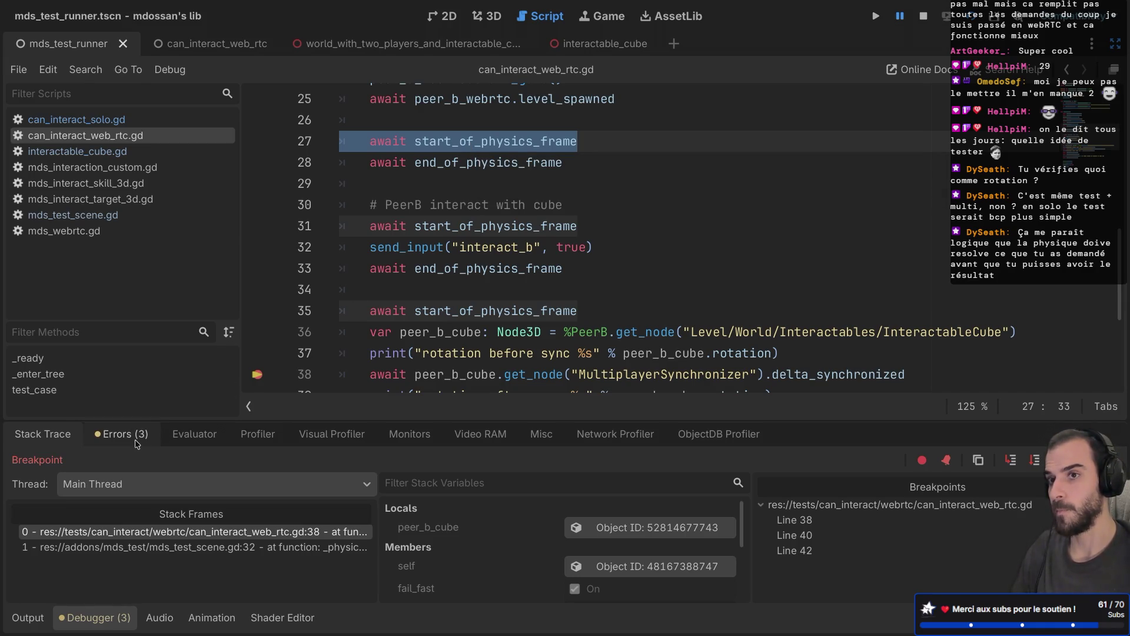
click(26, 620)
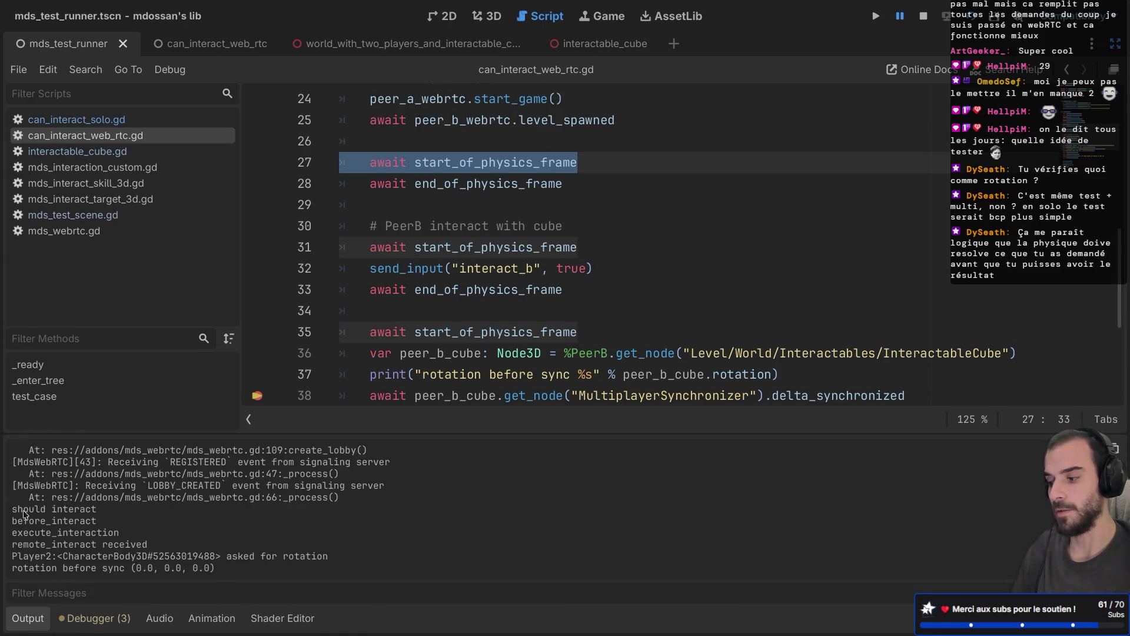
mouse_move(19, 520)
mouse_down()
mouse_move(81, 511)
mouse_move(75, 521)
mouse_move(96, 544)
mouse_up()
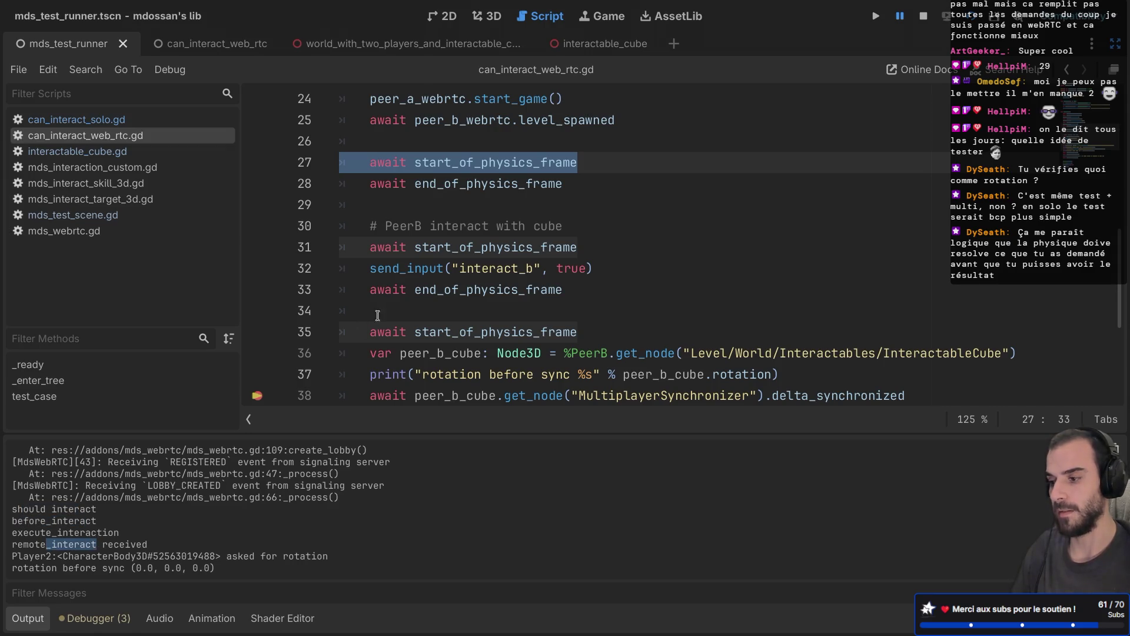
double_click(458, 183)
scroll(424, 260, down, 3)
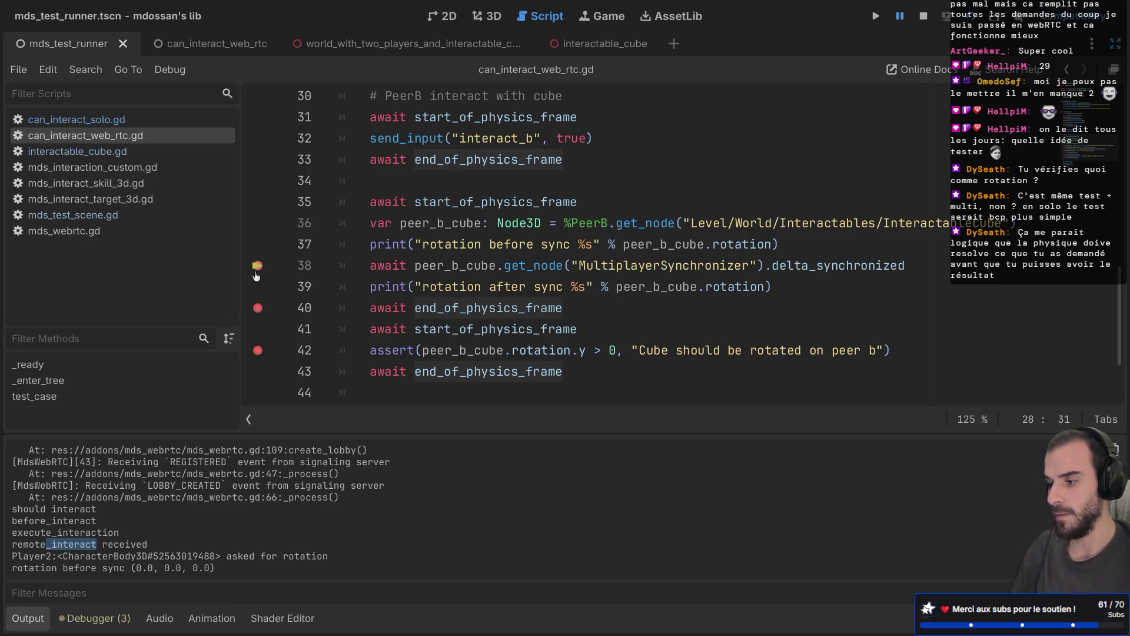
Remove the line 38 breakpoint and continue to line 40, confirming rotation after sync (0.0, 0.174533, 0.0)
click(258, 271)
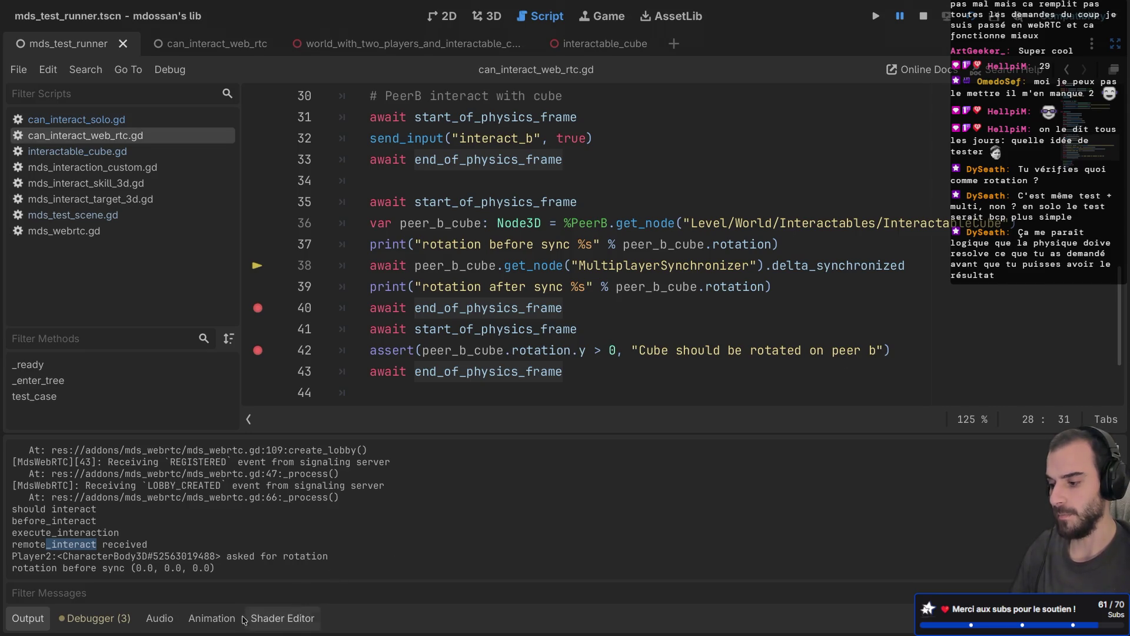
click(93, 618)
key(F12)
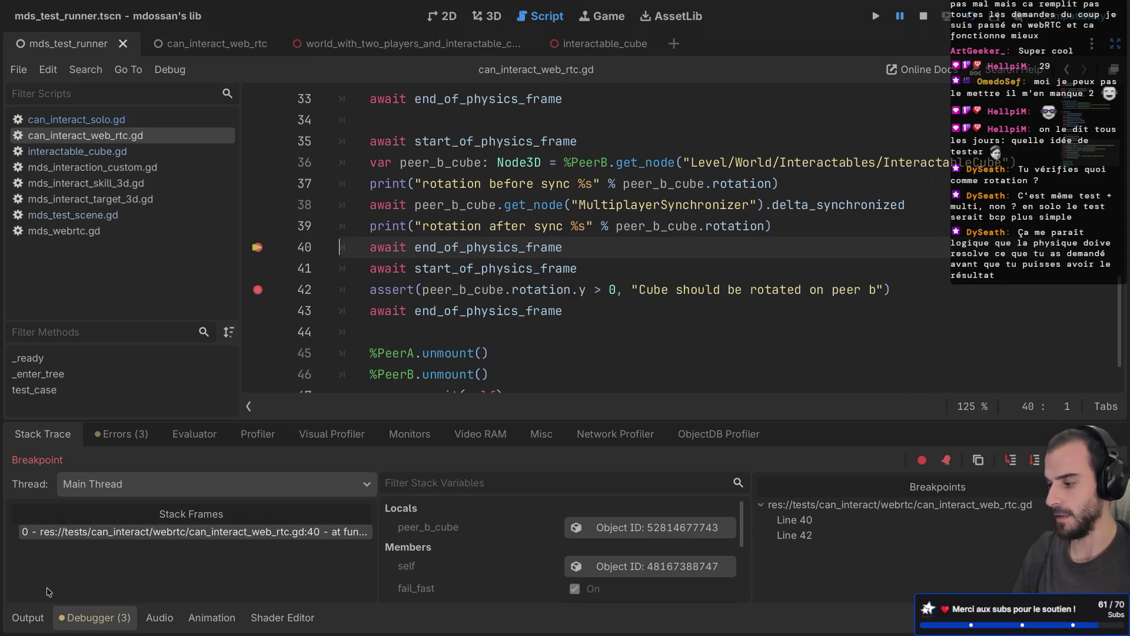
click(28, 618)
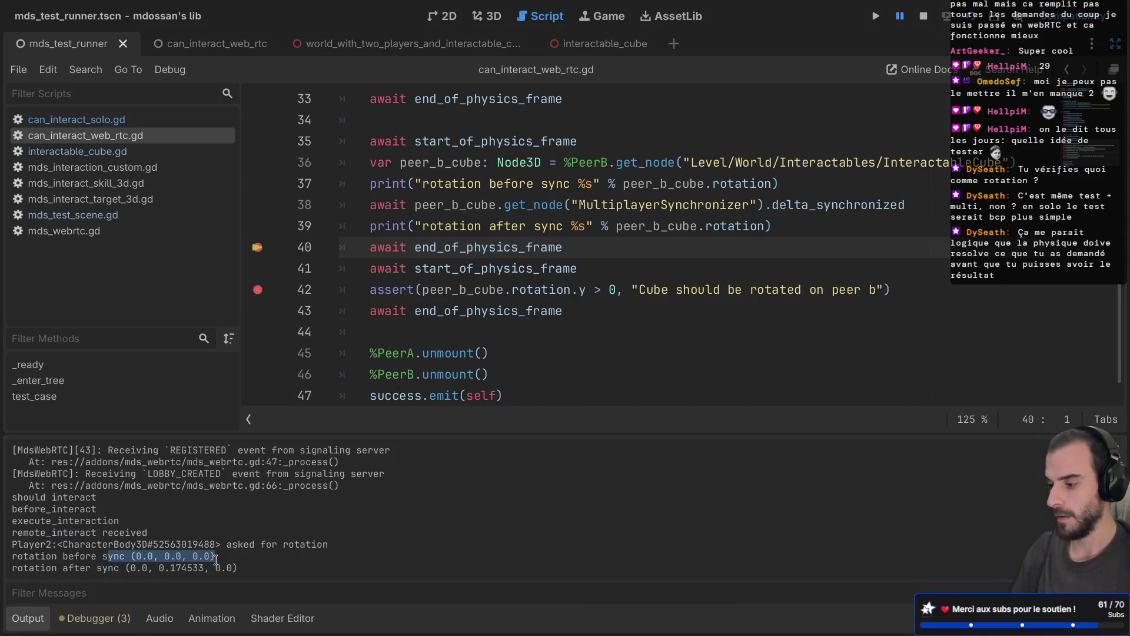
drag(92, 569, 271, 573)
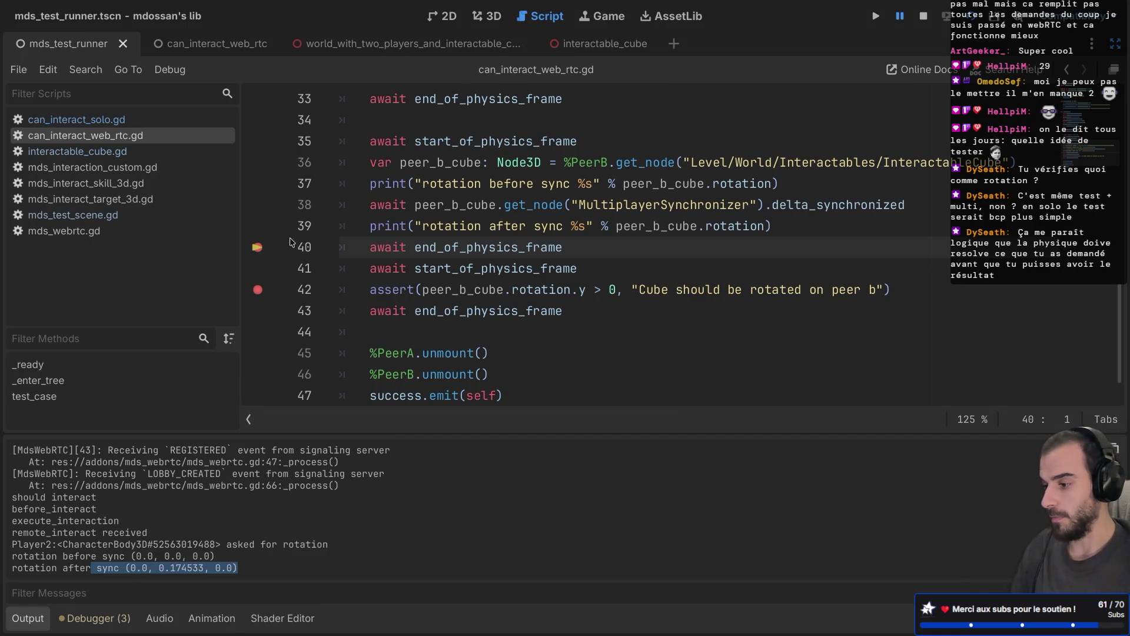
Remove the line 40 and line 42 breakpoints and recheck the frame-wait lines 27–28
click(257, 247)
click(257, 289)
scroll(585, 142, up, 3)
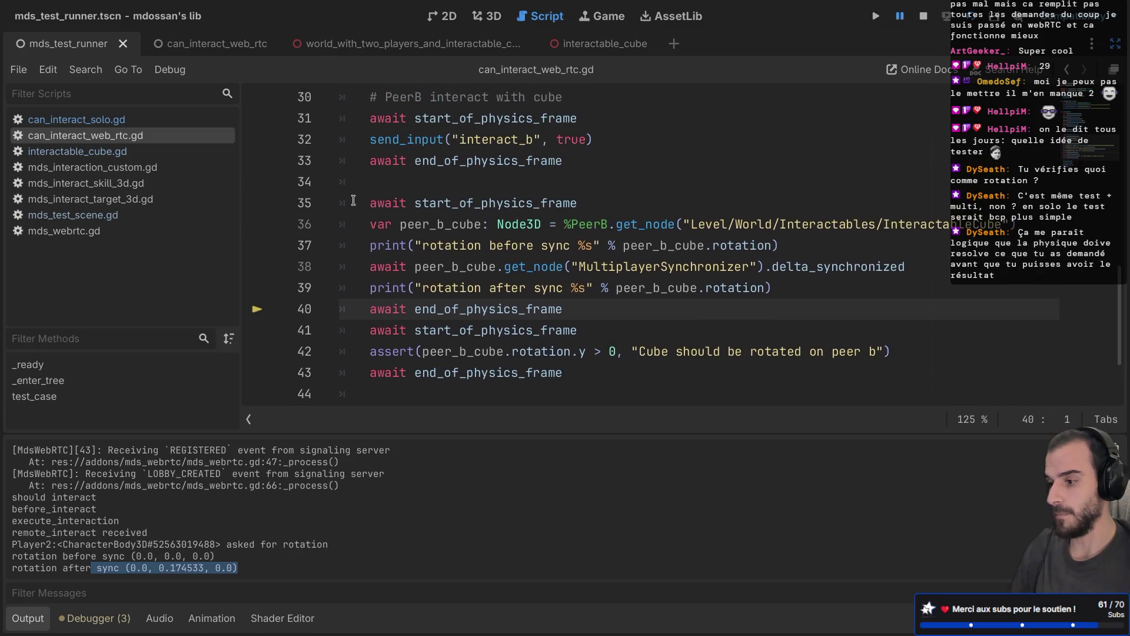
drag(584, 142, 309, 128)
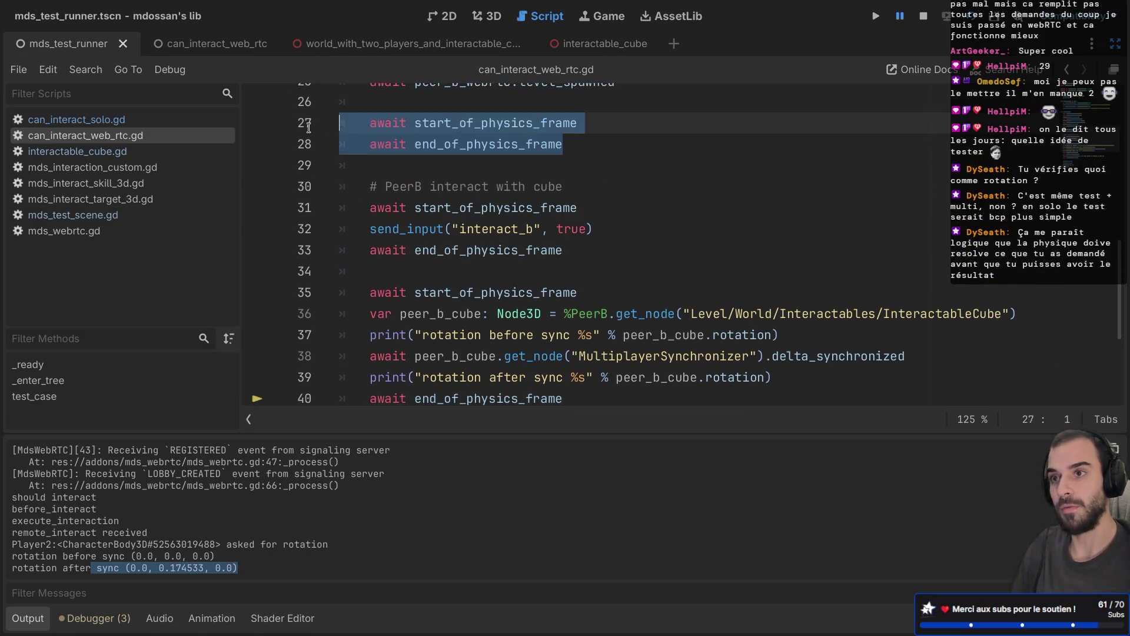
click(406, 187)
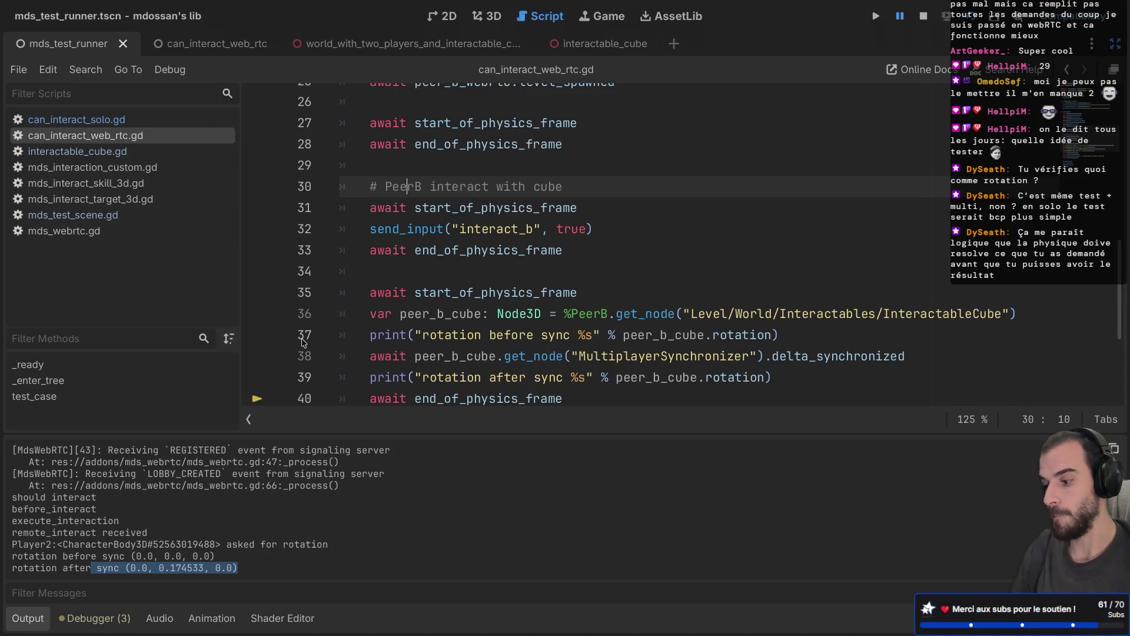
click(83, 617)
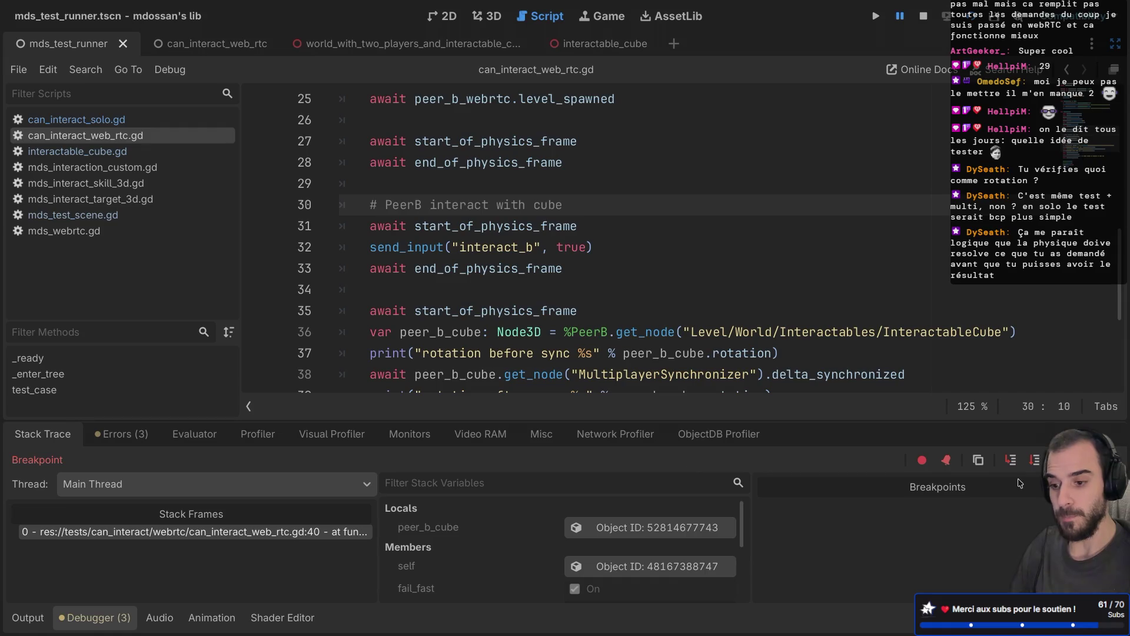
Resume the paused test run from the debugger with F12
click(29, 616)
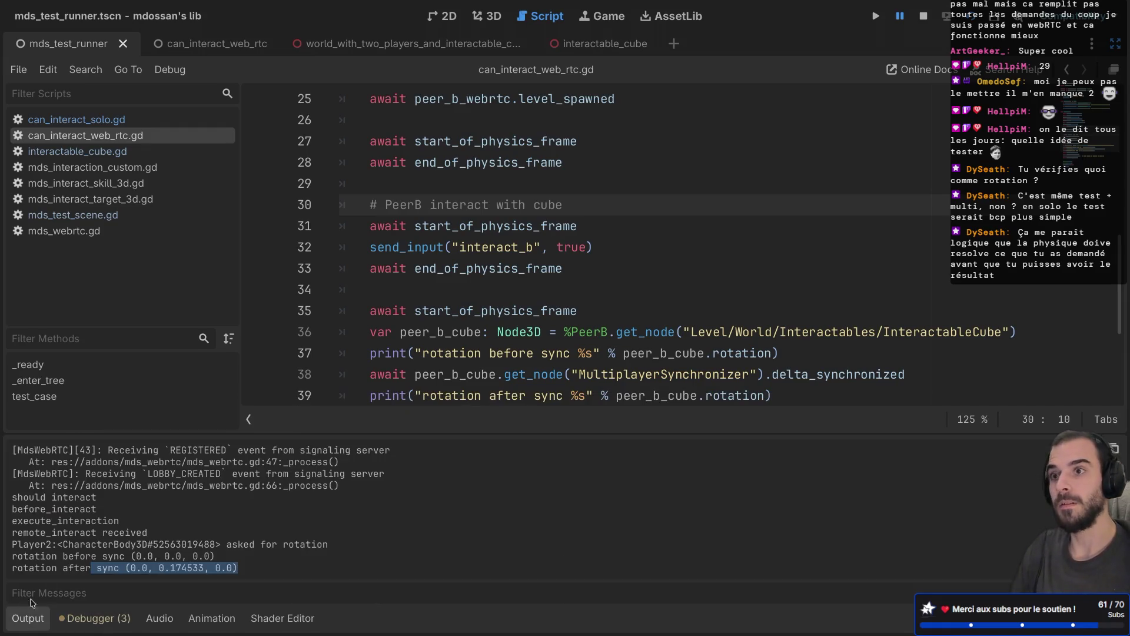
click(562, 280)
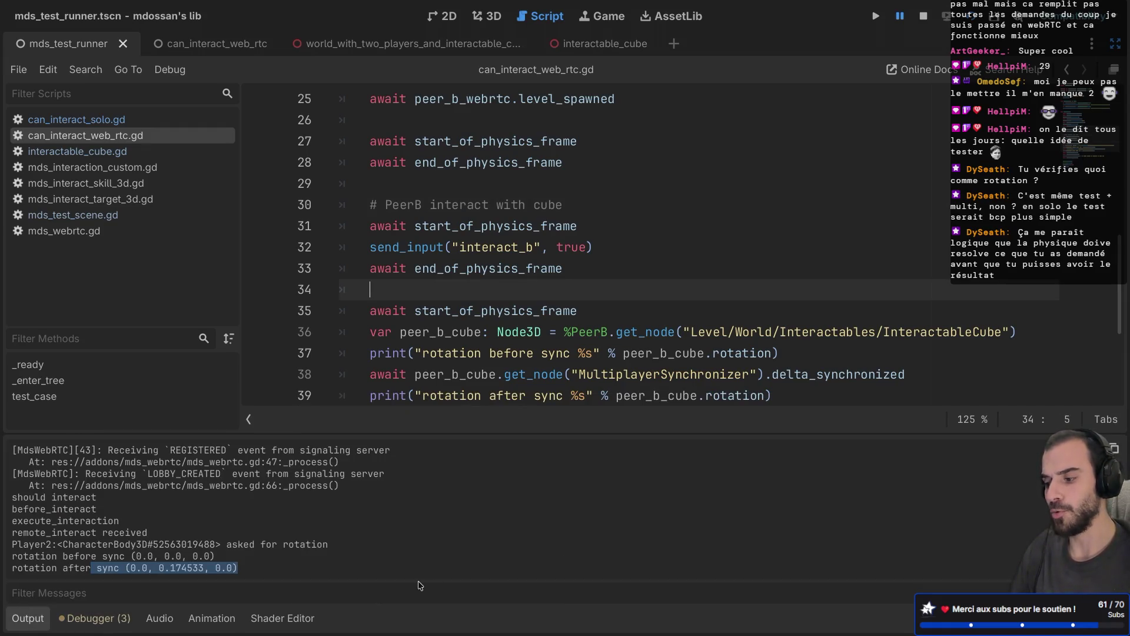
click(105, 627)
scroll(493, 302, down, 3)
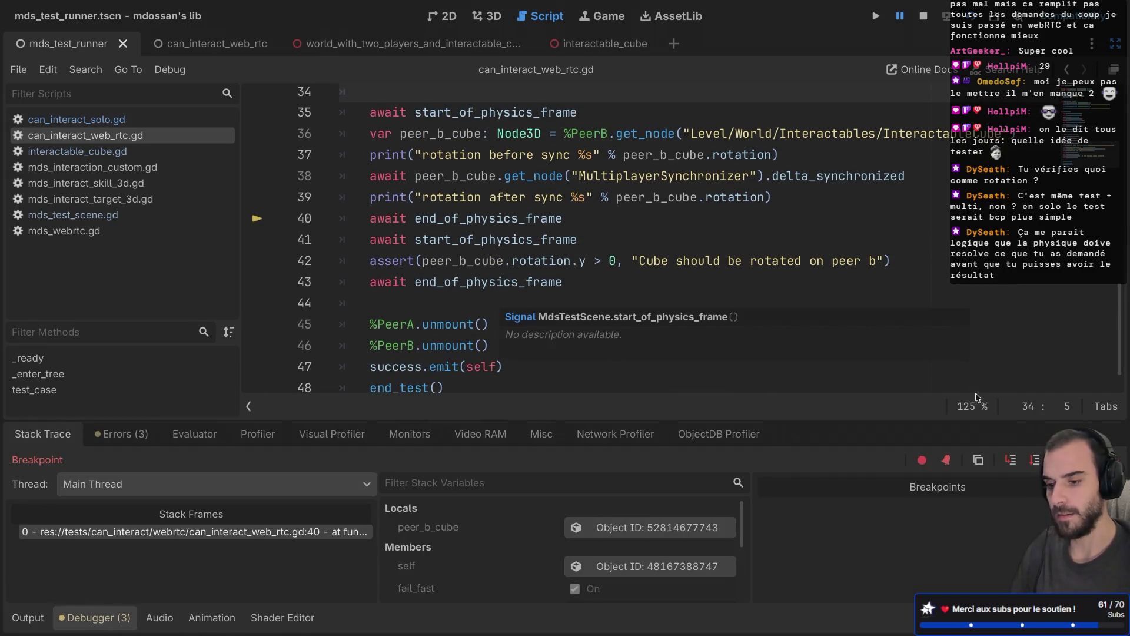
key(F12)
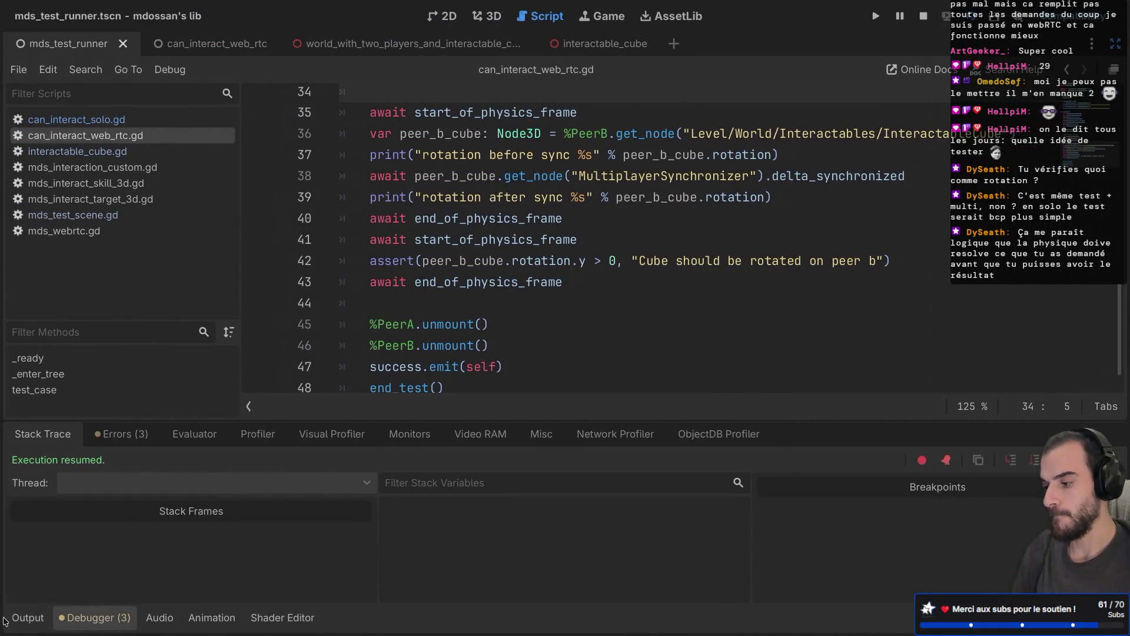
Filter the output by 'TestRunn' and confirm the Can interact - WebRTC result reports OK
click(19, 615)
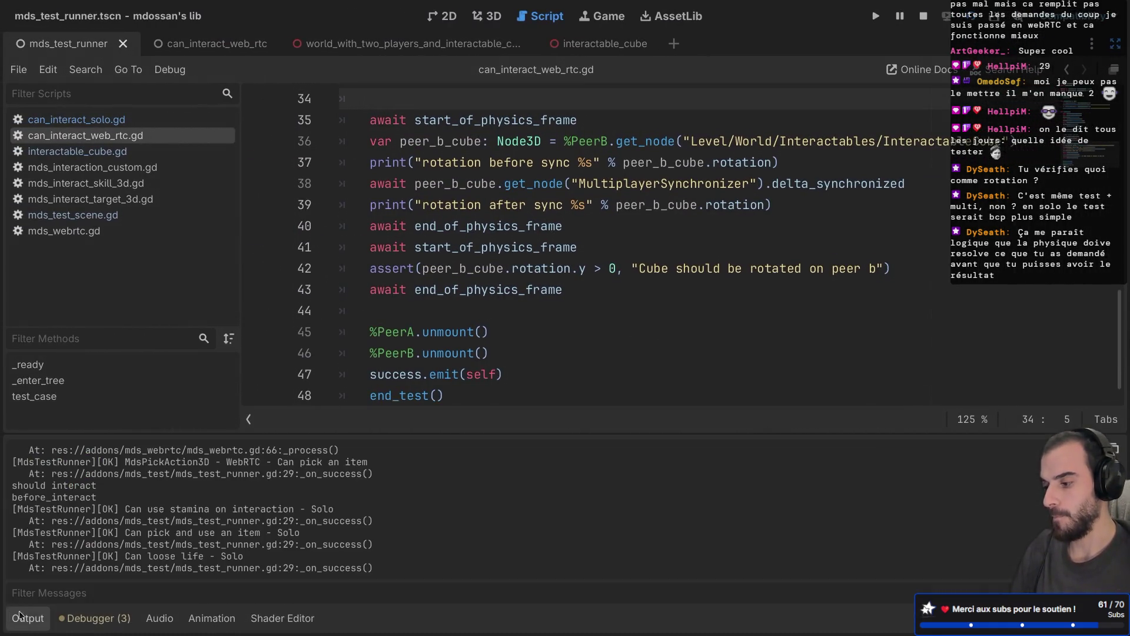
click(57, 598)
text(TestRunn)
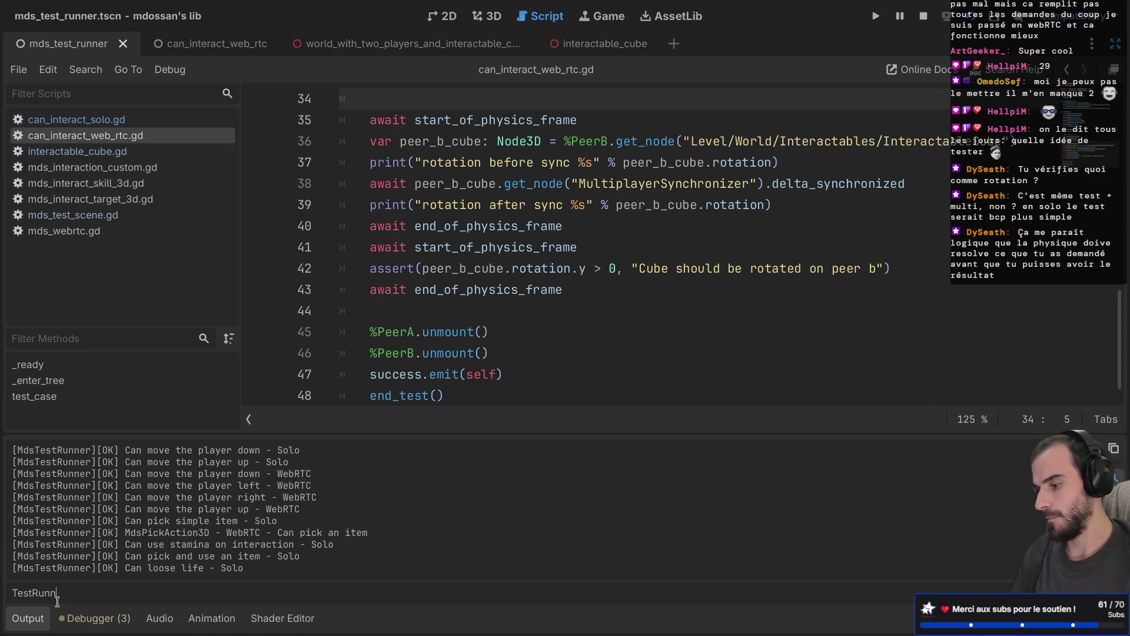
scroll(153, 481, up, 2)
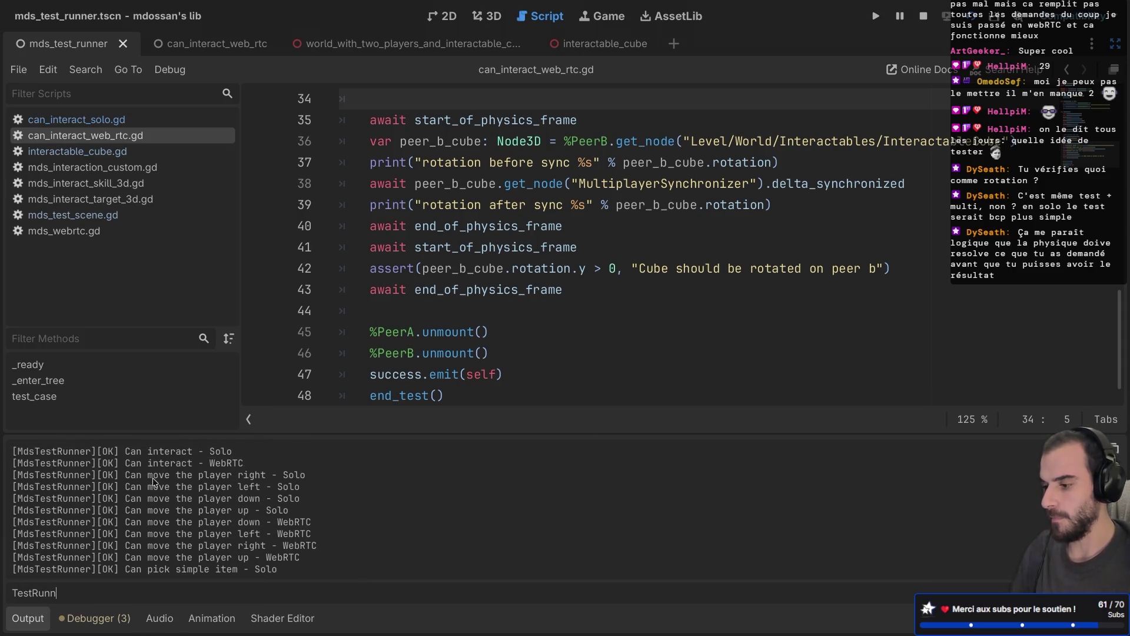
drag(85, 463, 252, 463)
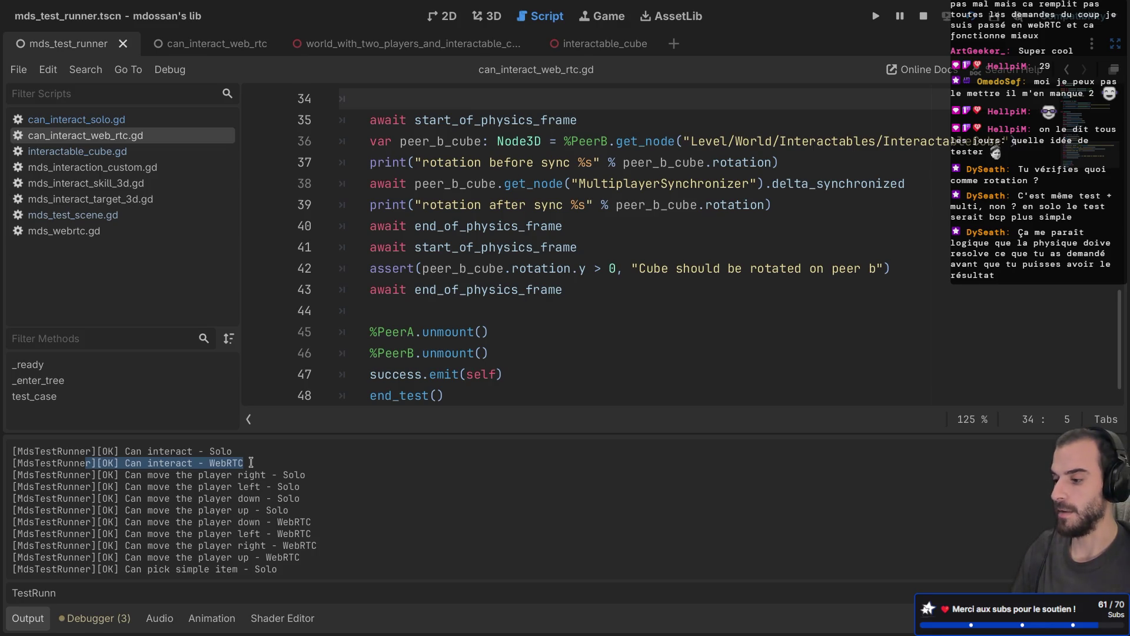
click(459, 261)
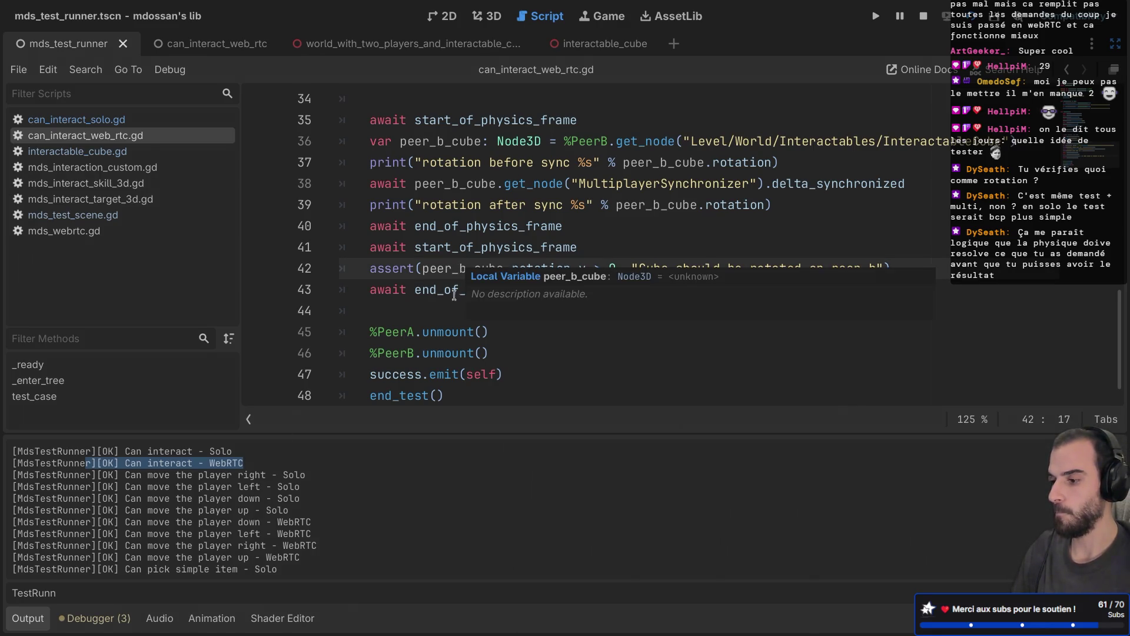
click(442, 317)
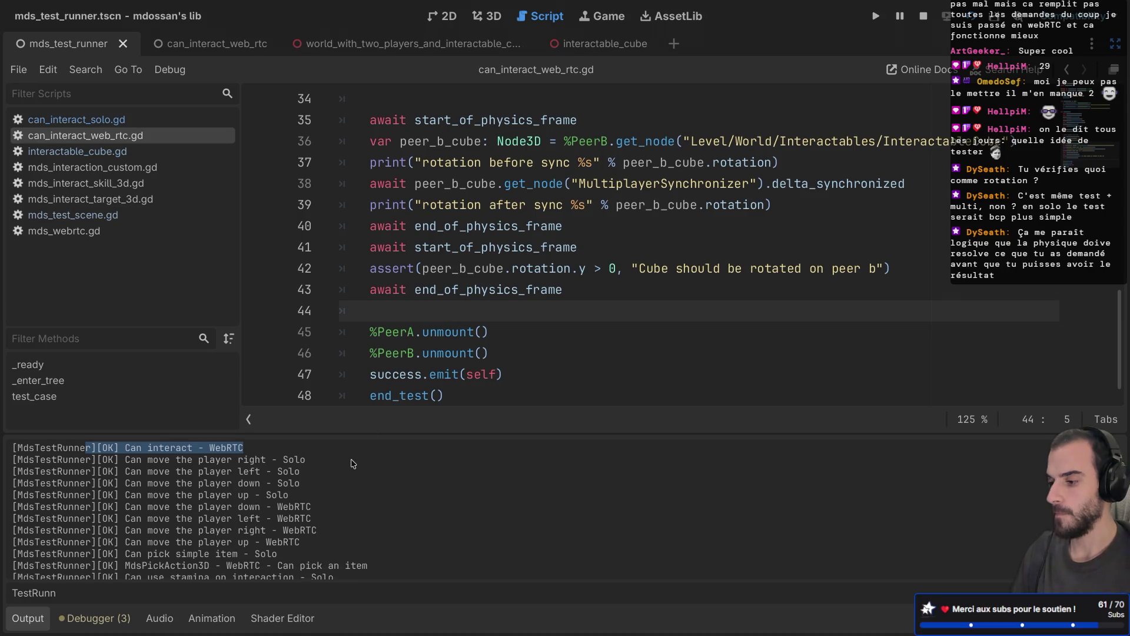
Delete the rotation before sync and rotation after sync print lines from the test script
scroll(532, 226, up, 2)
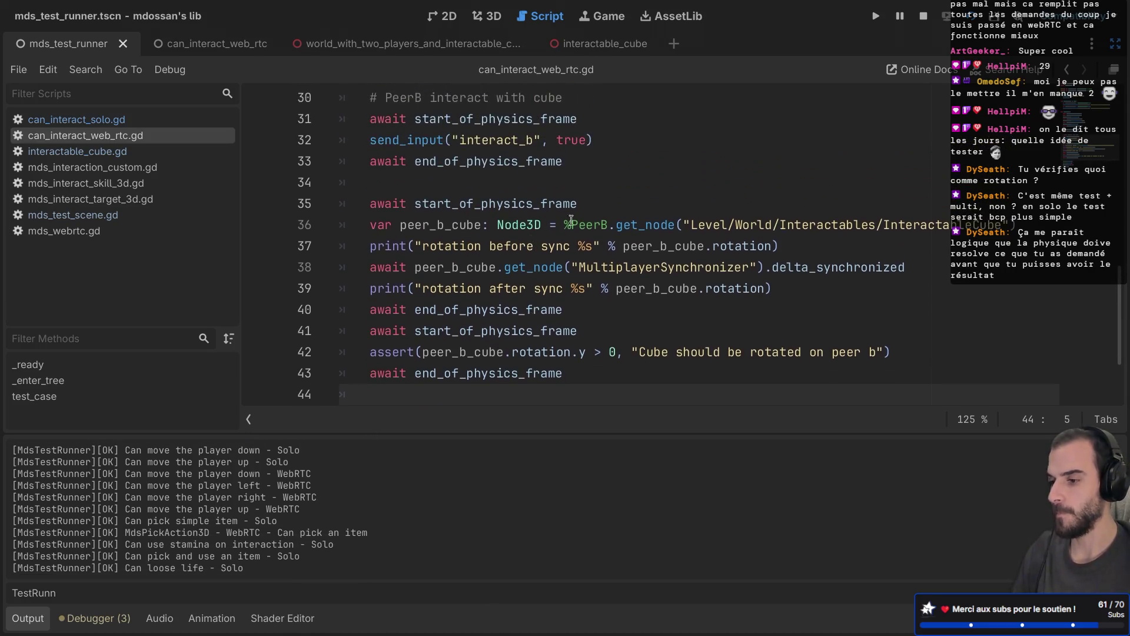
drag(867, 245, 1020, 224)
key(BackSpace)
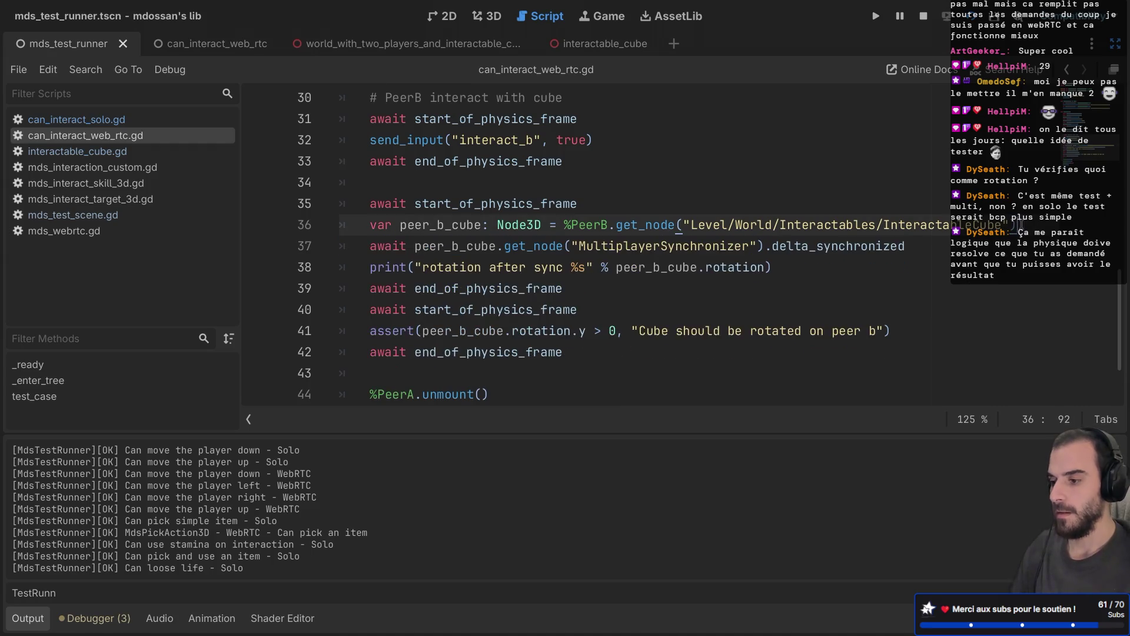
drag(837, 265, 957, 252)
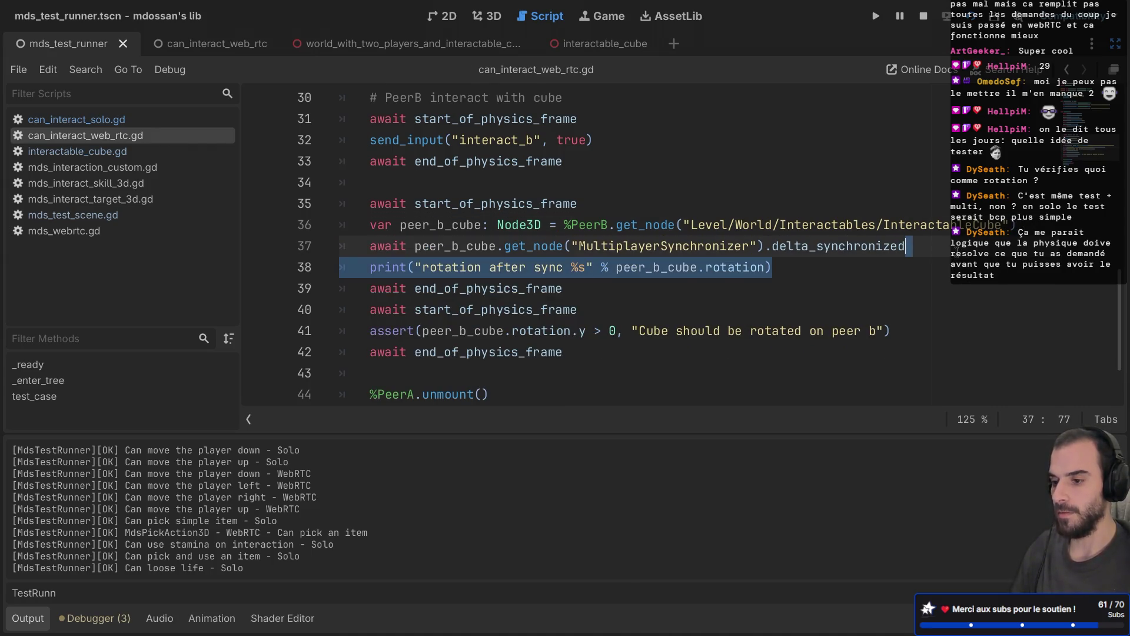
key(BackSpace)
click(632, 285)
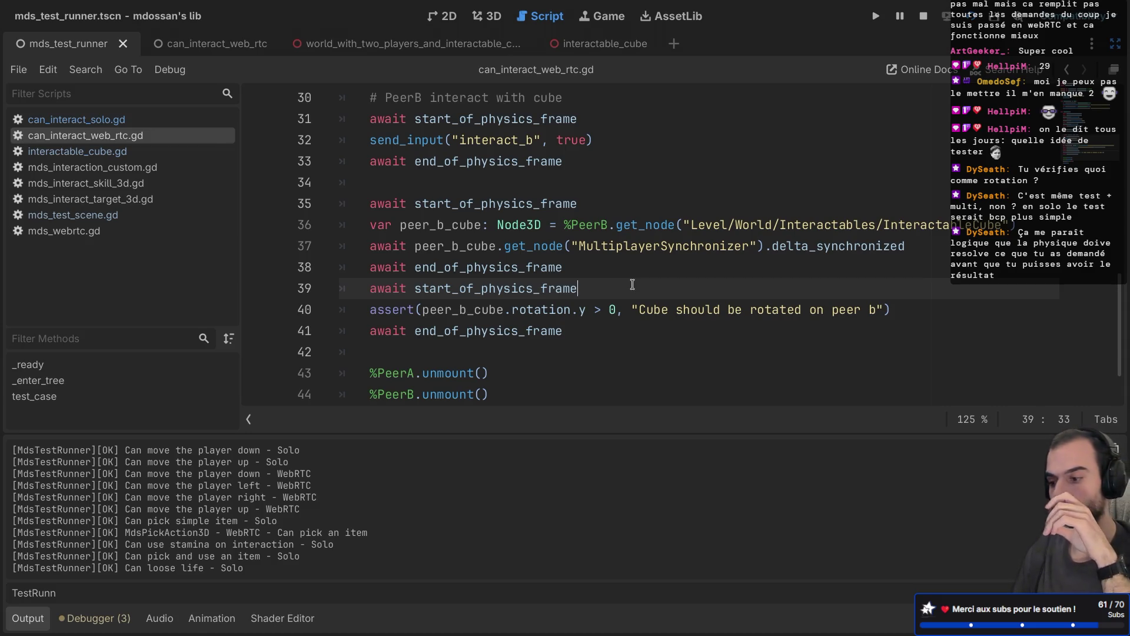
Scroll through can_interact_web_rtc.gd and recheck the Debugger and the passing WebRTC results in Output
scroll(632, 284, down, 1)
scroll(632, 284, up, 4)
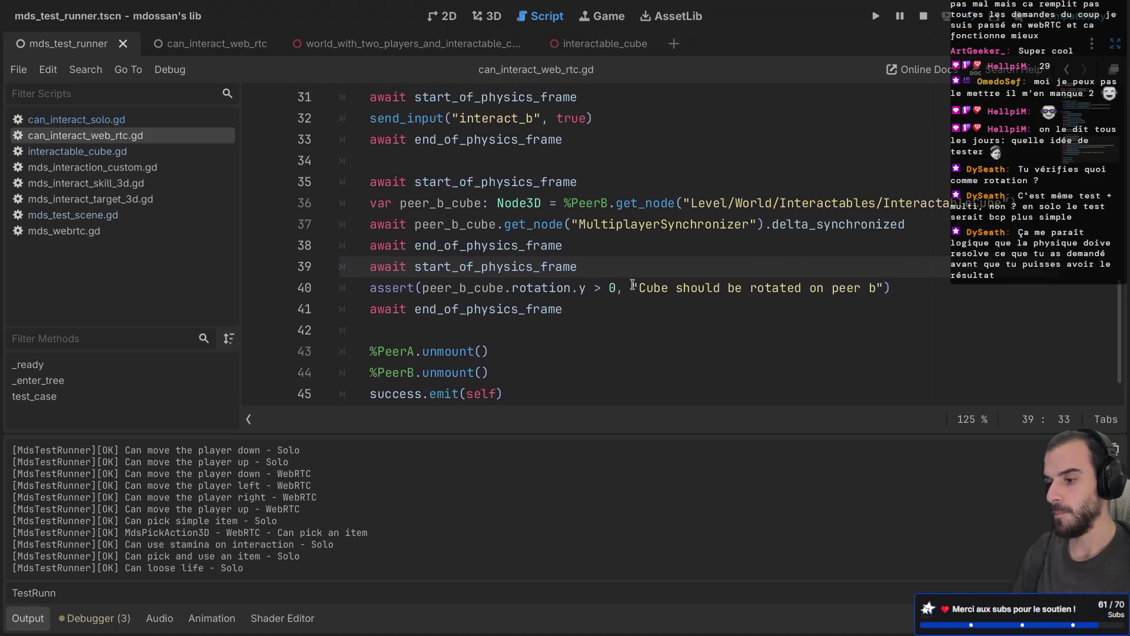
scroll(632, 284, up, 6)
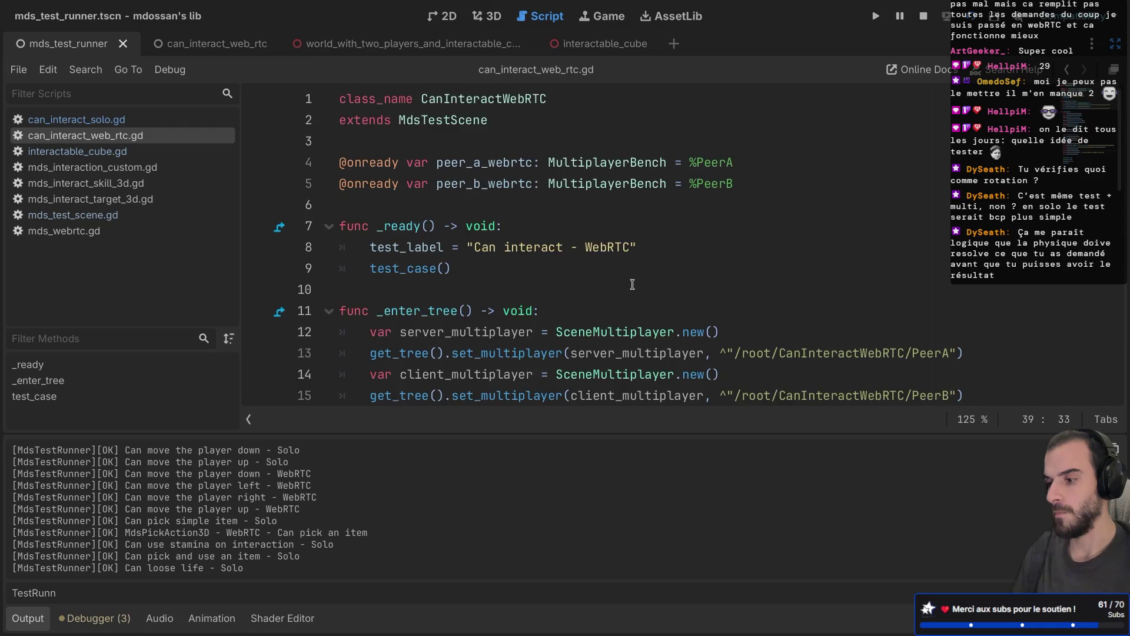
scroll(633, 284, down, 10)
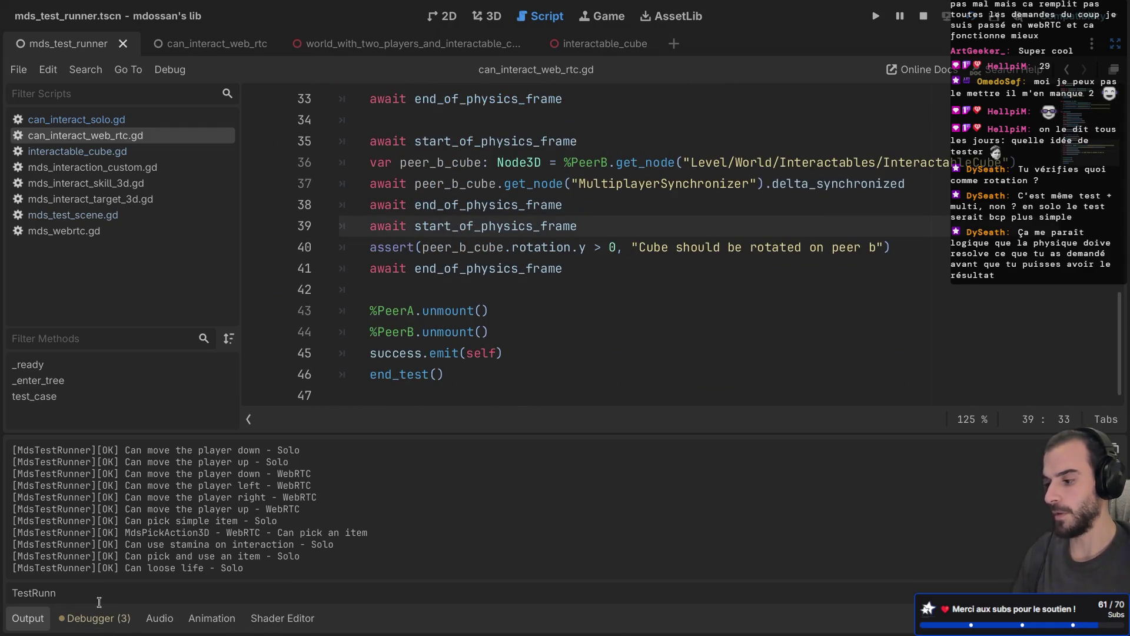
click(110, 619)
click(29, 615)
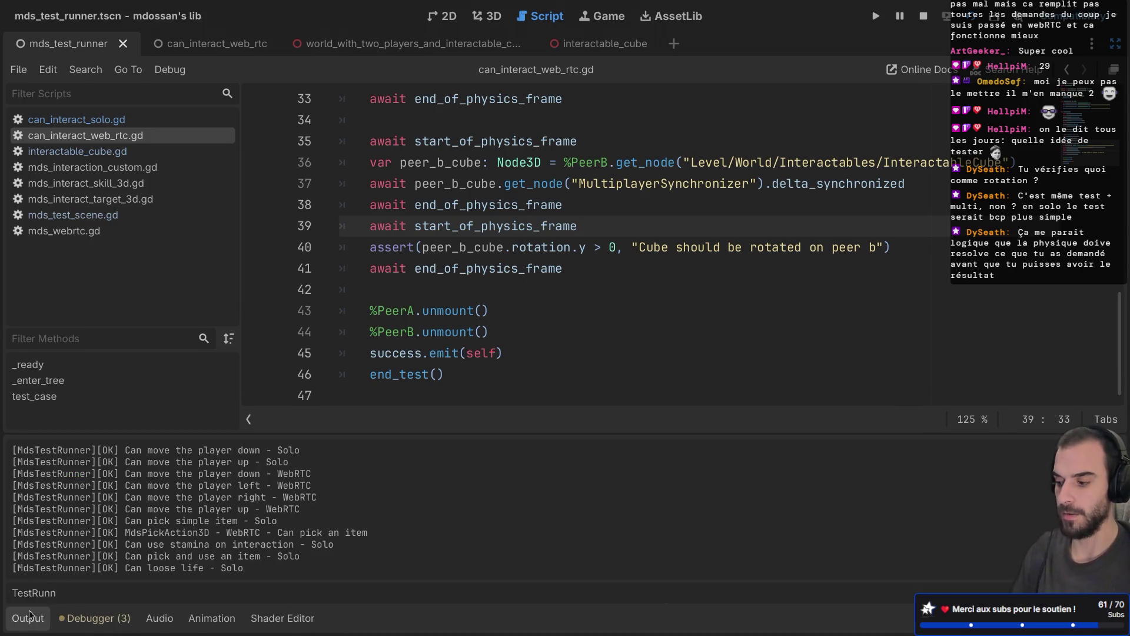
drag(113, 532, 263, 537)
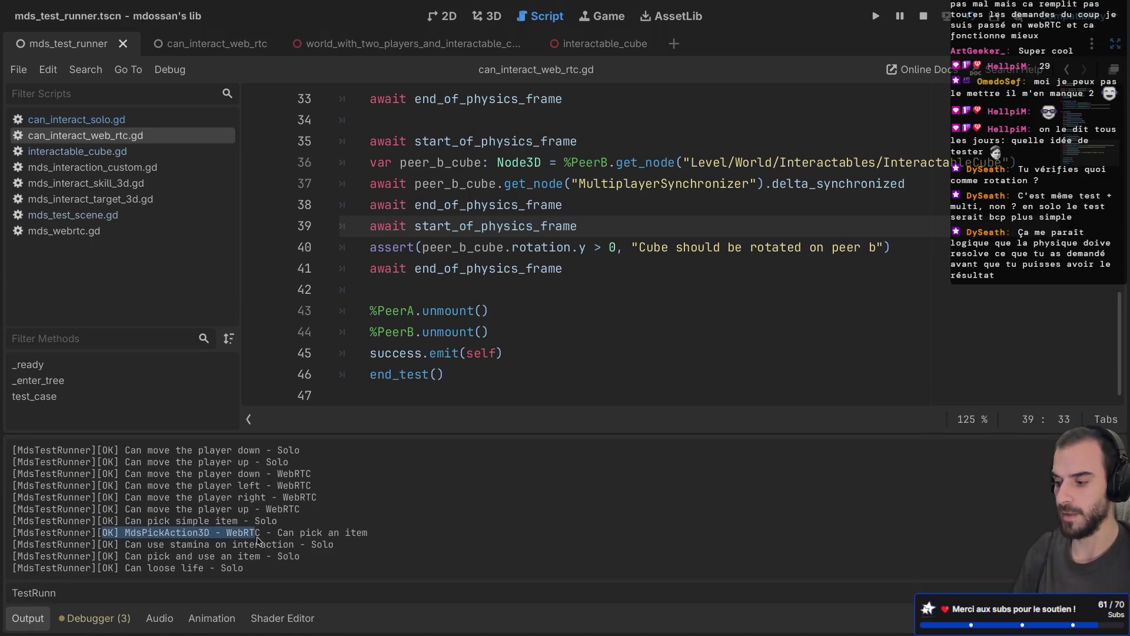
click(268, 540)
click(94, 617)
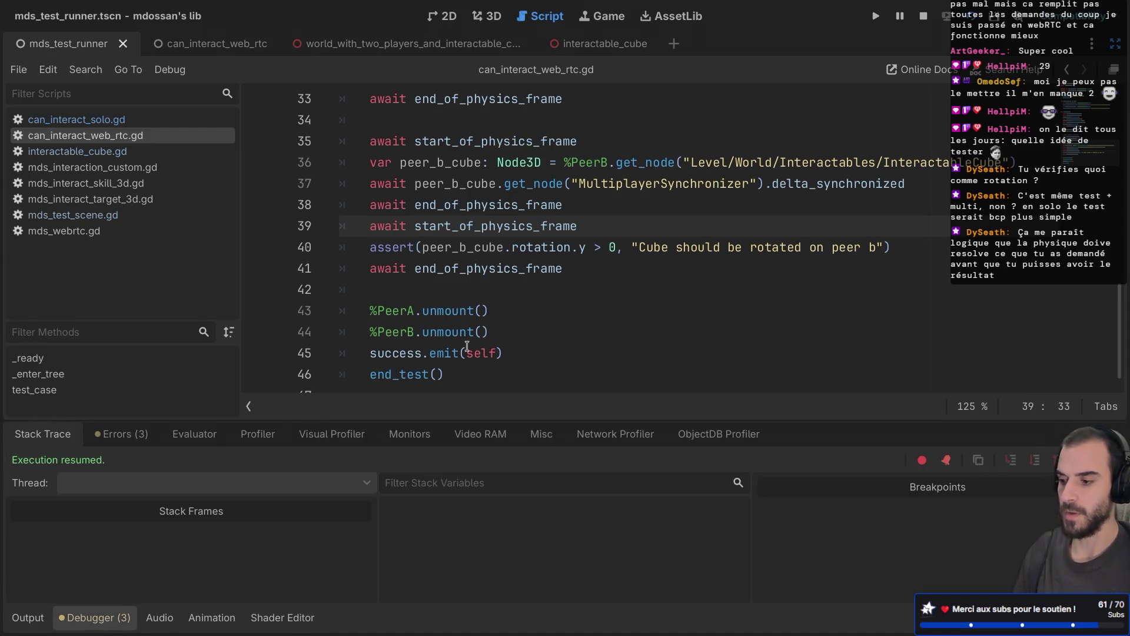
mouse_move(509, 337)
mouse_down()
mouse_move(371, 310)
mouse_move(435, 289)
mouse_up()
click(477, 270)
Leave distraction-free mode so the scene tree, inspector and FileSystem show again
scroll(476, 270, up, 4)
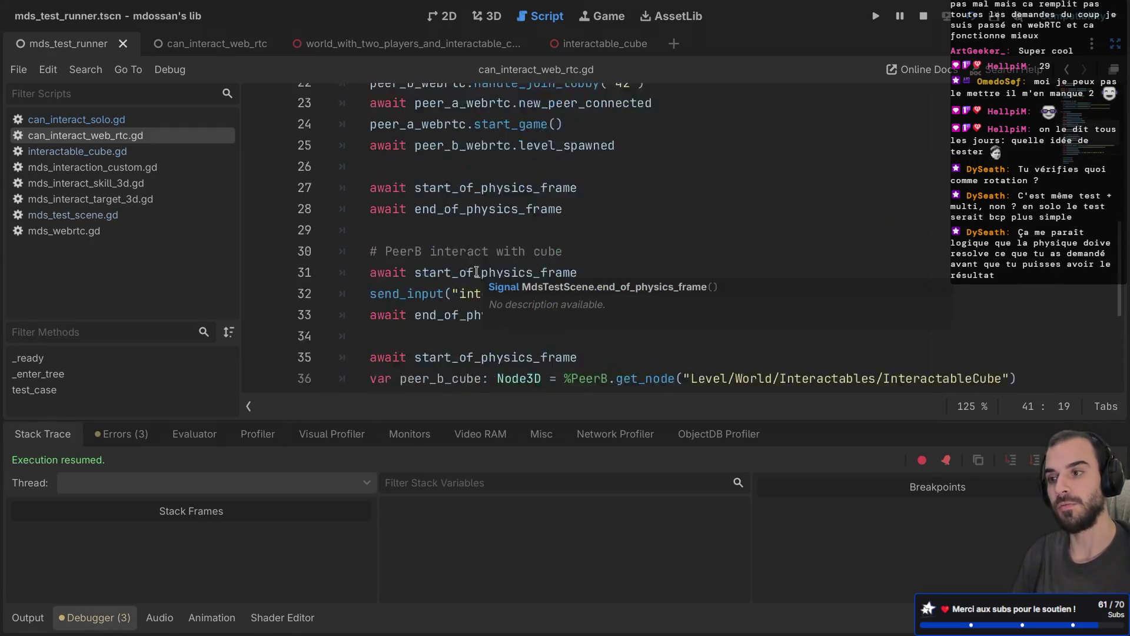
scroll(476, 270, down, 4)
scroll(686, 203, up, 12)
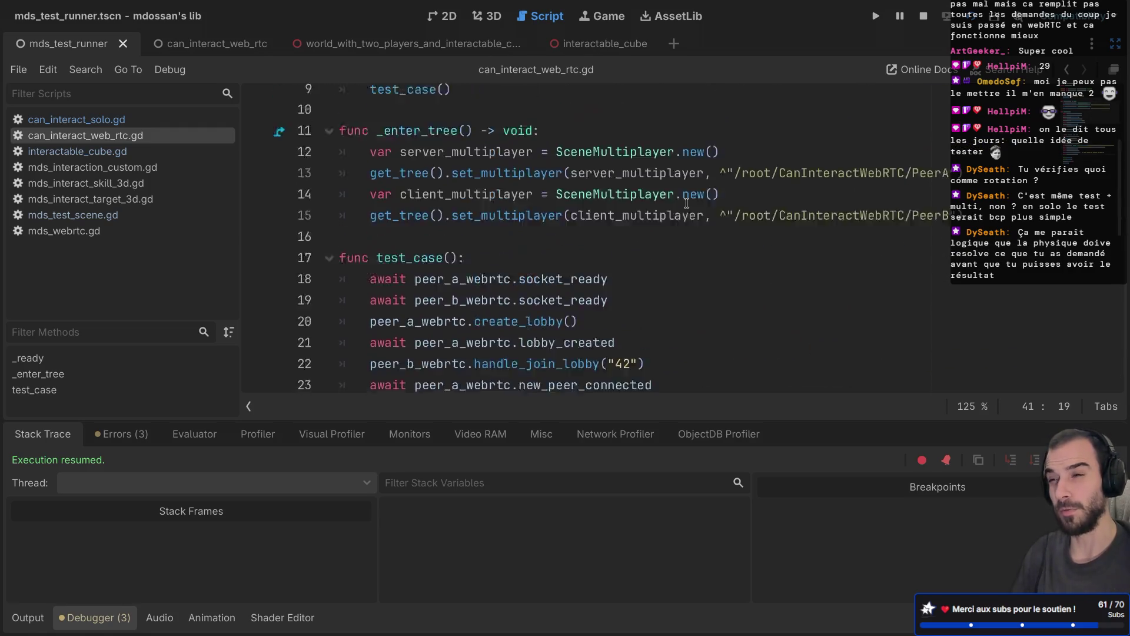
scroll(686, 203, down, 9)
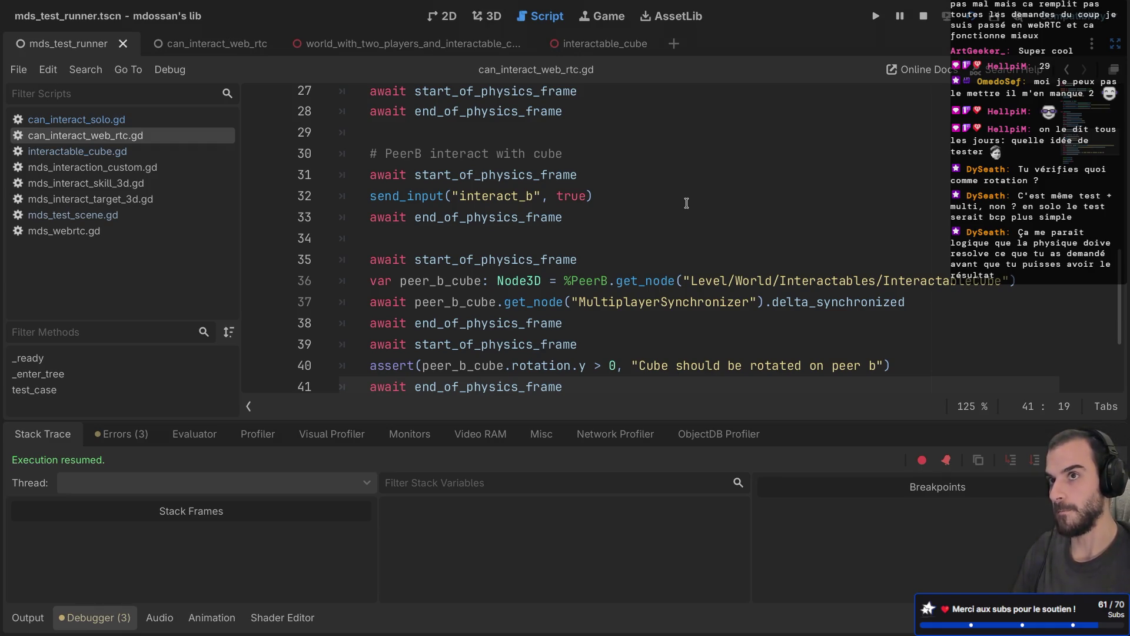
click(1115, 43)
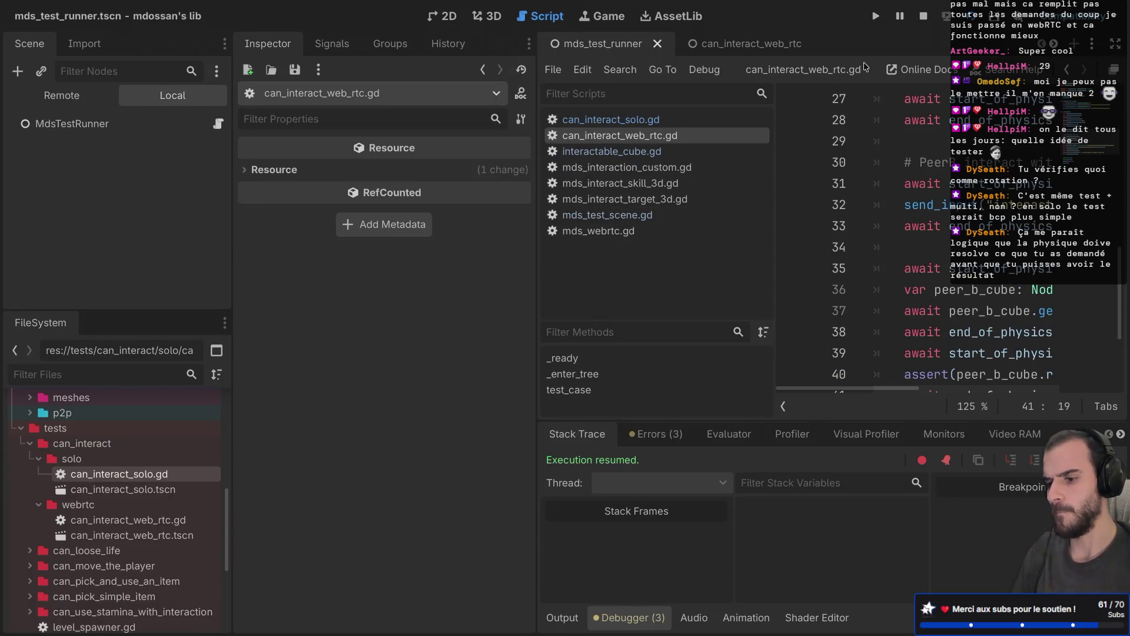
Inspect MdsTestRunner's test list, collapse the solo and webrtc folders, and open TODO.md
click(86, 100)
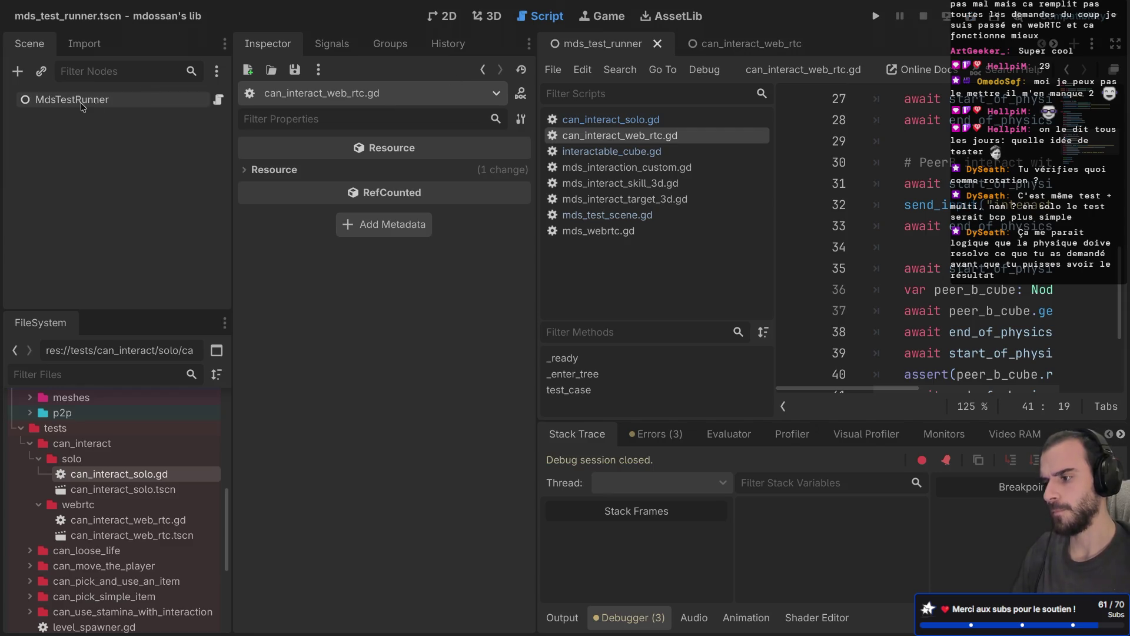
click(39, 459)
click(36, 475)
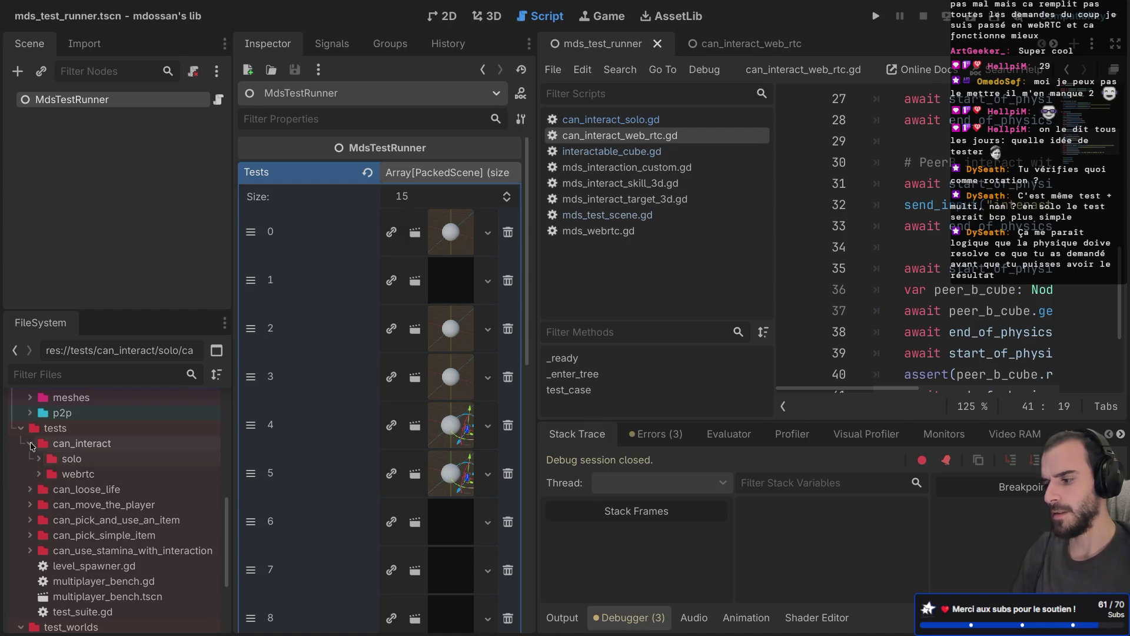
scroll(108, 574, down, 5)
double_click(62, 603)
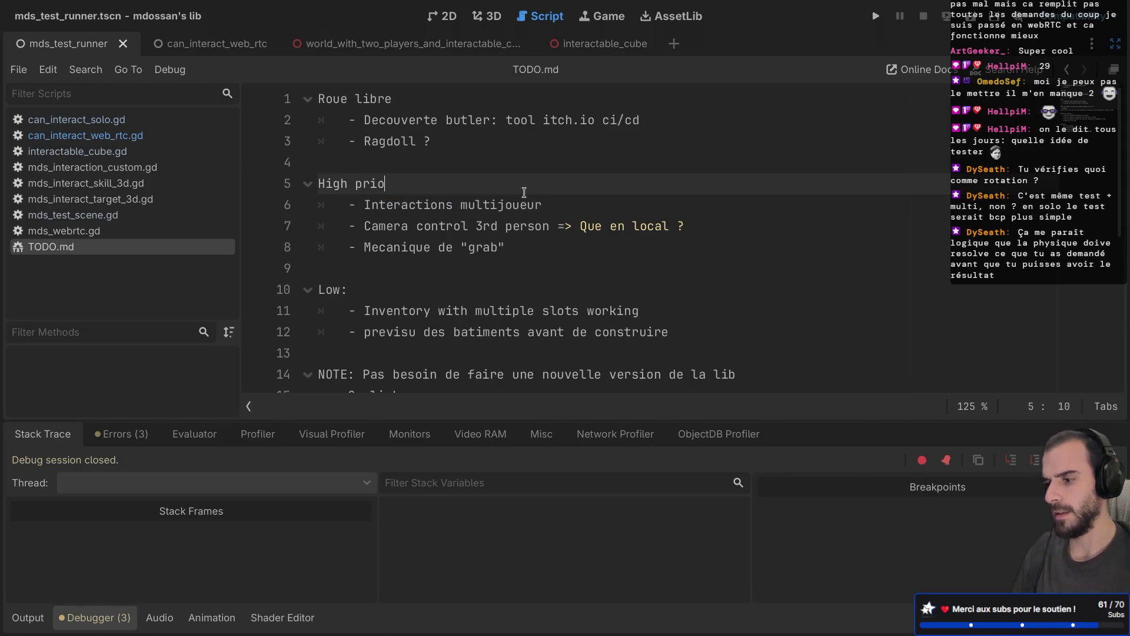
Delete the '- Interactions multijoueur' line under High prio in TODO.md and review the remaining headings
click(565, 205)
triple_click(566, 200)
key(BackSpace)
key(BackSpace)
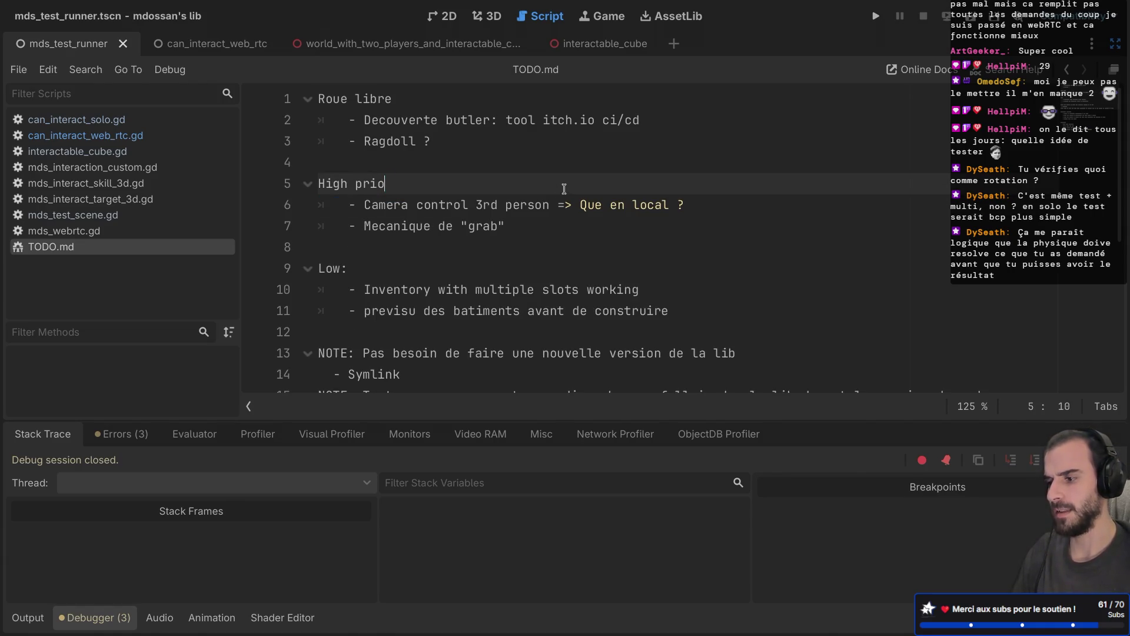
drag(386, 184, 296, 183)
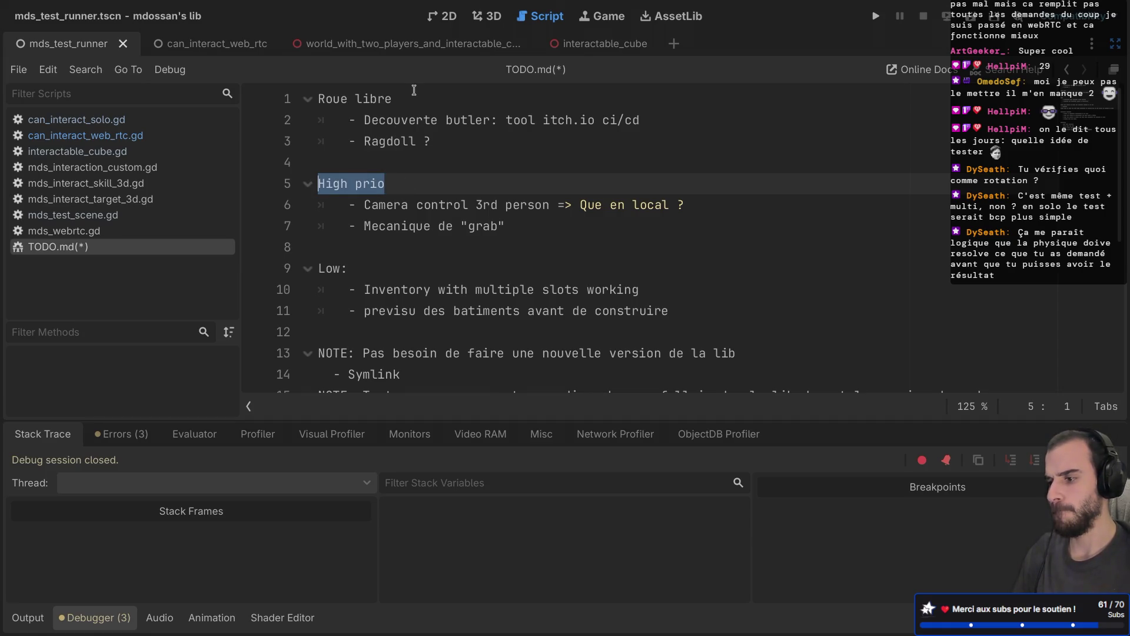
drag(414, 97, 301, 98)
drag(437, 141, 313, 136)
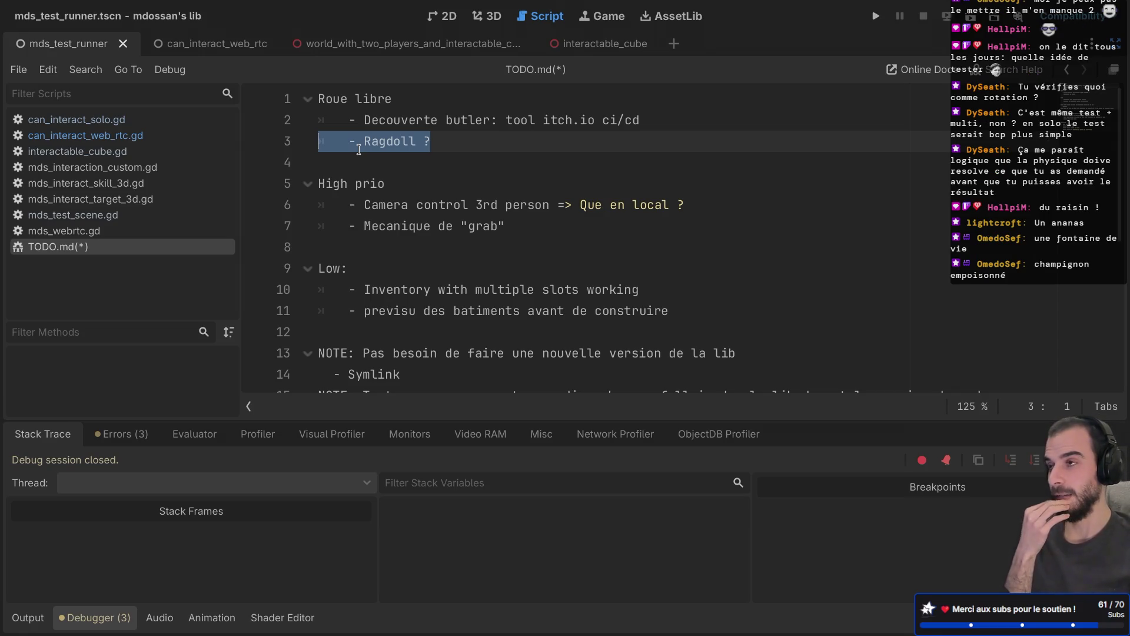
Look over the edited TODO.md and save it with Ctrl+S
scroll(359, 149, down, 5)
scroll(359, 149, up, 5)
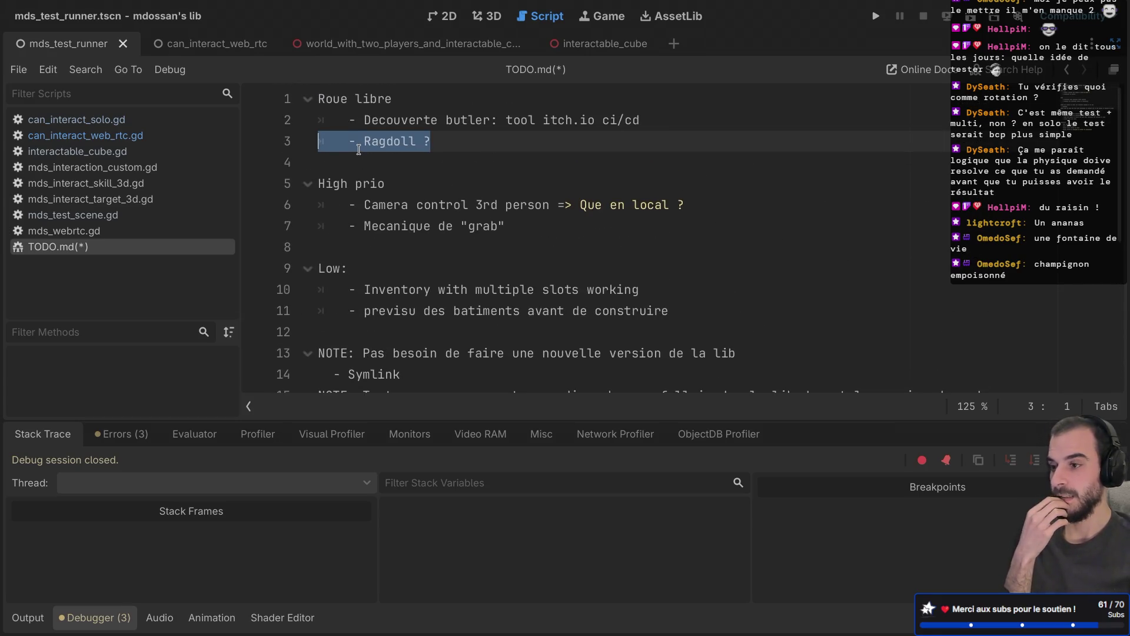
scroll(358, 149, down, 1)
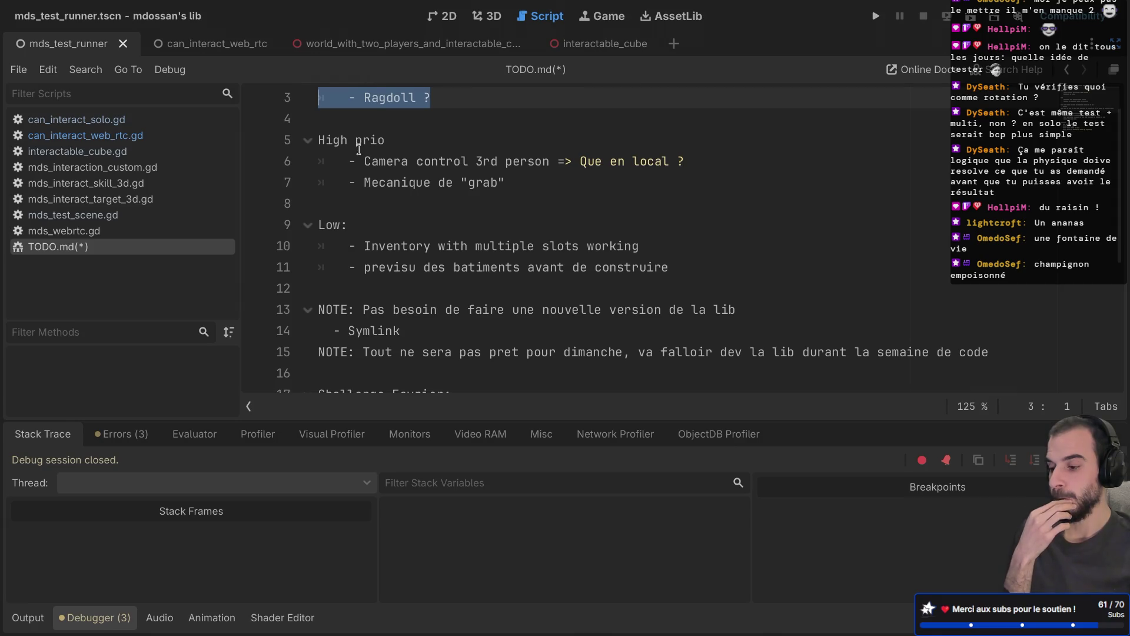
scroll(359, 149, down, 3)
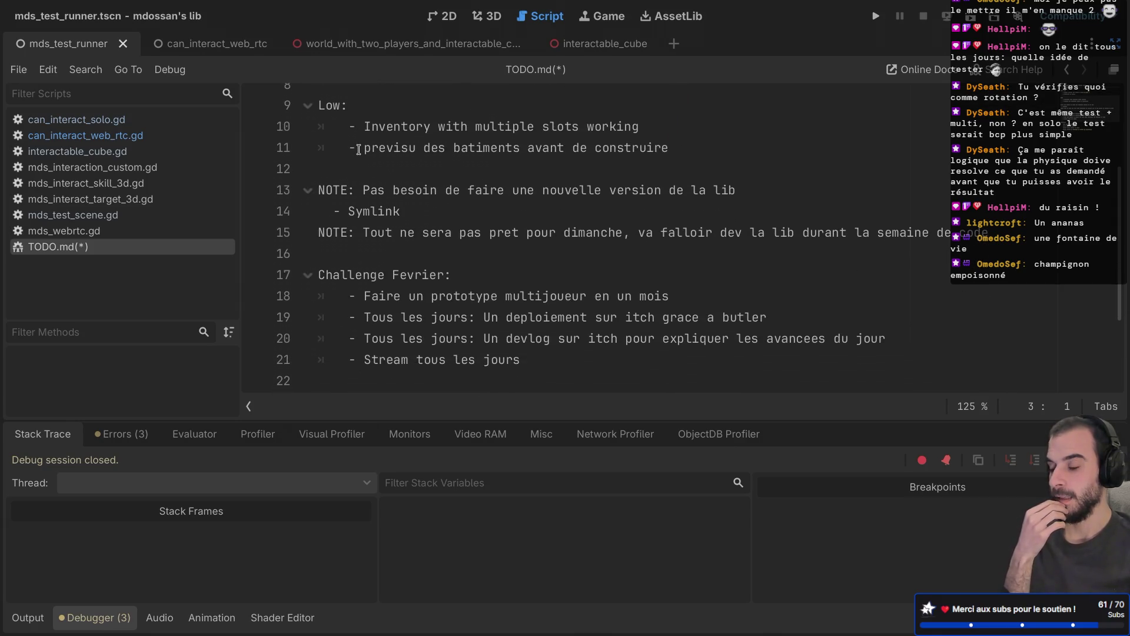
scroll(359, 149, down, 1)
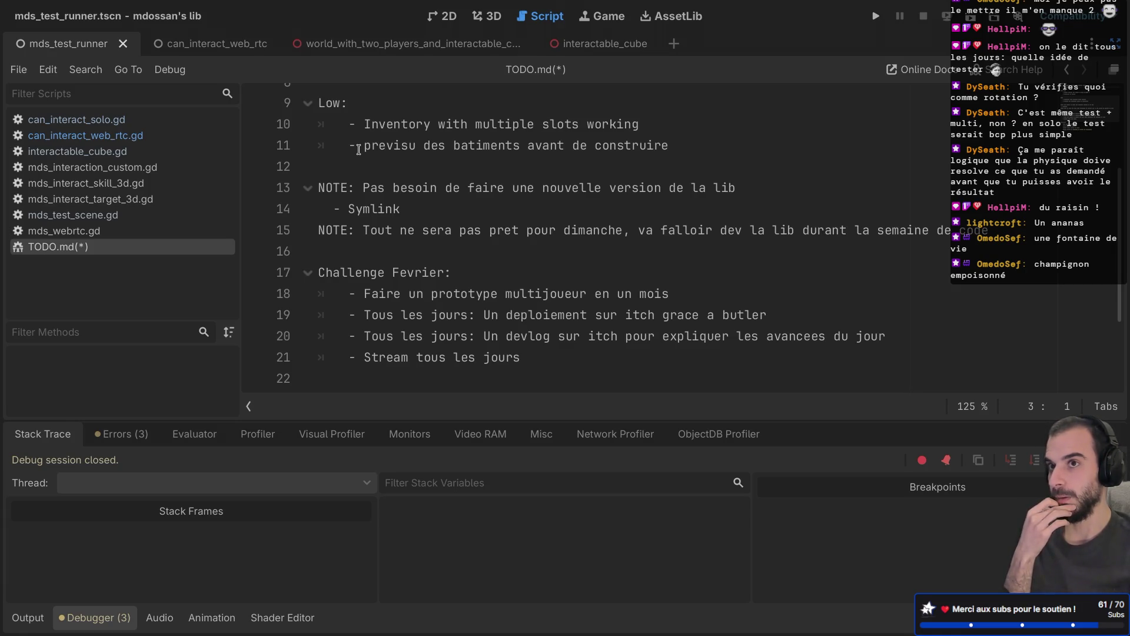
scroll(358, 150, up, 4)
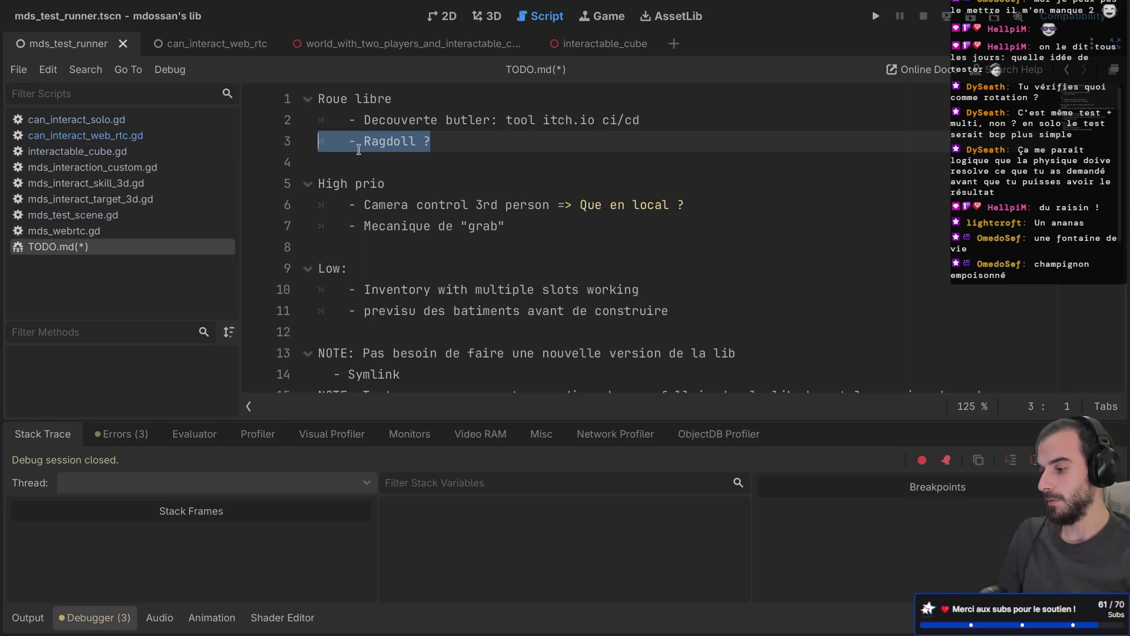
key(ctrl+s)
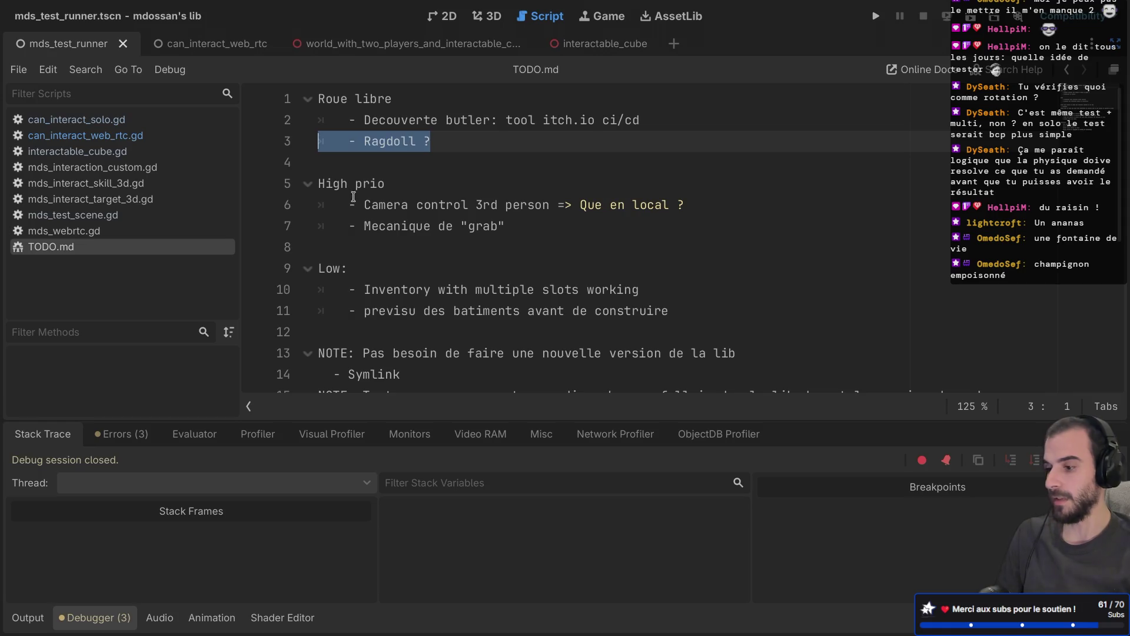
click(383, 183)
mouse_move(462, 145)
mouse_down()
mouse_move(339, 125)
mouse_move(405, 141)
mouse_move(318, 141)
mouse_up()
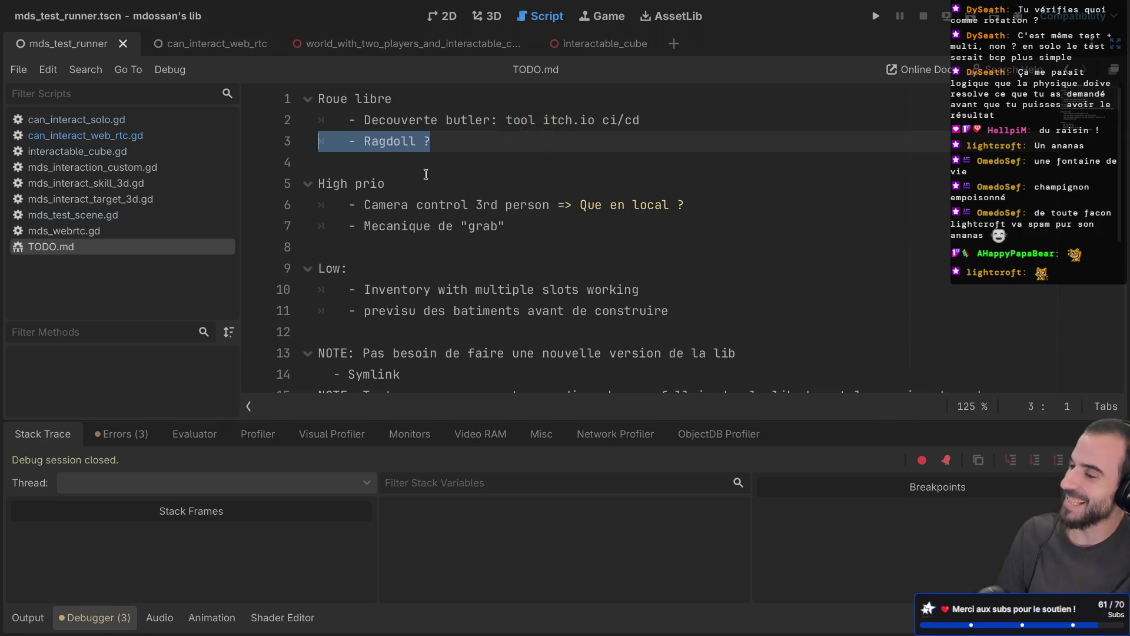
Save the open scene and exit distraction-free mode with Ctrl+Shift+F11
click(436, 170)
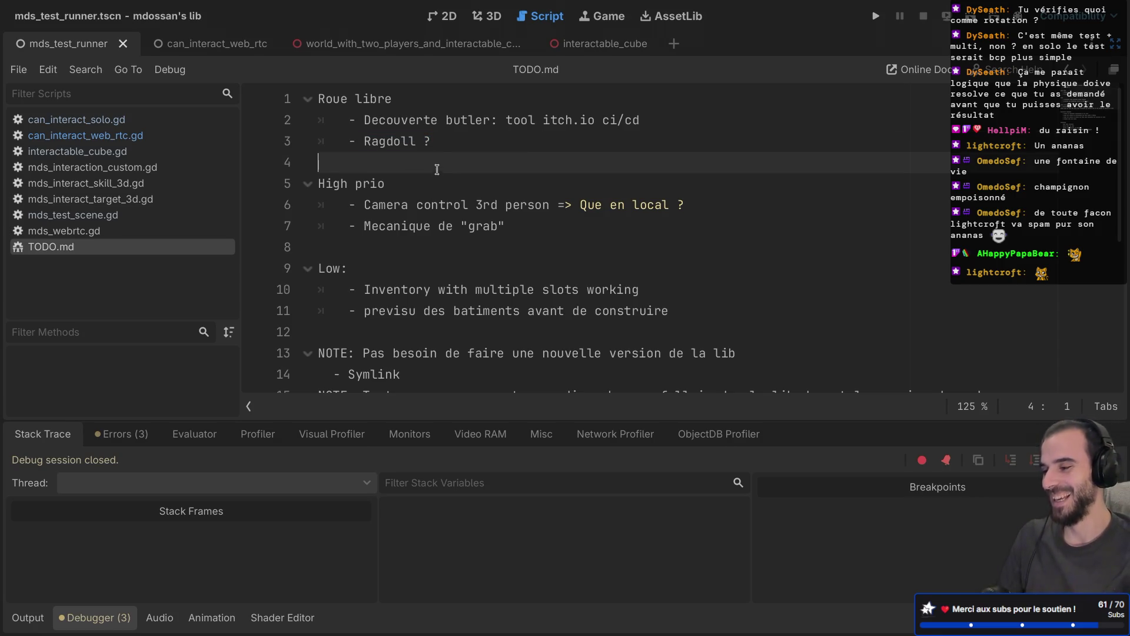
key(shift+Up)
click(395, 166)
key(ctrl+s)
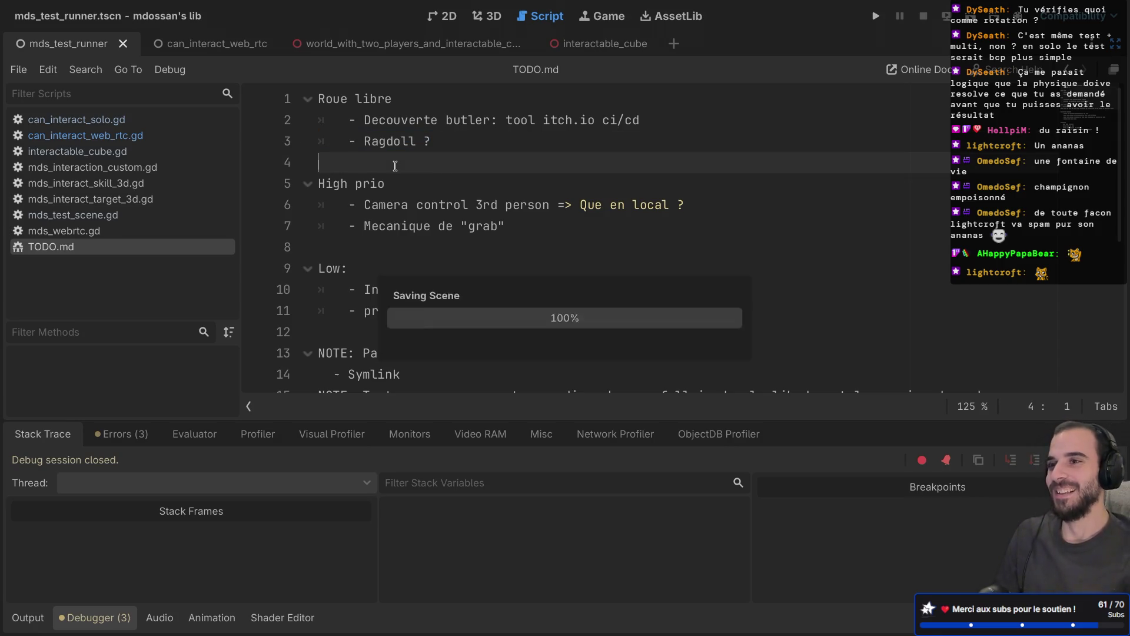
key(ctrl+s)
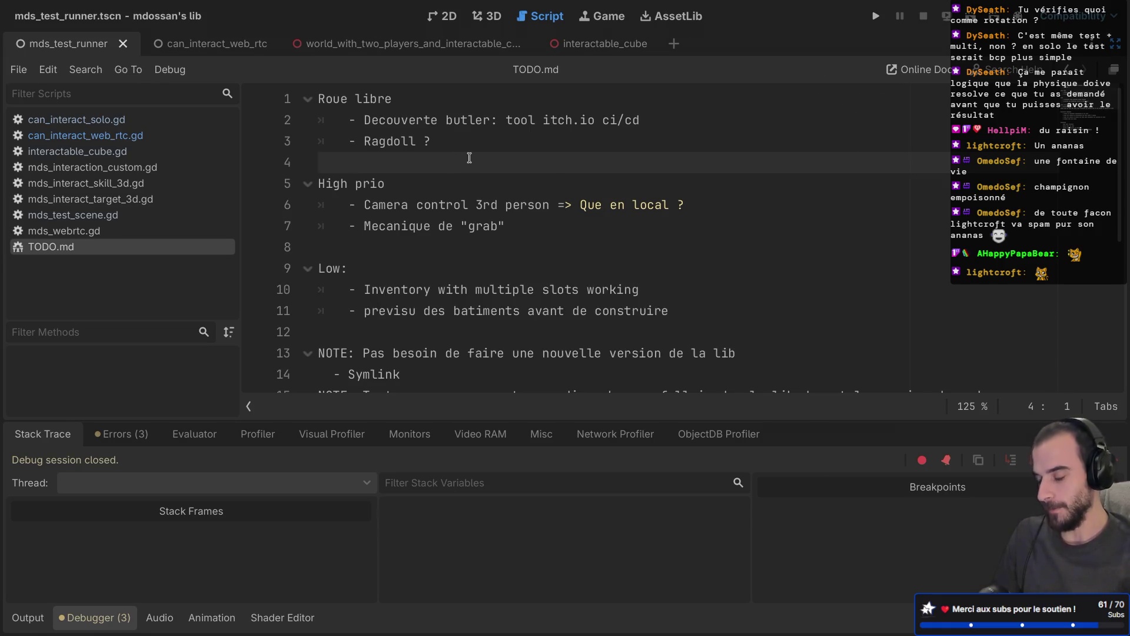
key(ctrl+shift+F11)
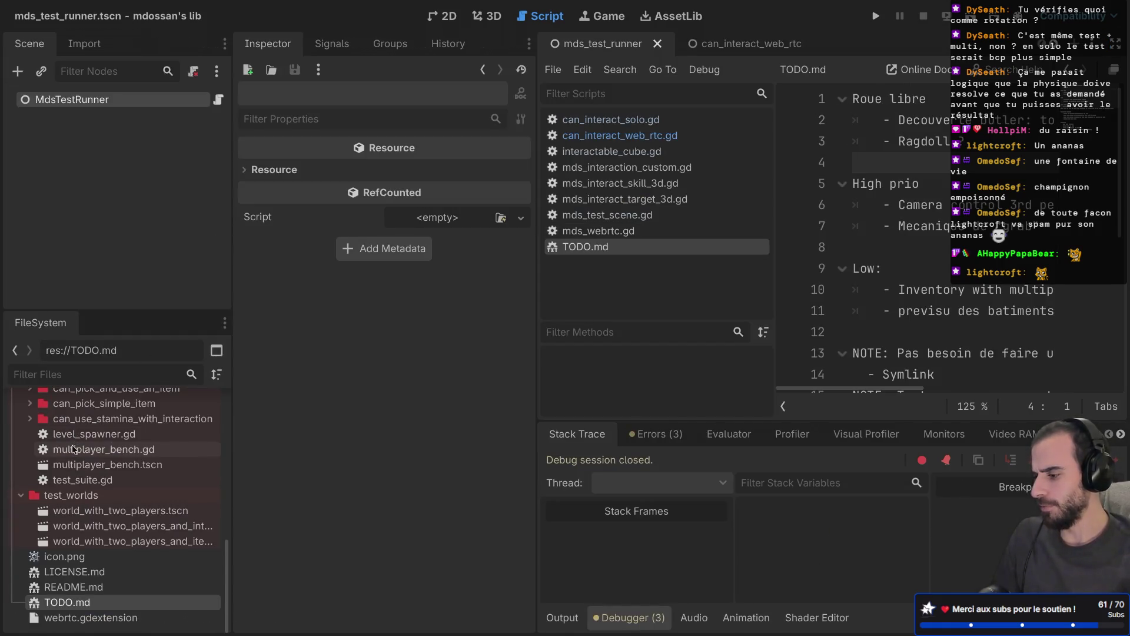
Collapse the tests, test_worlds, skills and mds_lib folders in the FileSystem dock
scroll(73, 450, up, 3)
double_click(73, 439)
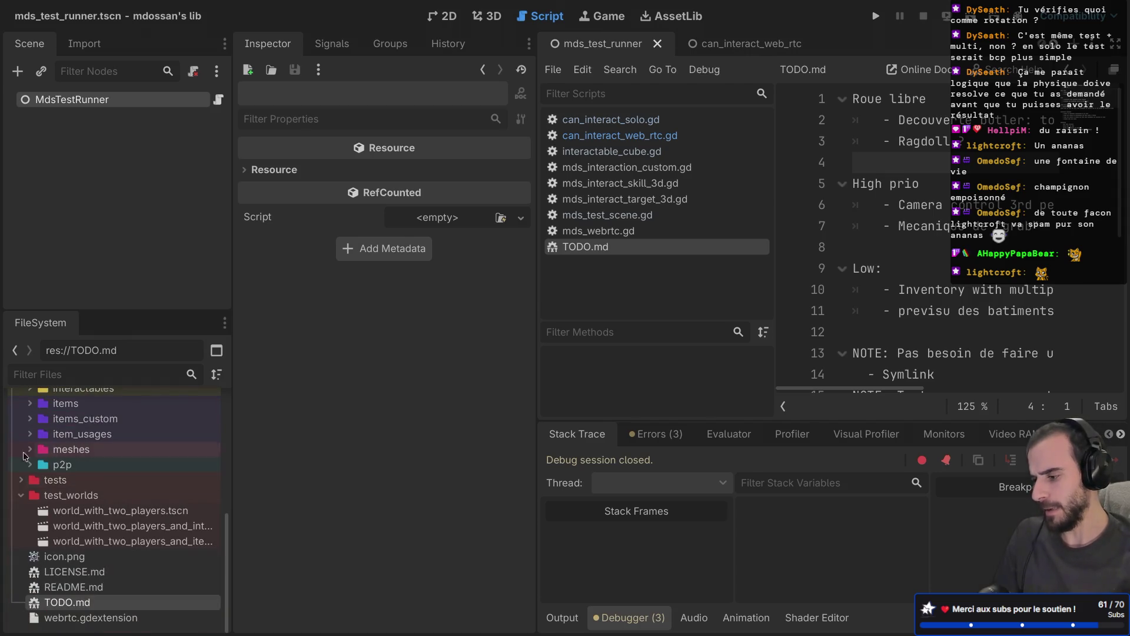
double_click(108, 495)
scroll(97, 491, up, 5)
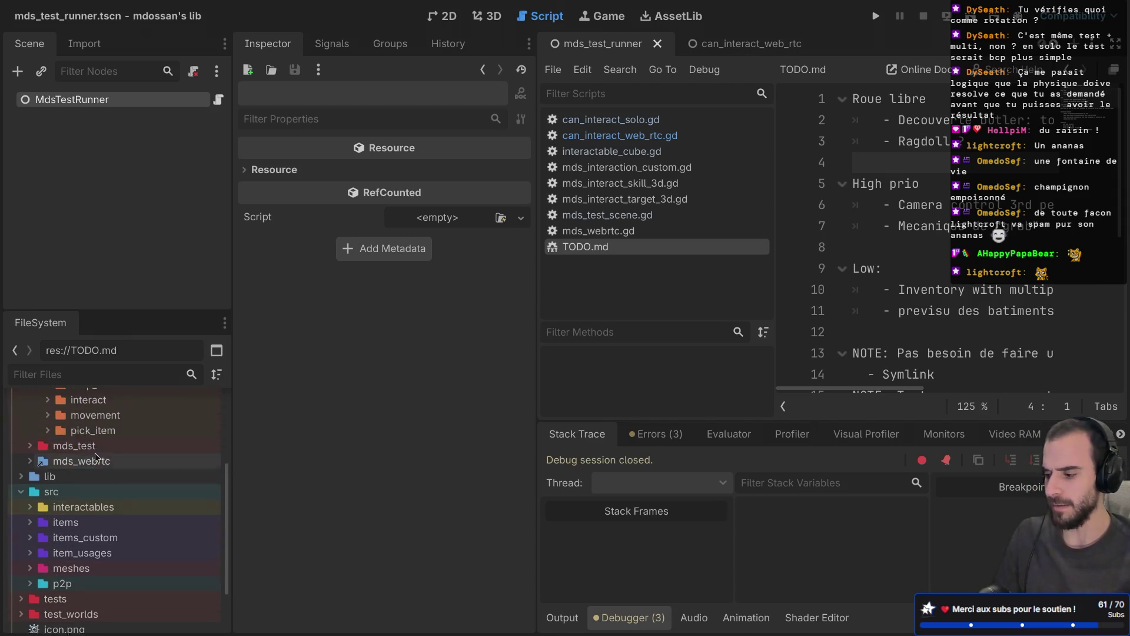
scroll(88, 481, up, 1)
click(38, 467)
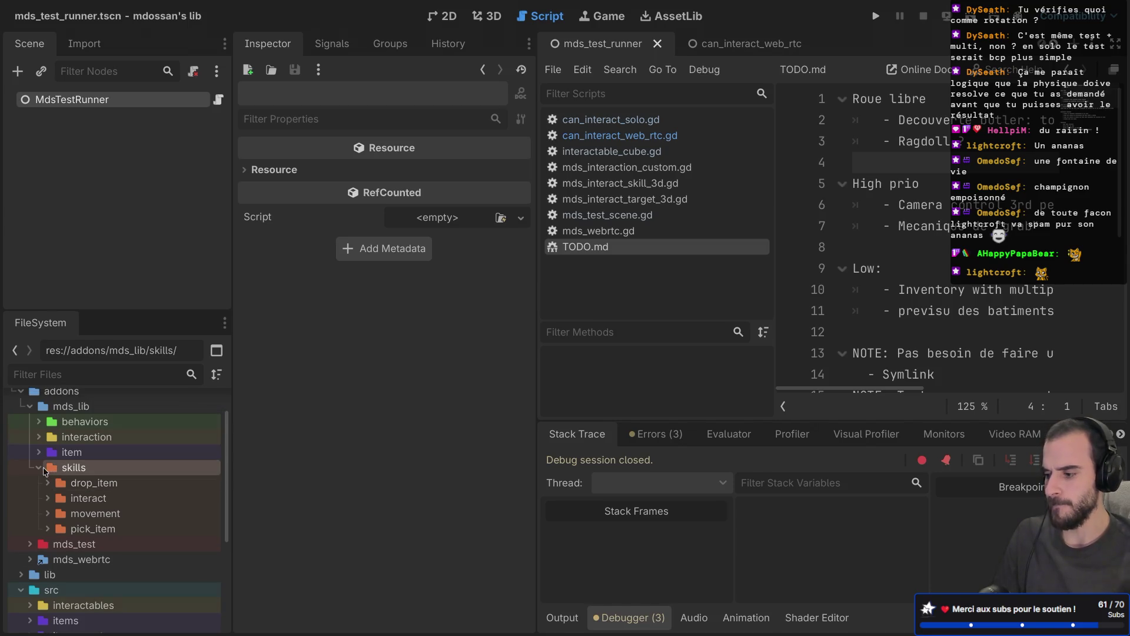
click(30, 406)
scroll(33, 450, down, 1)
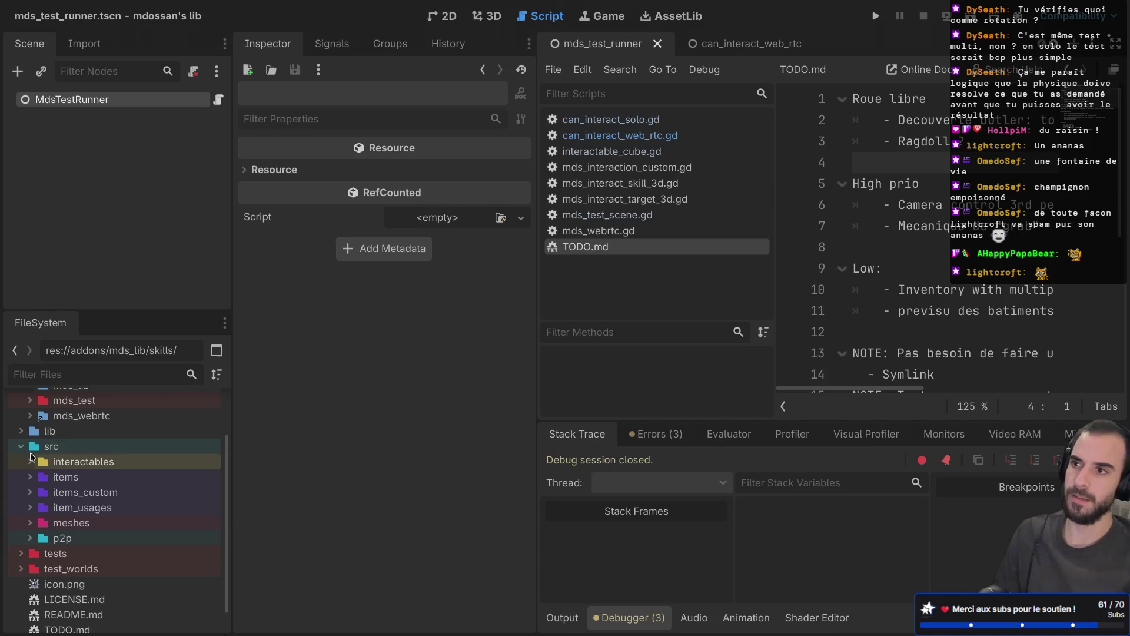
scroll(32, 456, down, 1)
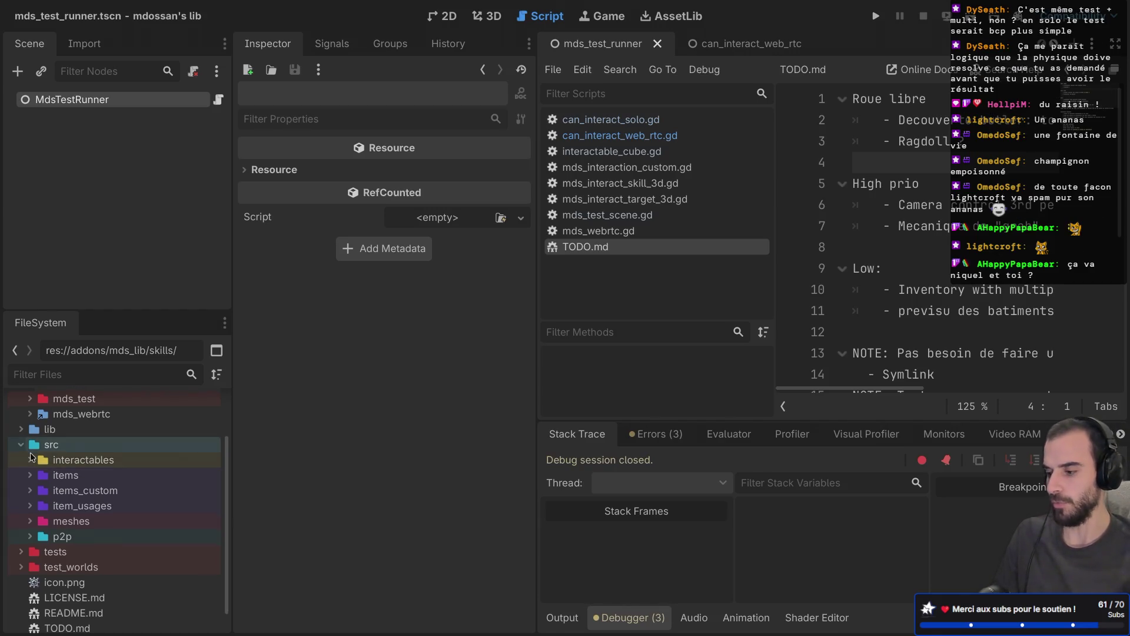
scroll(32, 457, up, 3)
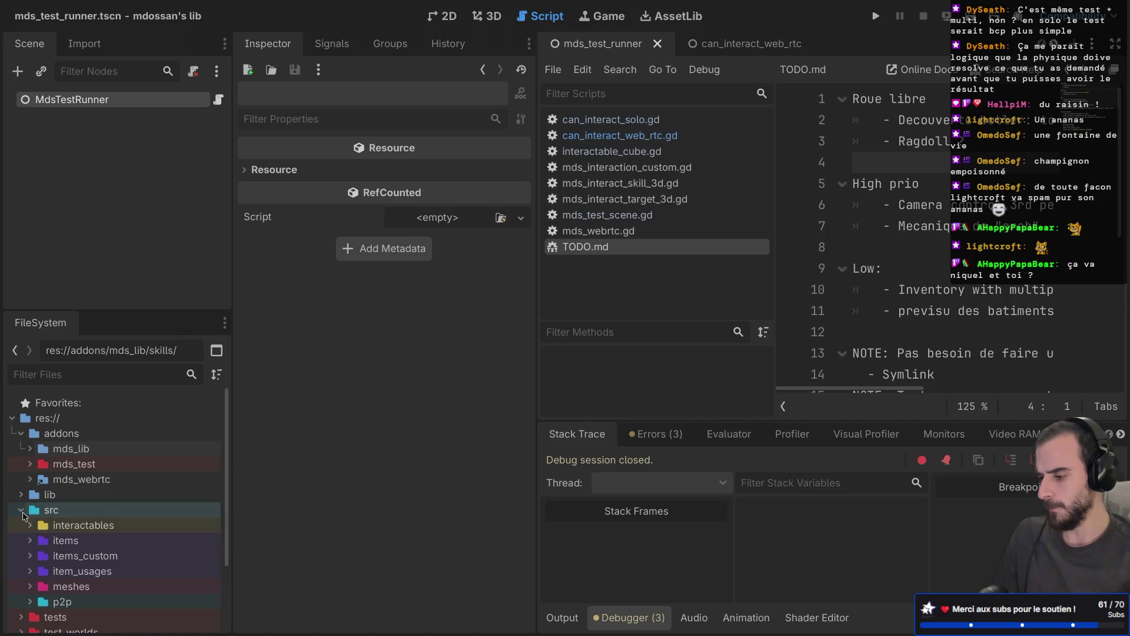
Collapse src, expand test_worlds and open world_with_two_players_and_item_close_to_player_b.tscn
click(22, 510)
click(22, 540)
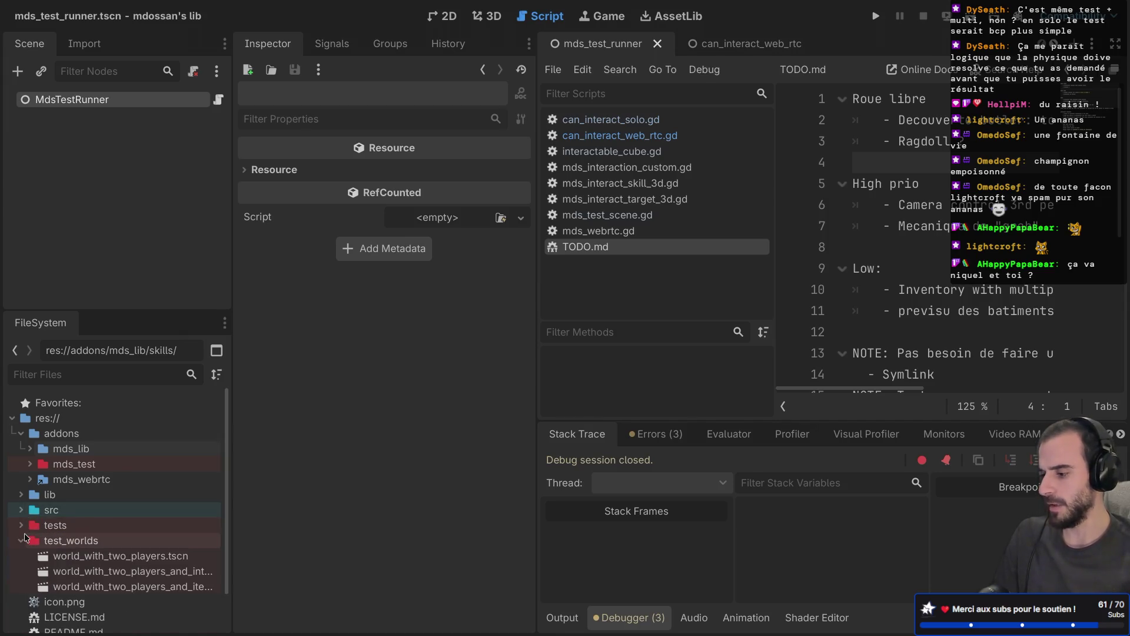
scroll(88, 553, down, 2)
double_click(118, 547)
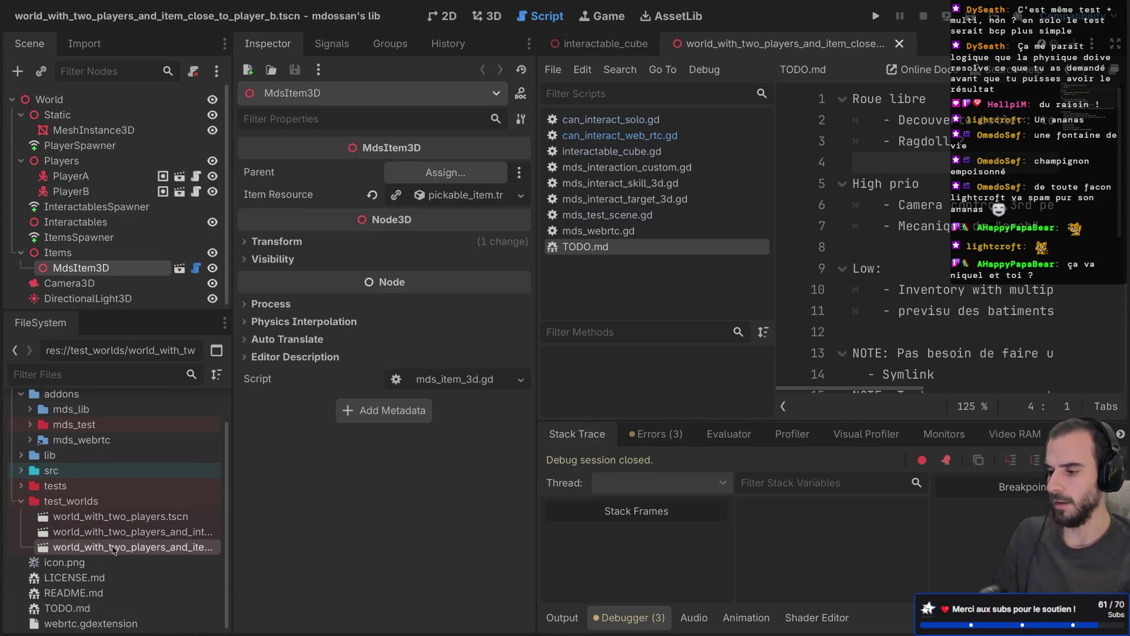
View in 3D, orbit the viewport, open world_with_two_players_and_interactable_cube.tscn, and expand tests
click(480, 16)
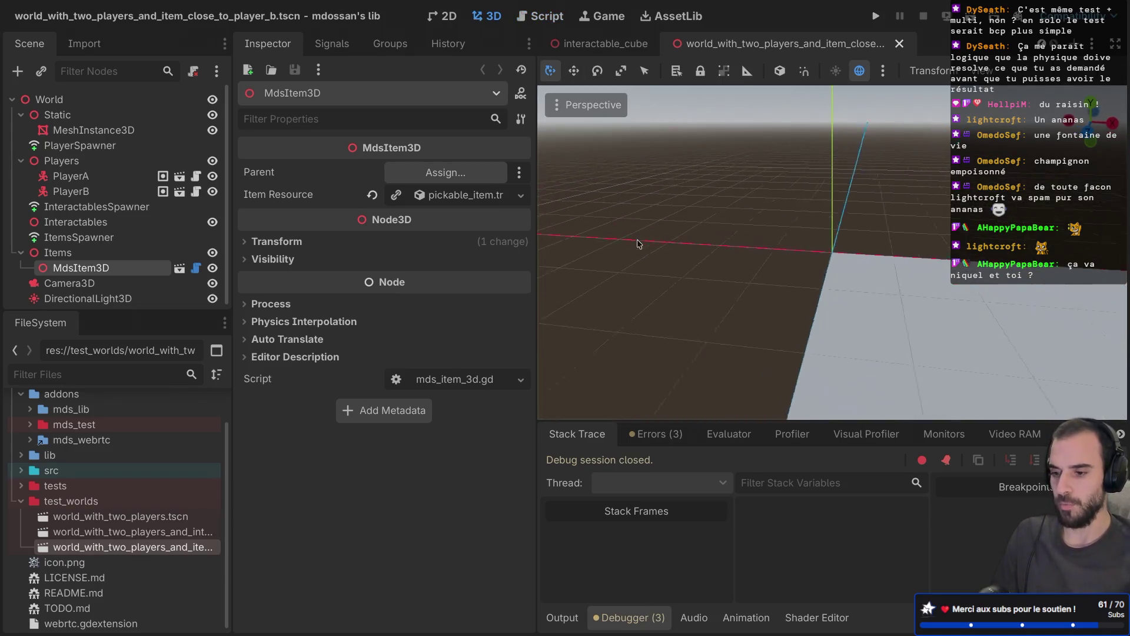
scroll(637, 241, down, 10)
drag(630, 240, 889, 254)
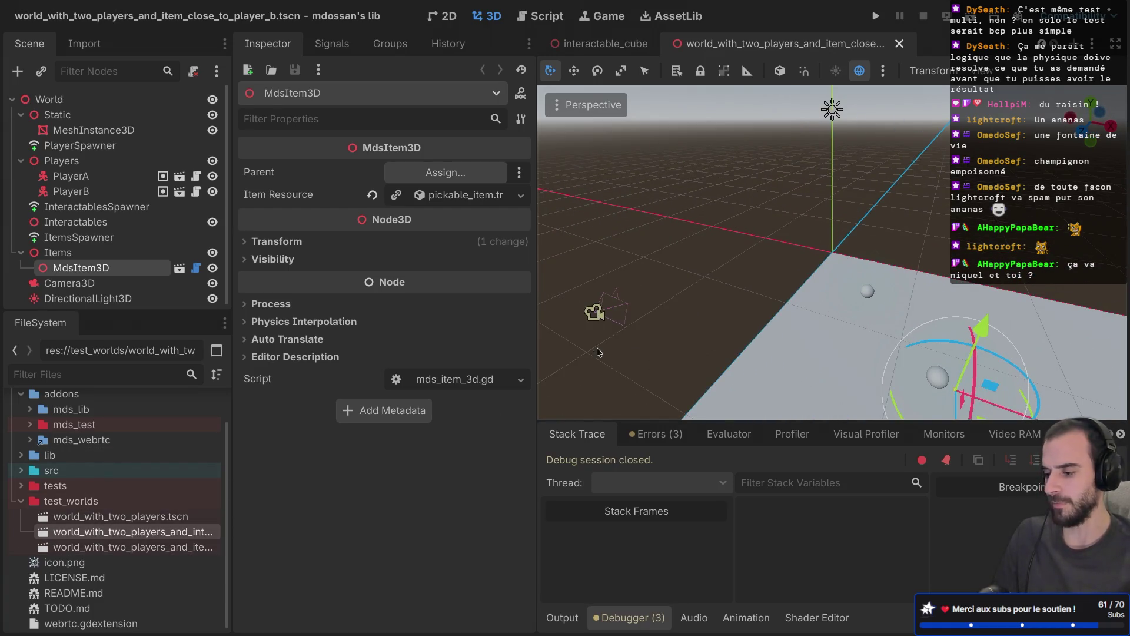
key(Return)
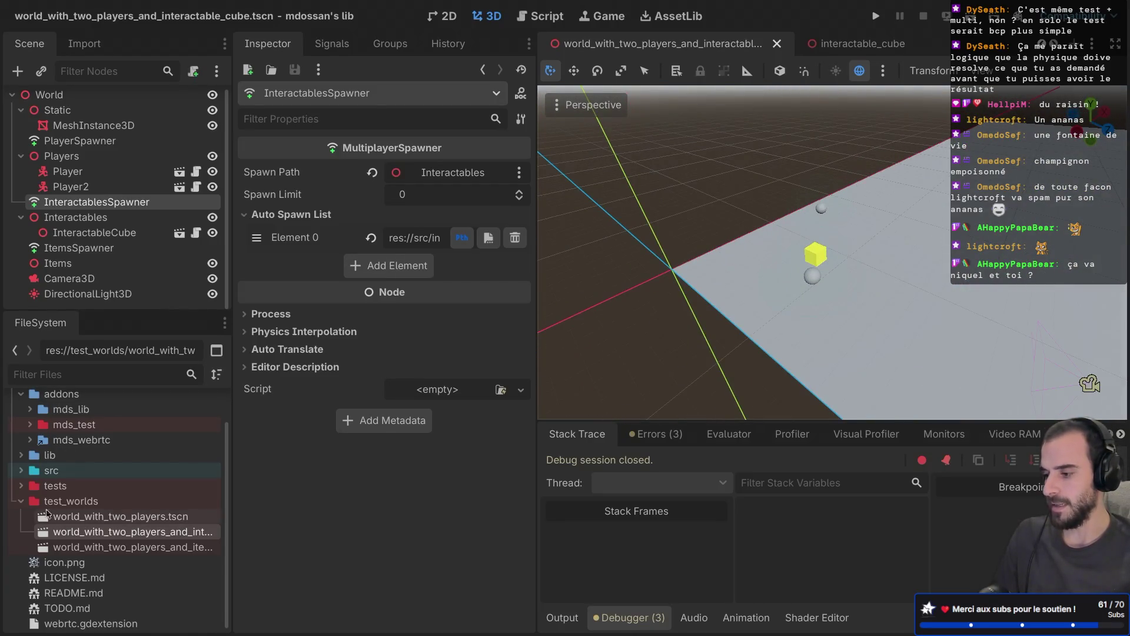
click(21, 486)
Review the test runner's output log, including the player movement test results
click(562, 618)
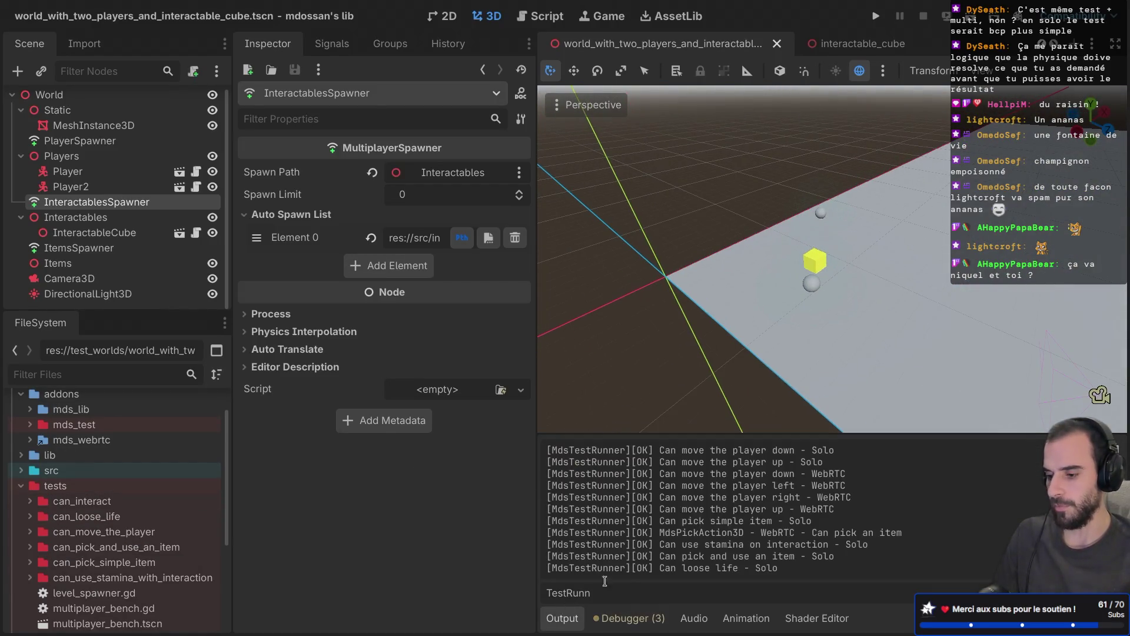
scroll(646, 498, up, 1)
key(ctrl+a)
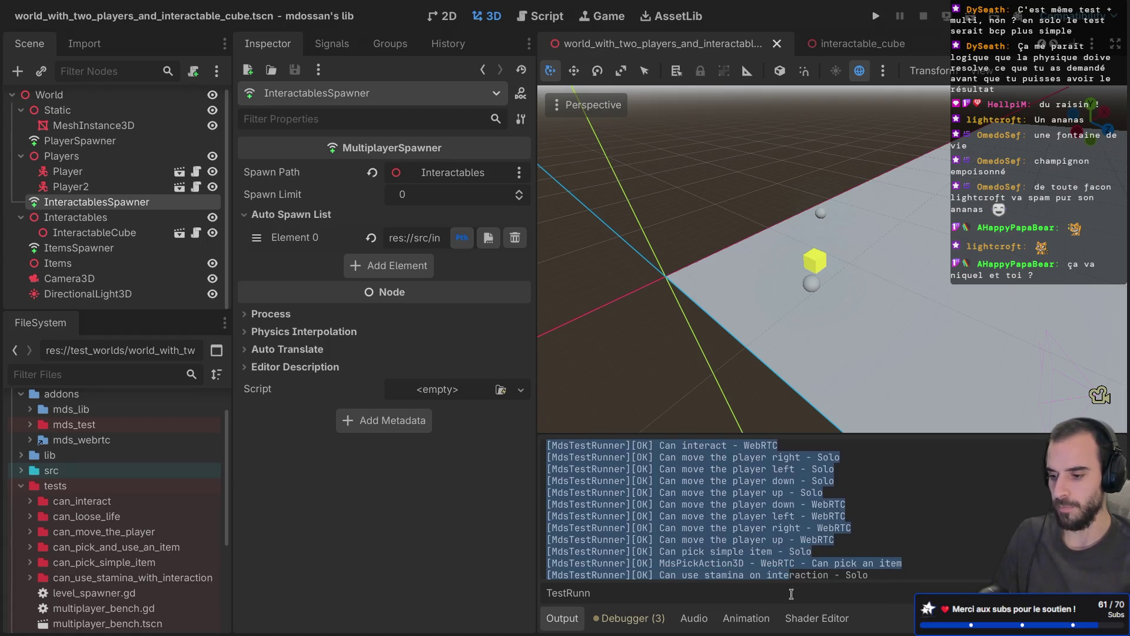
click(759, 545)
scroll(643, 476, up, 2)
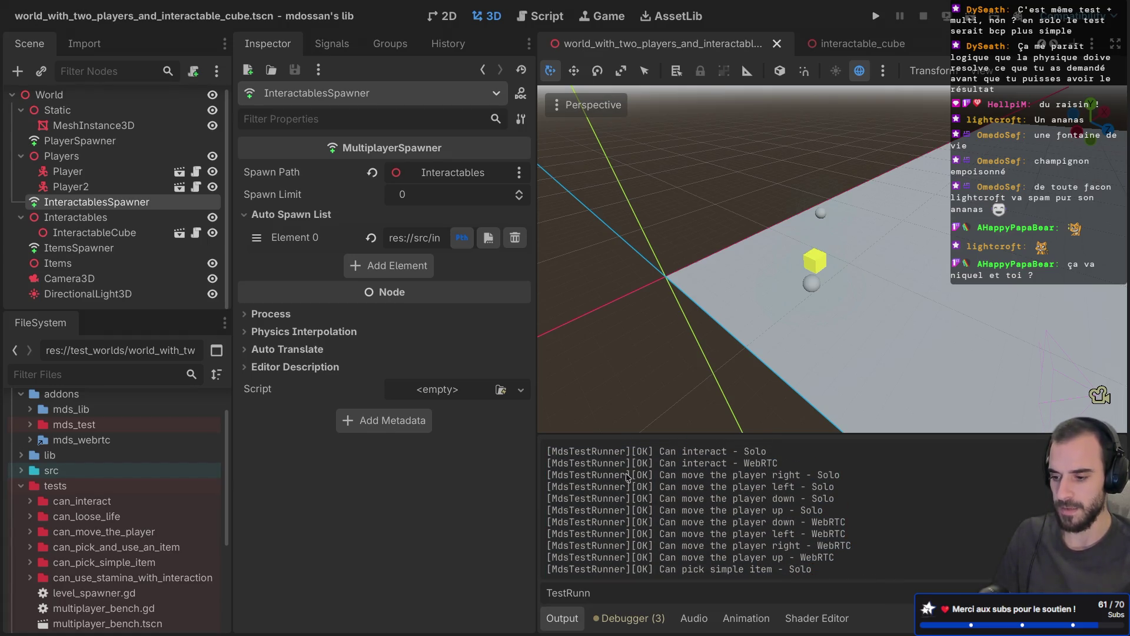
mouse_move(618, 476)
mouse_down()
mouse_move(766, 500)
mouse_move(708, 557)
mouse_move(840, 557)
mouse_up()
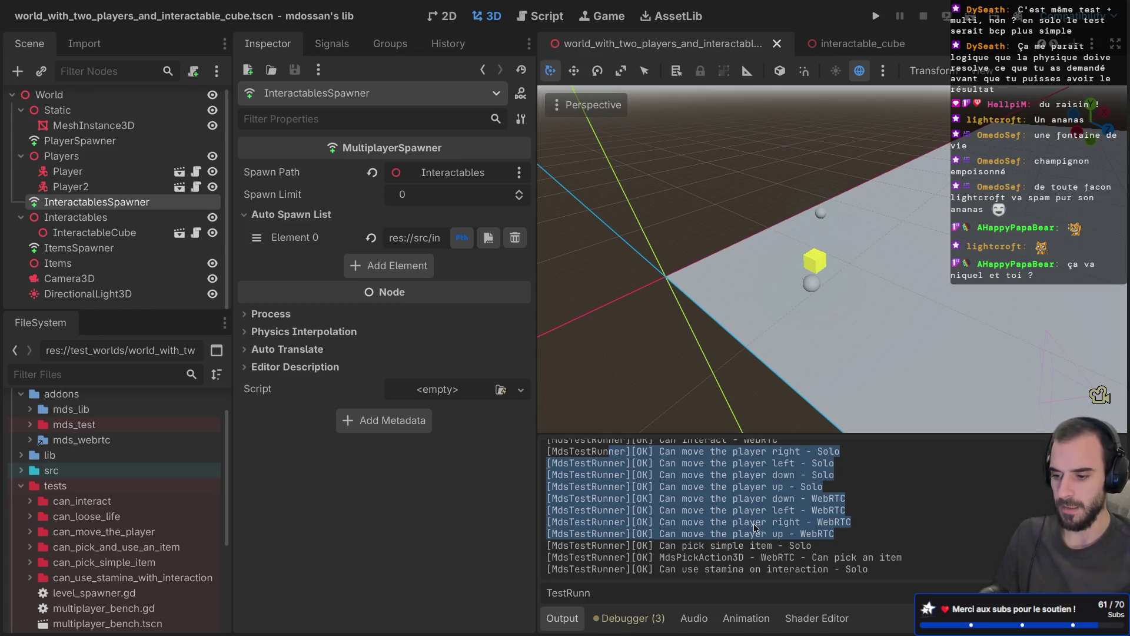
click(851, 471)
mouse_move(800, 457)
mouse_down()
mouse_move(849, 497)
mouse_move(816, 532)
mouse_up()
click(800, 517)
scroll(770, 487, up, 1)
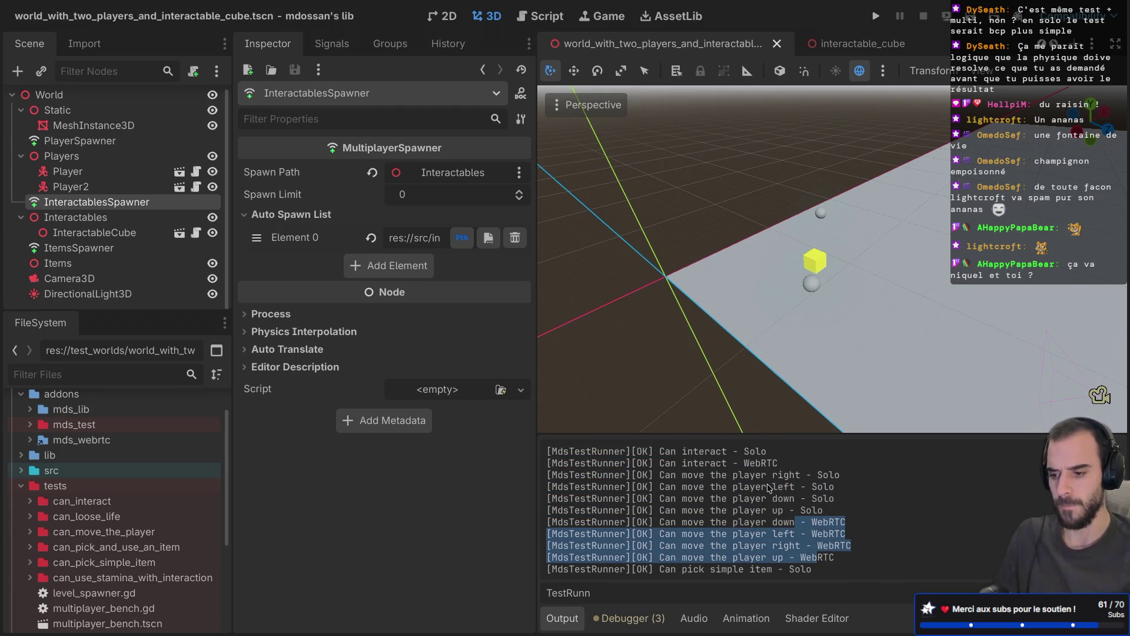
Highlight the Can interact - WebRTC, Can pick simple item, MdsPickAction3D and stamina results
drag(683, 449, 752, 451)
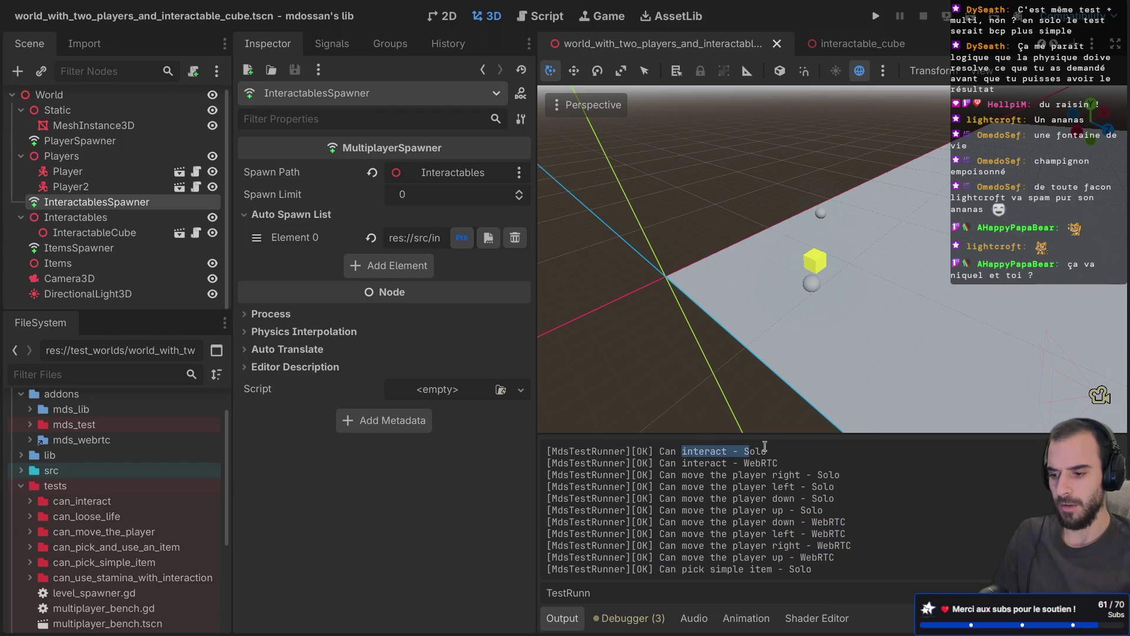
click(704, 461)
drag(658, 465, 842, 465)
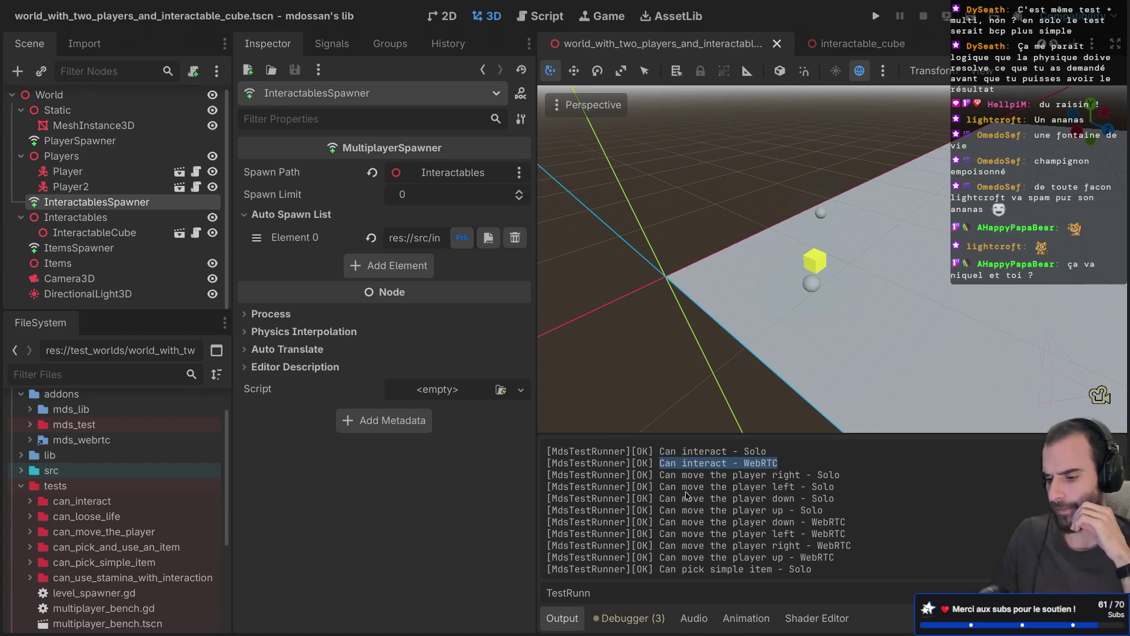
scroll(744, 511, down, 2)
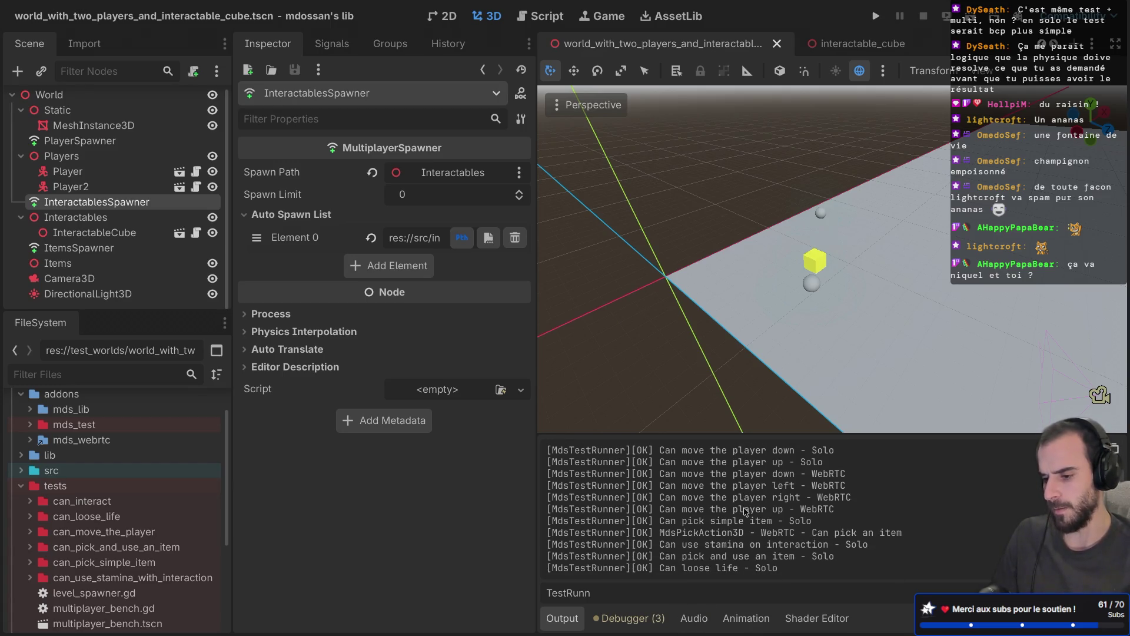
drag(644, 524, 773, 522)
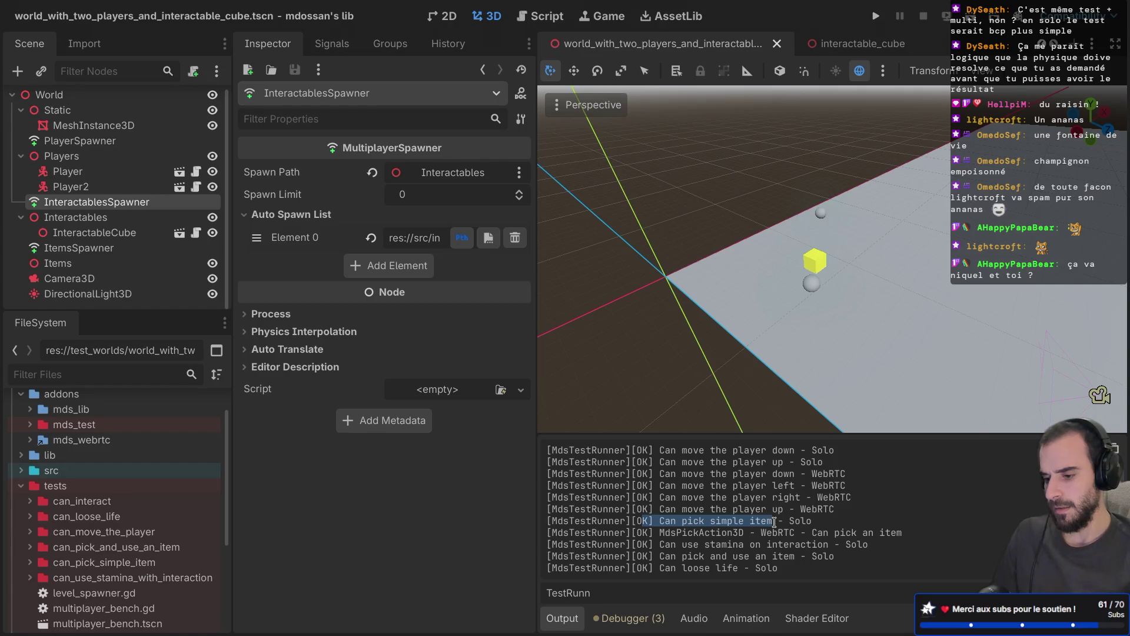
drag(660, 532, 831, 531)
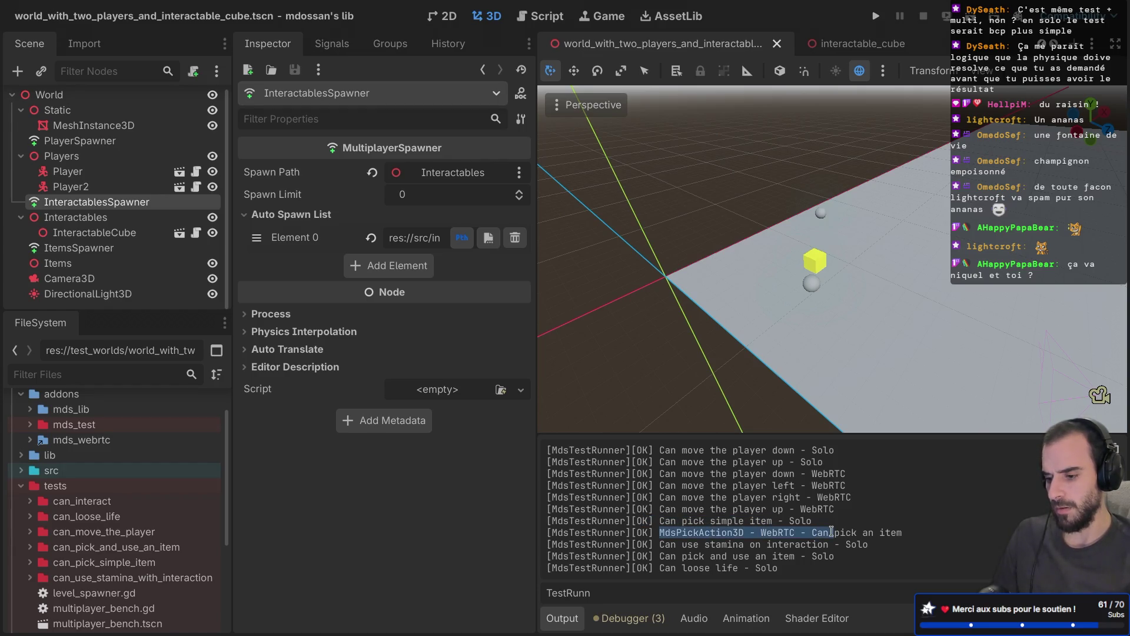
click(855, 534)
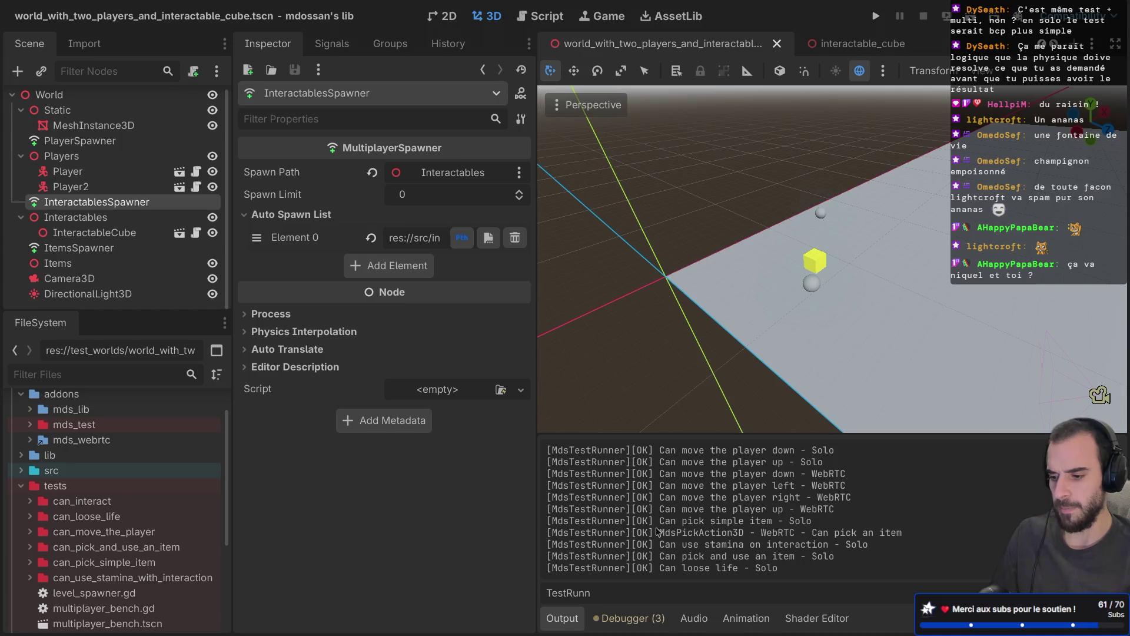
drag(656, 532, 915, 533)
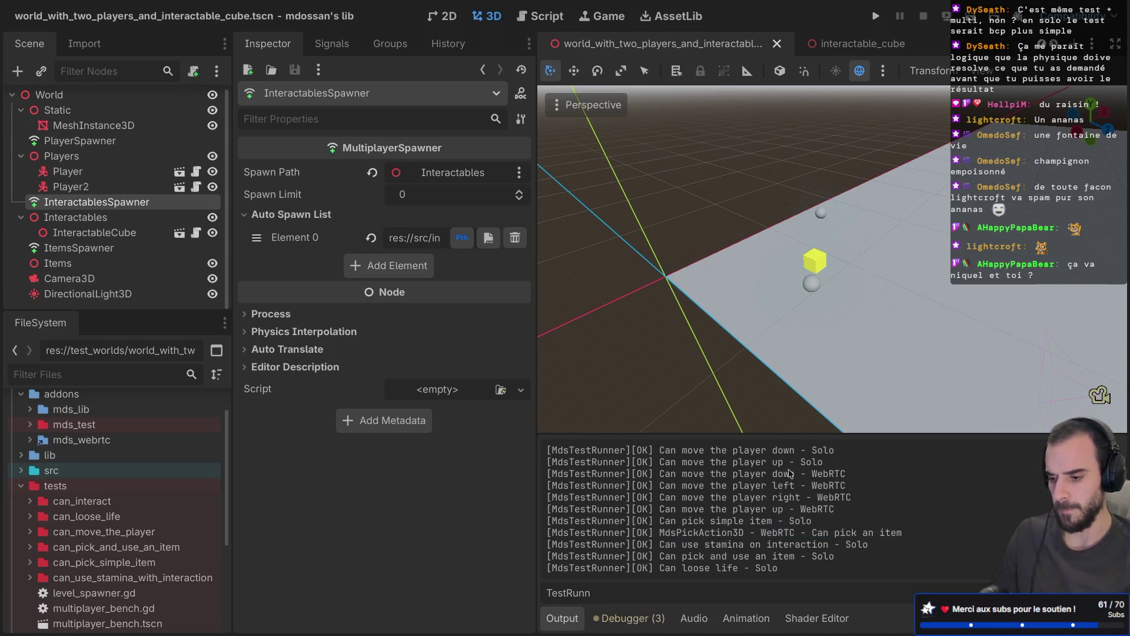
mouse_move(667, 544)
mouse_down()
mouse_move(807, 545)
mouse_move(780, 546)
mouse_up()
click(781, 560)
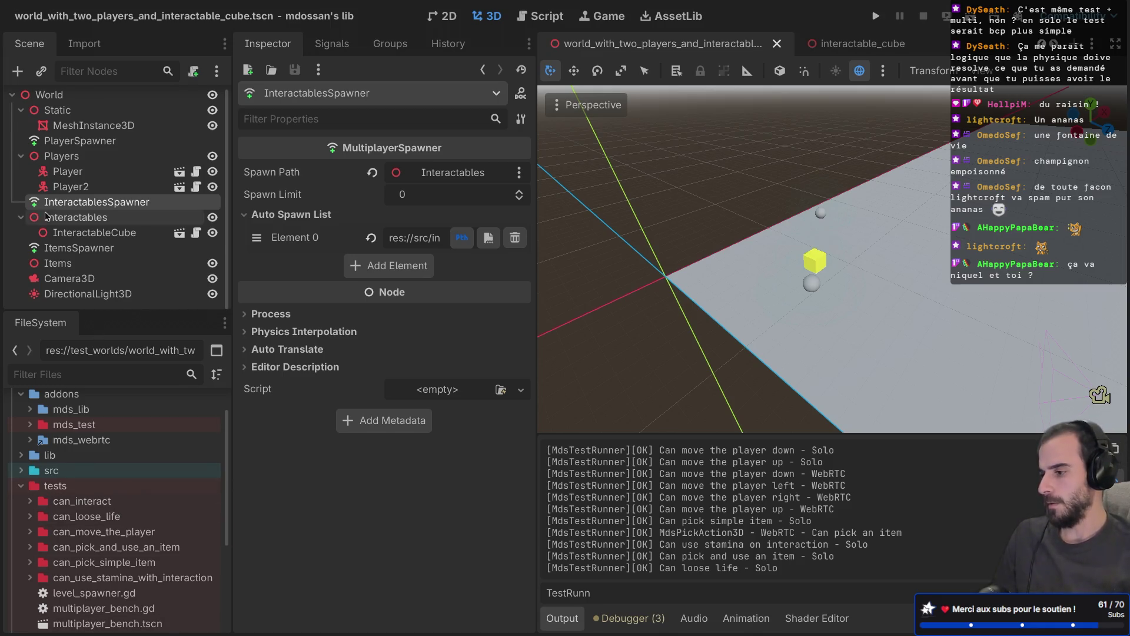
Give the Scene and FileSystem docks more height and width, and collapse and re-expand tree nodes
drag(152, 310, 140, 404)
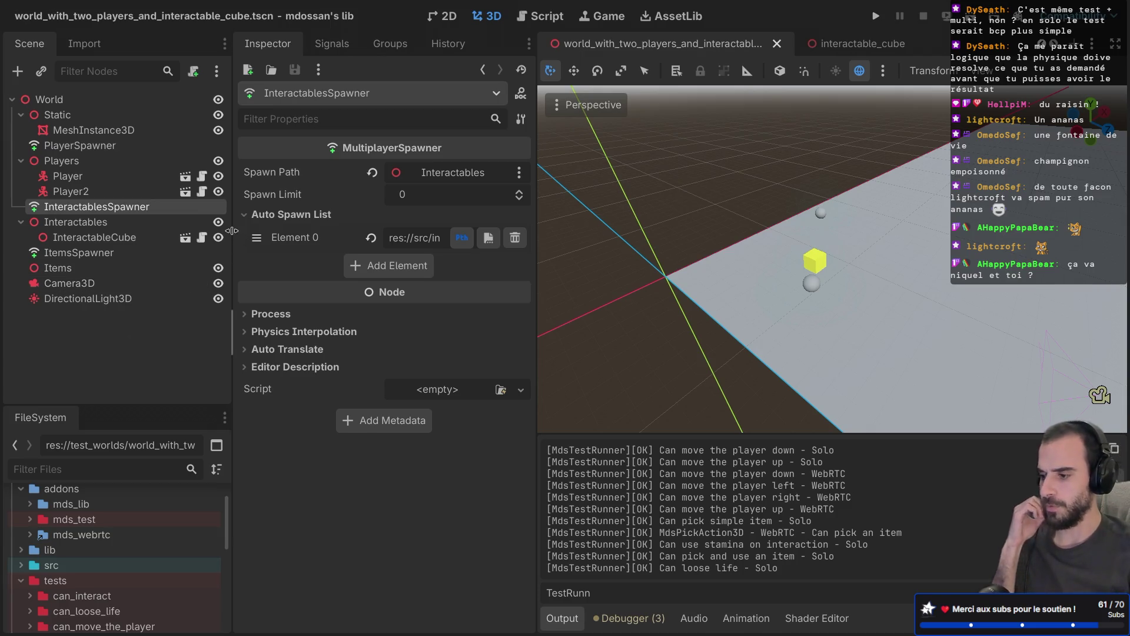
drag(233, 235, 300, 234)
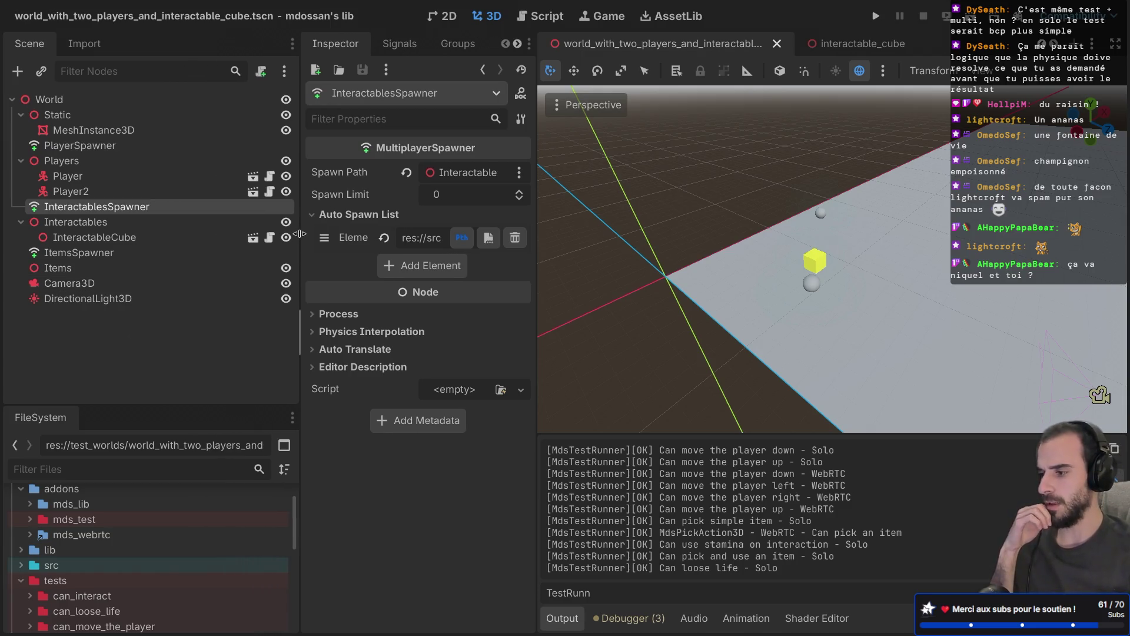
click(20, 223)
click(21, 161)
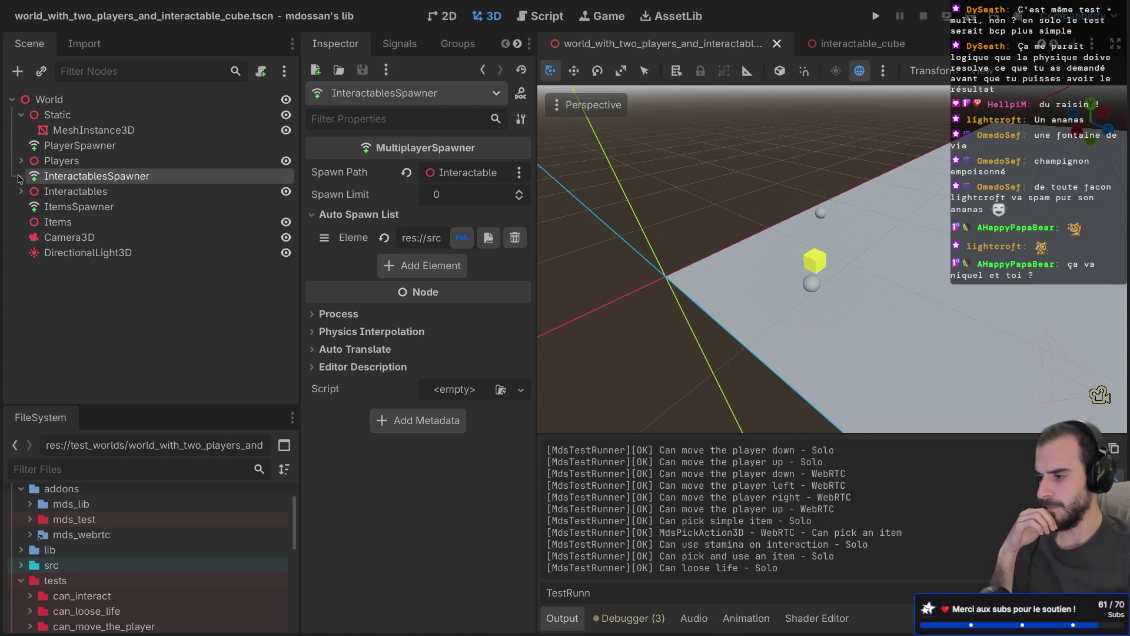
click(21, 116)
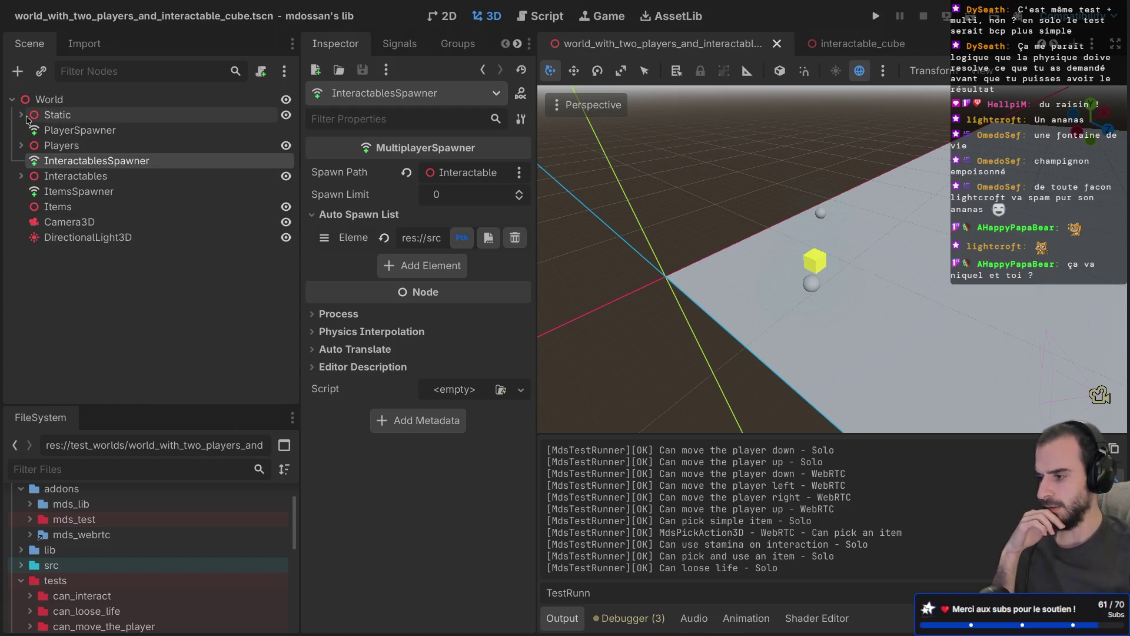
click(19, 116)
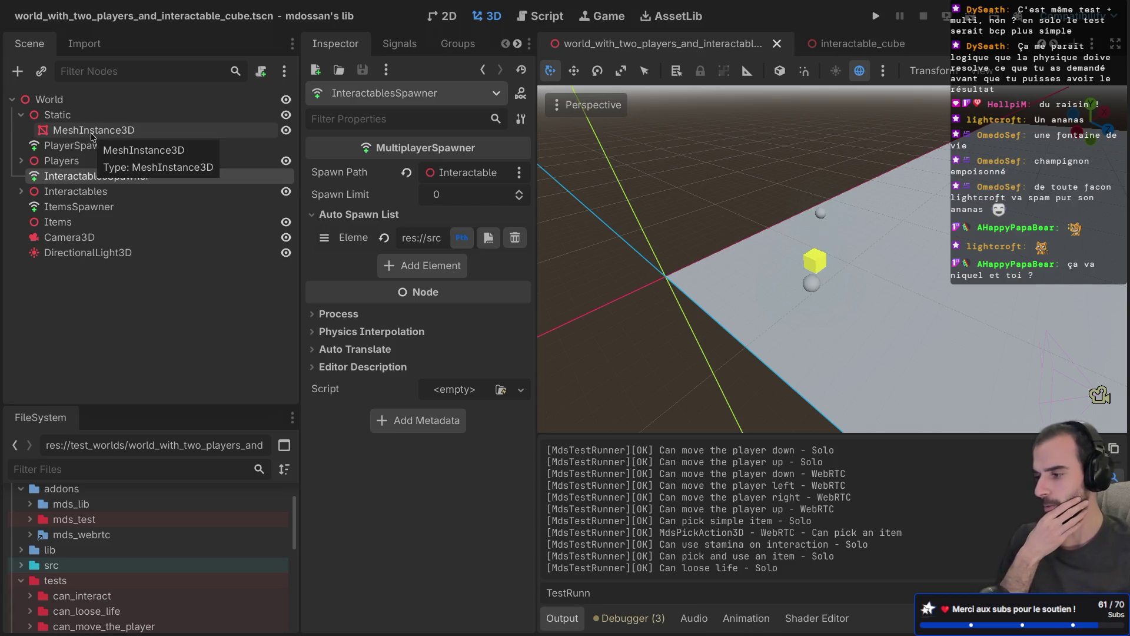
click(21, 161)
Inspect the PlayerSpawner, Players, InteractablesSpawner, ItemsSpawner and Items nodes
click(90, 148)
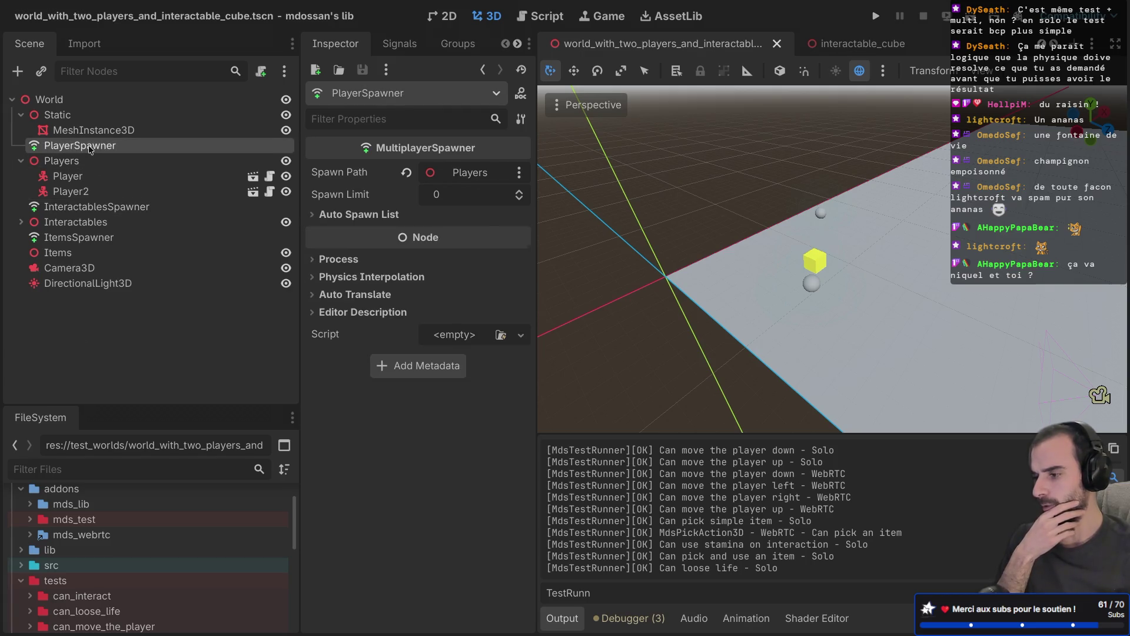
click(72, 163)
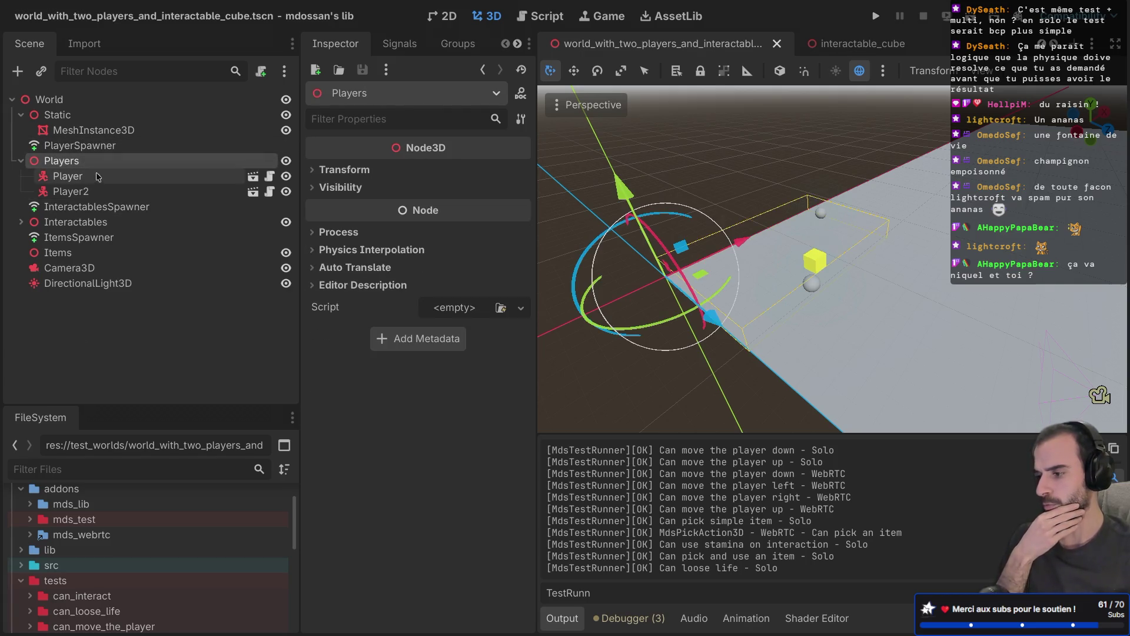
click(51, 209)
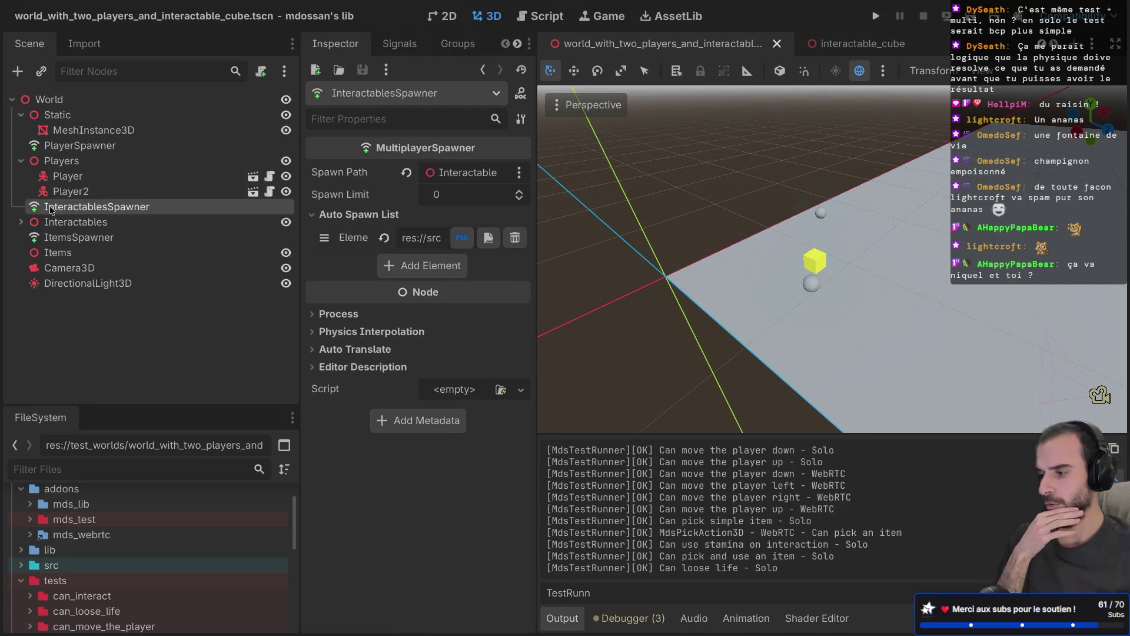
click(20, 222)
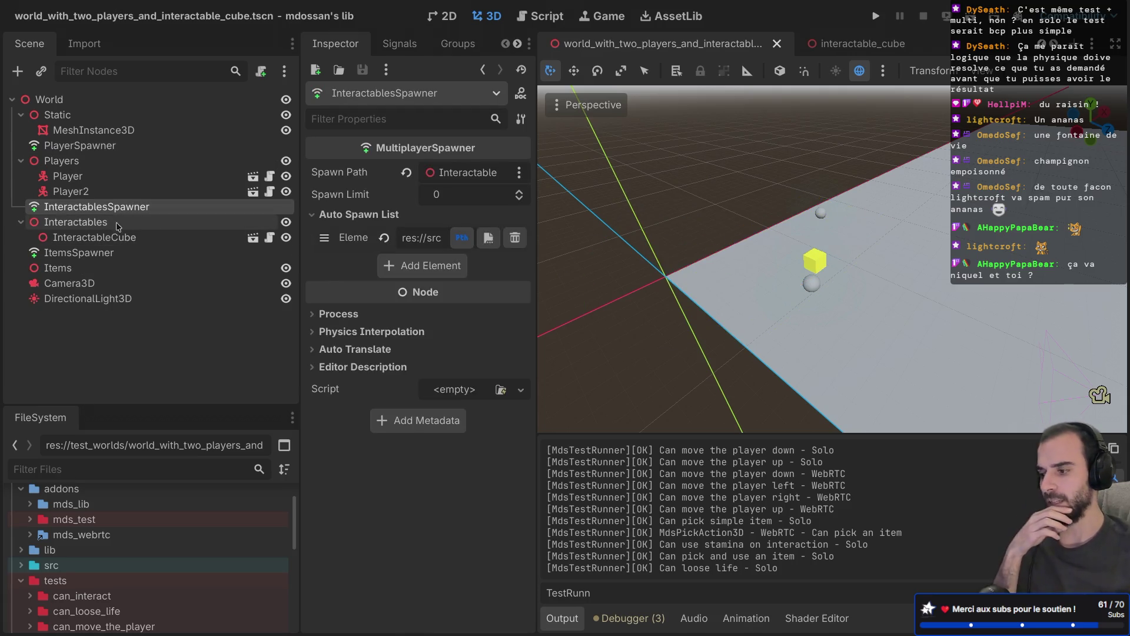
click(67, 254)
click(59, 269)
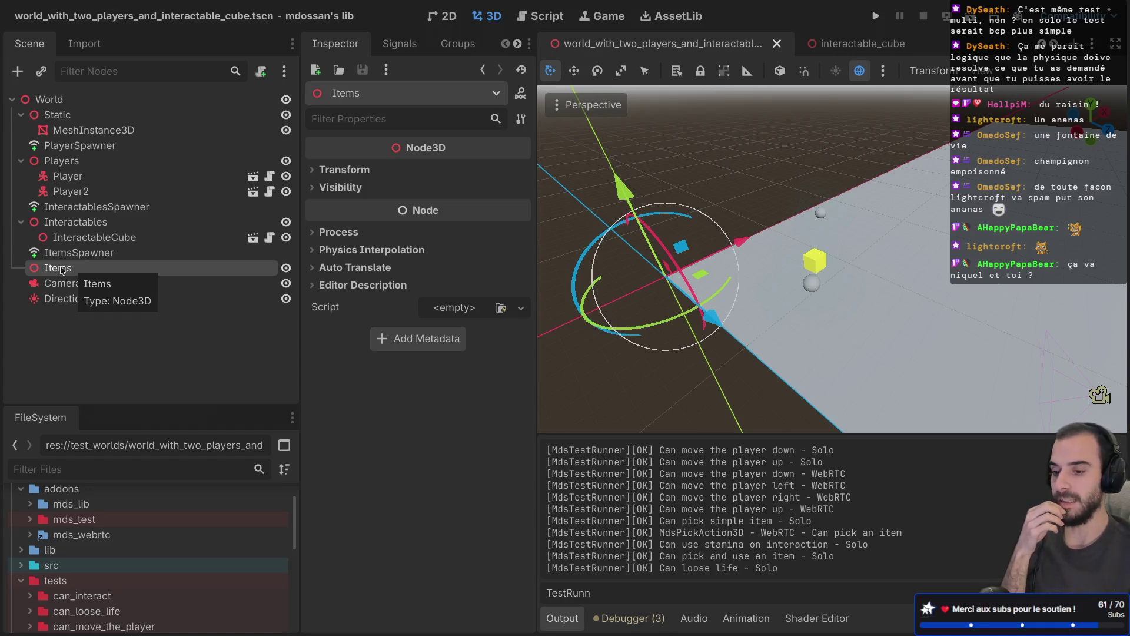
Recheck InteractablesSpawner's auto-spawn scene and ItemsSpawner's spawn path targeting Items
click(101, 209)
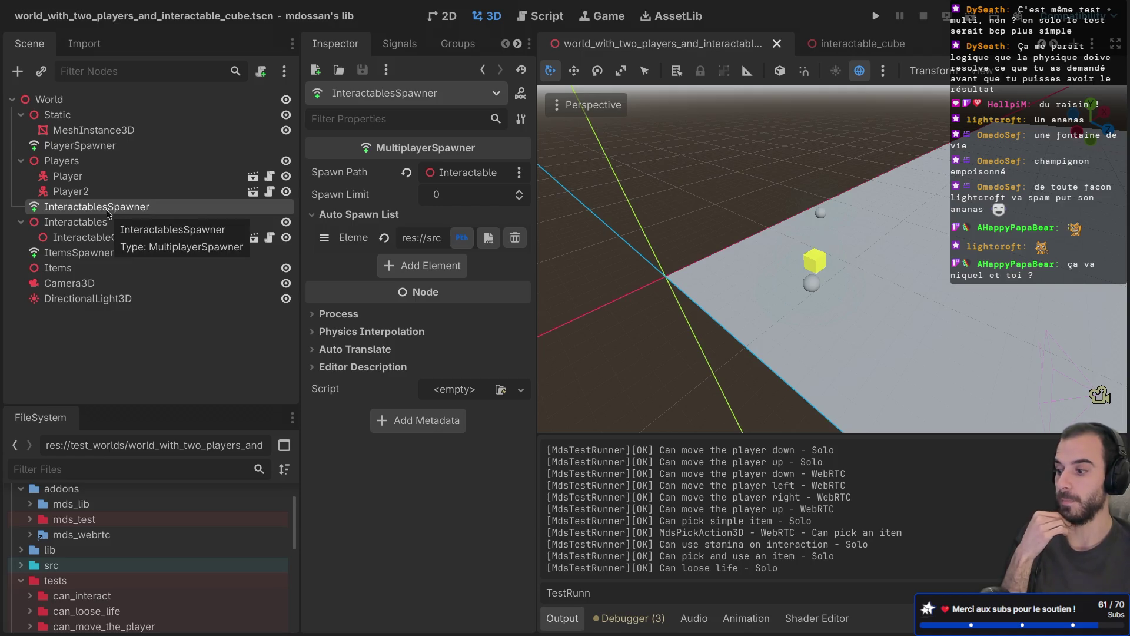
click(85, 253)
click(103, 222)
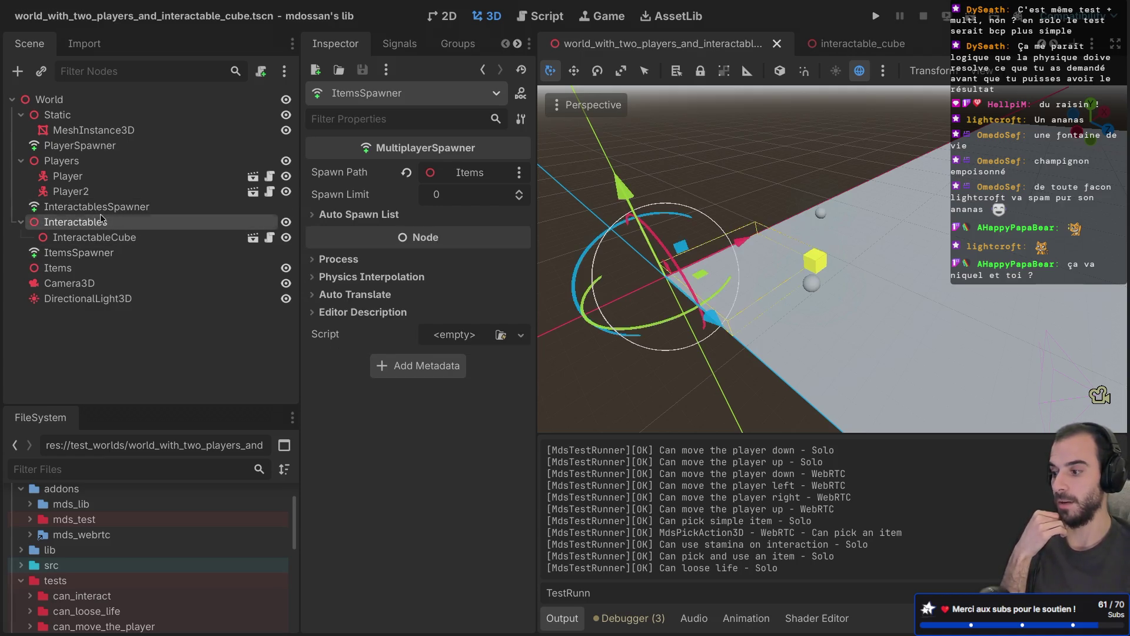
click(104, 209)
click(97, 252)
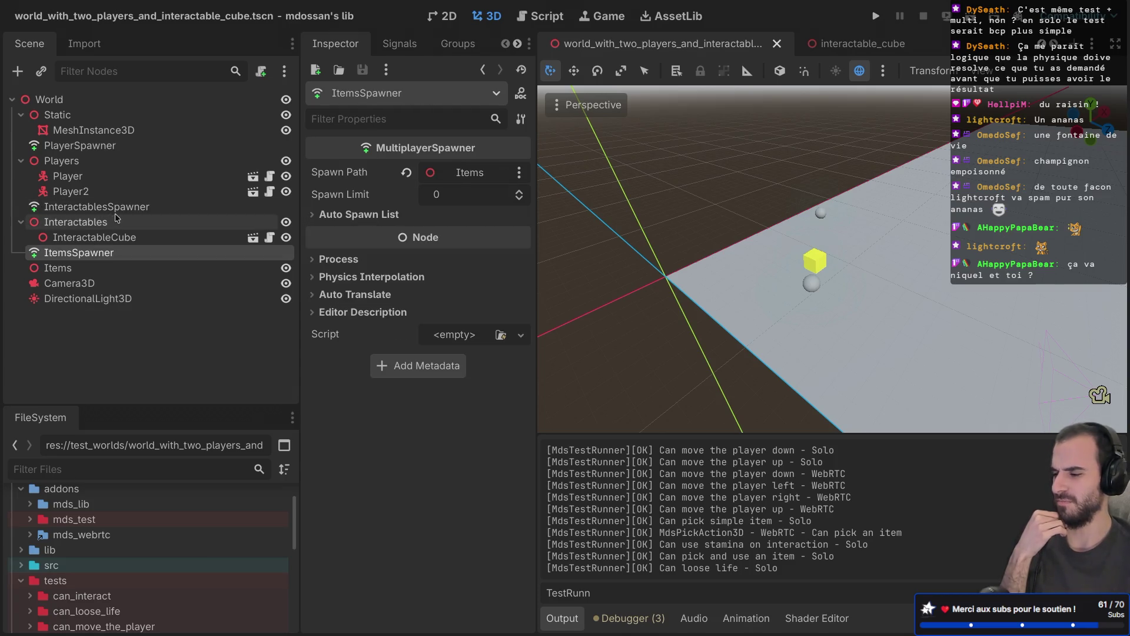
click(36, 269)
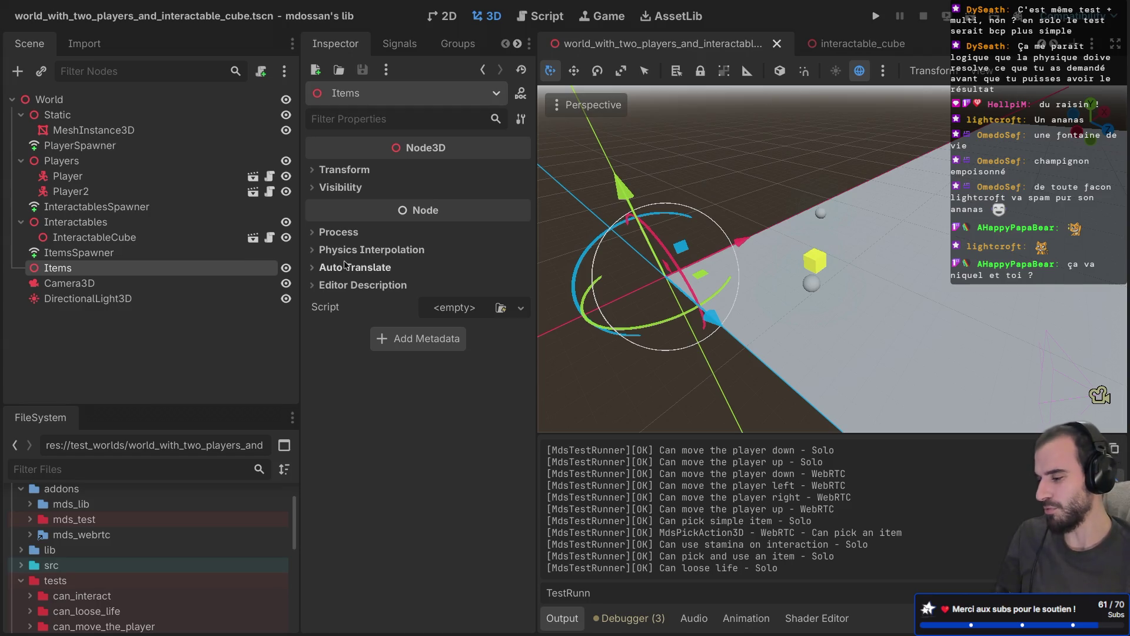
Enlarge the FileSystem dock, collapse addons and tests, and expand test_worlds to view its scenes
drag(152, 406, 152, 327)
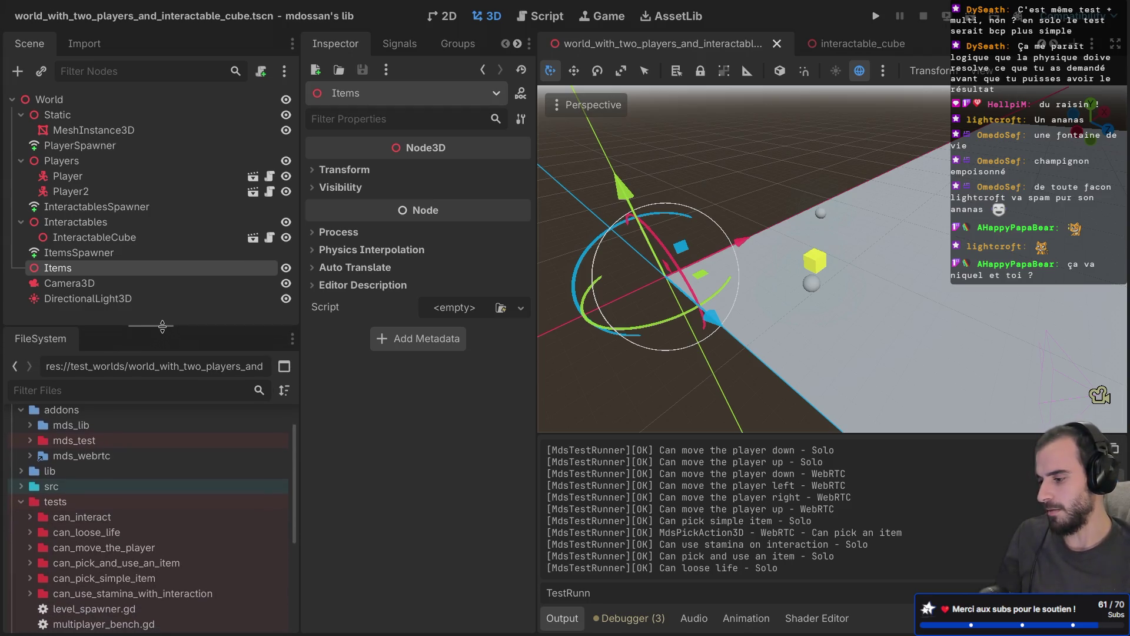
scroll(134, 442, up, 2)
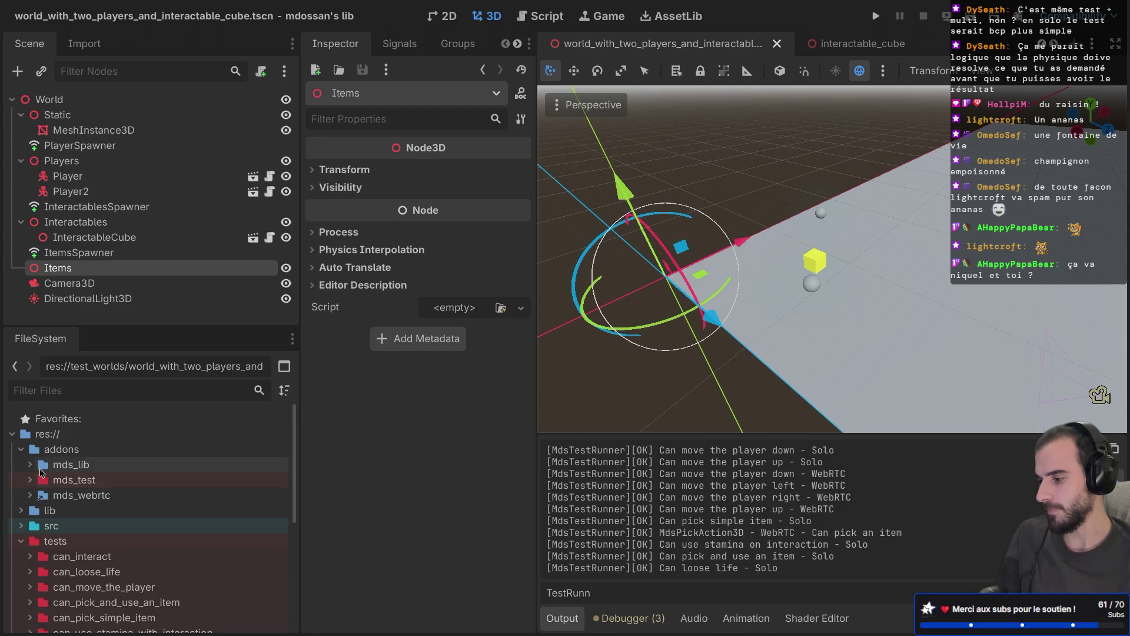
click(20, 449)
click(22, 495)
click(21, 510)
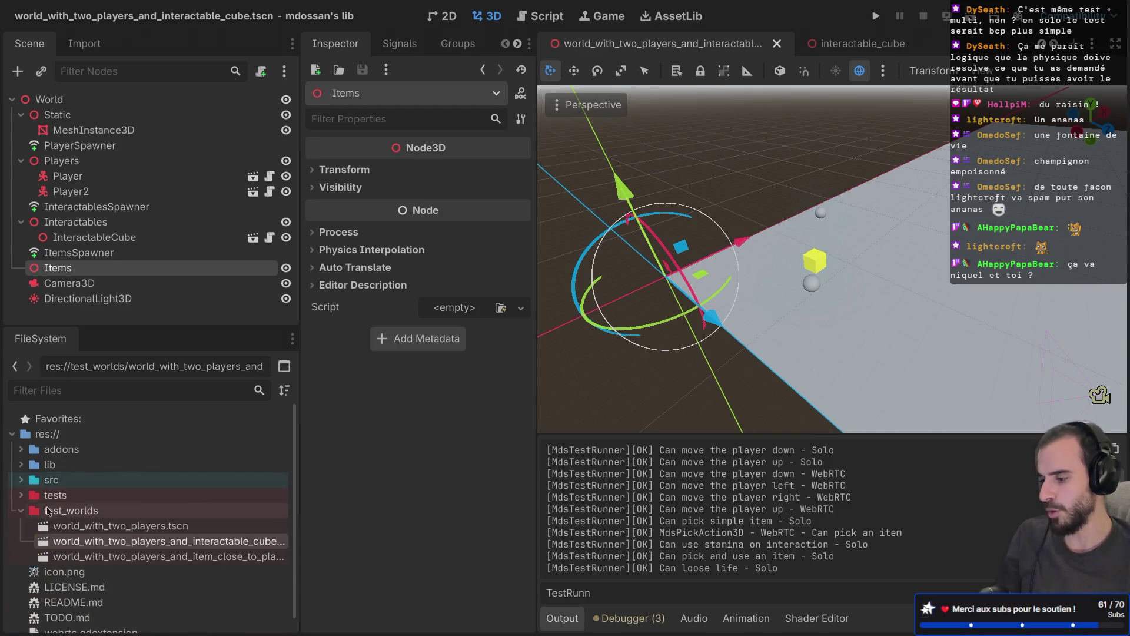
scroll(64, 533, down, 1)
Collapse test_worlds, lib and addons so only top-level folders and files are listed
double_click(65, 498)
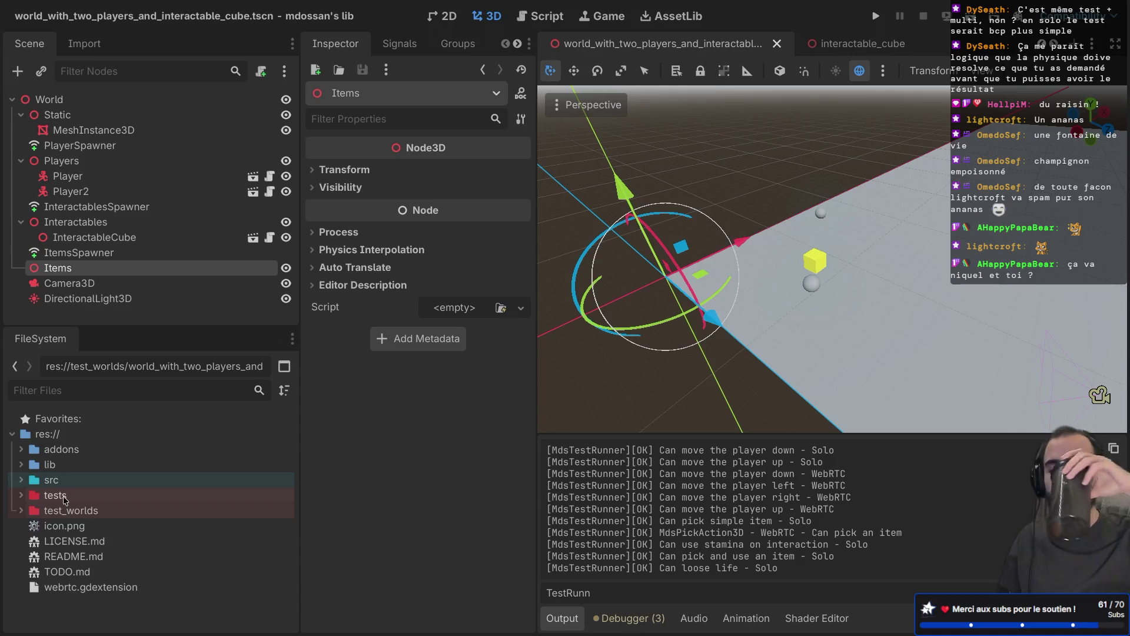
double_click(36, 471)
click(20, 465)
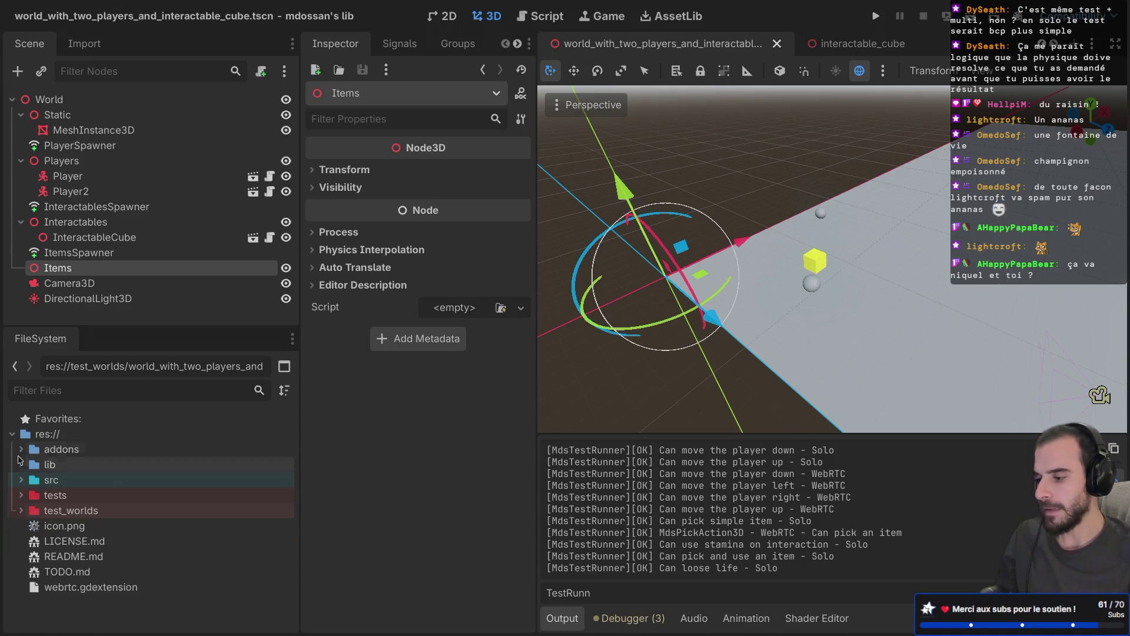
click(20, 450)
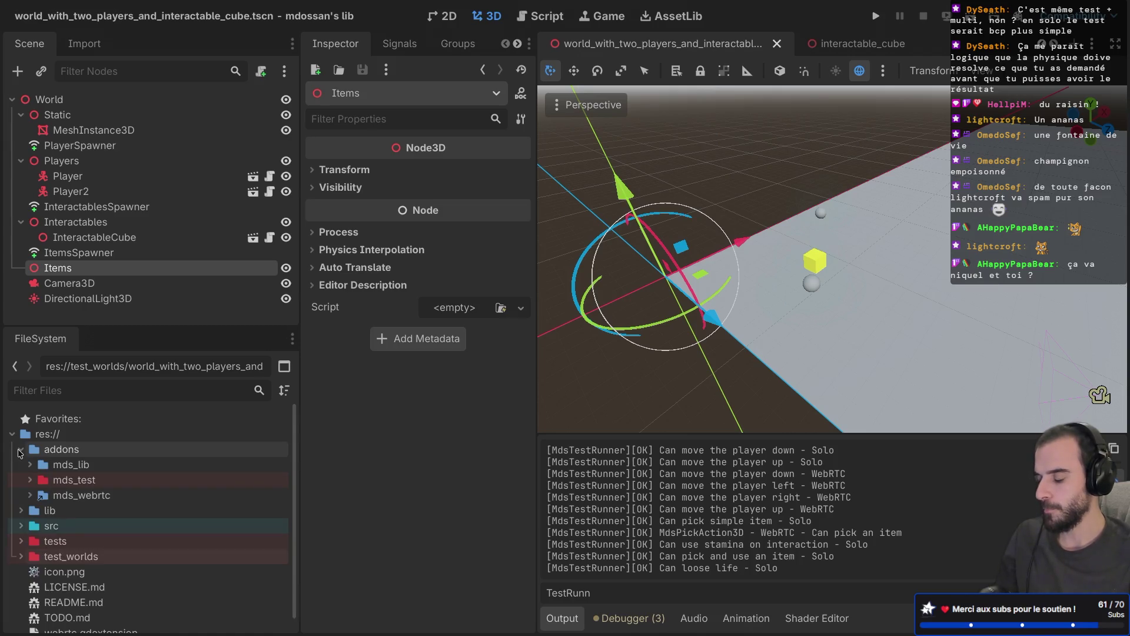
click(19, 450)
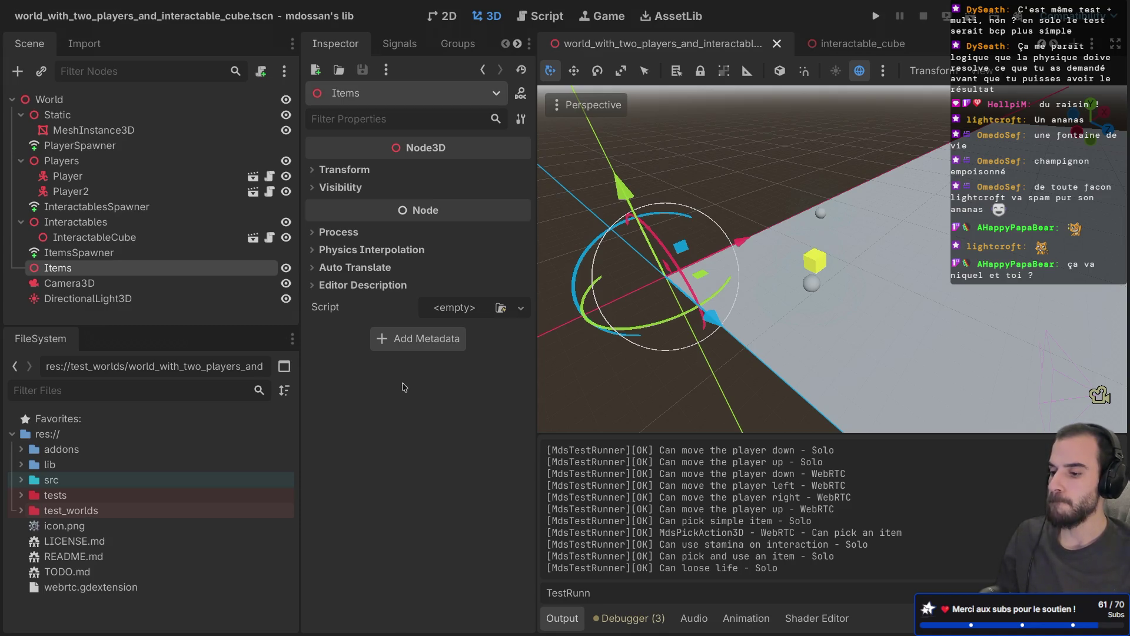
scroll(721, 562, up, 2)
scroll(721, 562, down, 2)
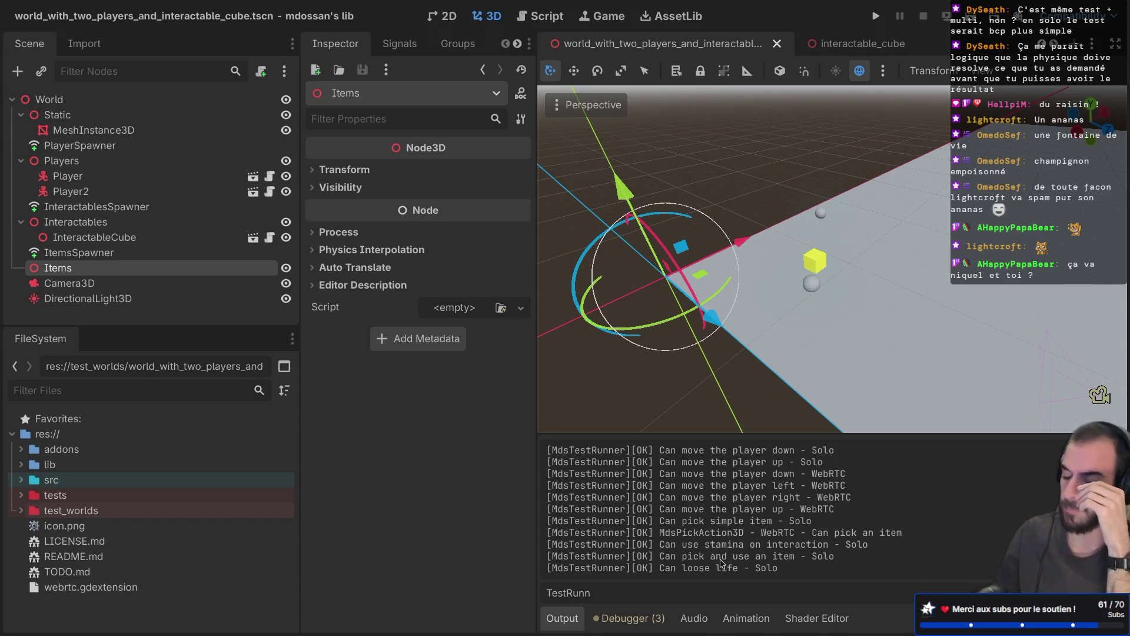
Orbit the 3D viewport to a low angle centred on the Items node
scroll(860, 298, up, 2)
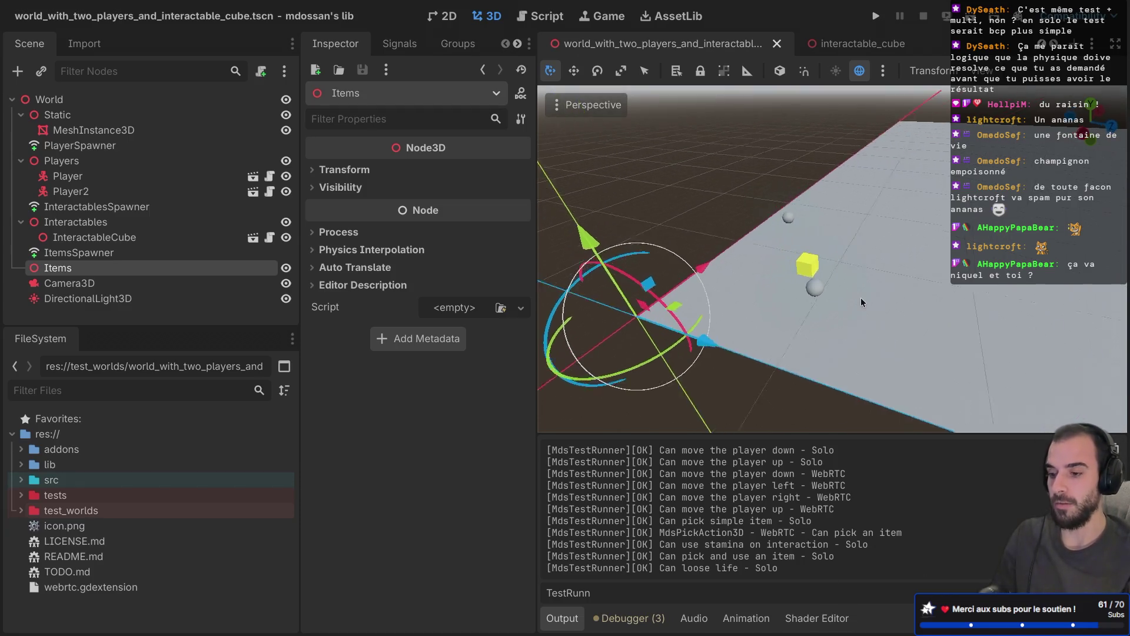
key(KP_2)
key(KP_2)
key(KP_2)
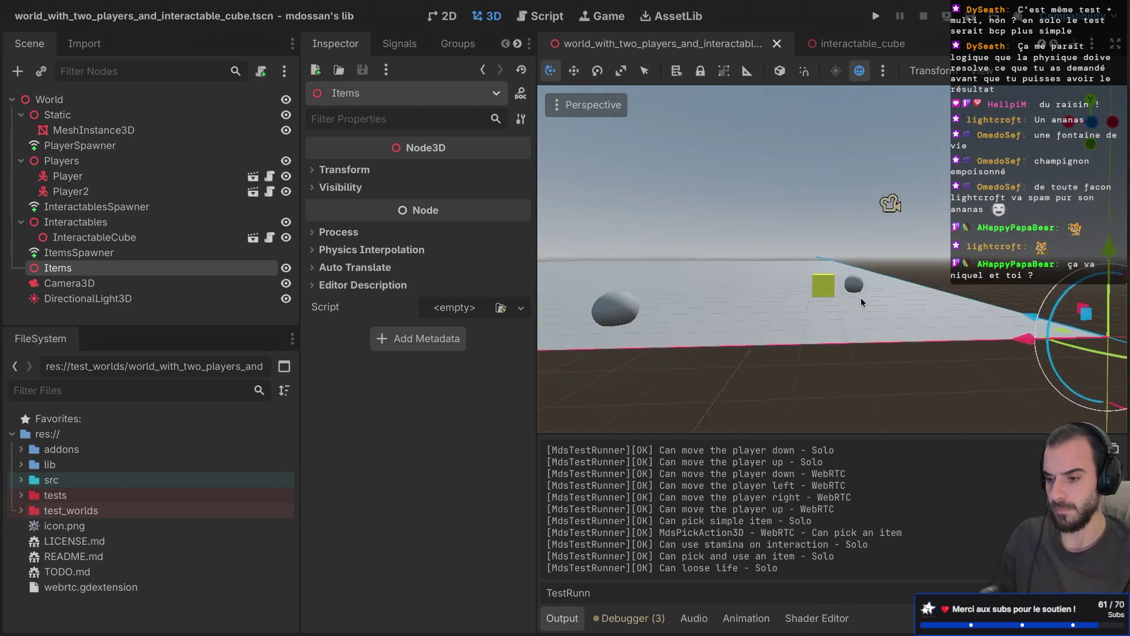
key(f)
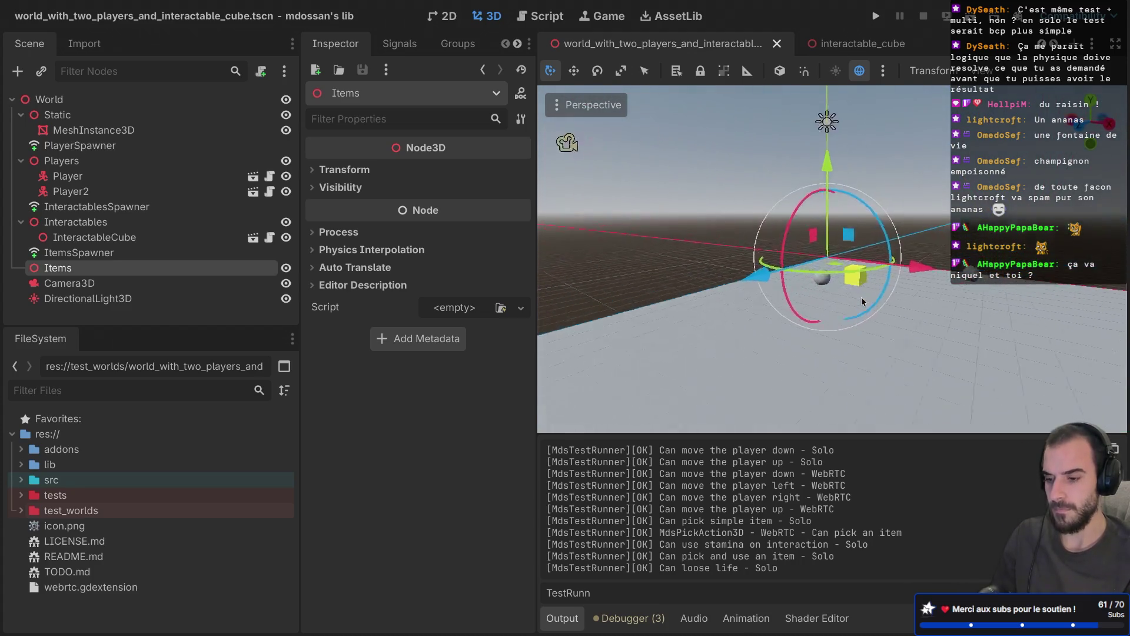
key(KP_6)
key(KP_6)
key(KP_6)
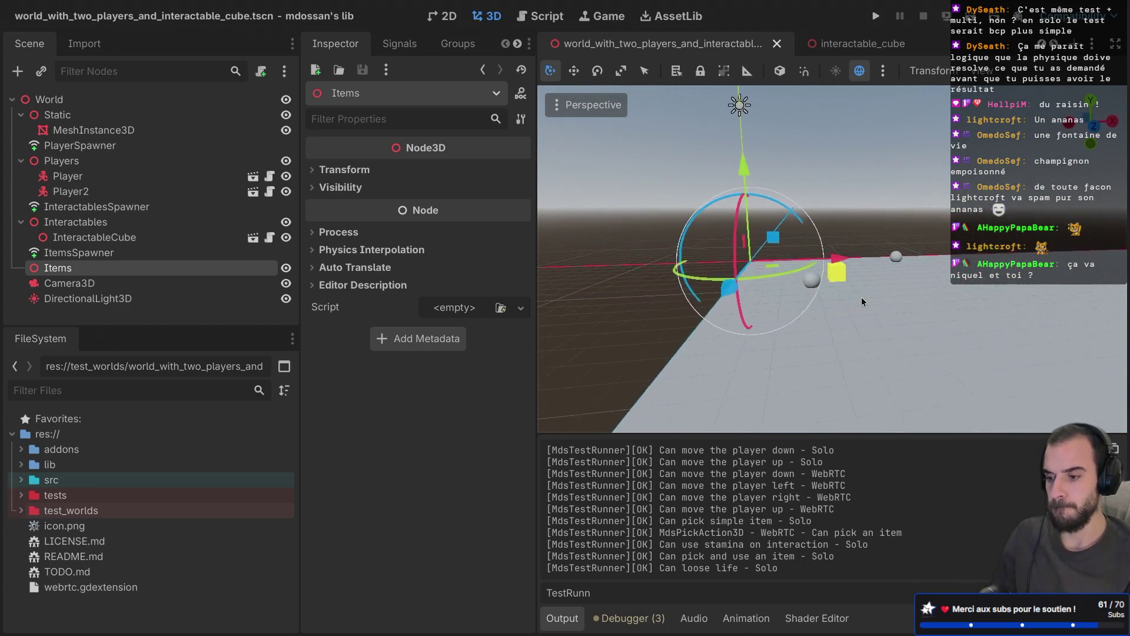
key(KP_4)
key(KP_4)
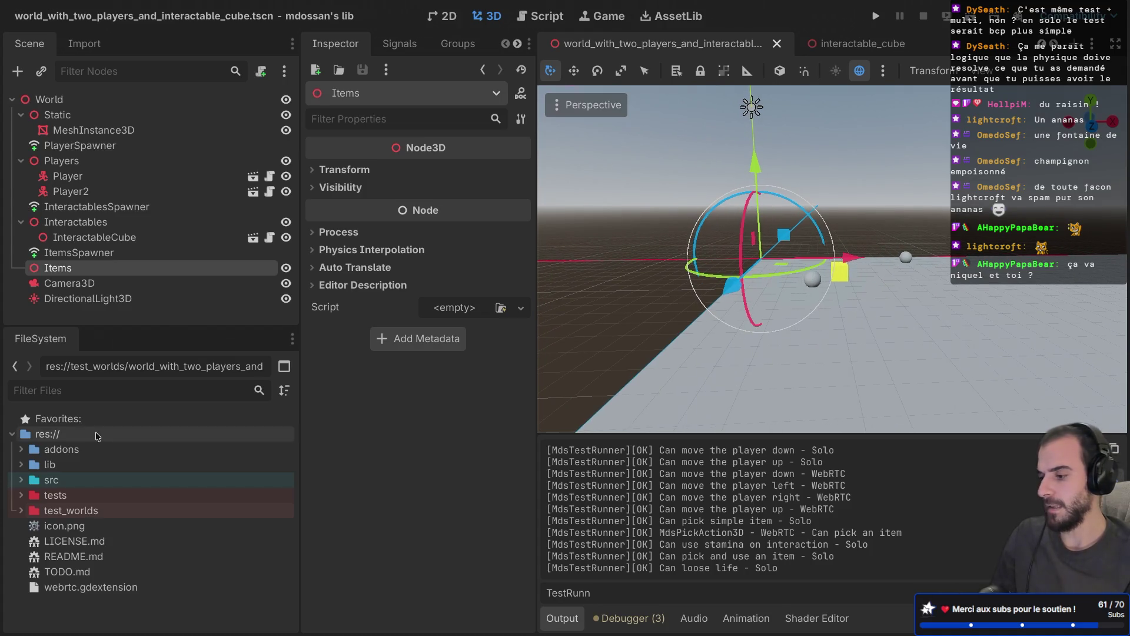
Collapse the Static, Players and Interactables nodes, then the whole World tree
click(20, 117)
click(18, 149)
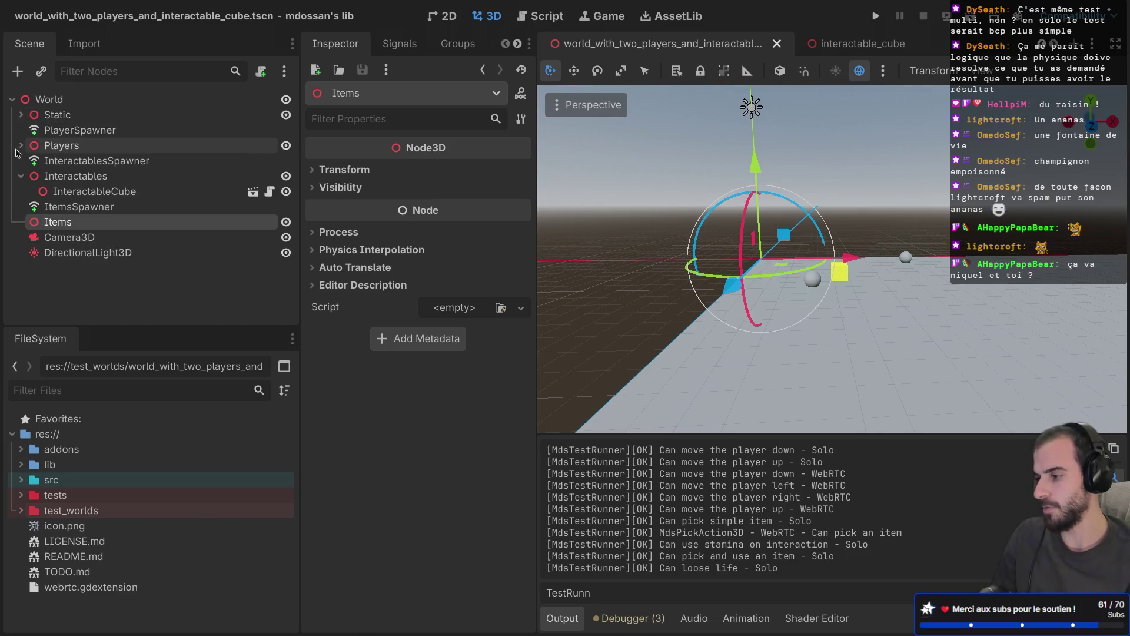
click(22, 176)
click(12, 99)
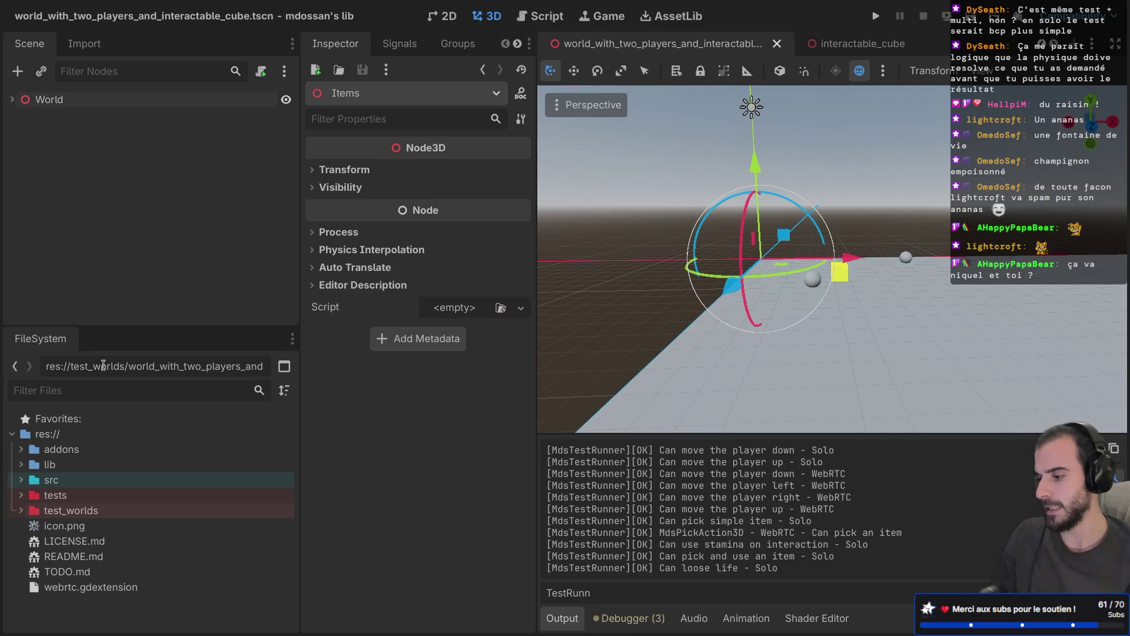
Expand addons > mds_lib > skills and show the Create New options for the skills folder
click(21, 449)
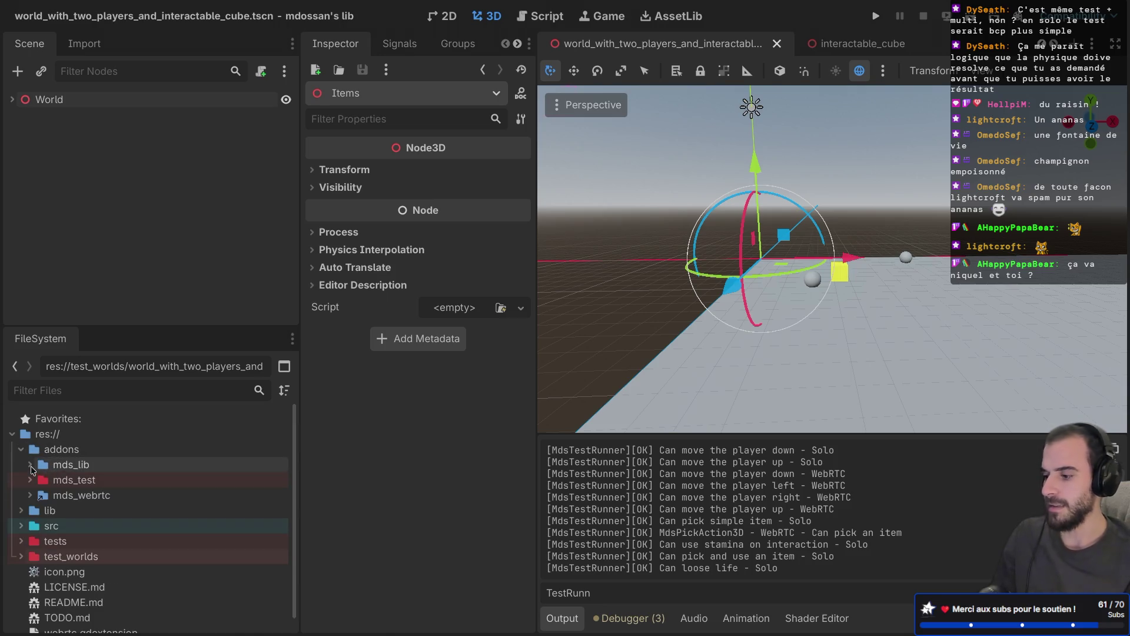
click(31, 465)
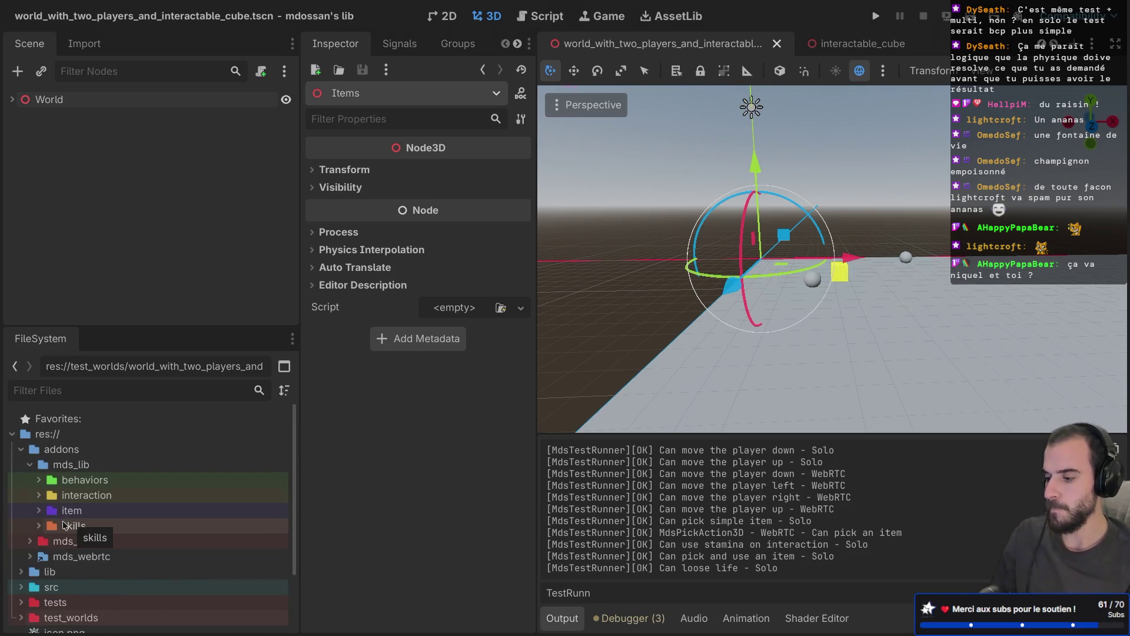
click(39, 526)
scroll(95, 489, down, 3)
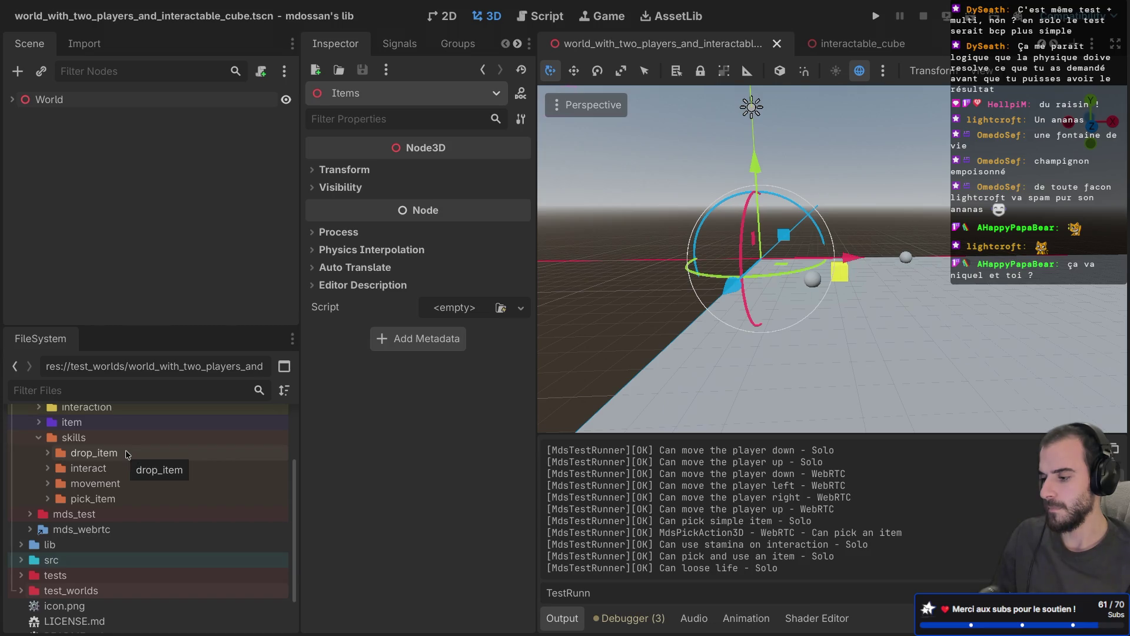
click(86, 440)
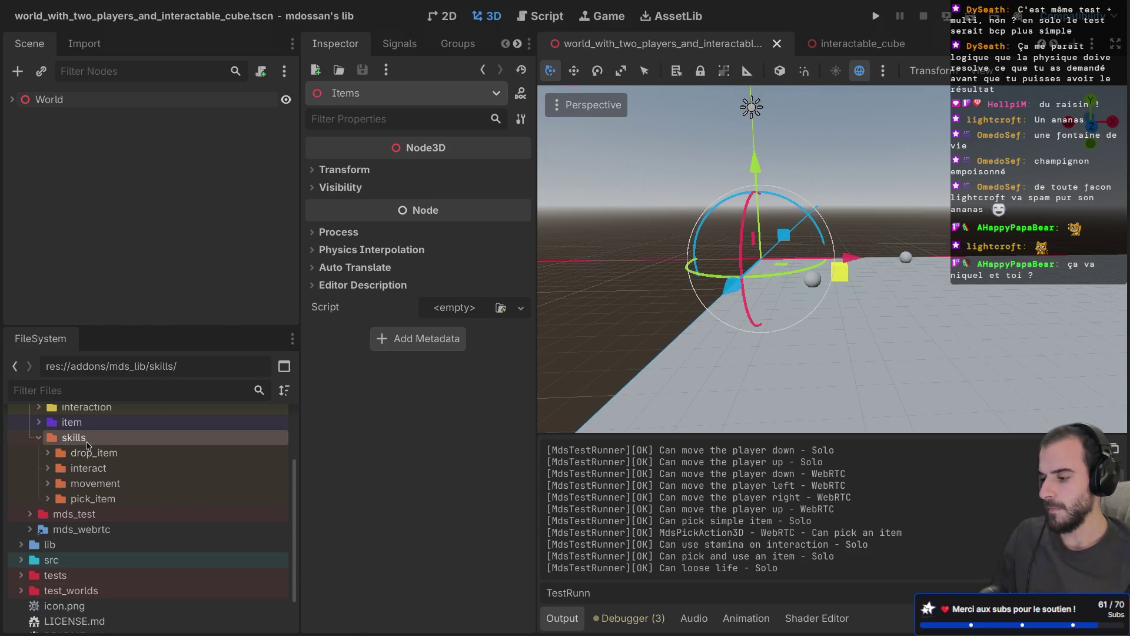
right_click(86, 440)
mouse_move(282, 379)
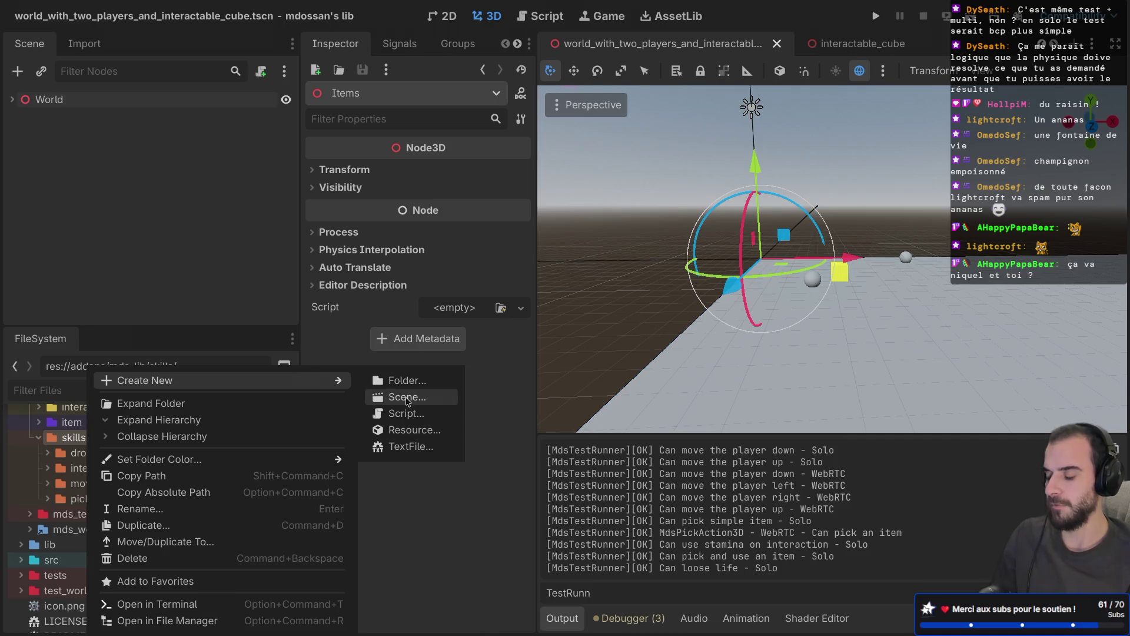
Show TODO.md, select the High prio camera control item, and restore the side panels
click(528, 185)
key(ctrl+super+d)
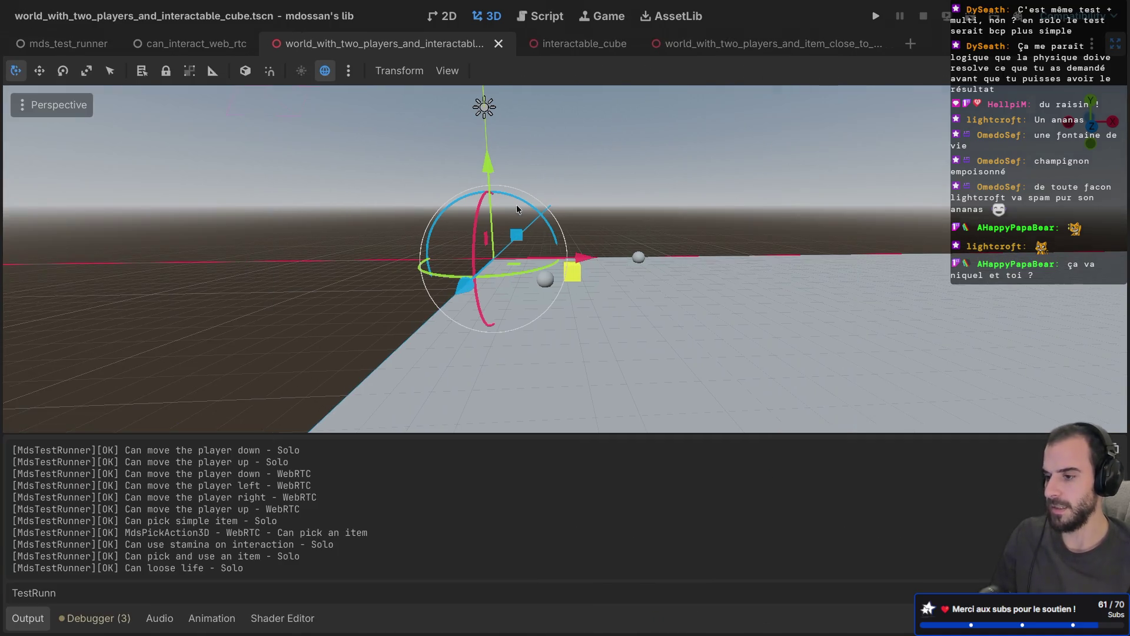
click(539, 18)
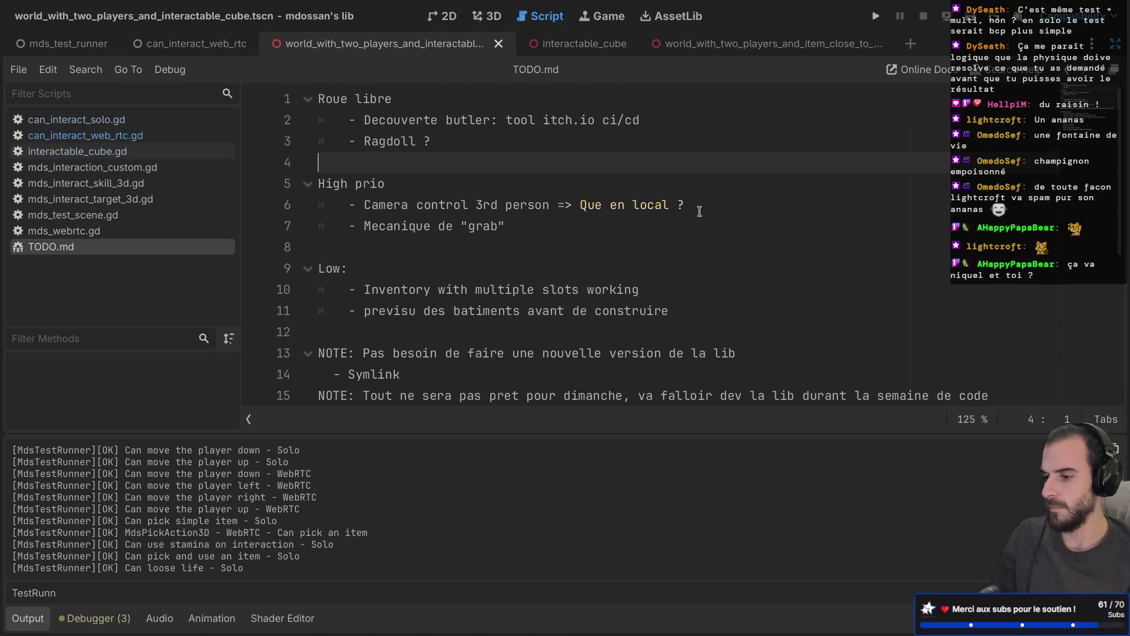
drag(699, 207, 686, 172)
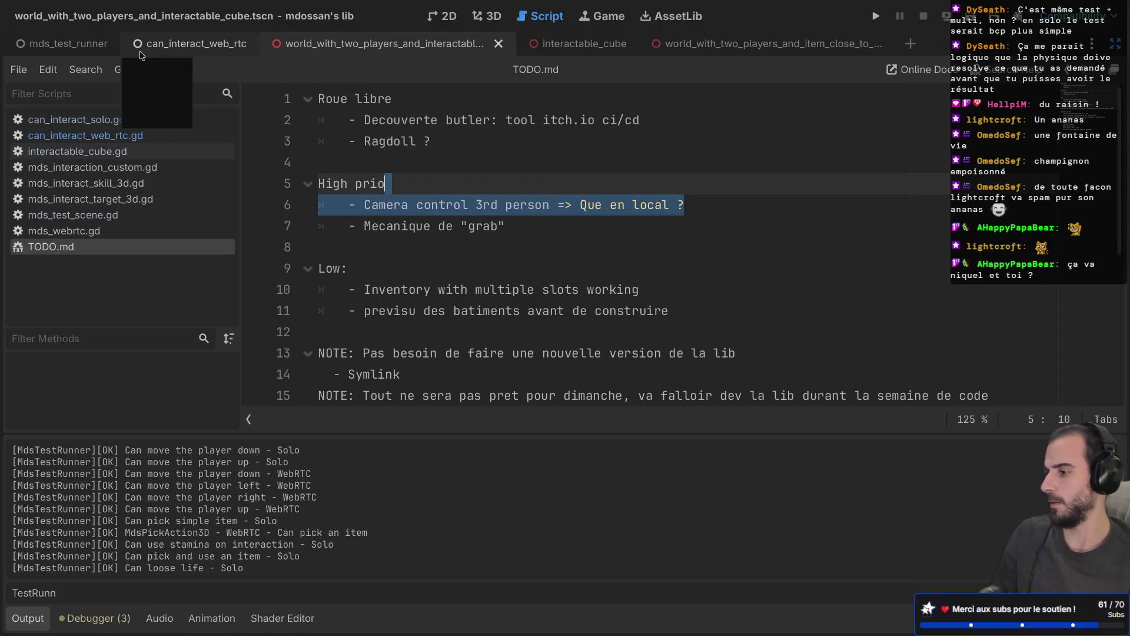
key(ctrl+shift+F11)
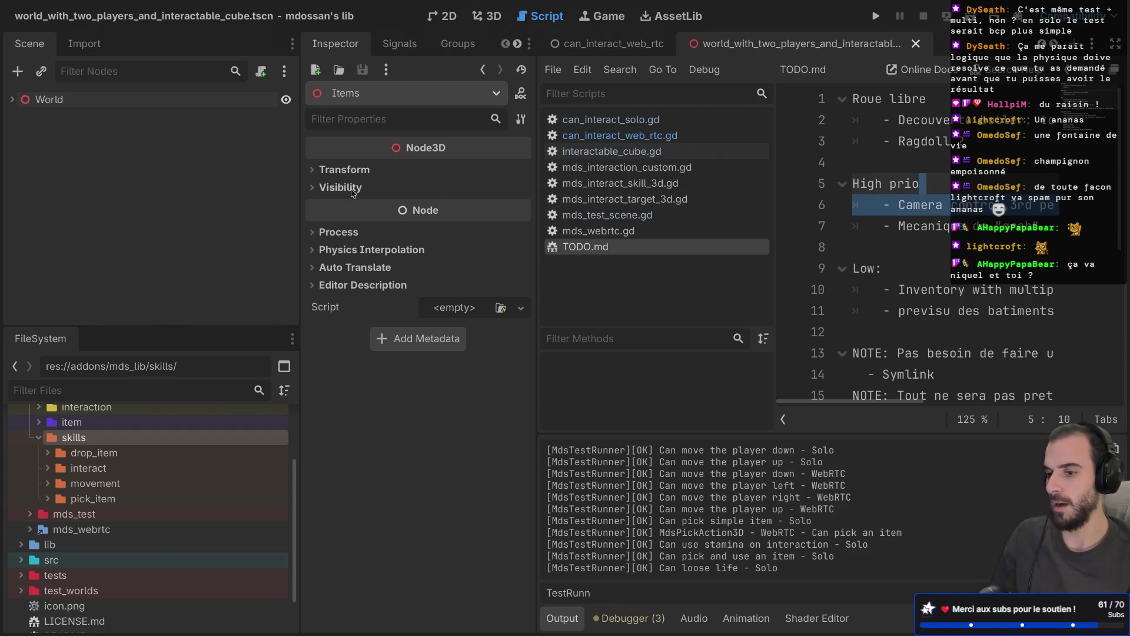
right_click(84, 440)
key(Escape)
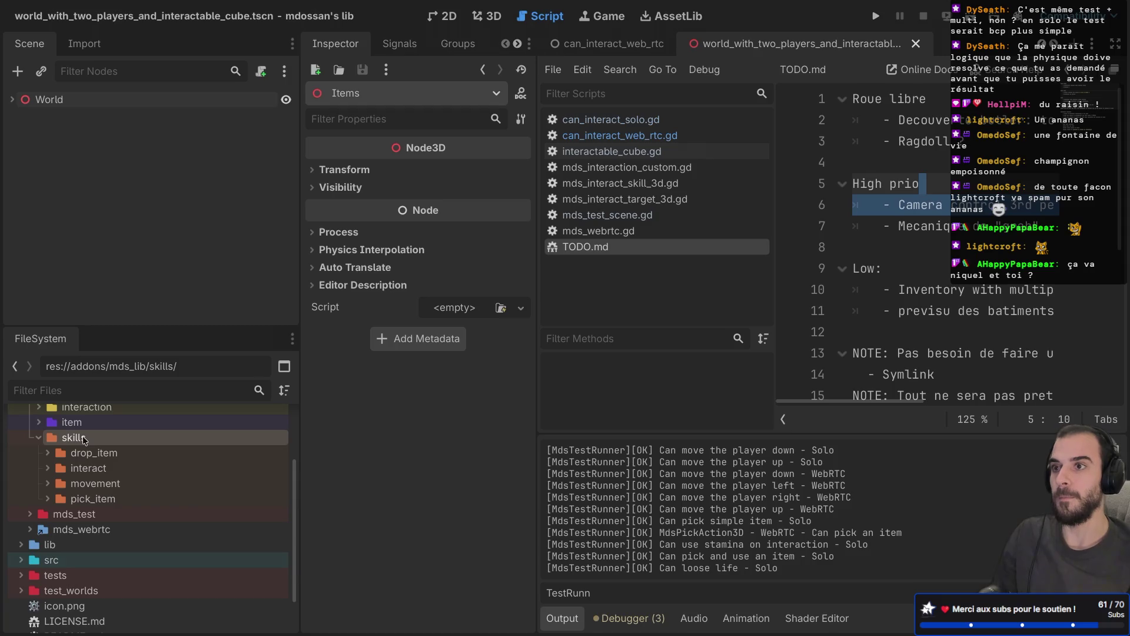